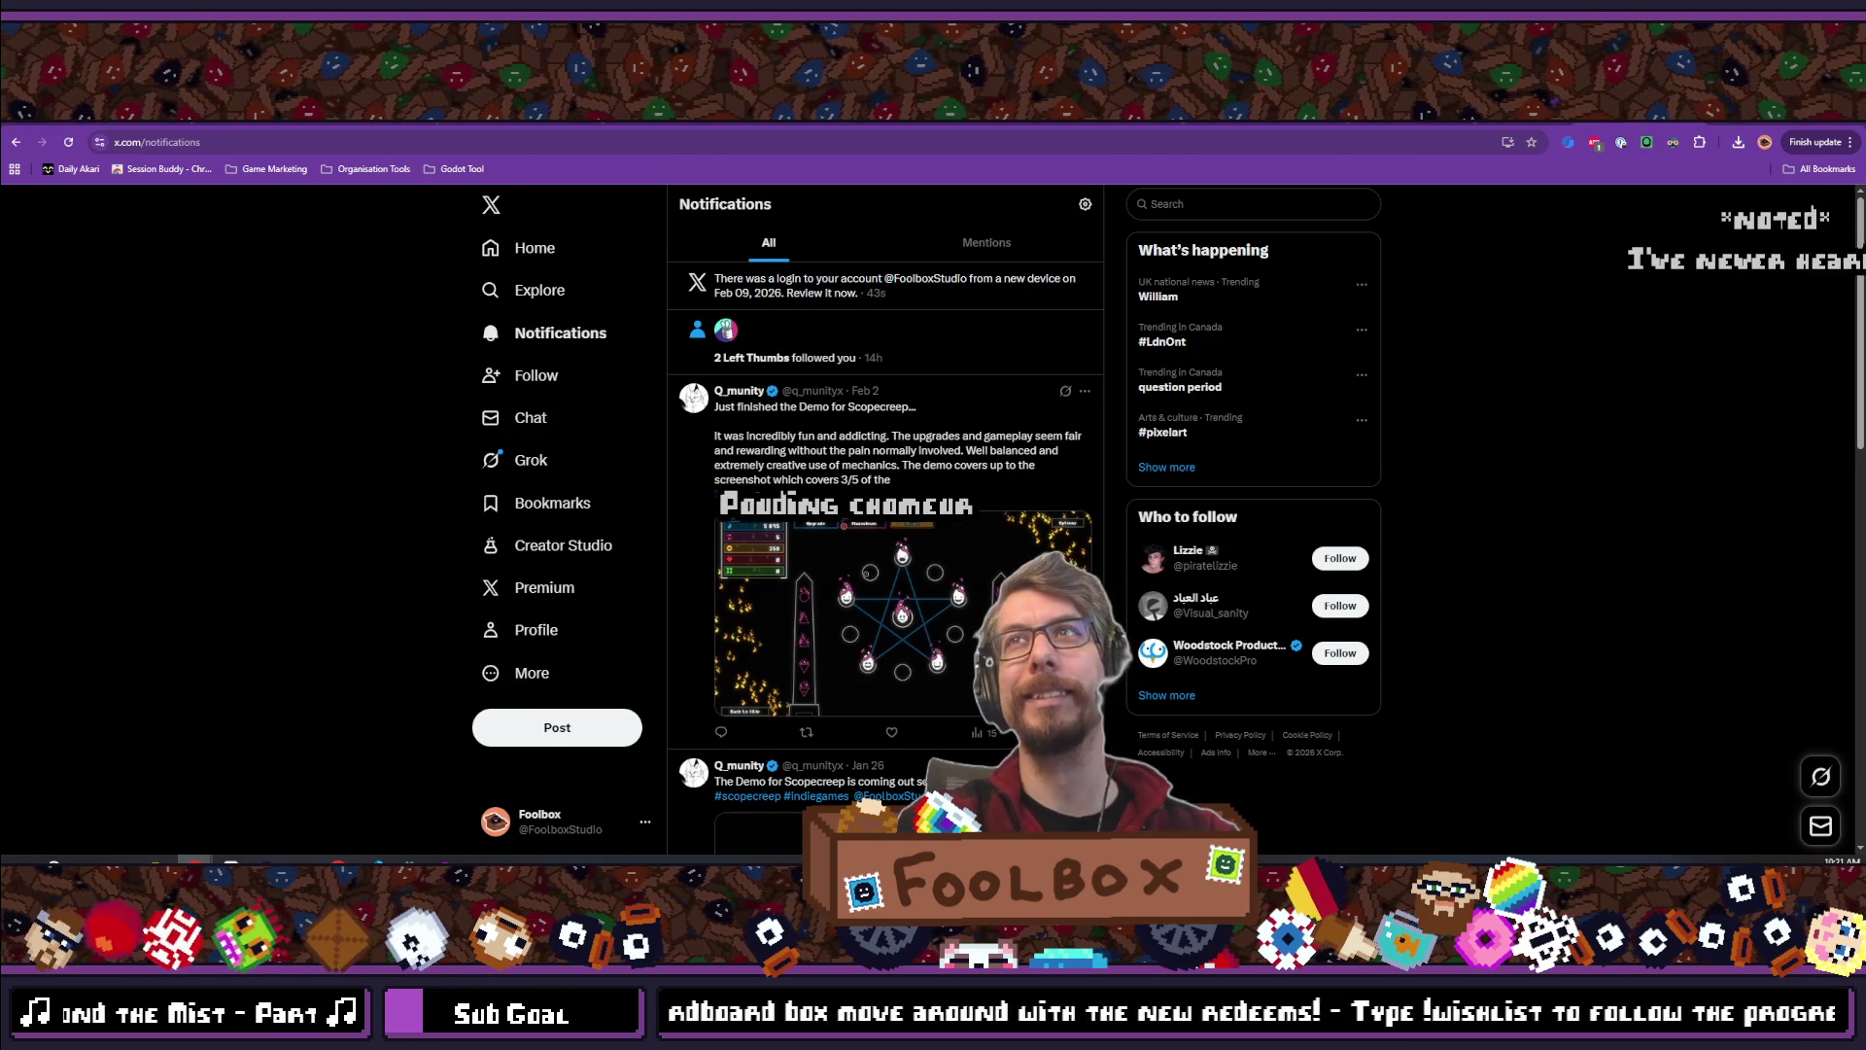
Search Google for 'tarte au sucre' and visit the Les recettes de Caty recipe page
{"action": "key", "text": "ctrl+t"}
{"action": "type", "text": "tart"}
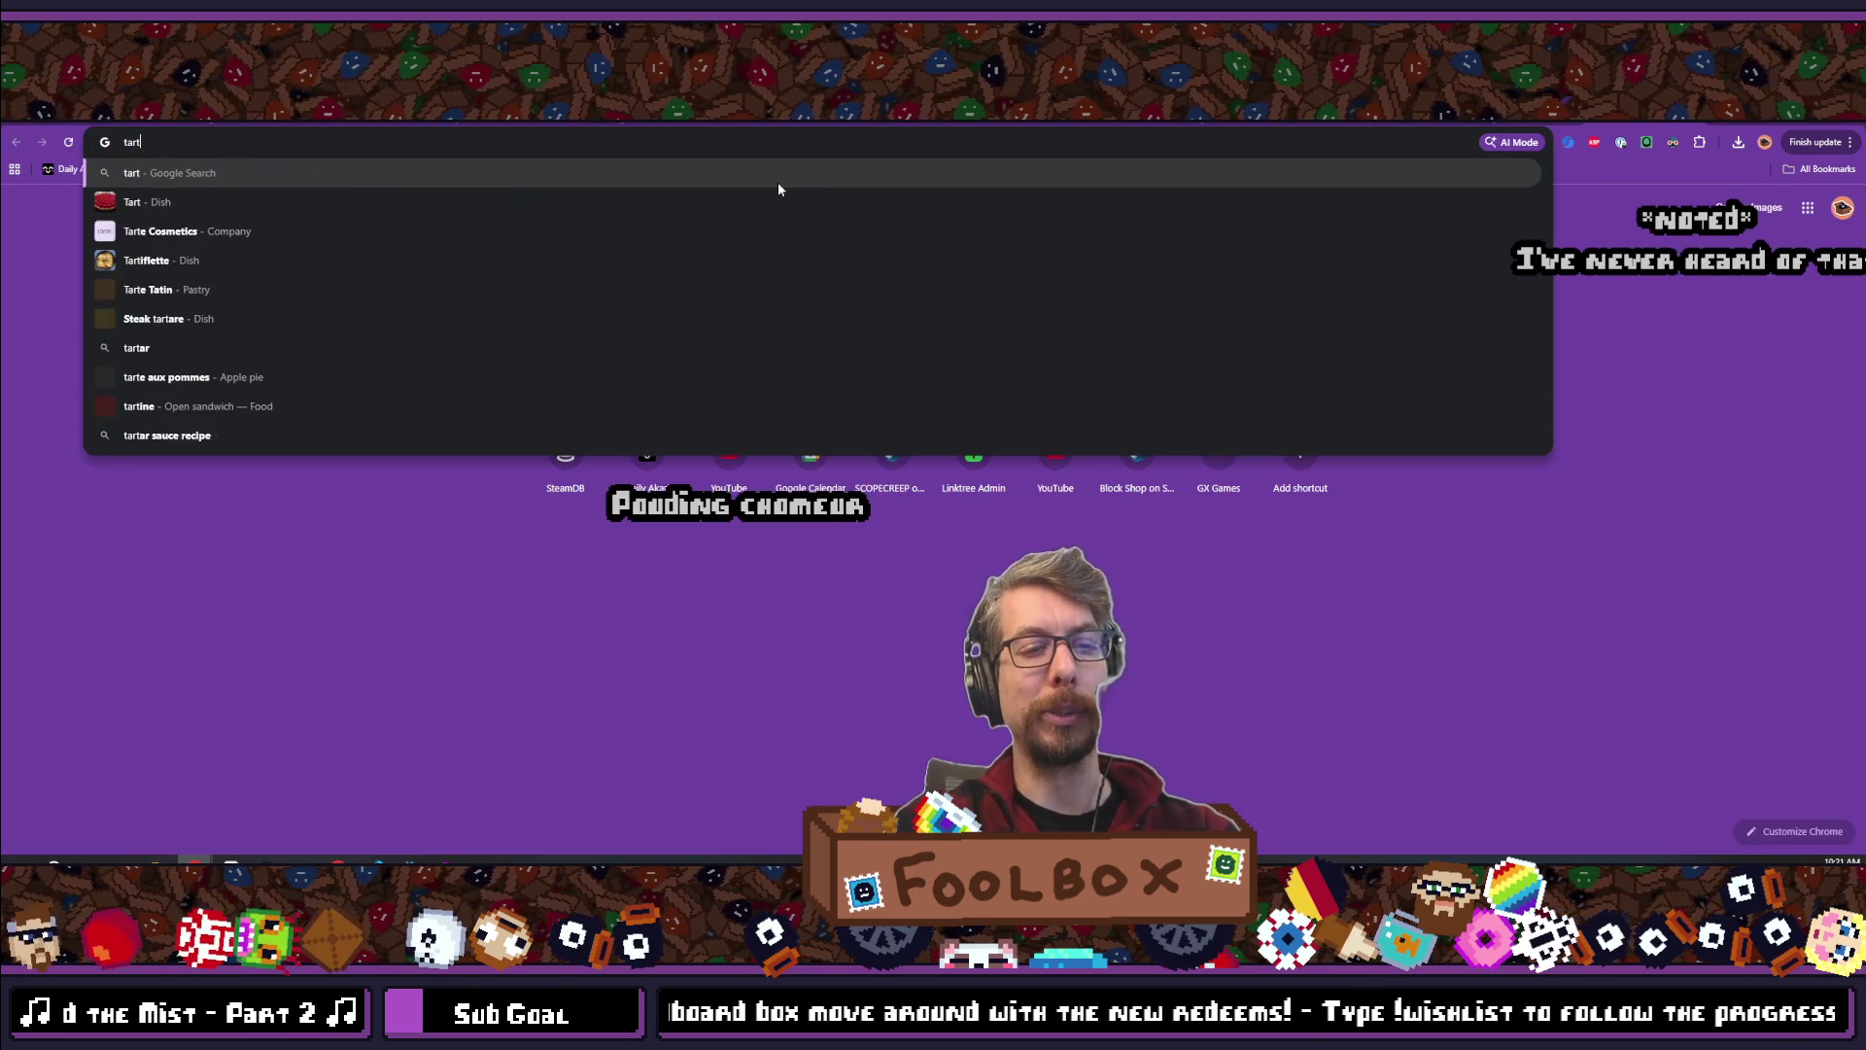
{"action": "type", "text": "e au sucre"}
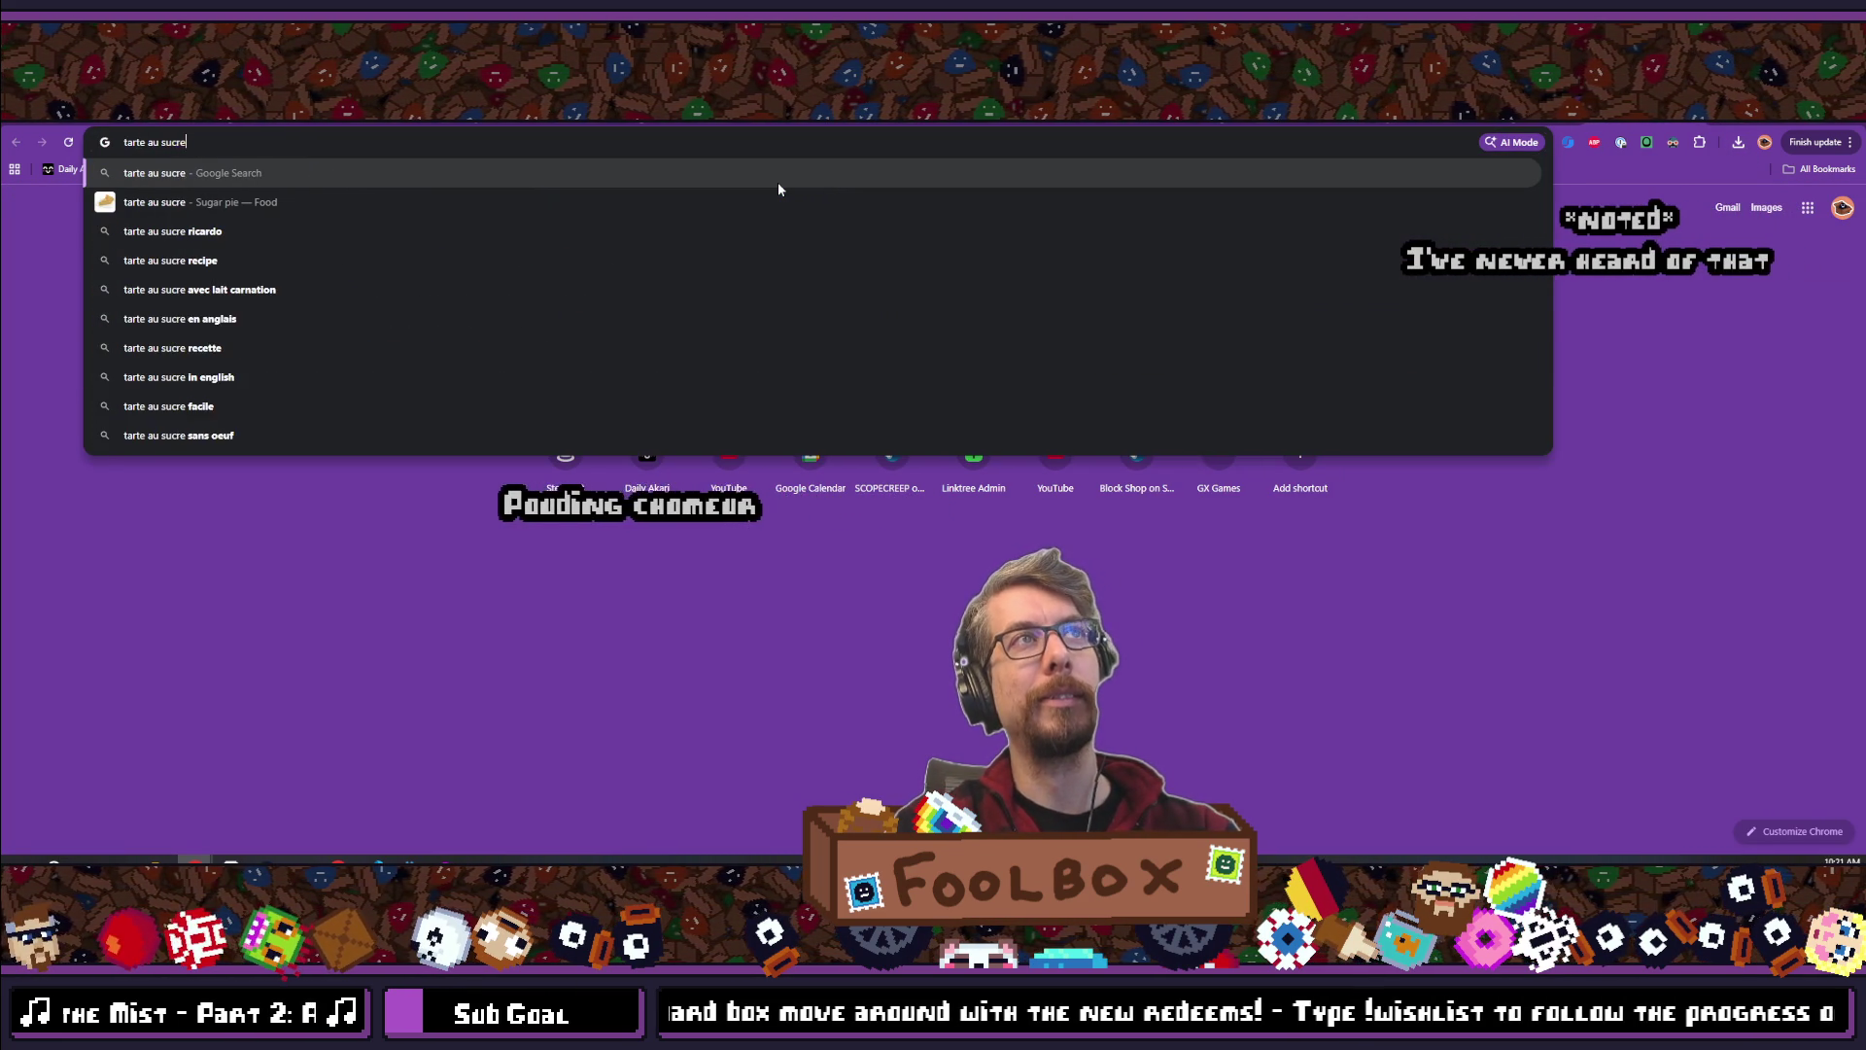
{"action": "key", "text": "Return"}
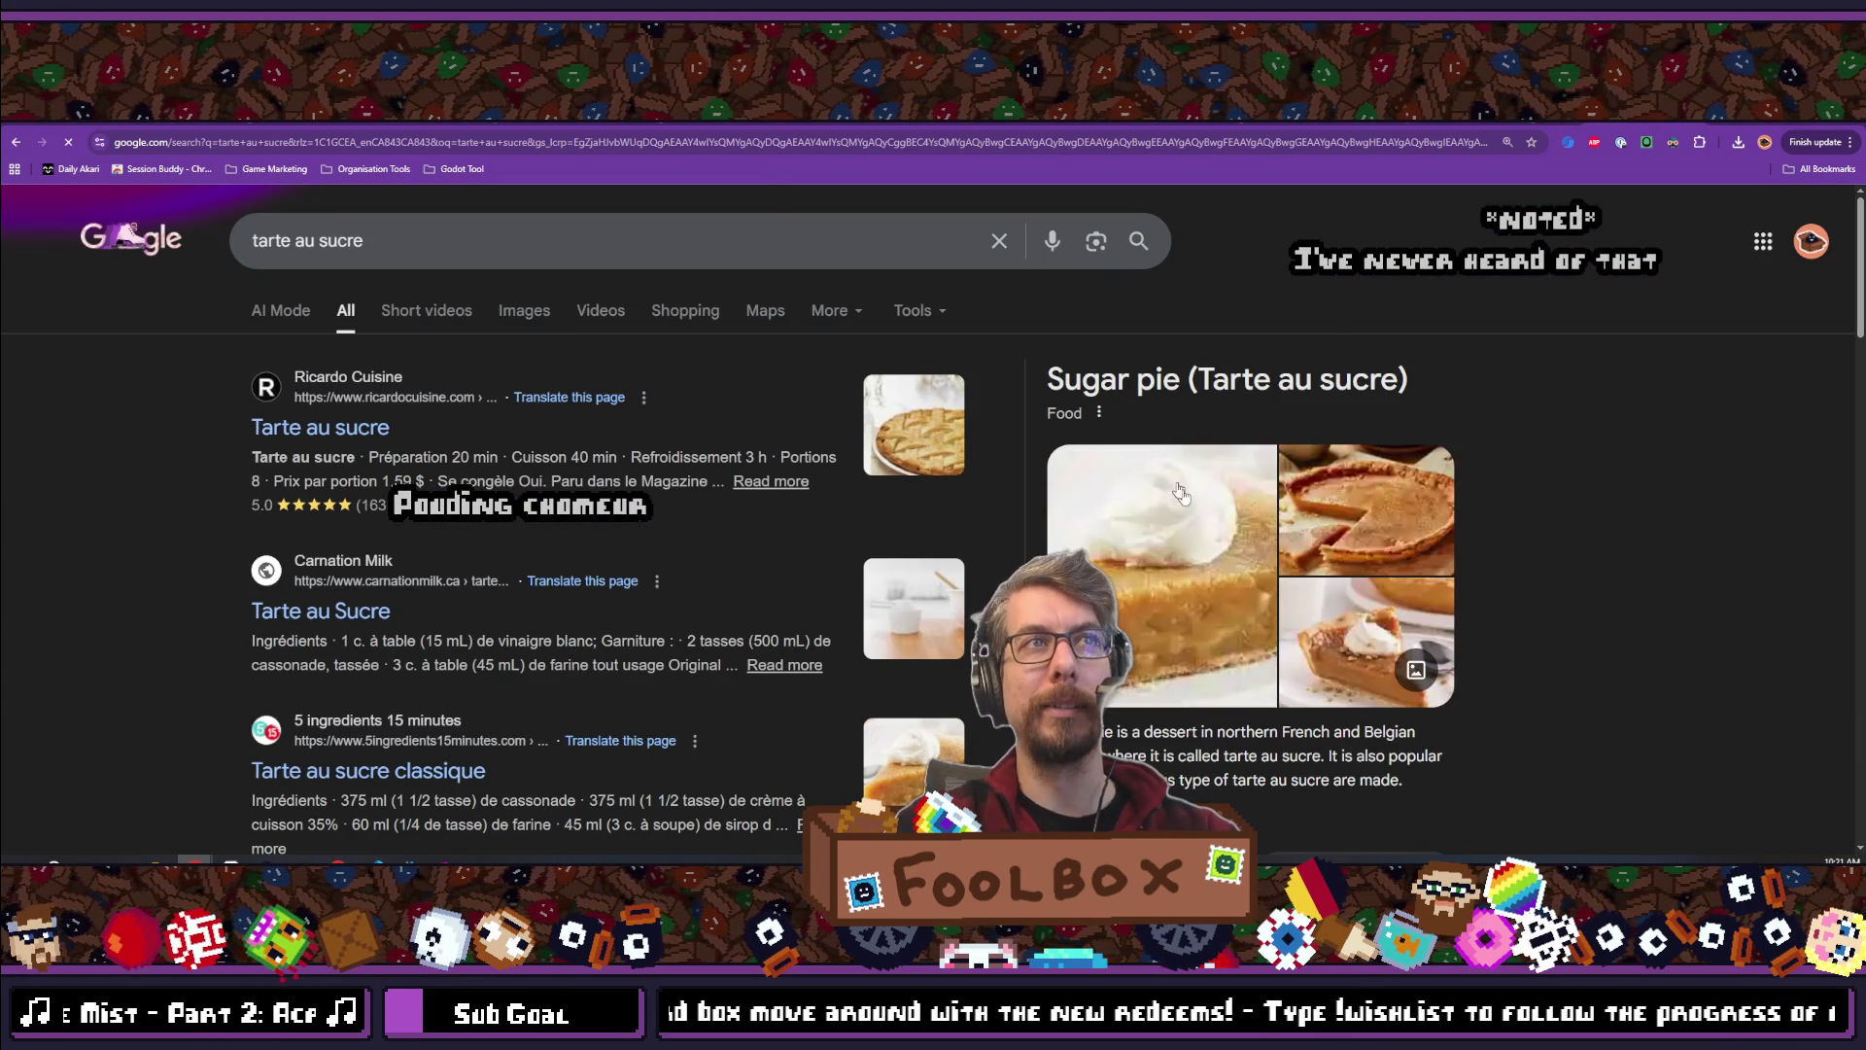
{"action": "left_click", "coordinate": [1361, 636]}
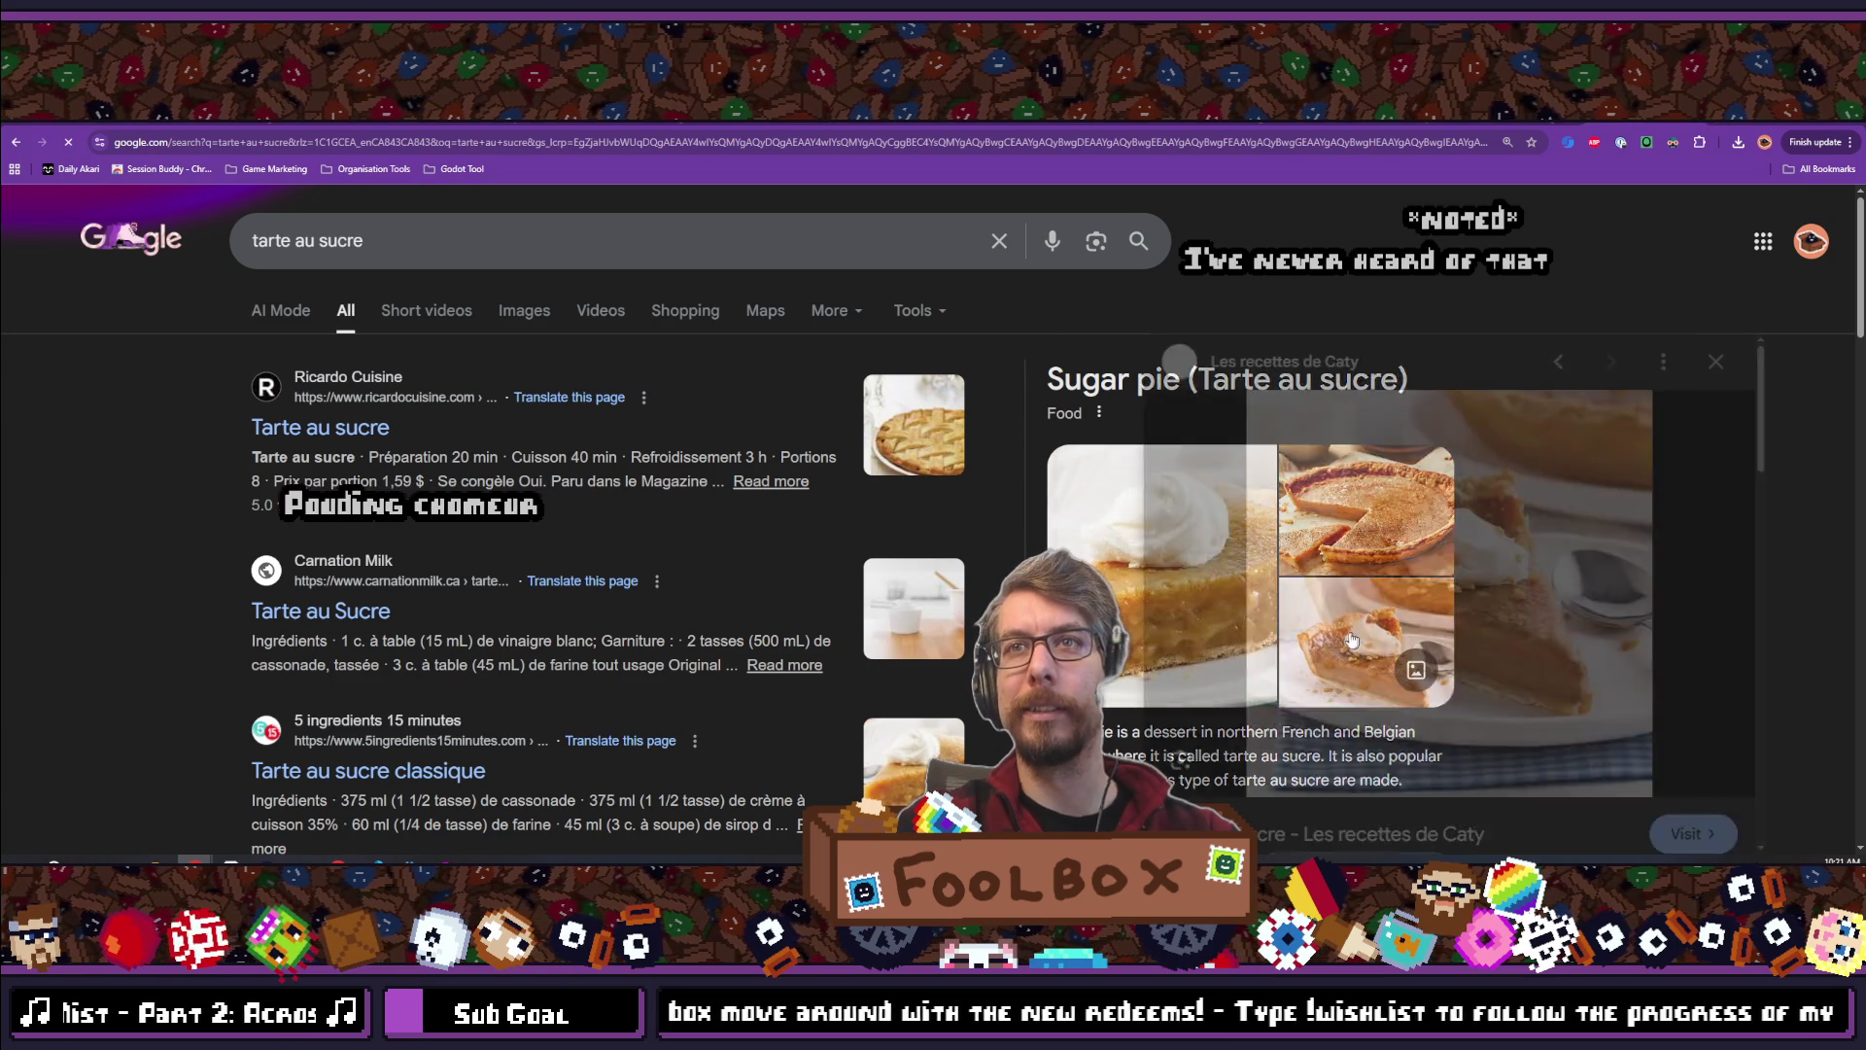
{"action": "left_click", "coordinate": [1339, 515]}
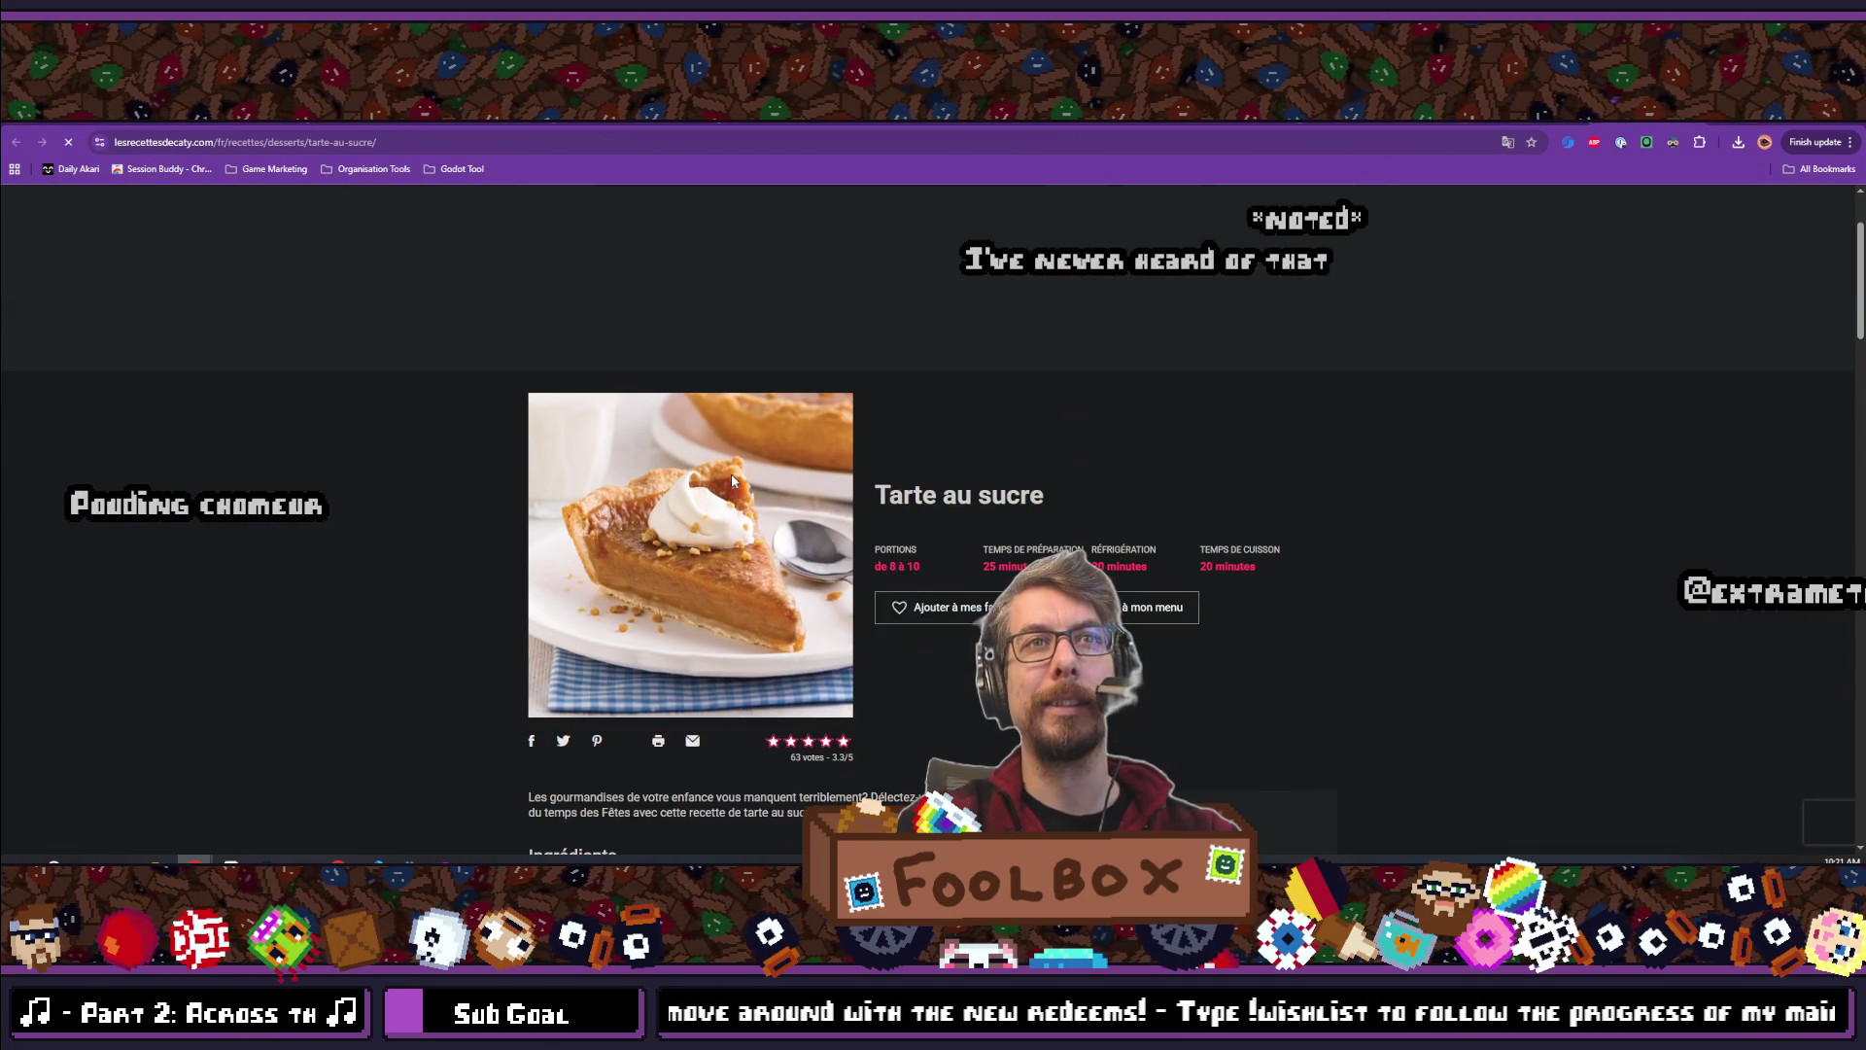
Open the recipe's pie photo in its own tab and enlarge it for a close look
{"action": "right_click", "coordinate": [731, 489]}
{"action": "left_click", "coordinate": [829, 498]}
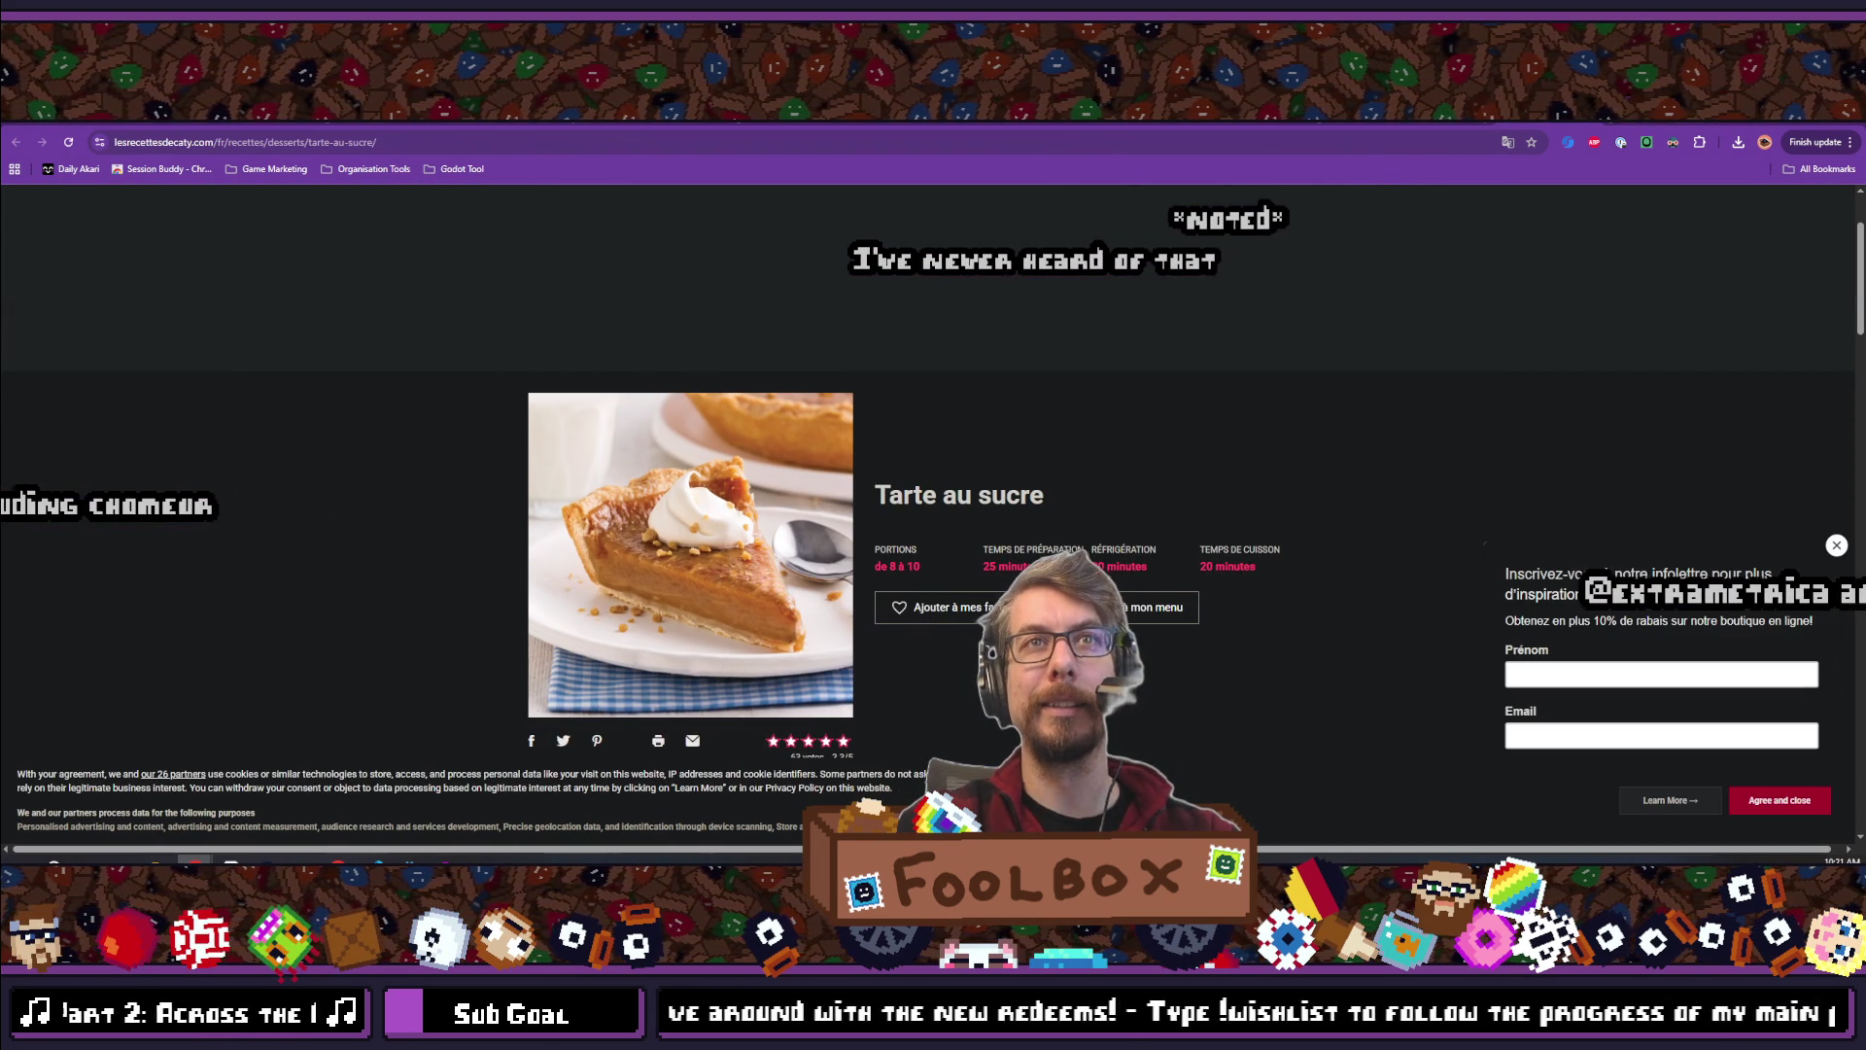
{"action": "key", "text": "ctrl+Tab"}
{"action": "scroll", "coordinate": [856, 505], "scroll_direction": "up", "scroll_amount": 3}
{"action": "scroll", "coordinate": [855, 505], "scroll_direction": "up", "scroll_amount": 1}
{"action": "scroll", "coordinate": [875, 545], "scroll_direction": "down", "scroll_amount": 3}
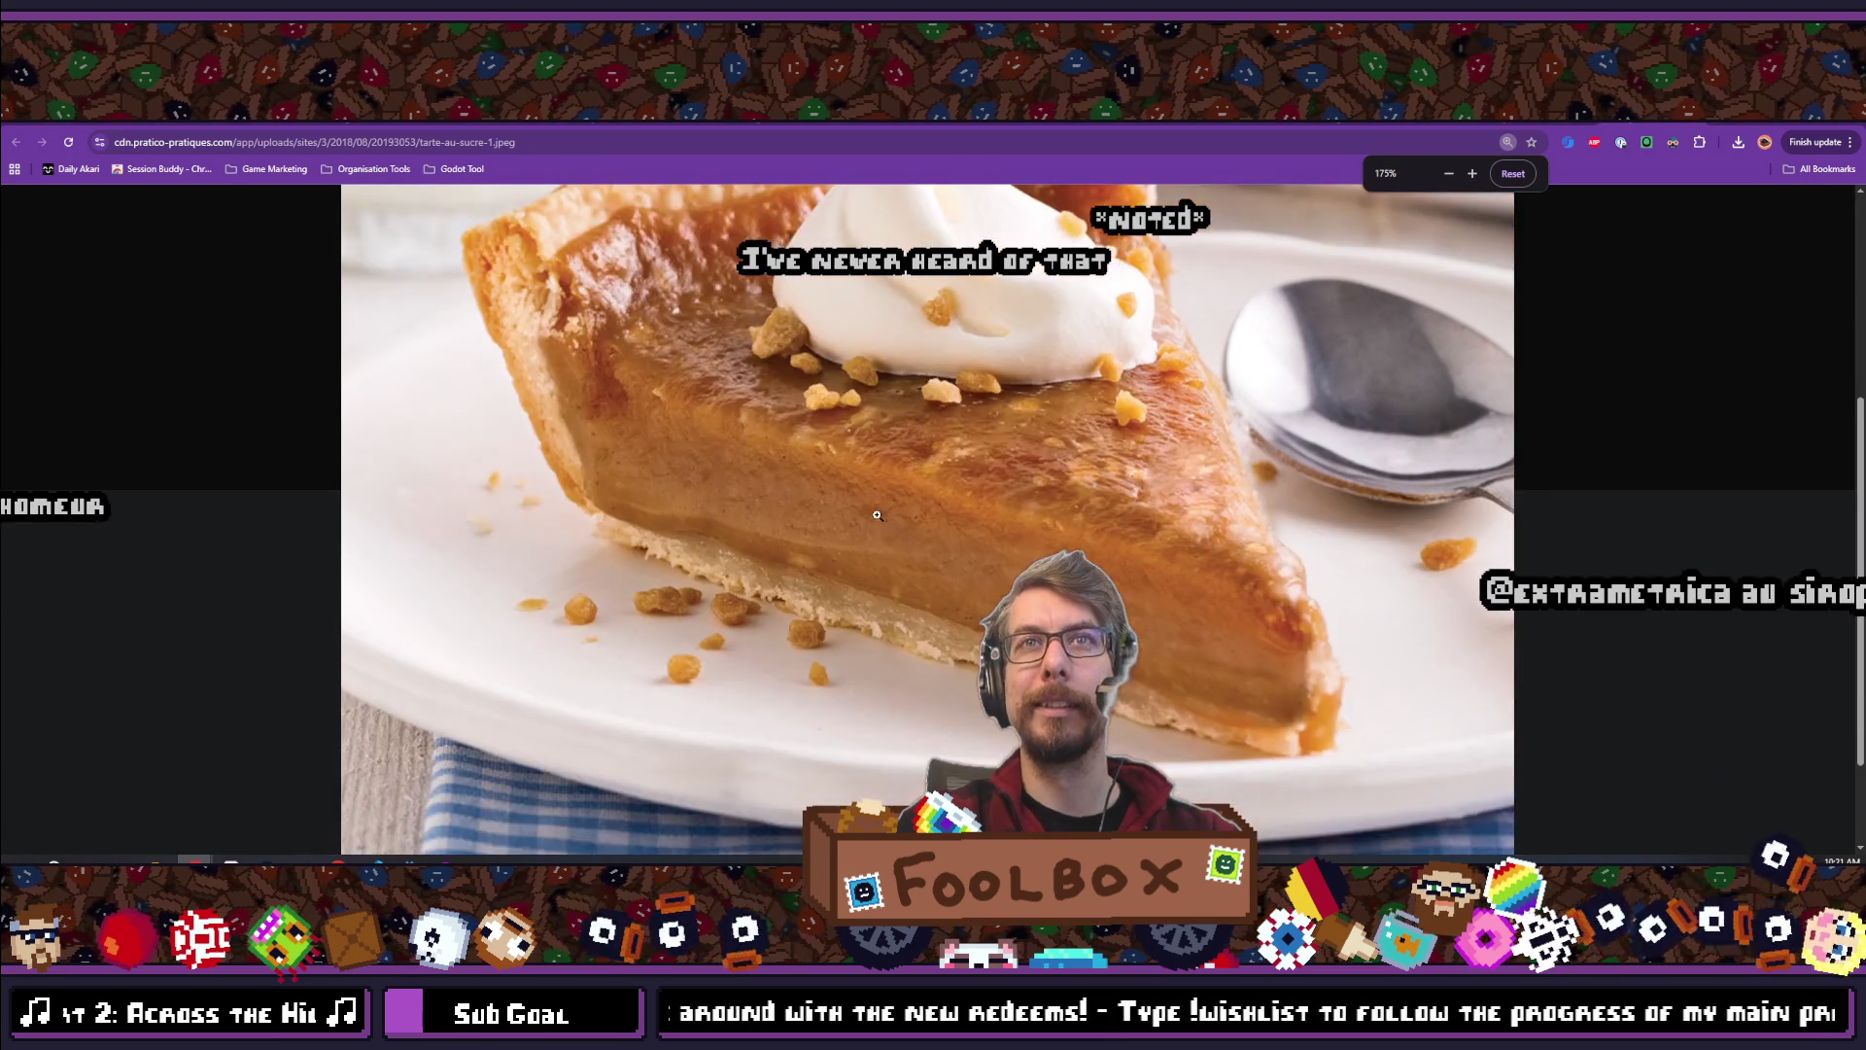
{"action": "scroll", "coordinate": [907, 609], "scroll_direction": "up", "scroll_amount": 2}
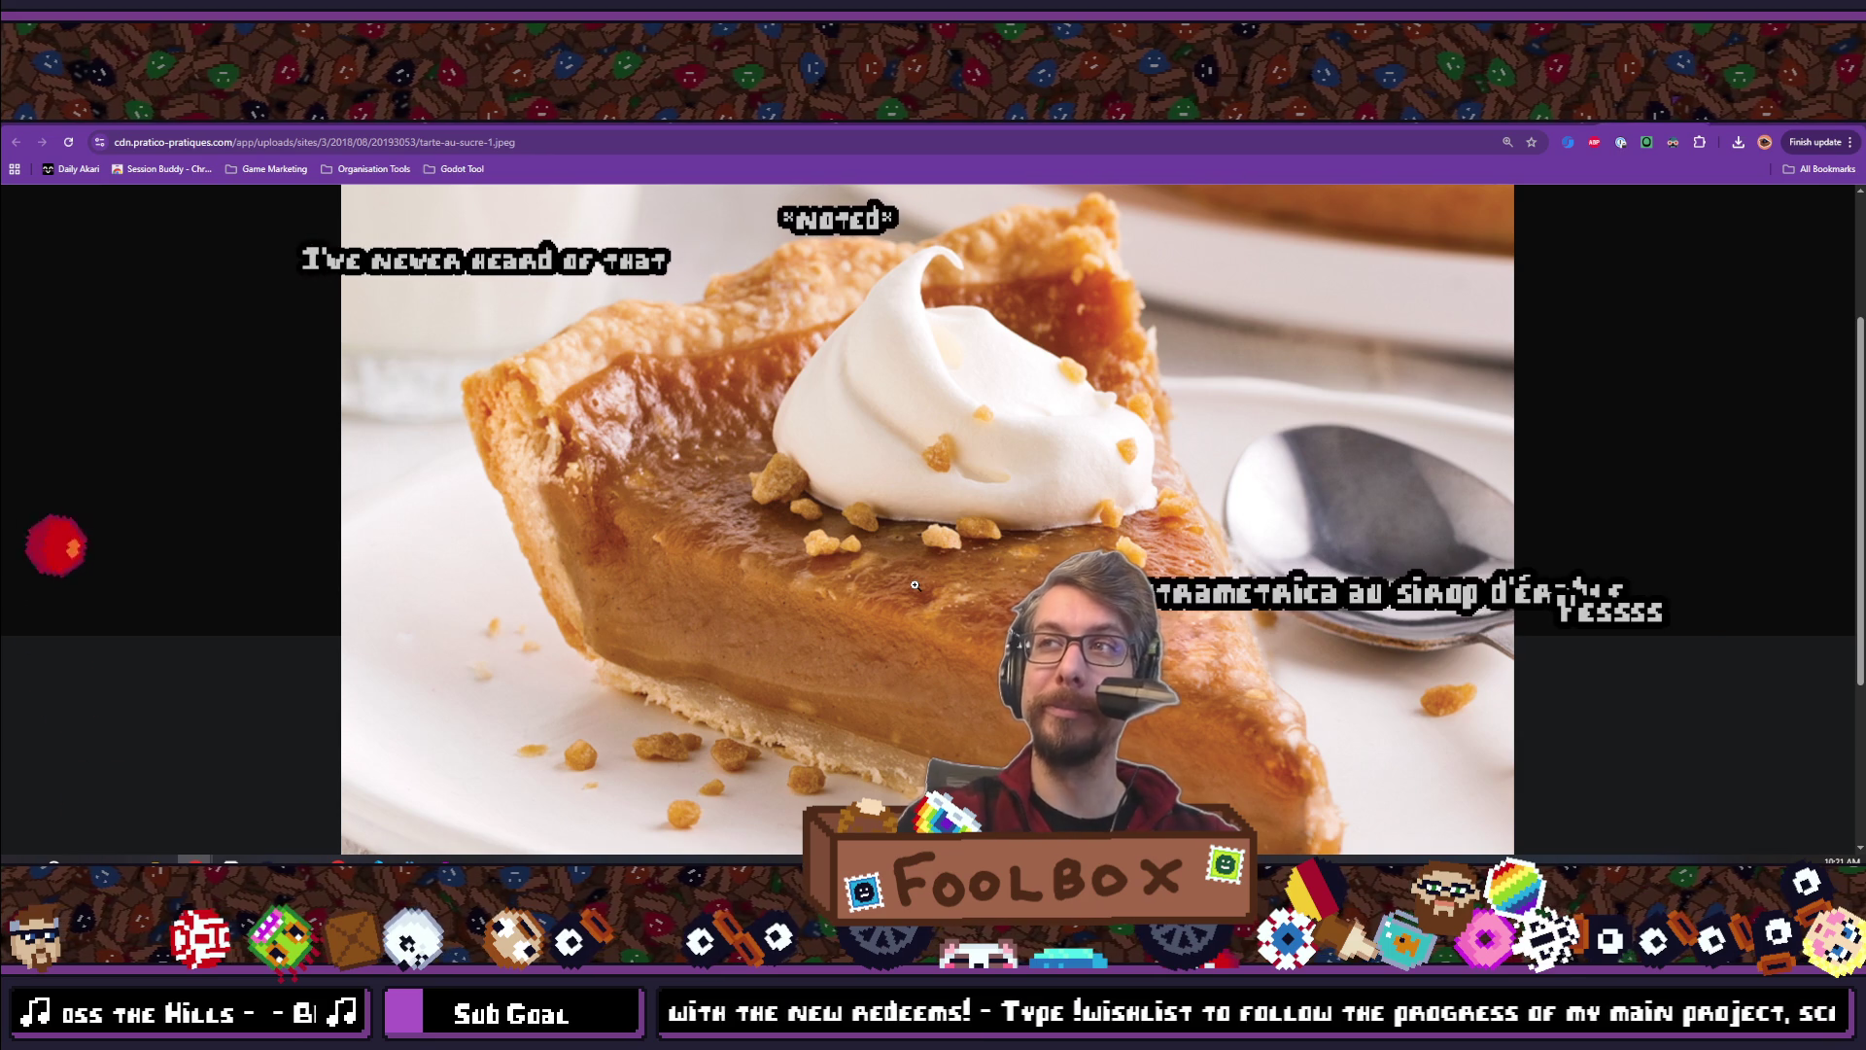
{"action": "scroll", "coordinate": [914, 584], "scroll_direction": "down", "scroll_amount": 1}
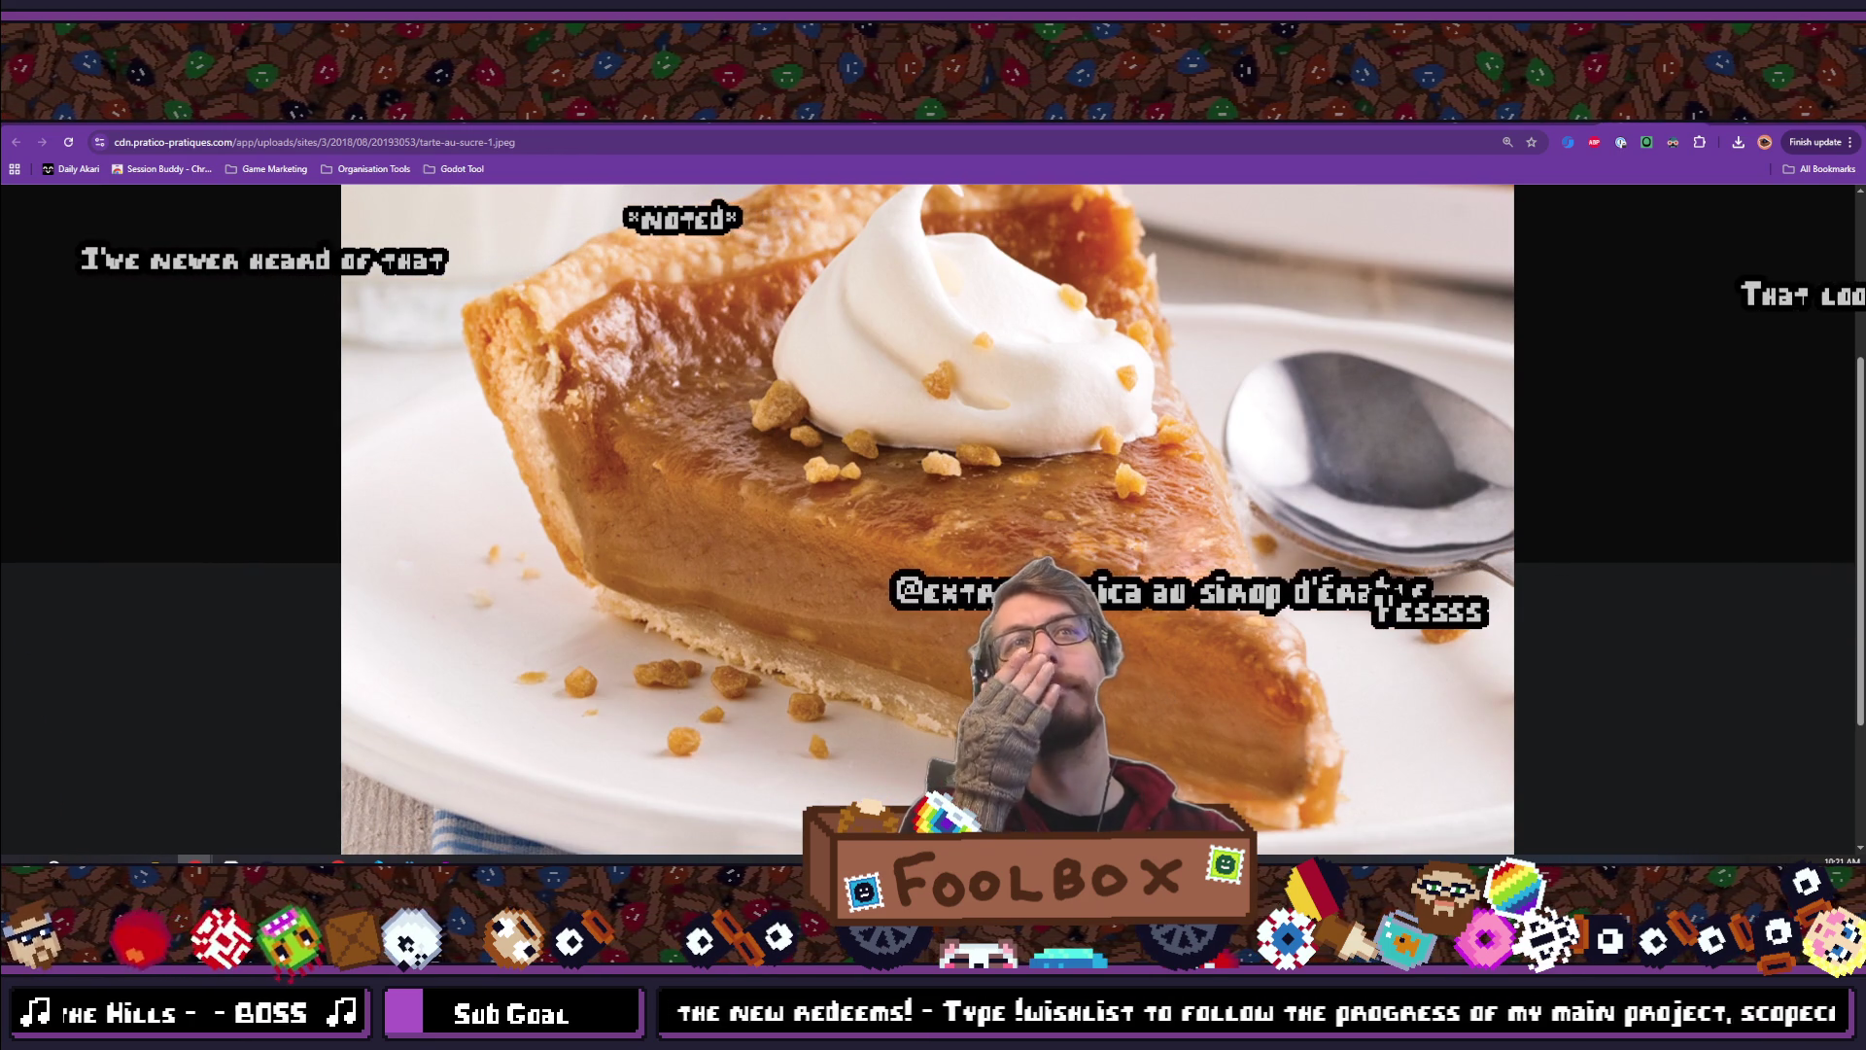
{"action": "scroll", "coordinate": [928, 519], "scroll_direction": "up", "scroll_amount": 2}
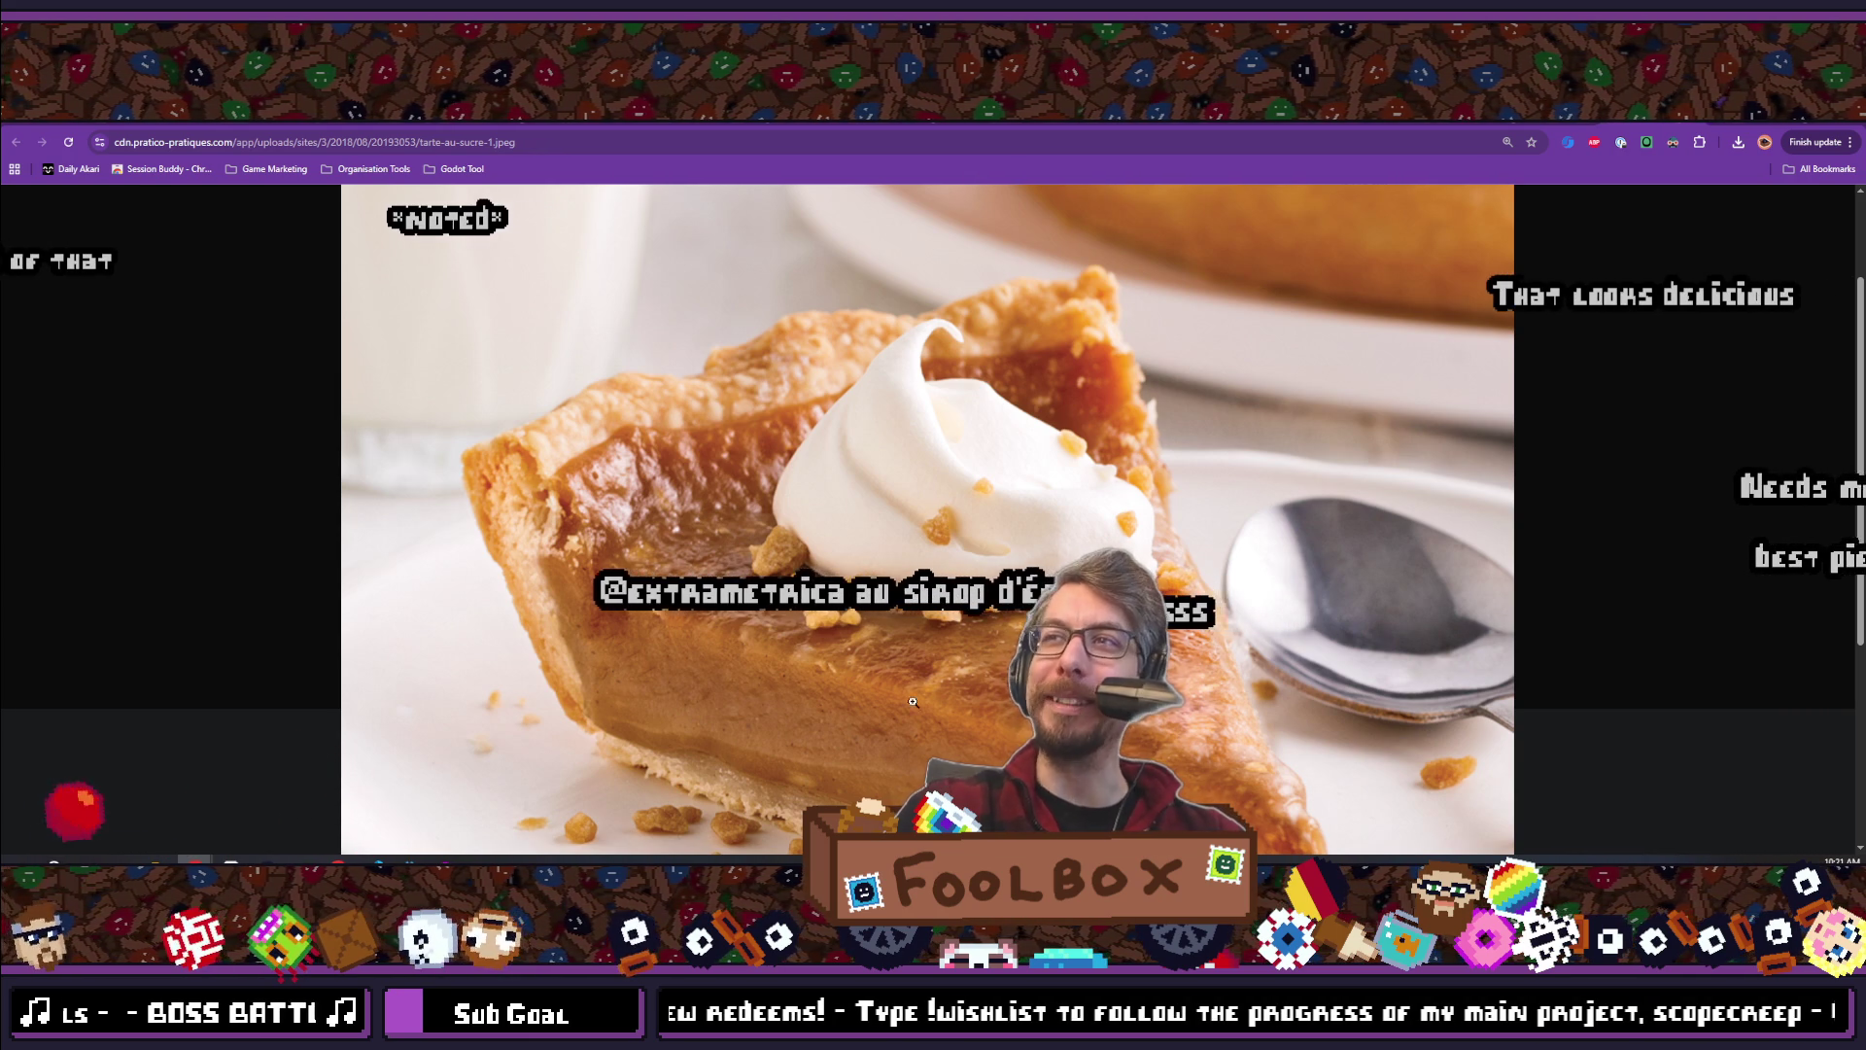
{"action": "scroll", "coordinate": [914, 695], "scroll_direction": "down", "scroll_amount": 1}
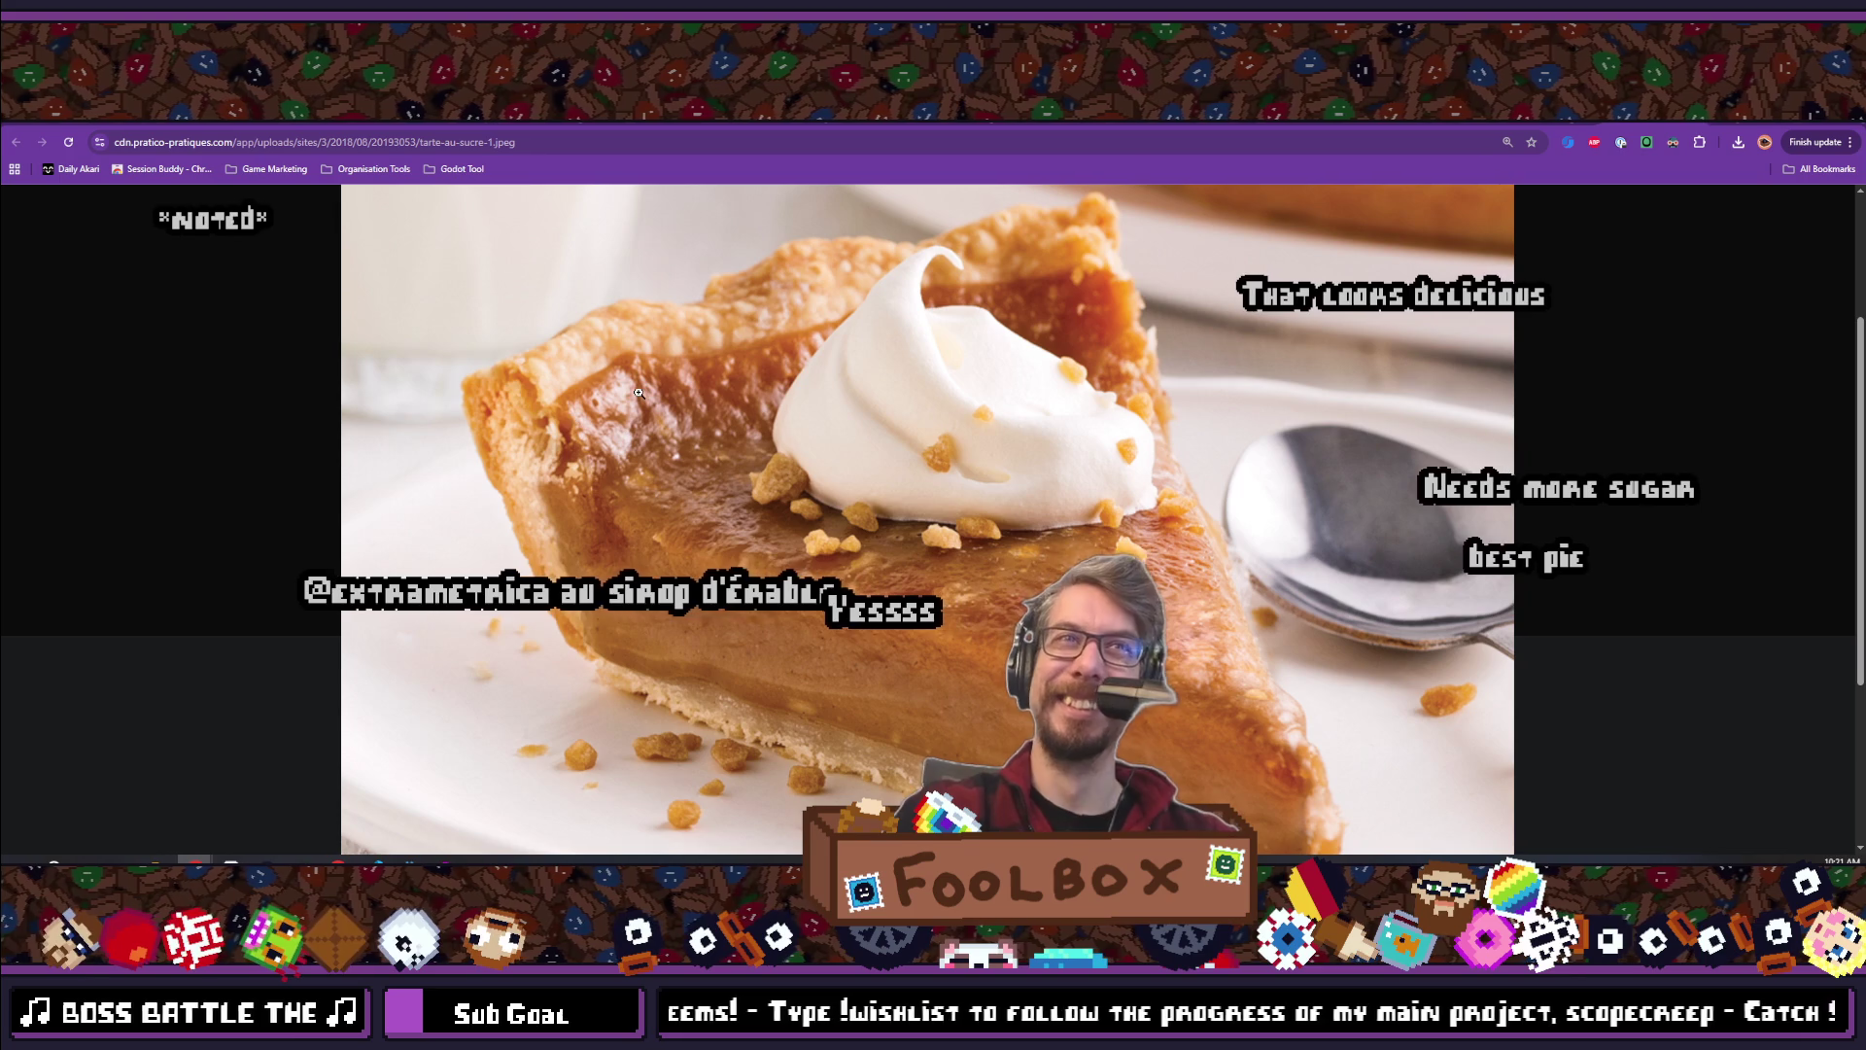
Close the photo tab and go back to the Google results for tarte au sucre
{"action": "right_click", "coordinate": [614, 486]}
{"action": "left_click", "coordinate": [315, 422]}
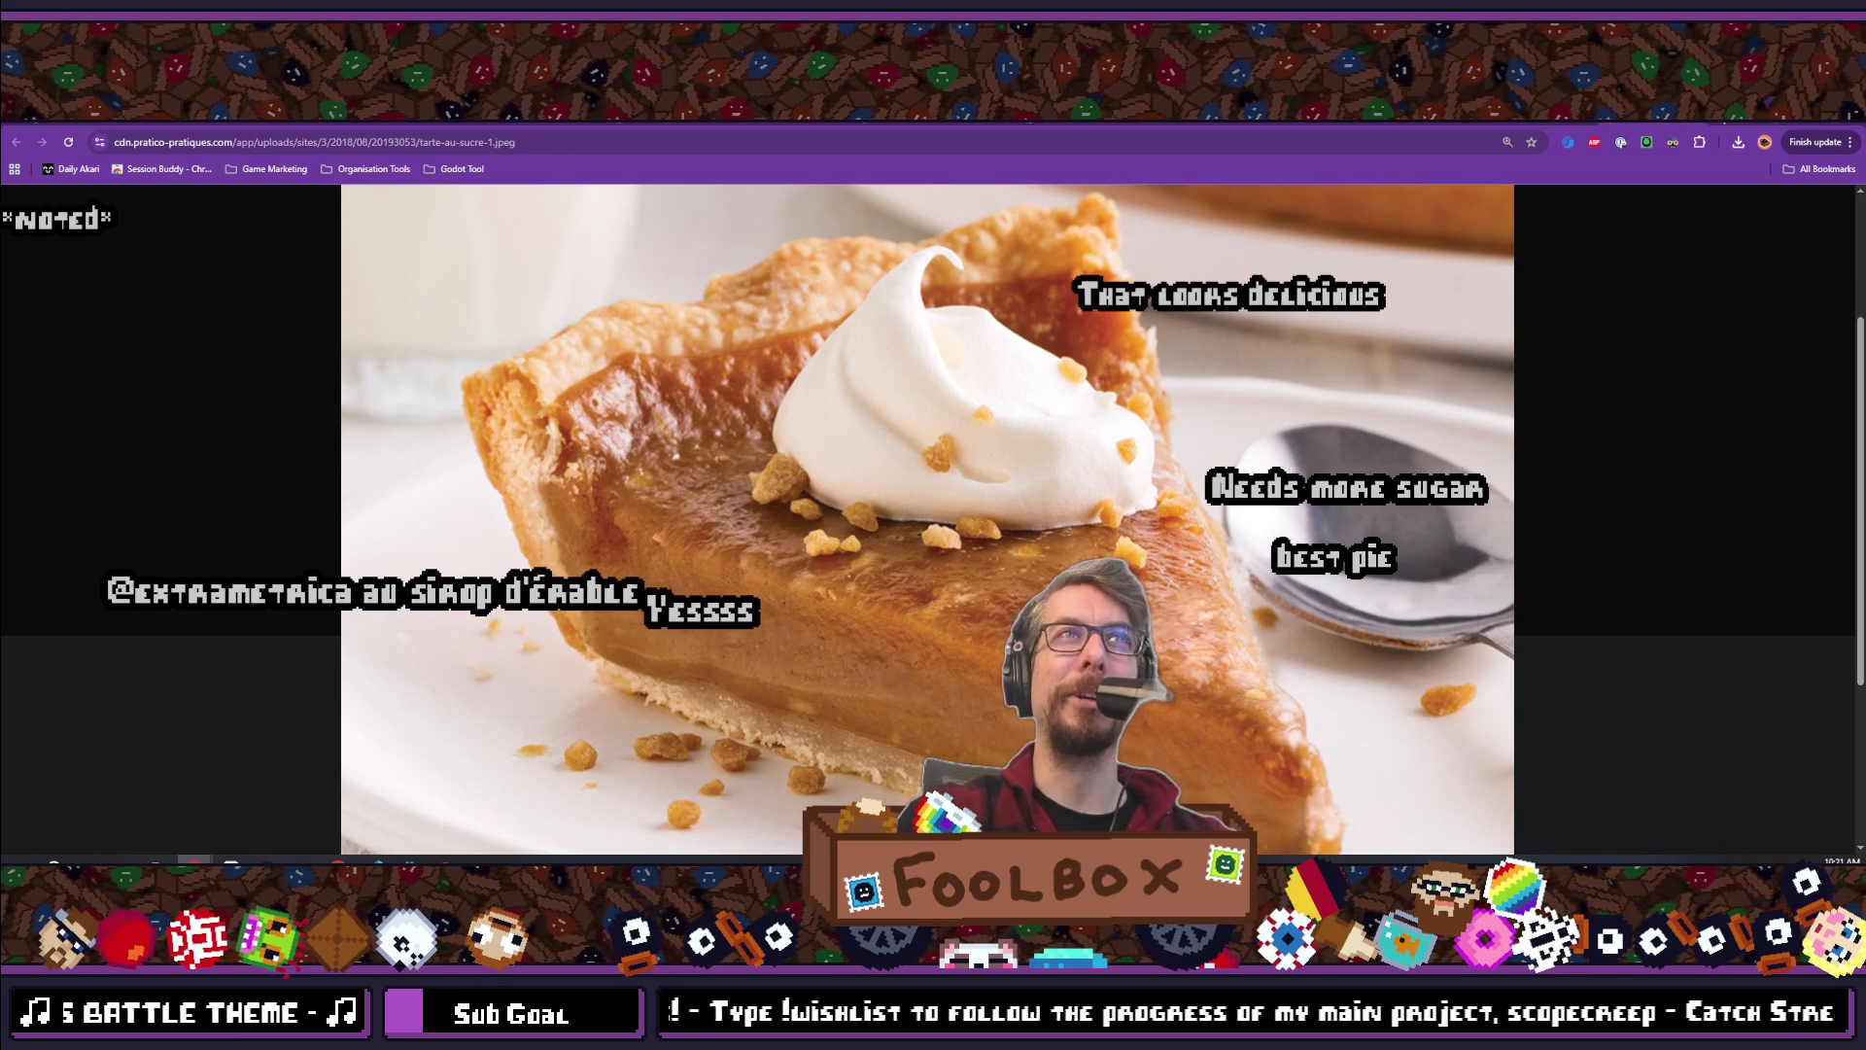
{"action": "key", "text": "ctrl+w"}
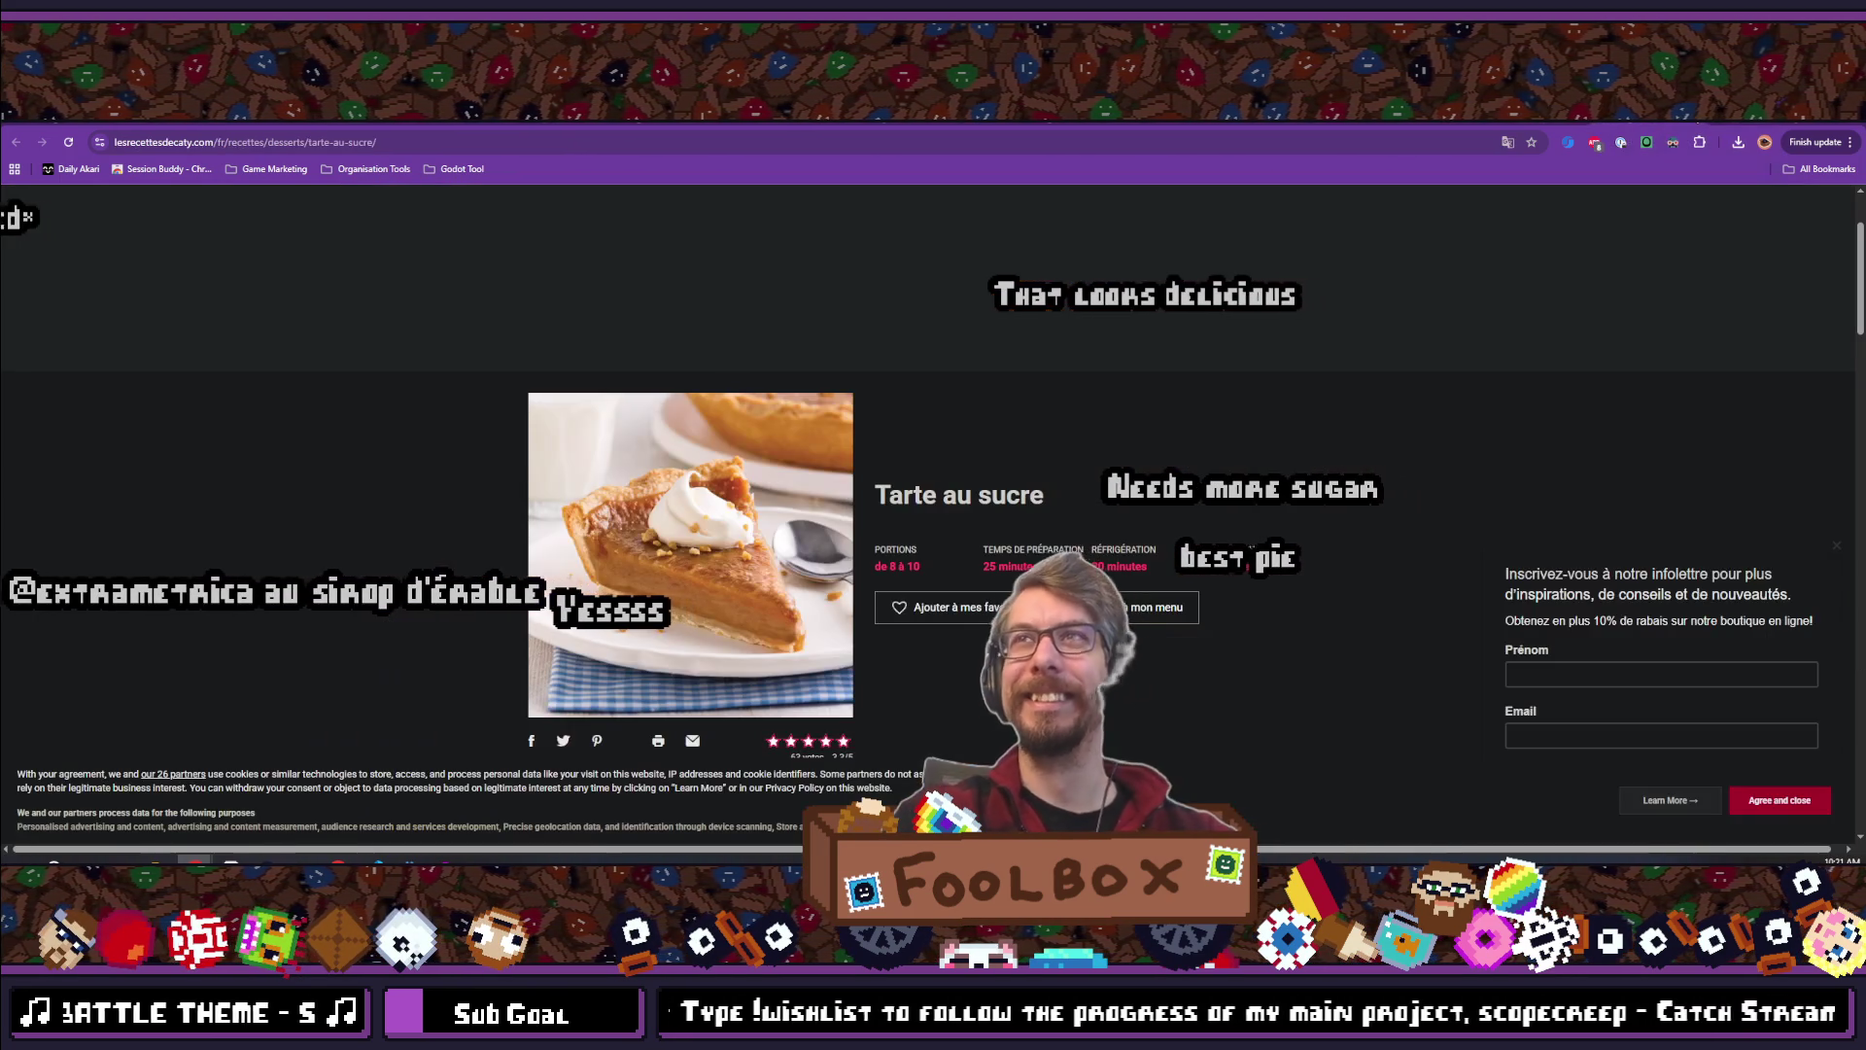
{"action": "scroll", "coordinate": [1546, 288], "scroll_direction": "down", "scroll_amount": 6}
{"action": "scroll", "coordinate": [1545, 292], "scroll_direction": "up", "scroll_amount": 8}
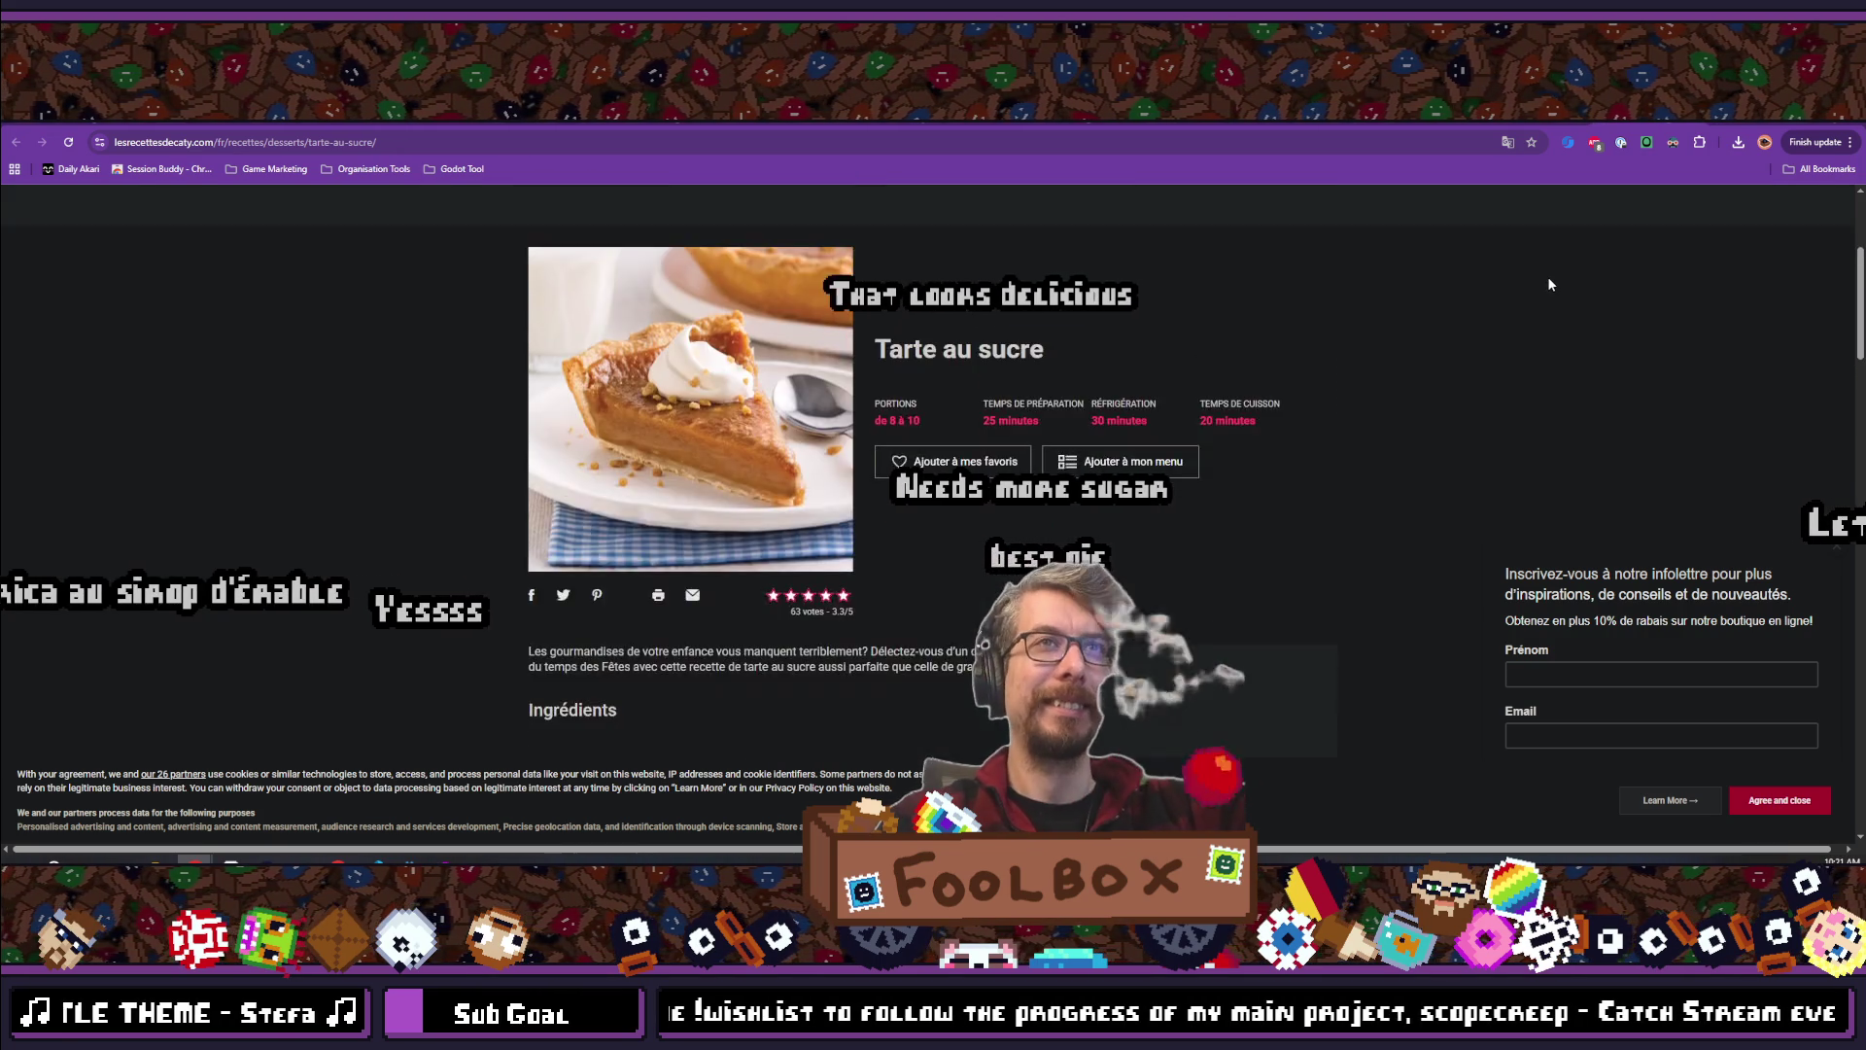
{"action": "key", "text": "alt+Left"}
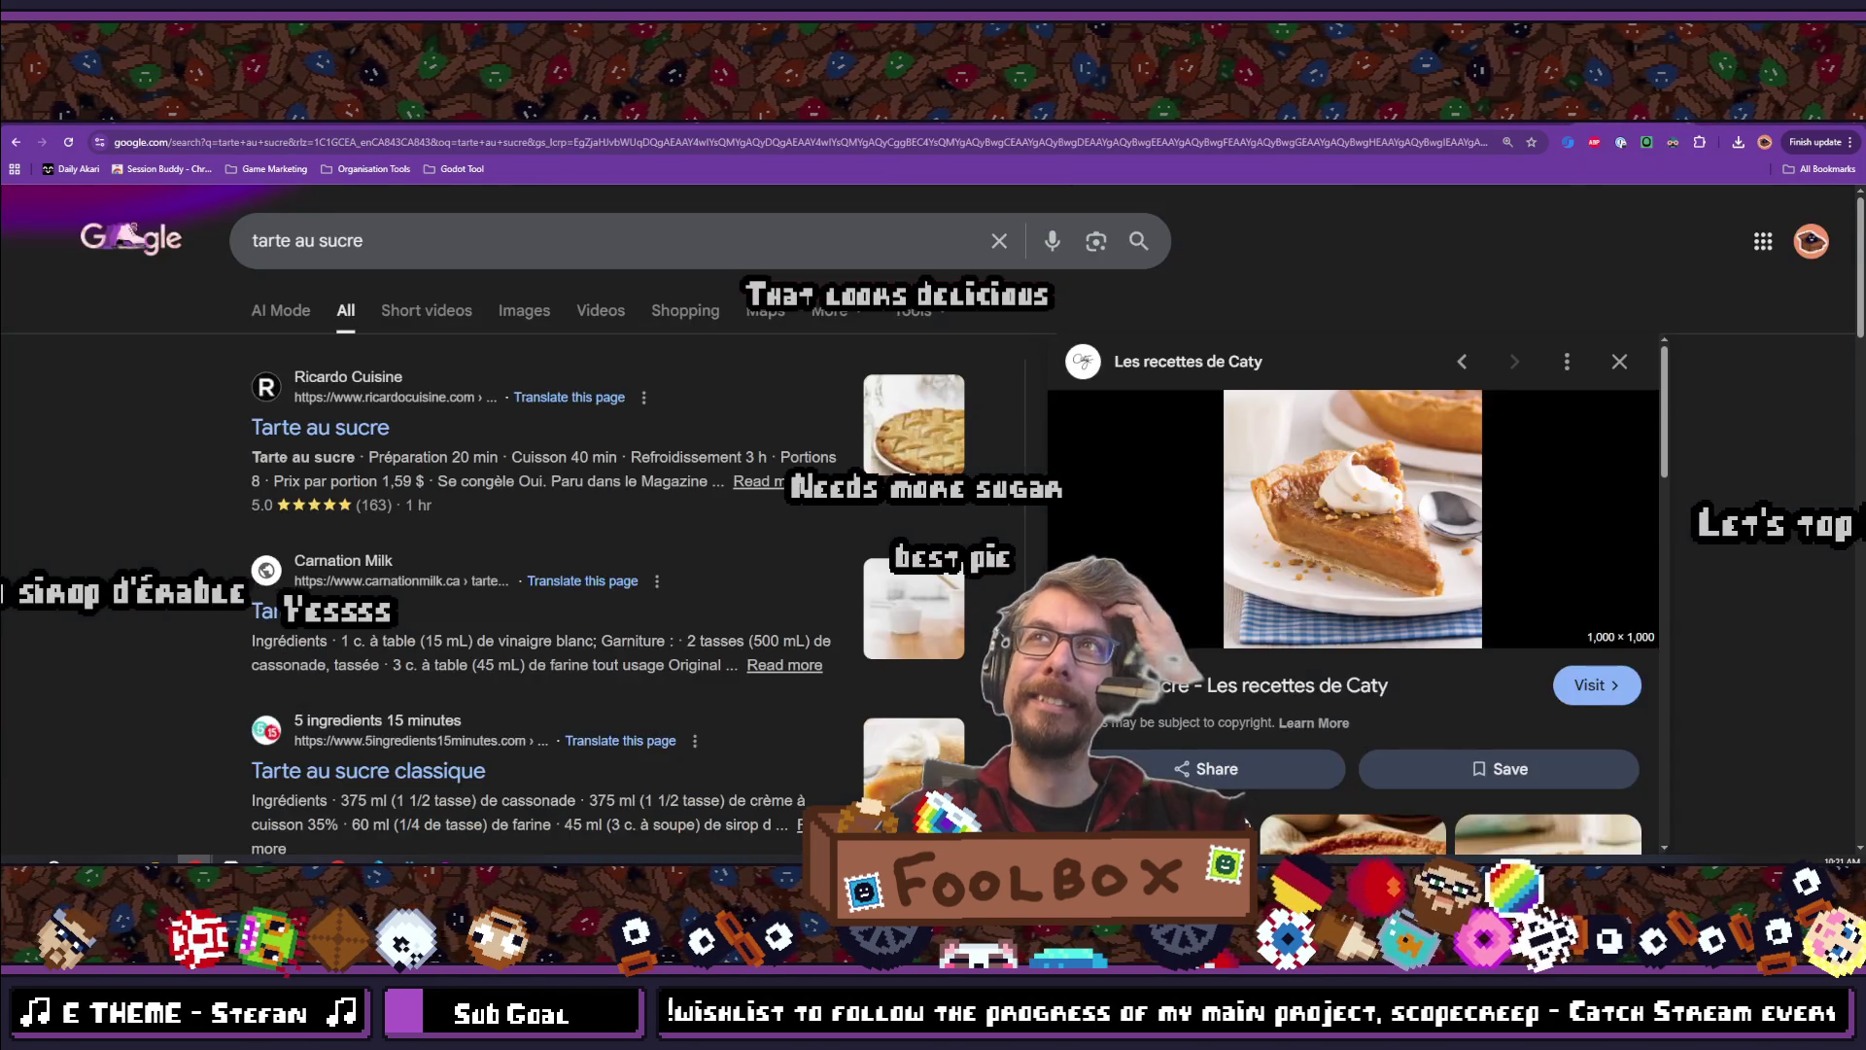
Browse the tarte au sucre image results and preview the Flan and Simple maple sugar pie image
{"action": "left_click", "coordinate": [524, 310]}
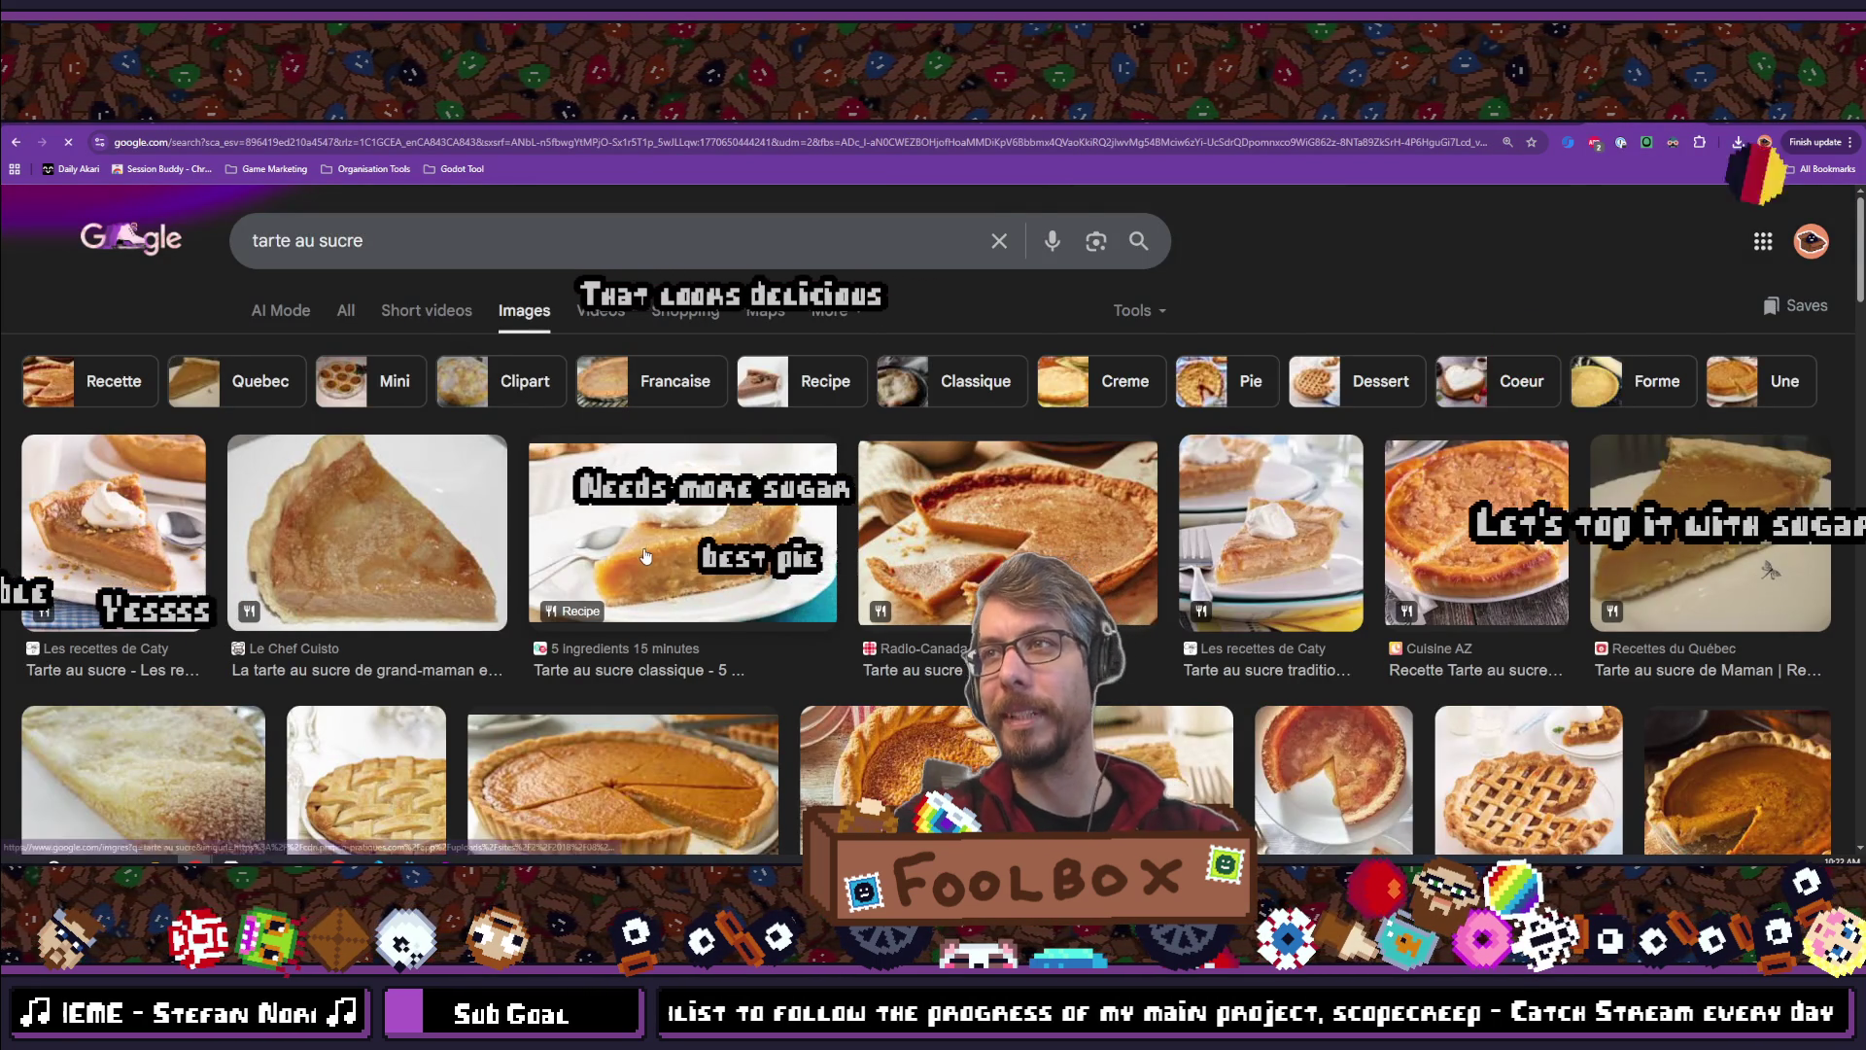
{"action": "scroll", "coordinate": [178, 448], "scroll_direction": "down", "scroll_amount": 1}
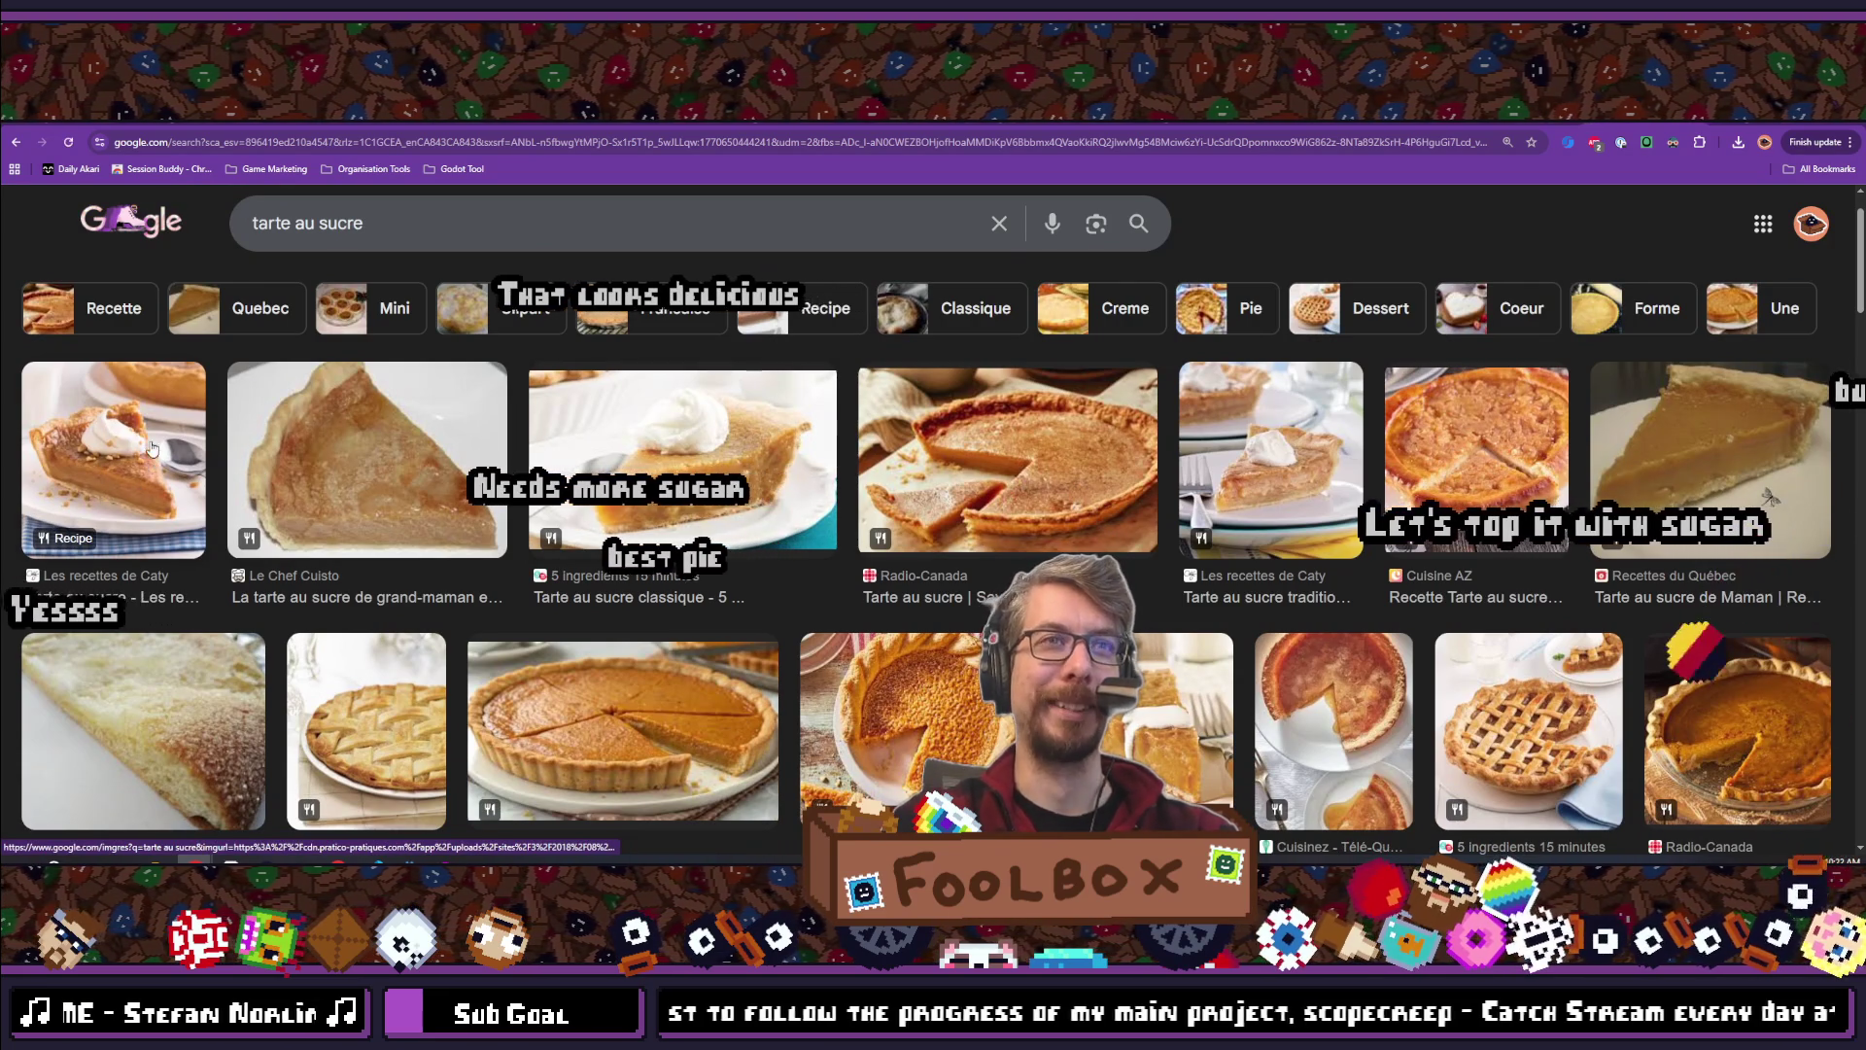
{"action": "scroll", "coordinate": [1032, 514], "scroll_direction": "down", "scroll_amount": 1}
{"action": "scroll", "coordinate": [301, 634], "scroll_direction": "down", "scroll_amount": 3}
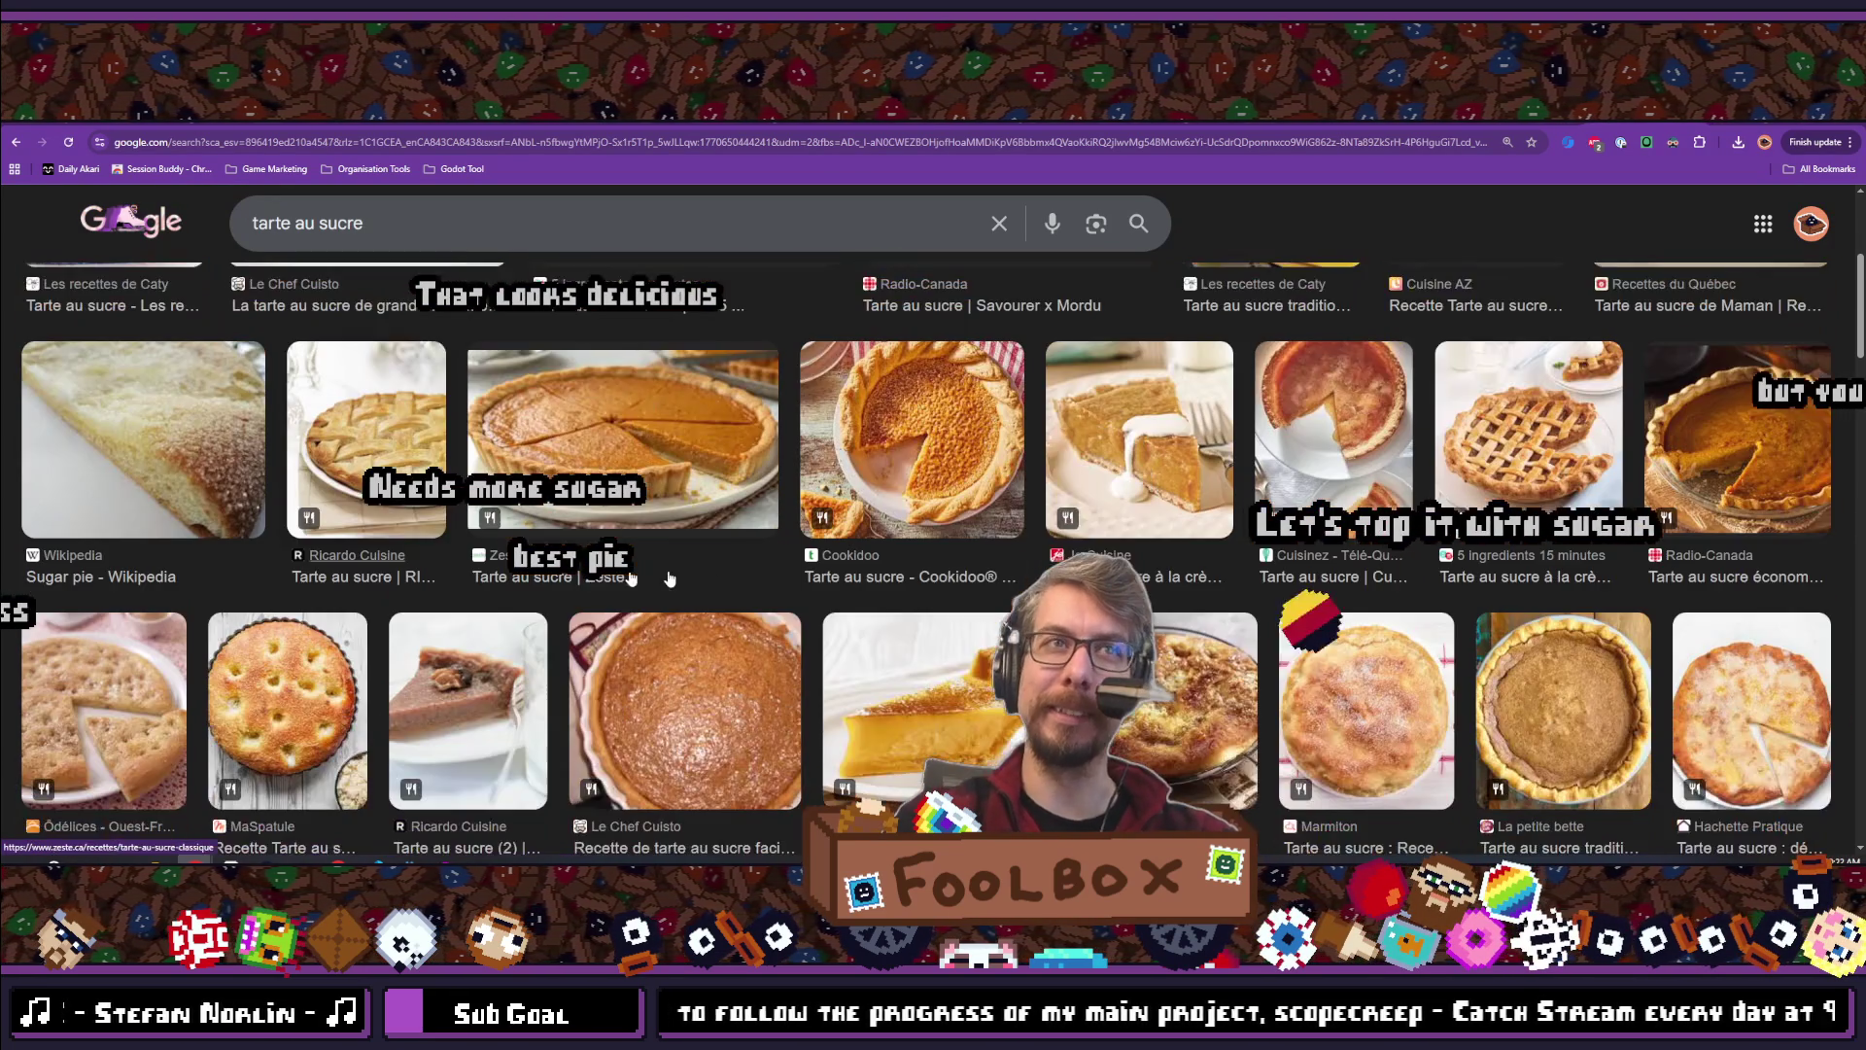
{"action": "scroll", "coordinate": [848, 533], "scroll_direction": "down", "scroll_amount": 2}
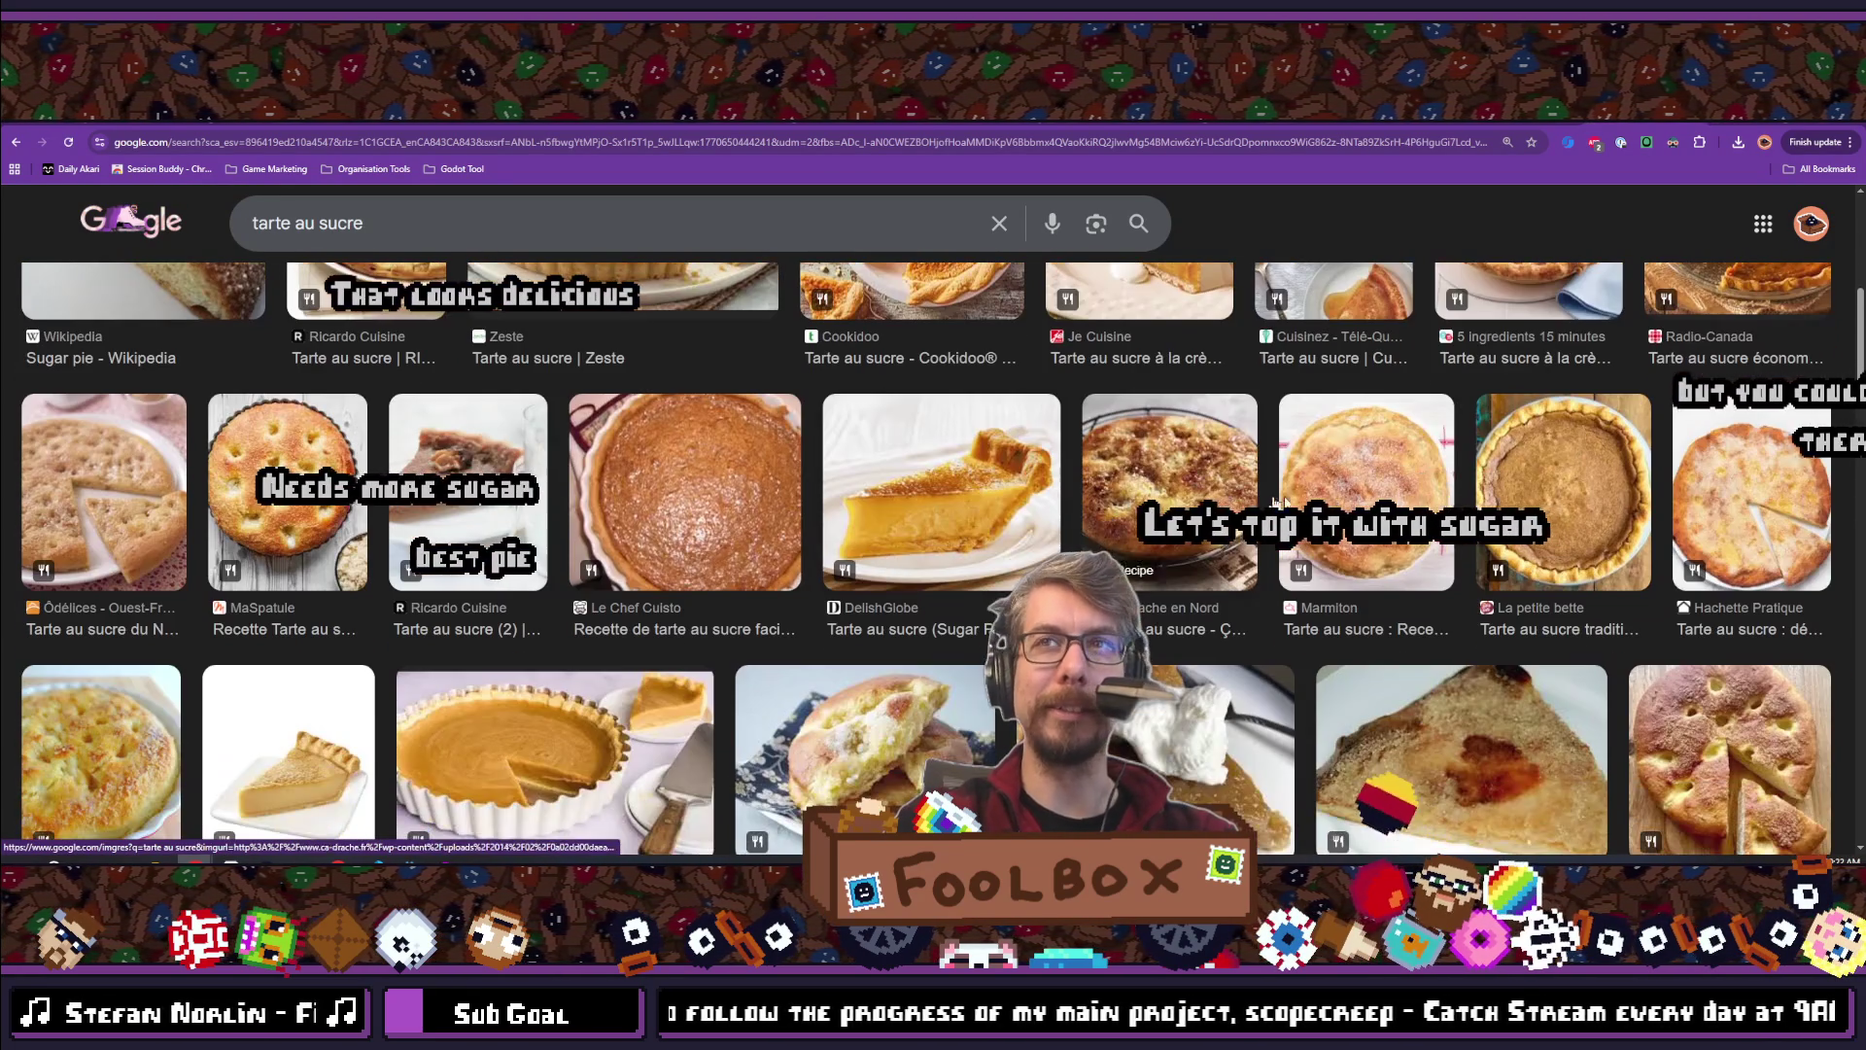
{"action": "scroll", "coordinate": [1652, 506], "scroll_direction": "down", "scroll_amount": 1}
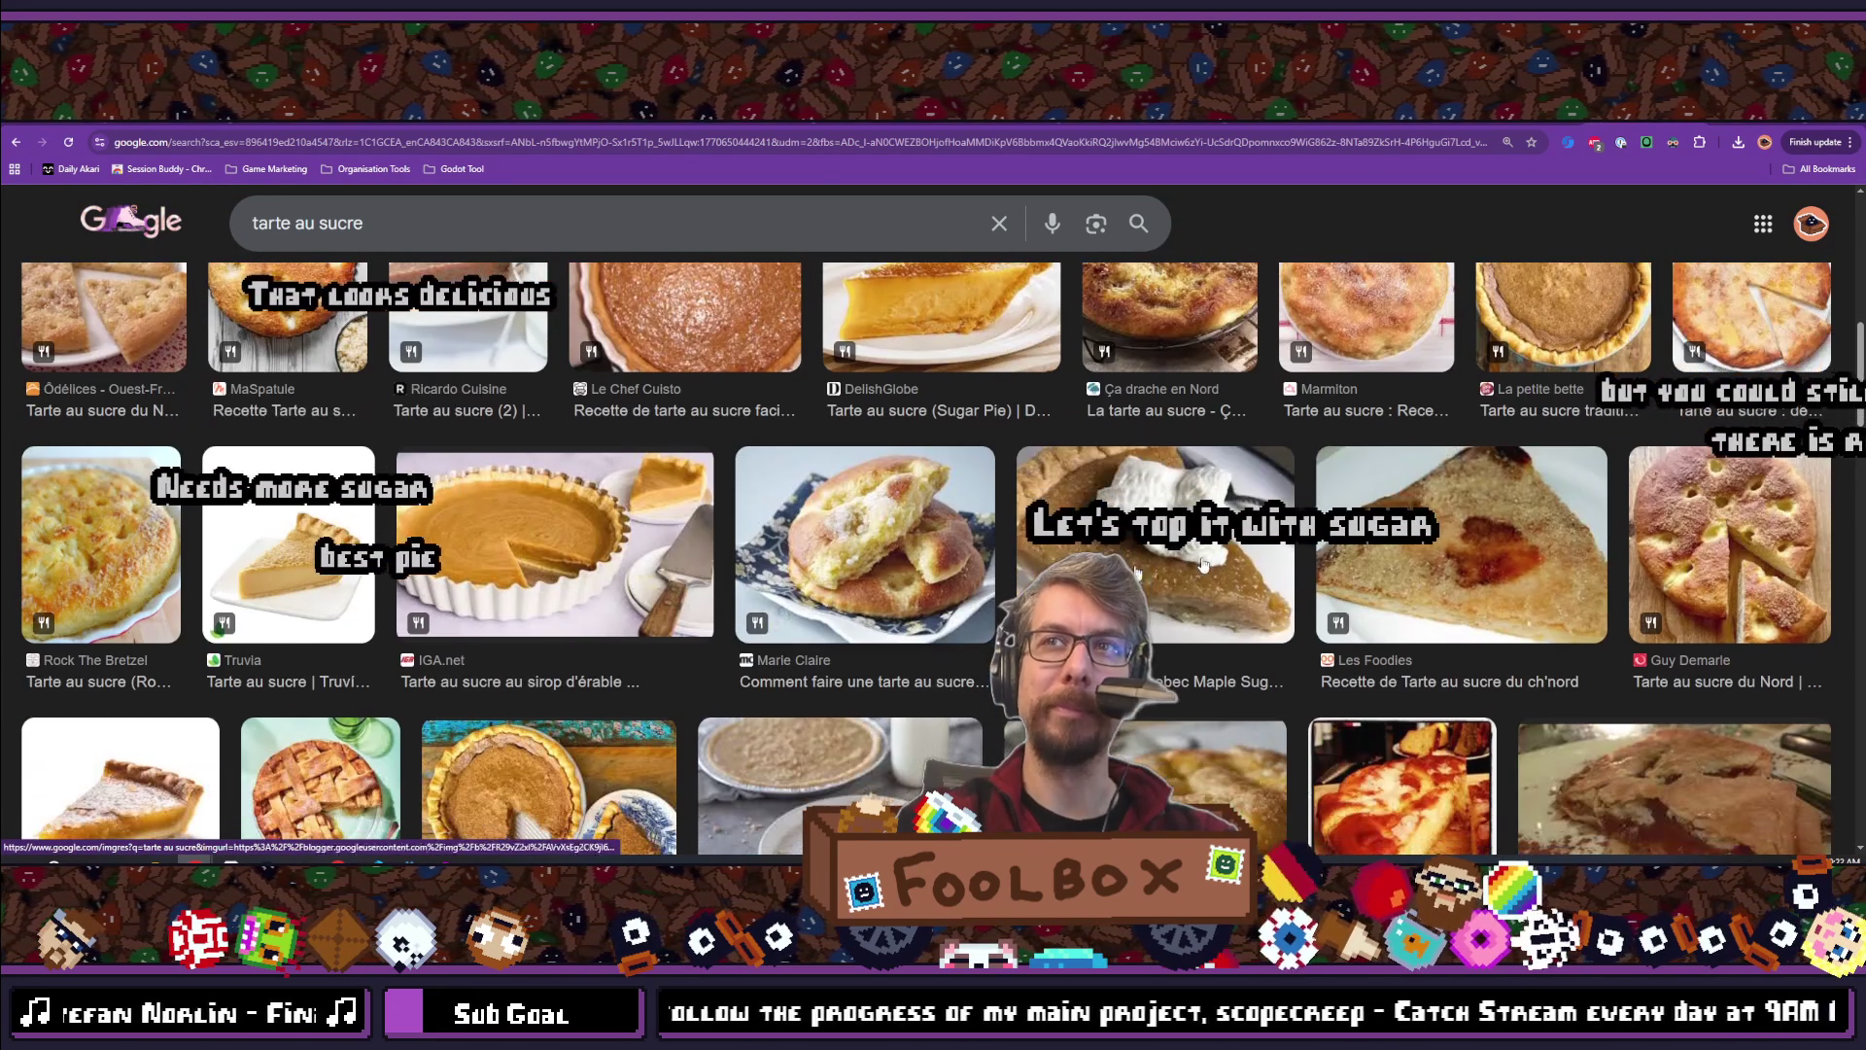
{"action": "scroll", "coordinate": [1112, 470], "scroll_direction": "down", "scroll_amount": 3}
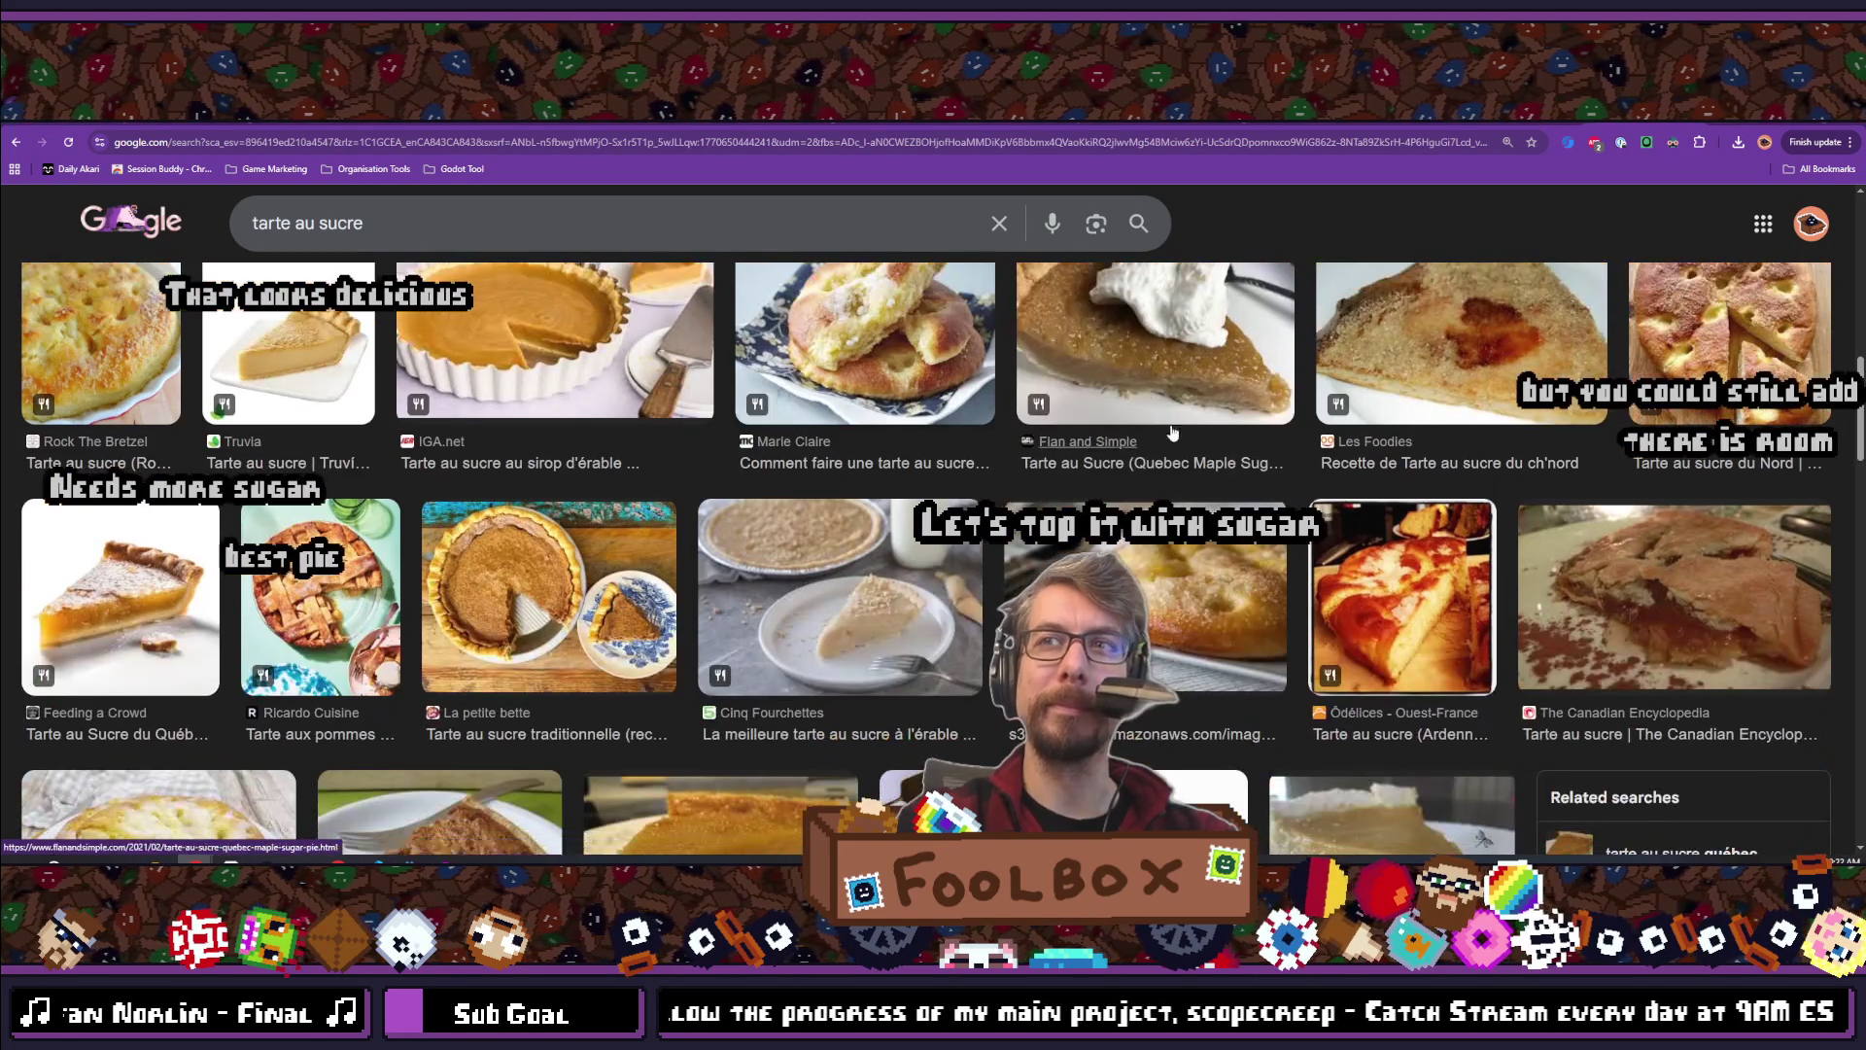
{"action": "scroll", "coordinate": [1230, 483], "scroll_direction": "up", "scroll_amount": 2}
{"action": "left_click", "coordinate": [1231, 483]}
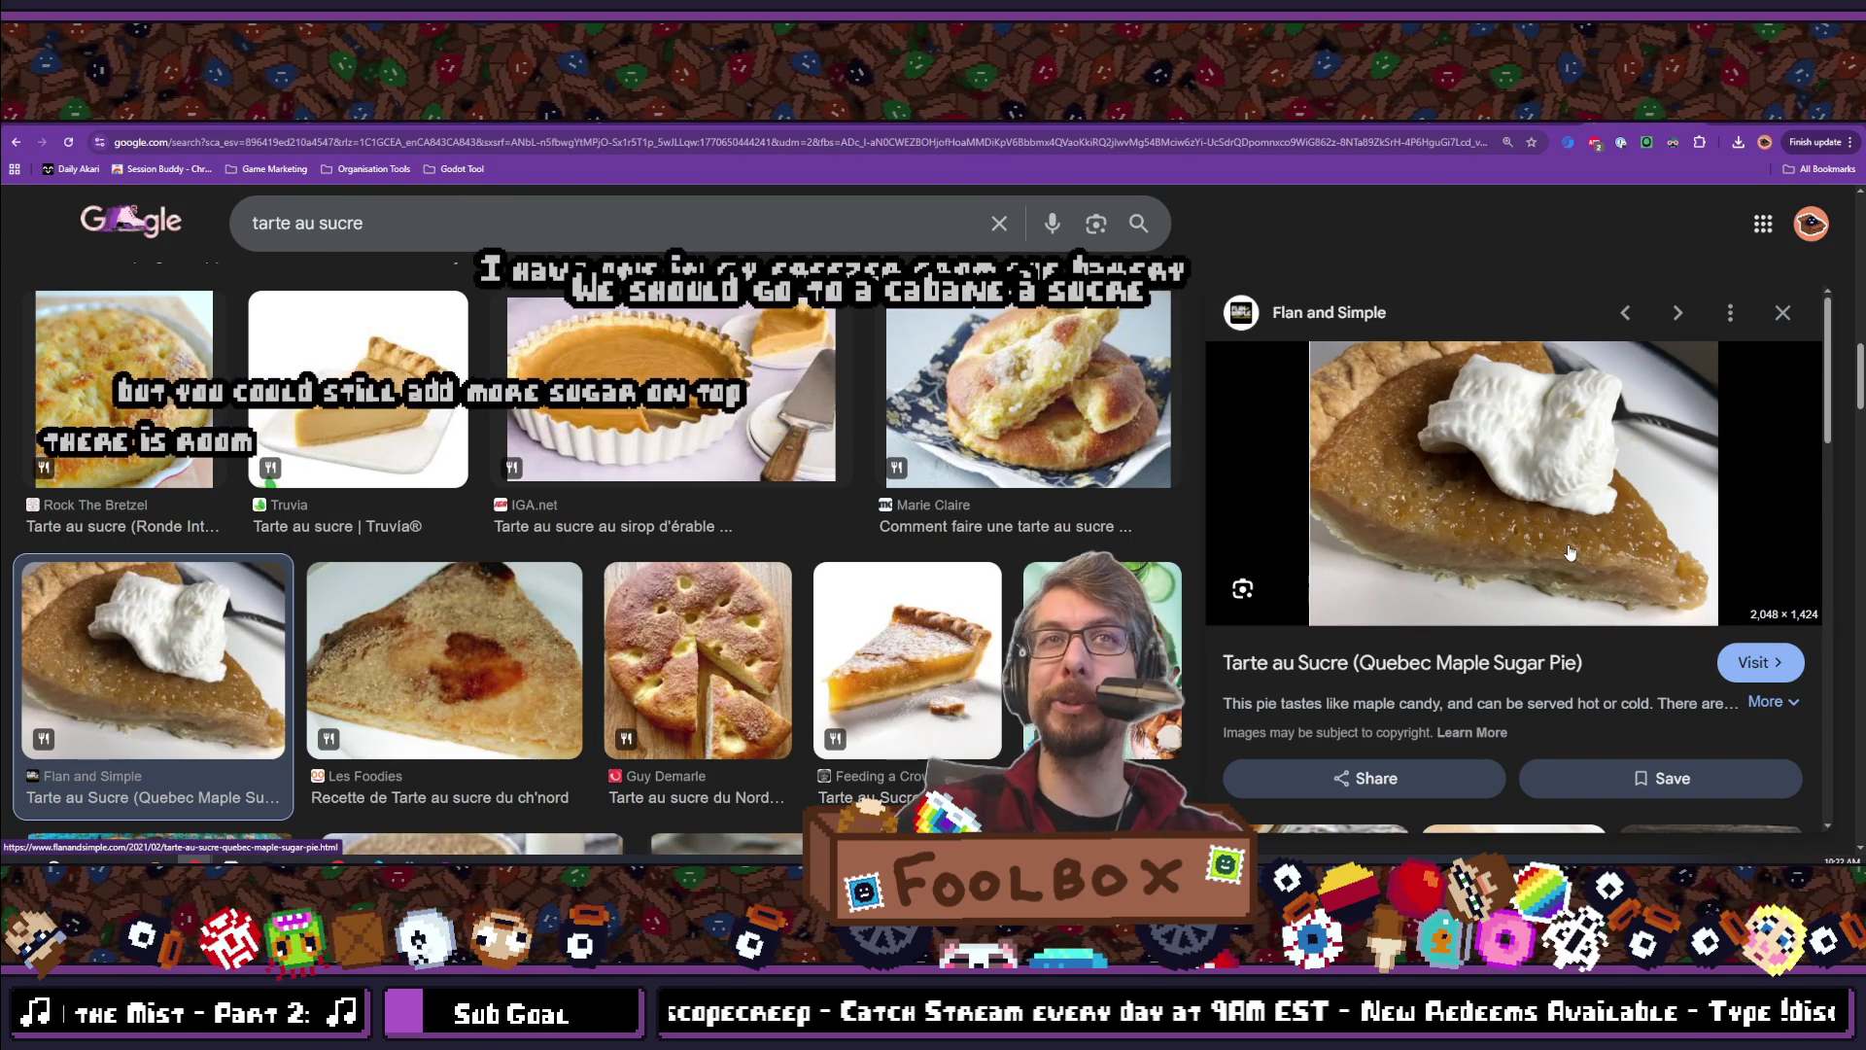
Scroll the tarte au sucre image results back to the top, then switch to X notifications
{"action": "scroll", "coordinate": [420, 541], "scroll_direction": "down", "scroll_amount": 3}
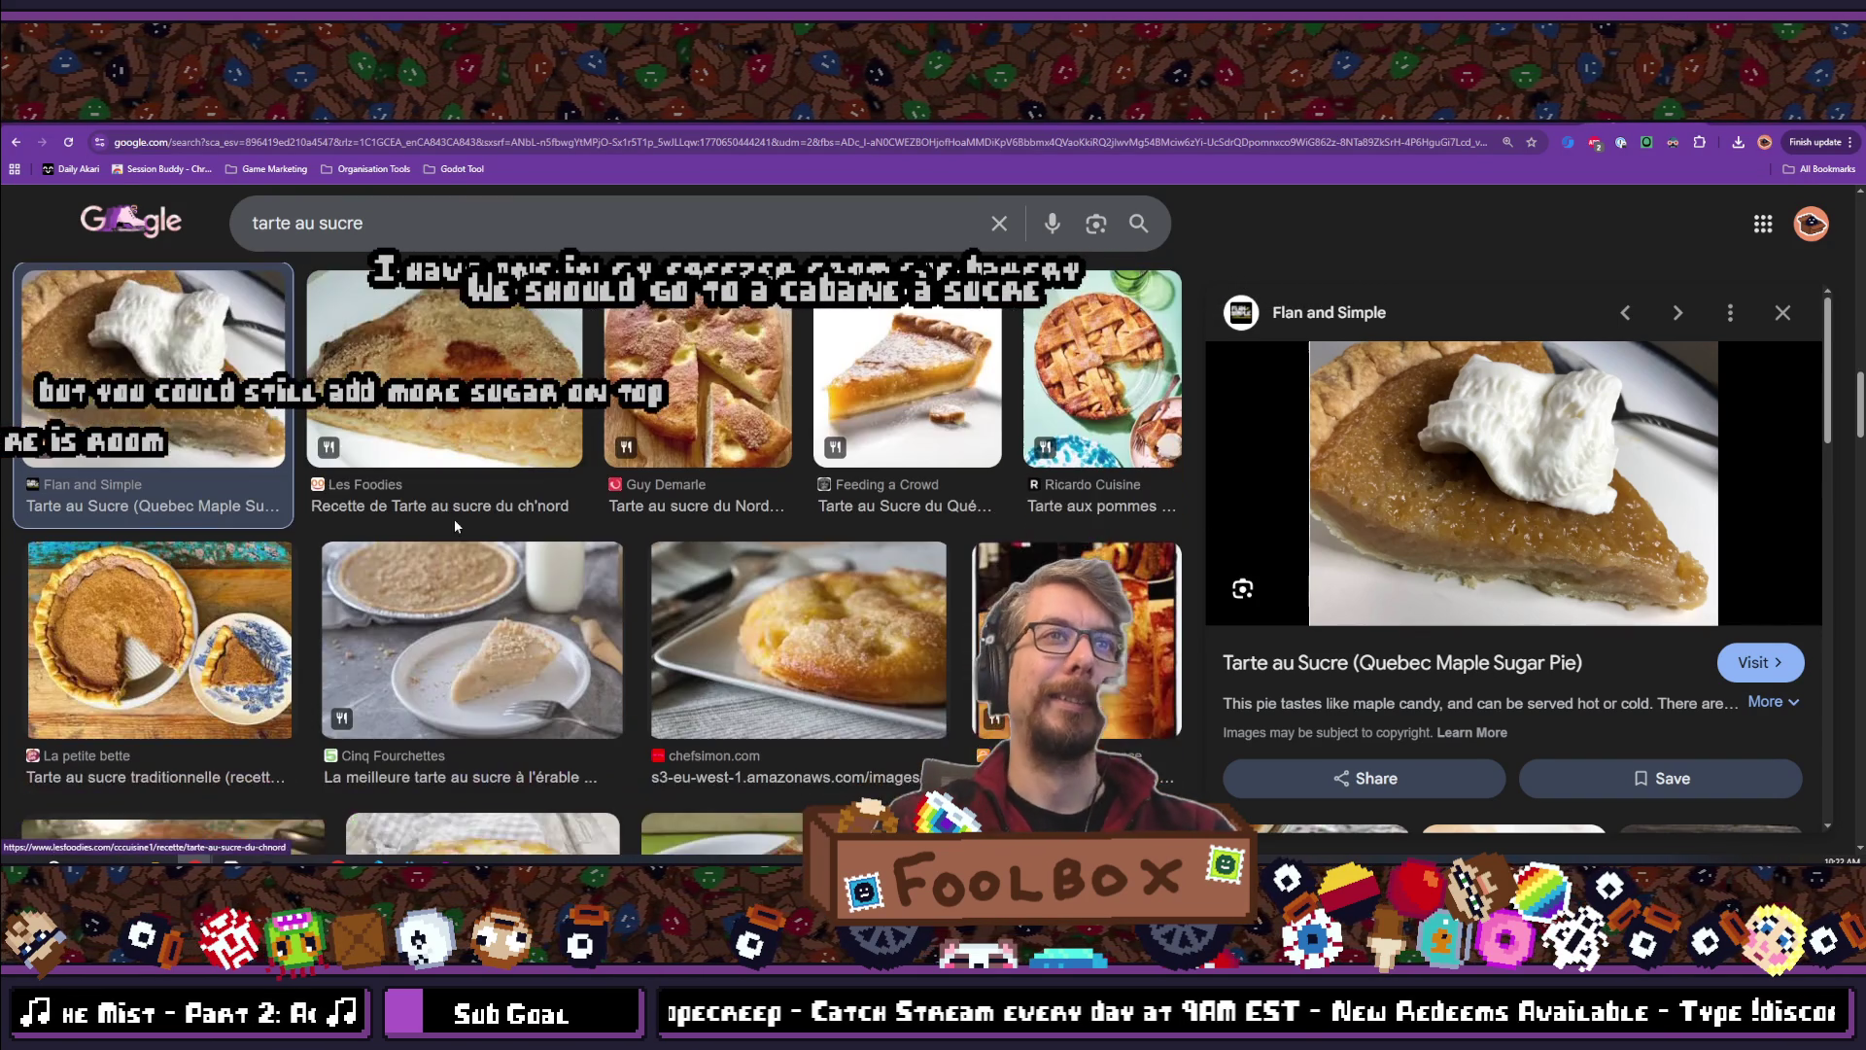
{"action": "scroll", "coordinate": [451, 552], "scroll_direction": "down", "scroll_amount": 5}
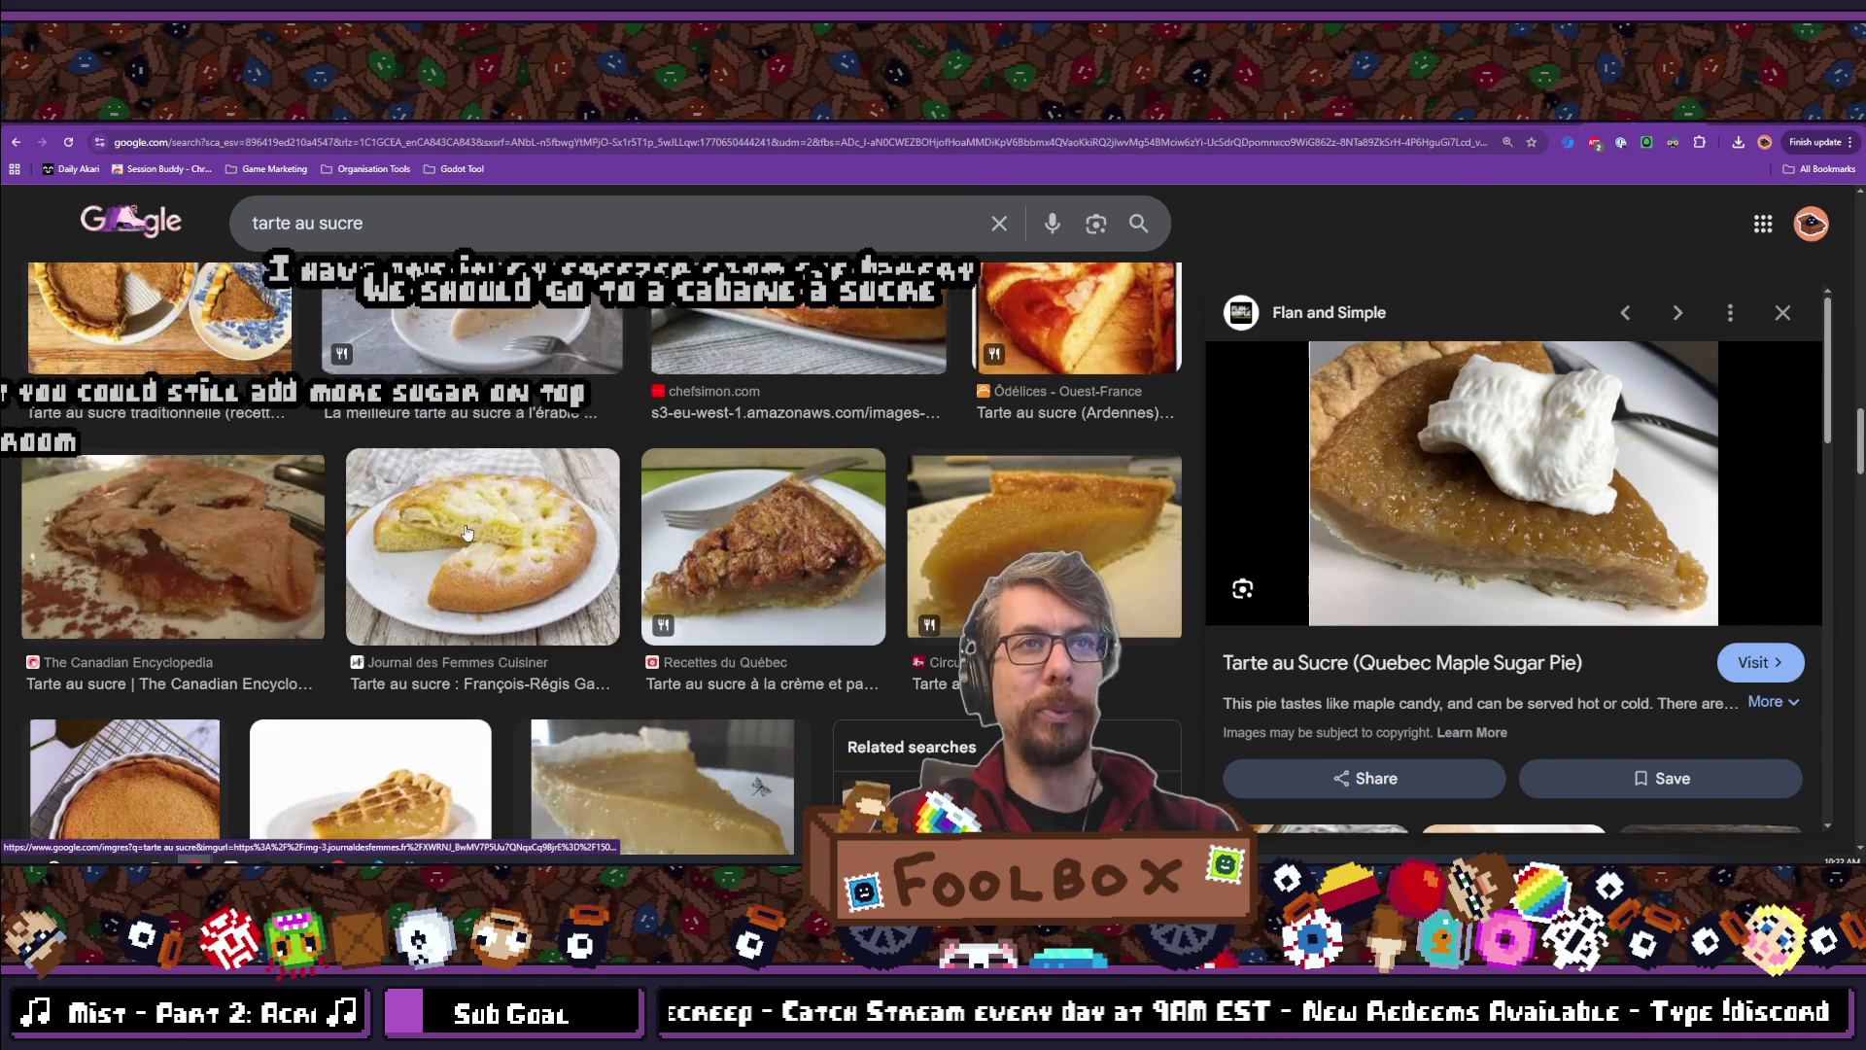
{"action": "scroll", "coordinate": [468, 544], "scroll_direction": "down", "scroll_amount": 4}
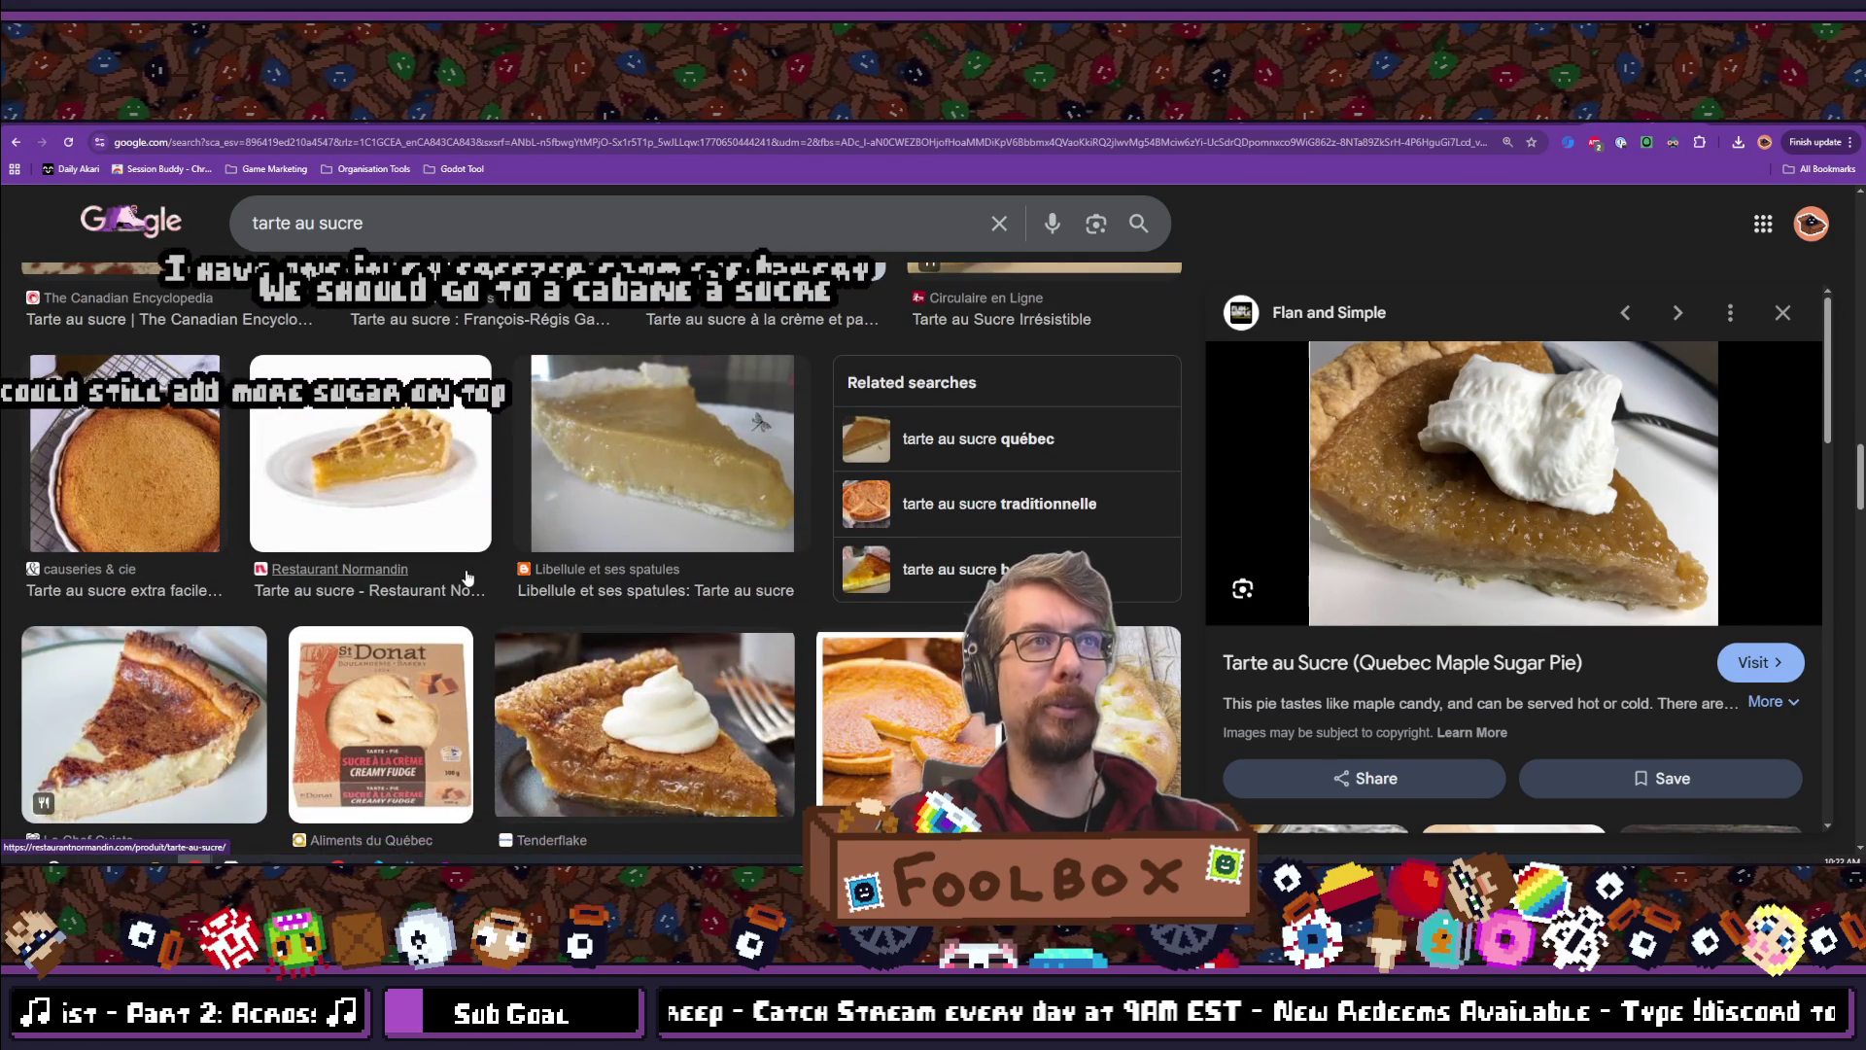
{"action": "scroll", "coordinate": [466, 575], "scroll_direction": "down", "scroll_amount": 4}
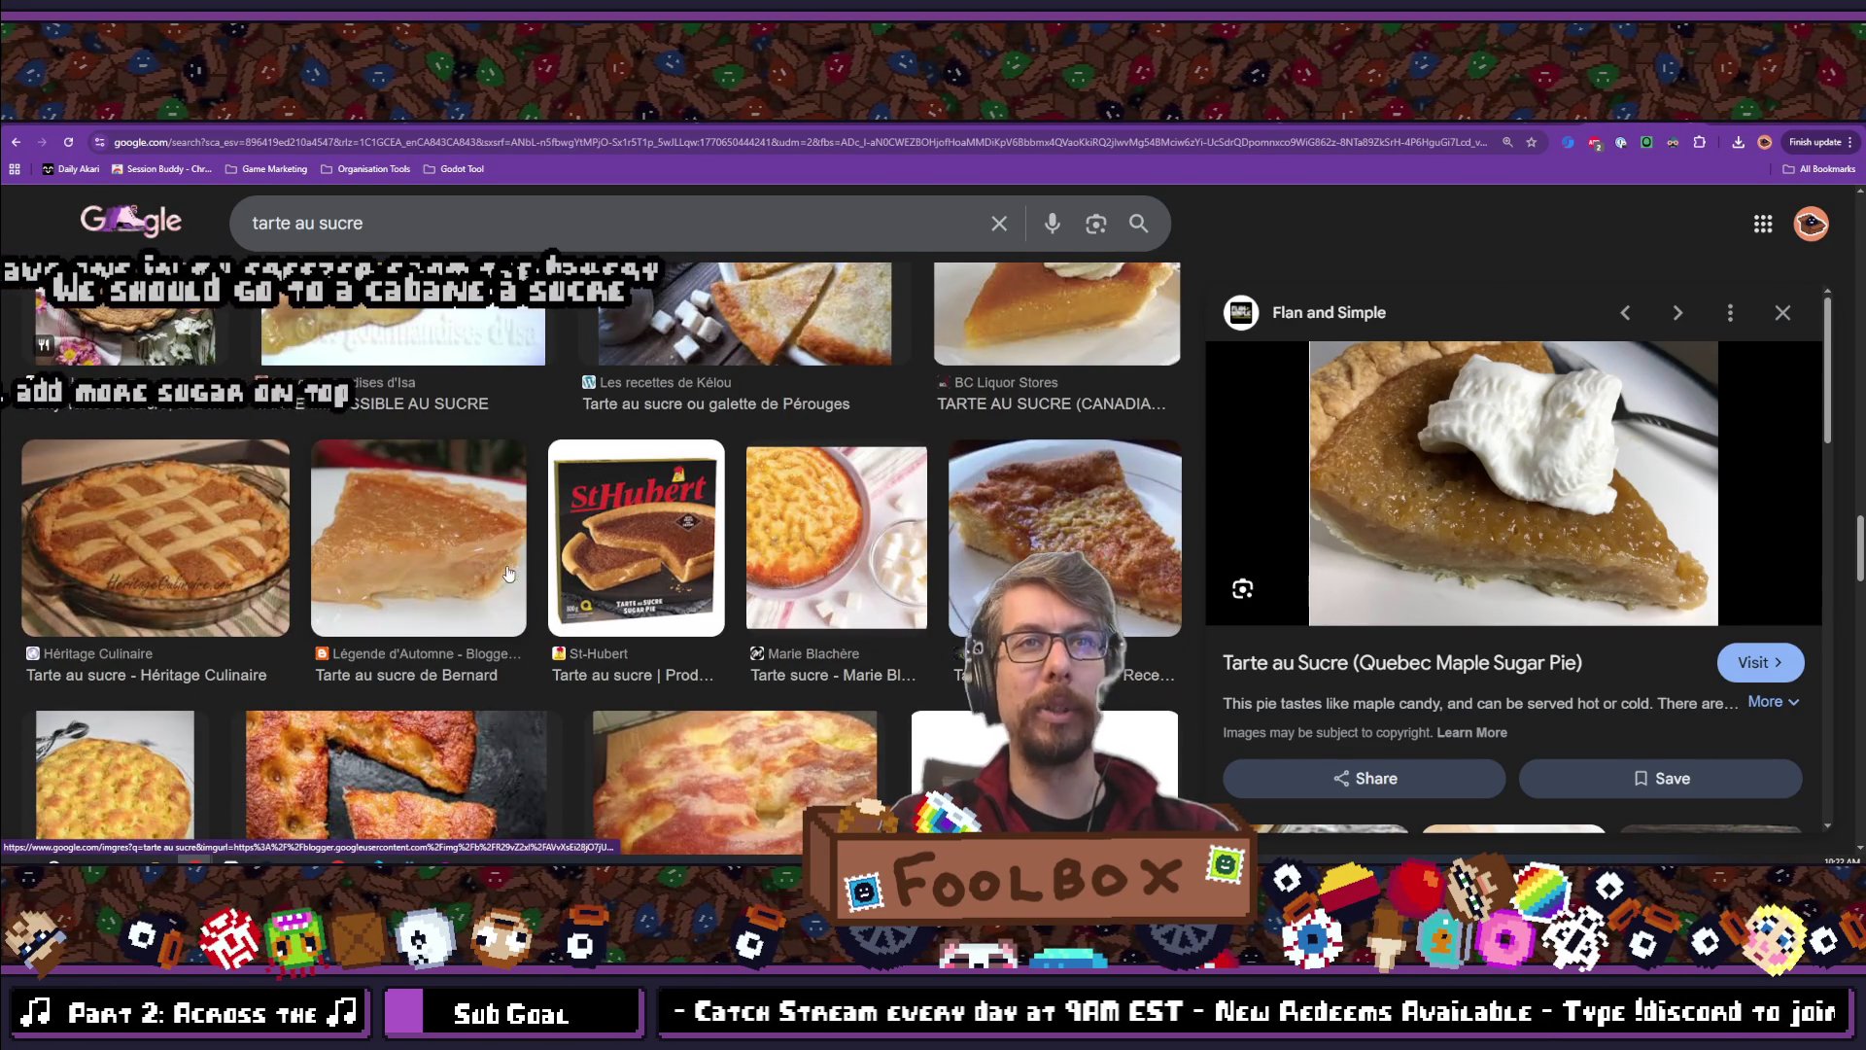
{"action": "scroll", "coordinate": [508, 574], "scroll_direction": "up", "scroll_amount": 10}
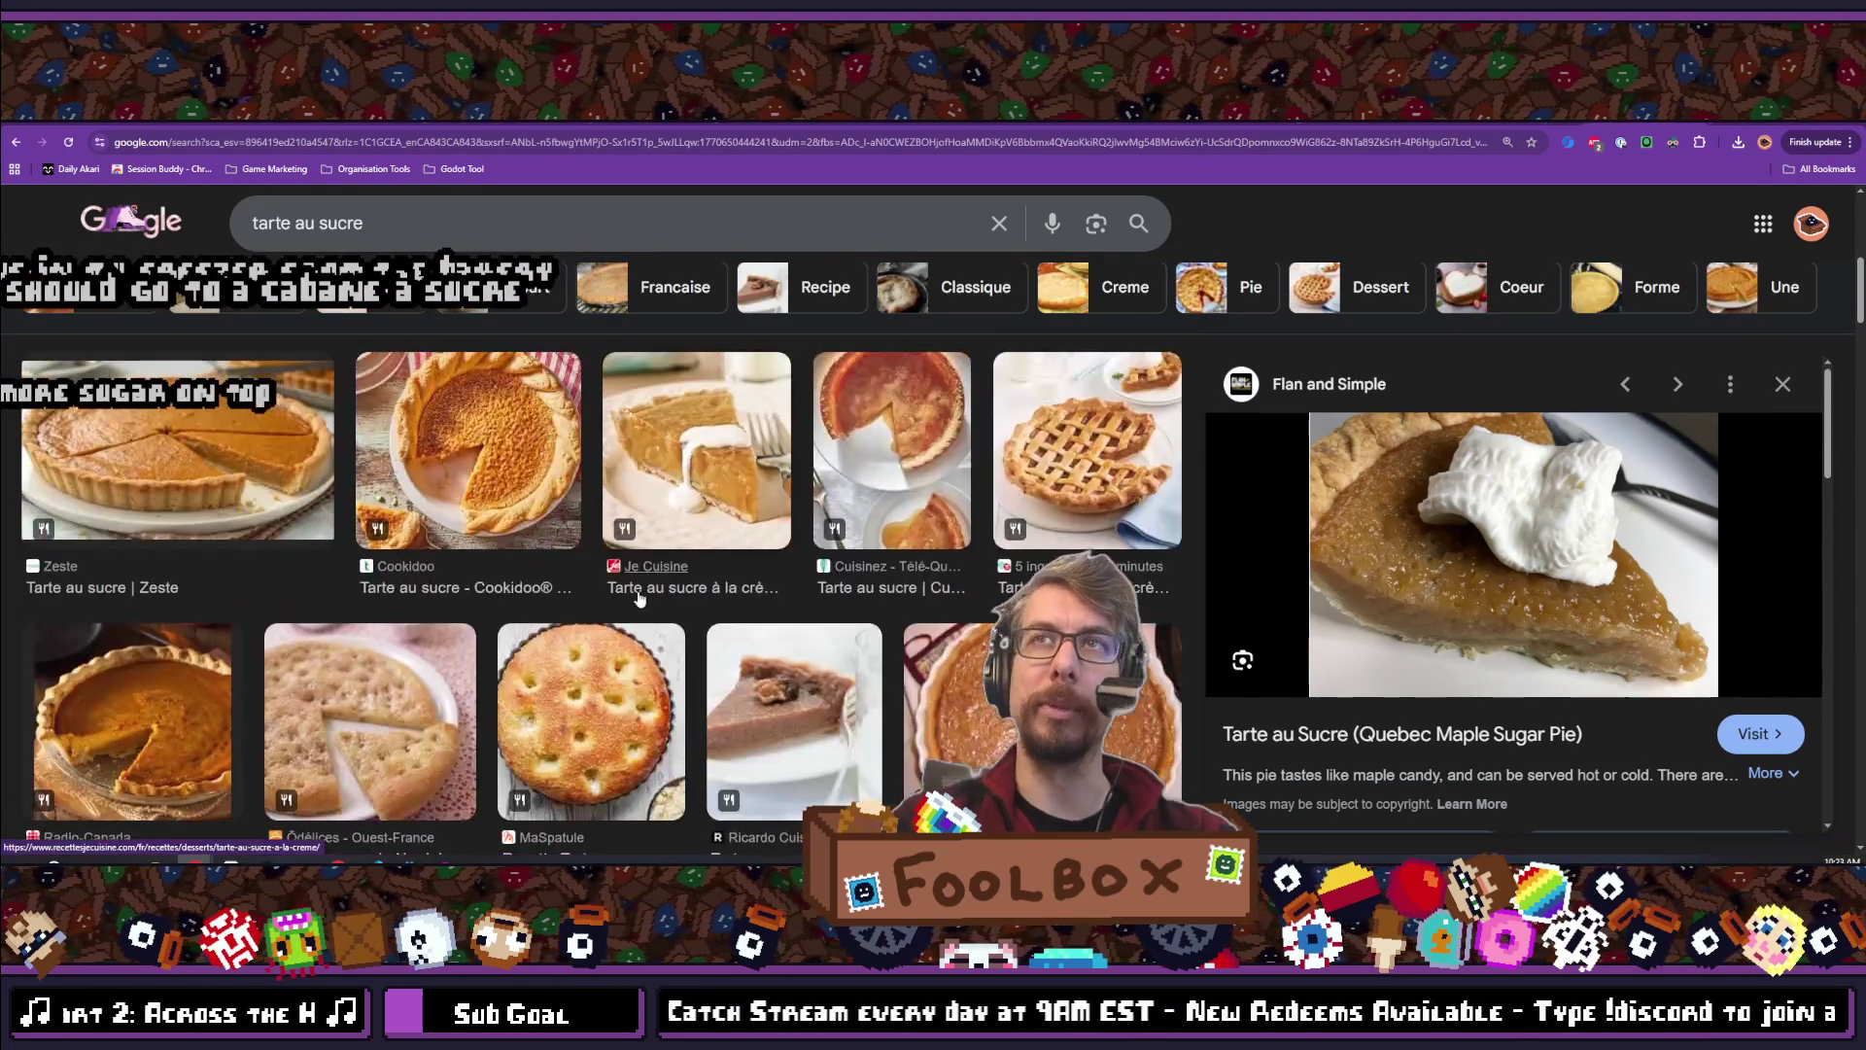
{"action": "scroll", "coordinate": [639, 598], "scroll_direction": "up", "scroll_amount": 5}
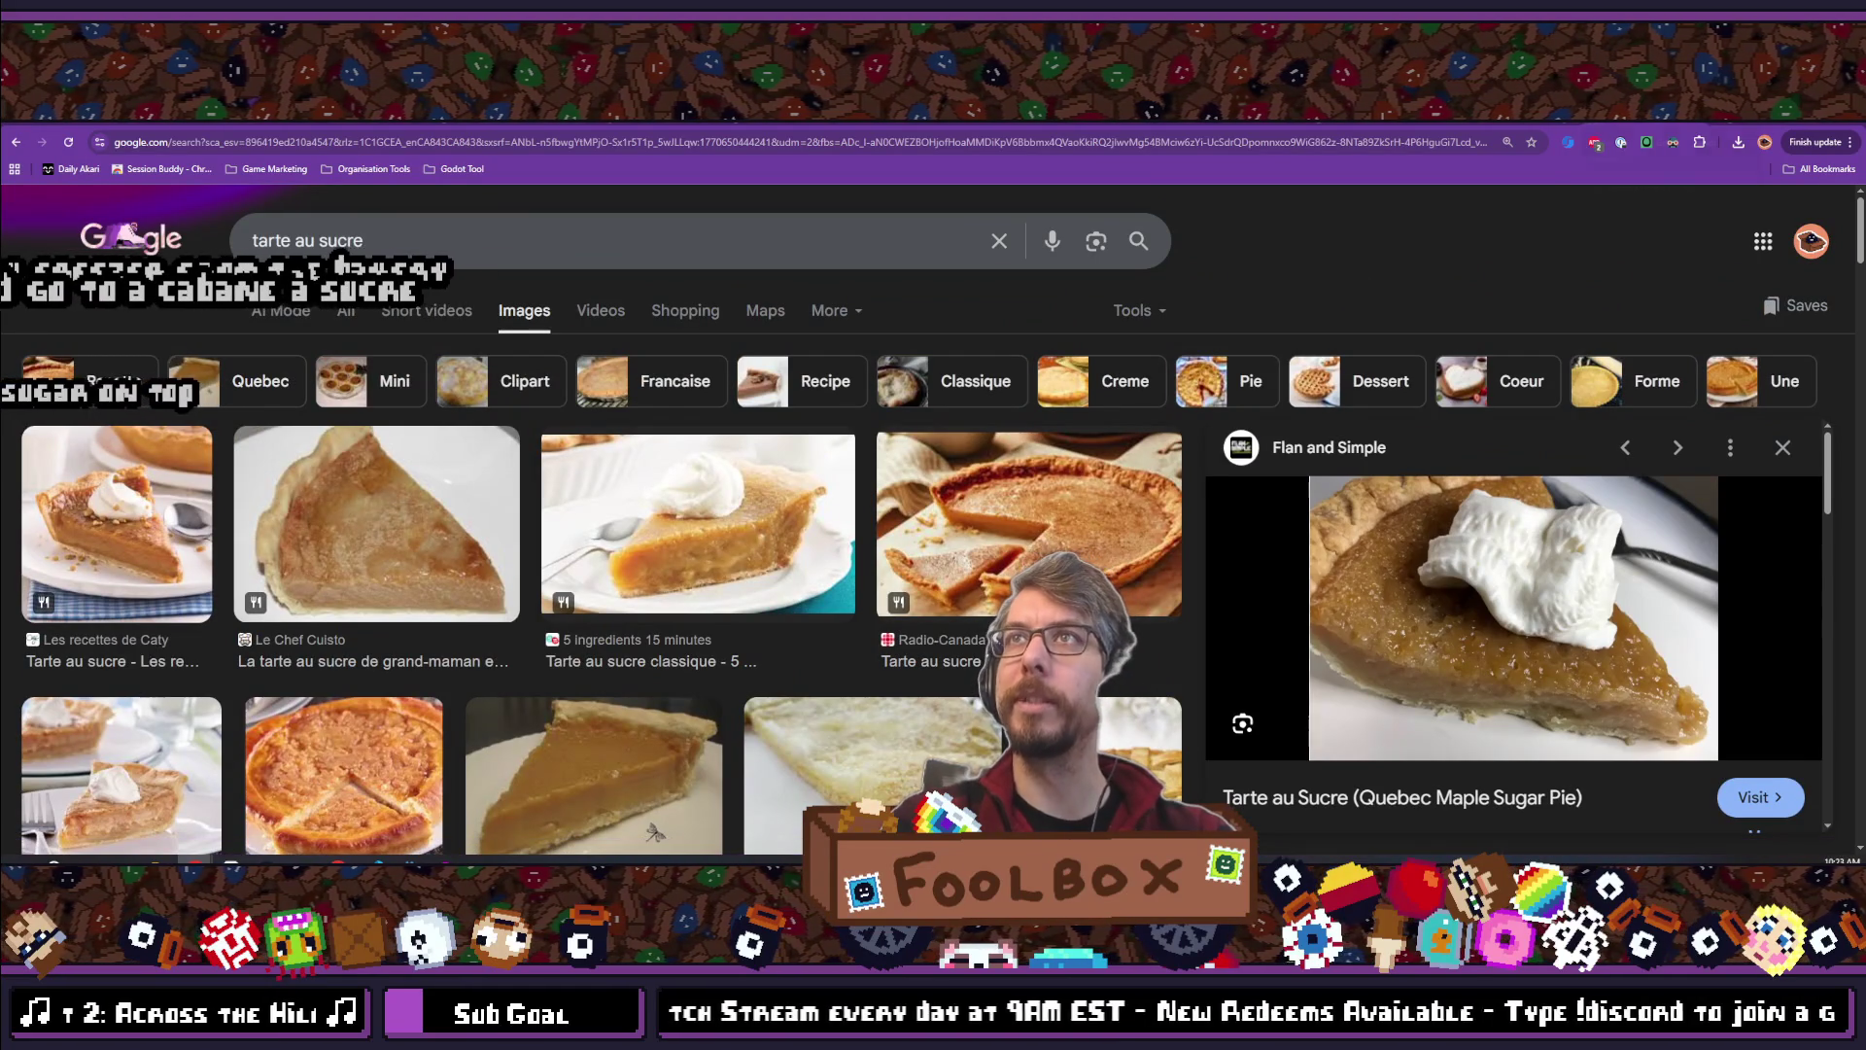
{"action": "left_click", "coordinate": [1656, 130]}
{"action": "scroll", "coordinate": [1089, 513], "scroll_direction": "down", "scroll_amount": 6}
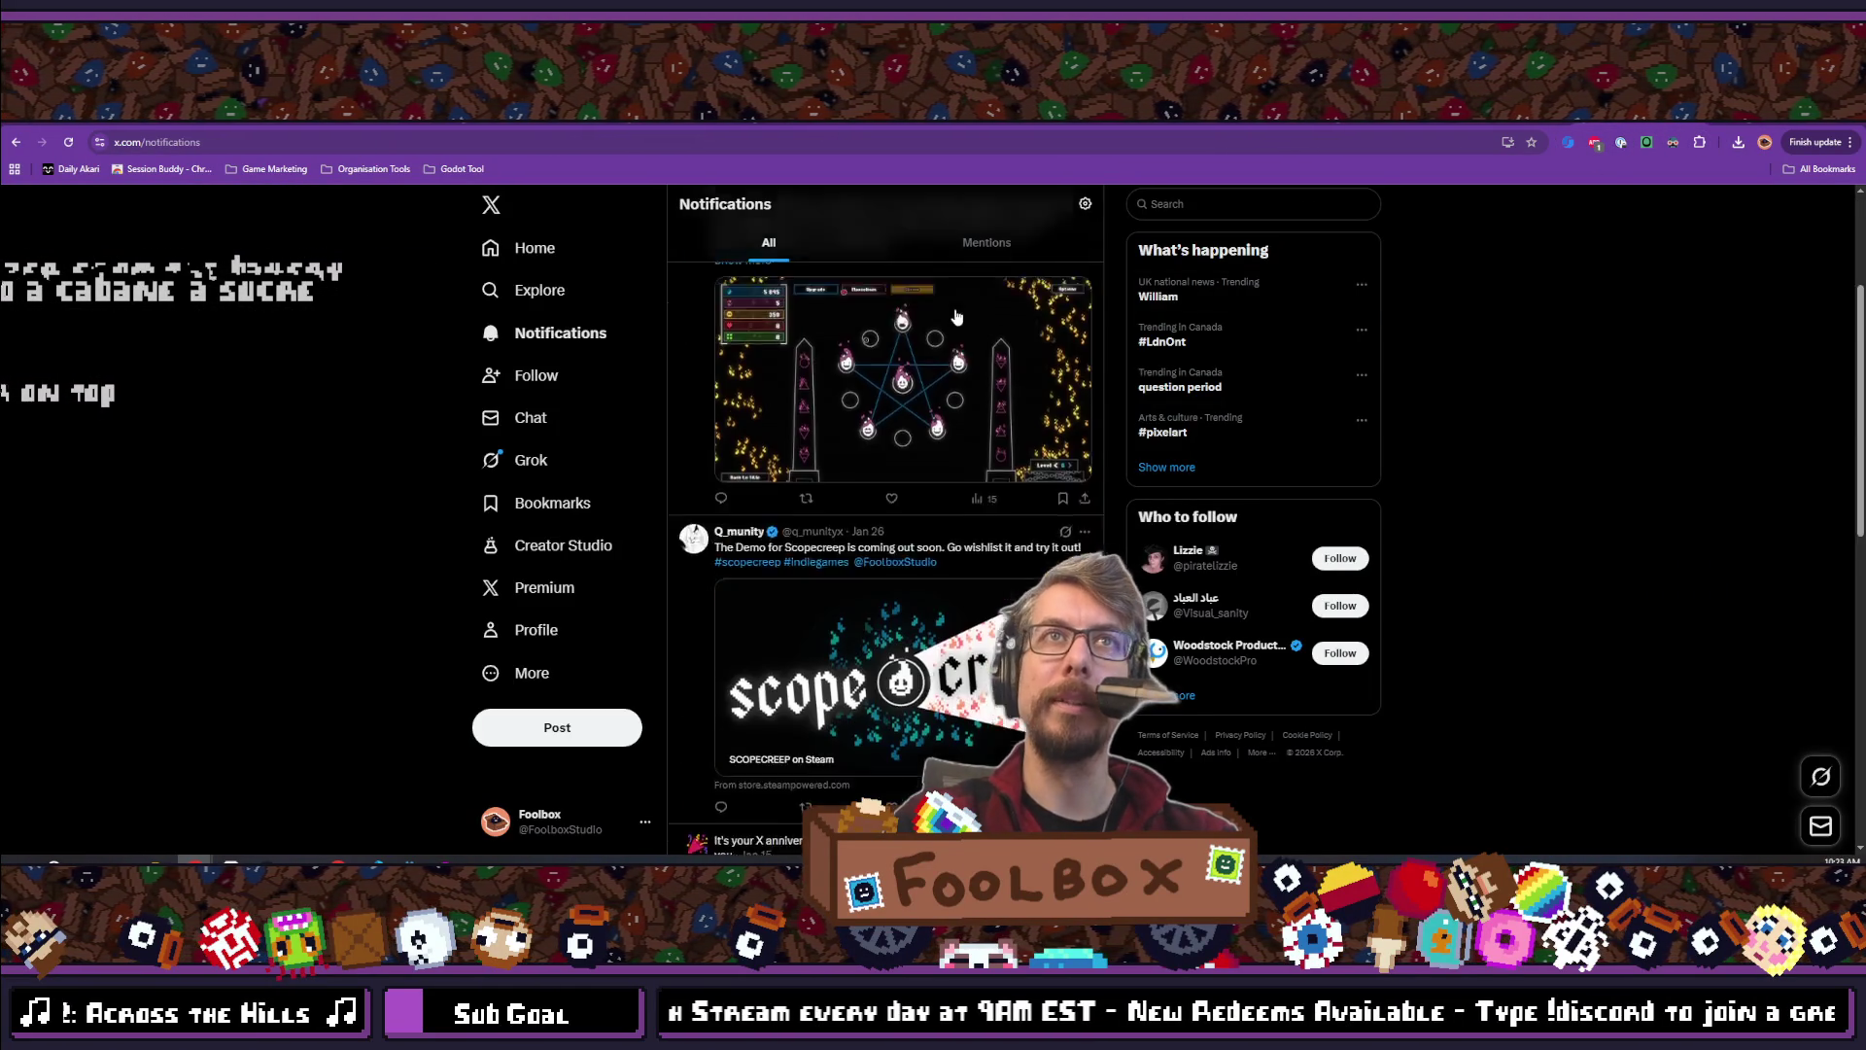
Scroll through the X notifications, opening and closing the account options menu
{"action": "scroll", "coordinate": [1088, 513], "scroll_direction": "up", "scroll_amount": 3}
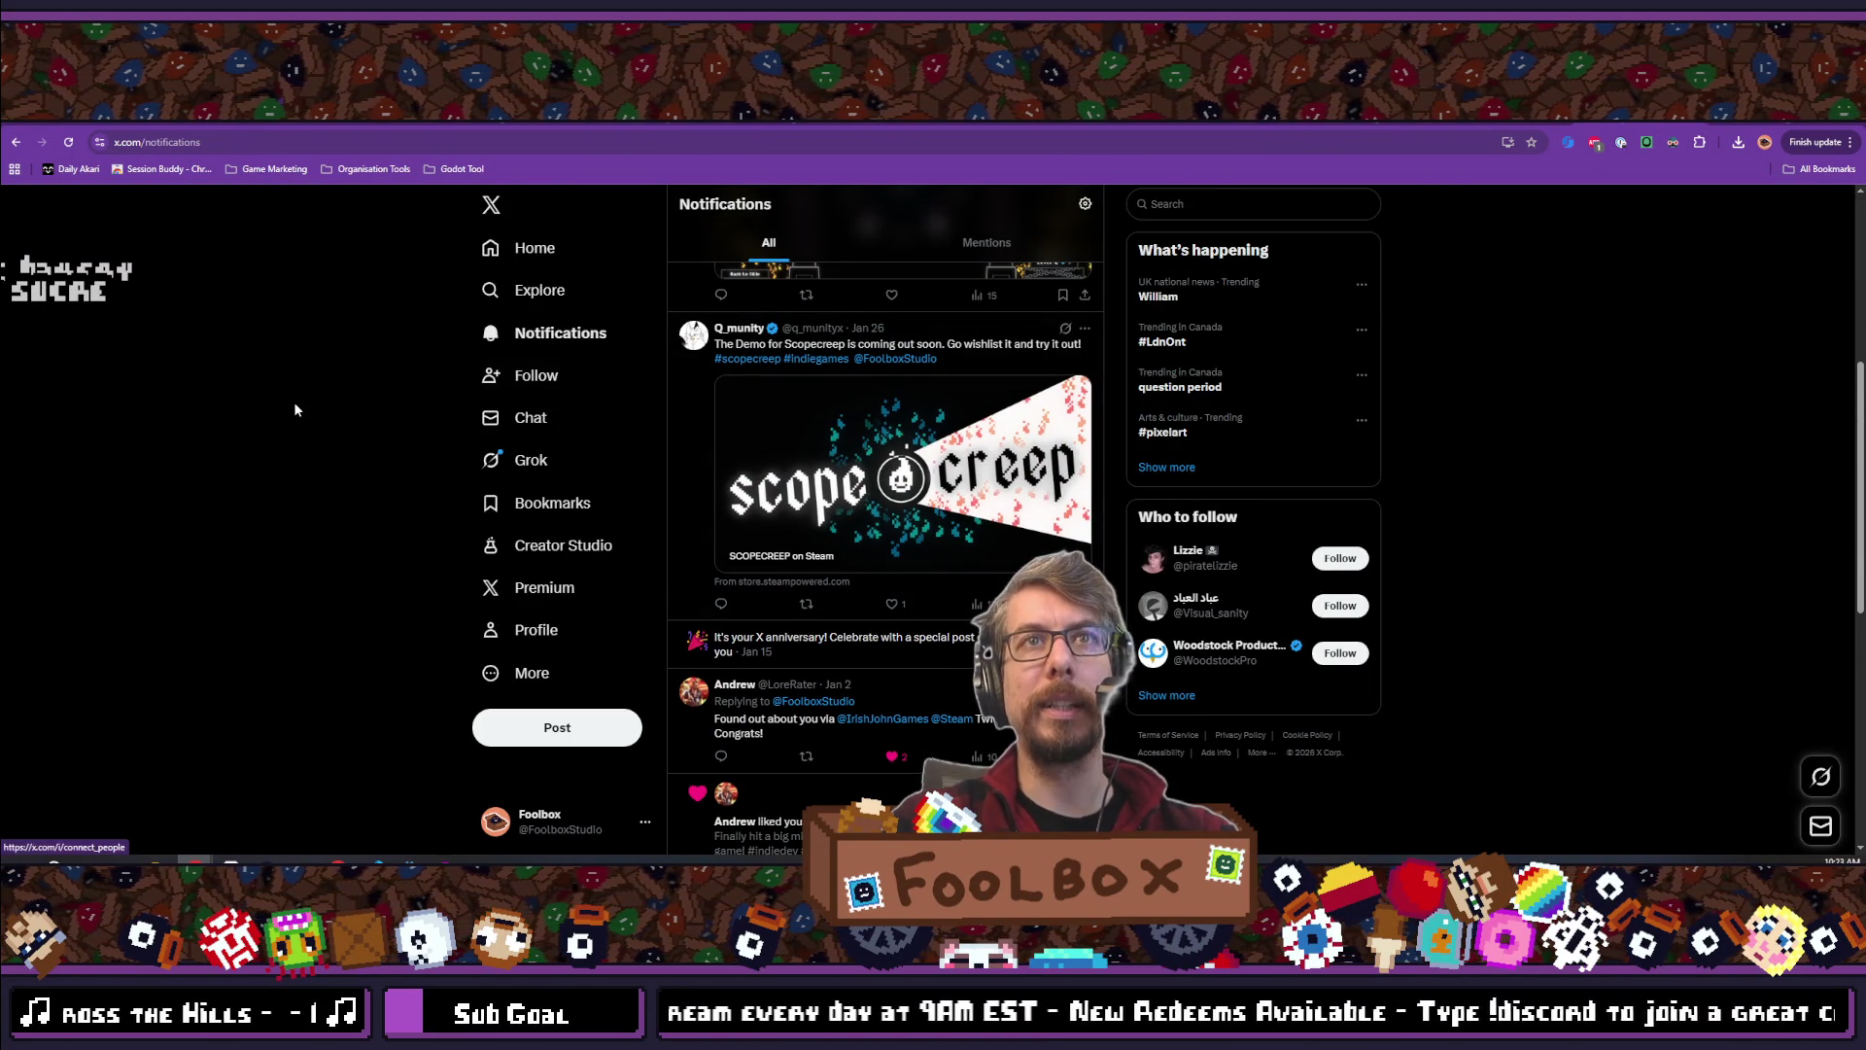
{"action": "scroll", "coordinate": [388, 407], "scroll_direction": "up", "scroll_amount": 5}
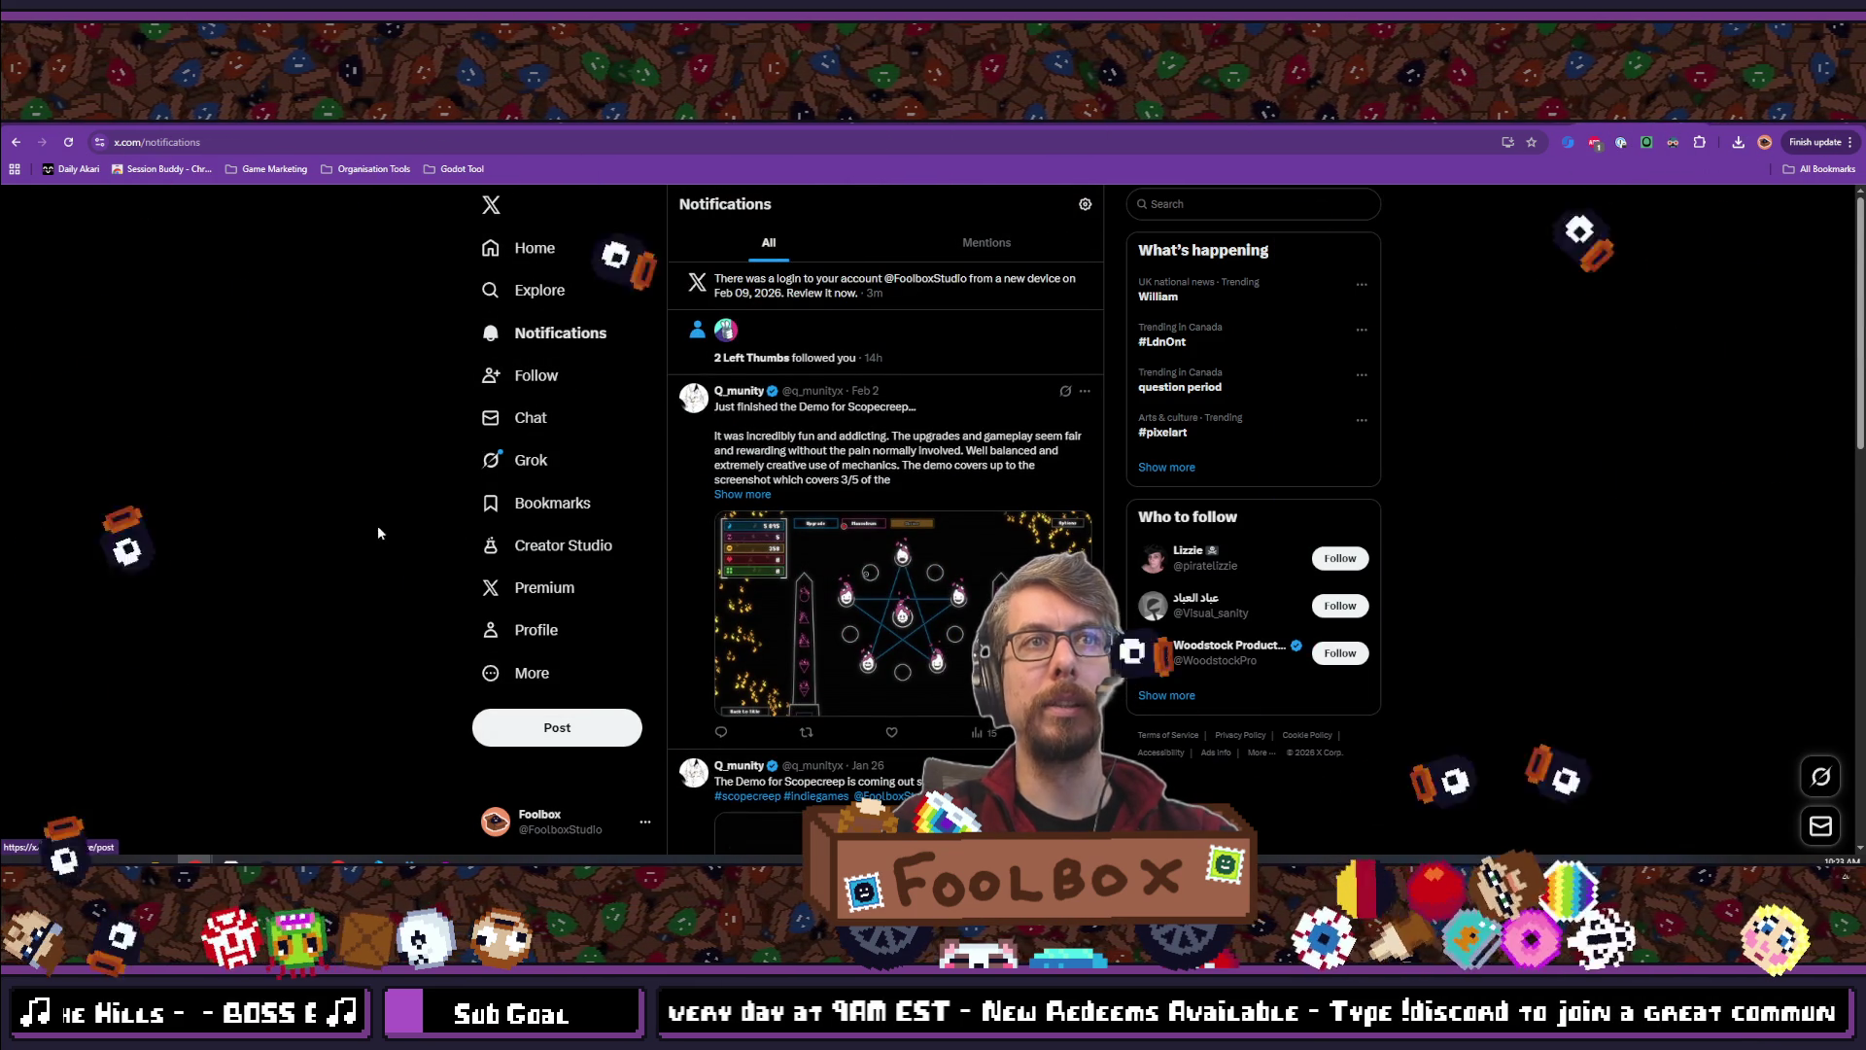
{"action": "scroll", "coordinate": [587, 796], "scroll_direction": "down", "scroll_amount": 2}
{"action": "left_click", "coordinate": [493, 819]}
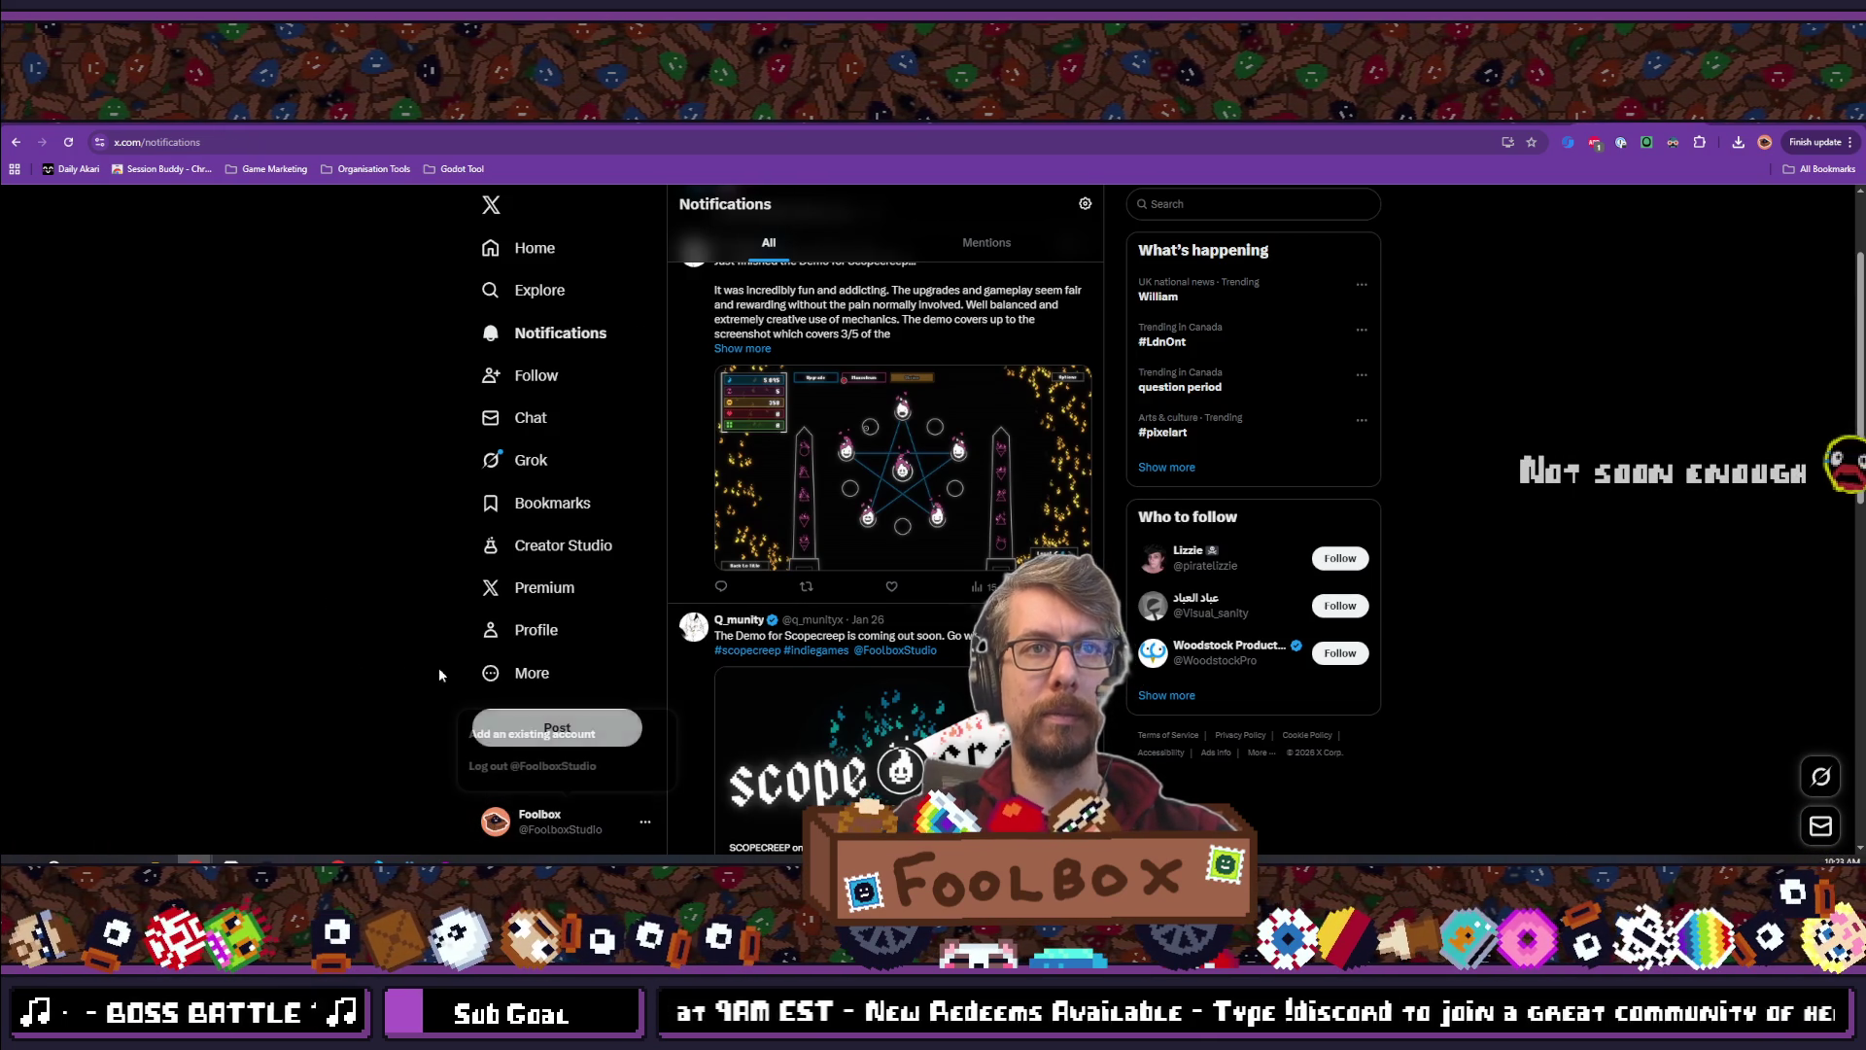
{"action": "scroll", "coordinate": [439, 674], "scroll_direction": "down", "scroll_amount": 2}
{"action": "left_click", "coordinate": [647, 826]}
{"action": "left_click", "coordinate": [647, 826]}
{"action": "left_click", "coordinate": [274, 401]}
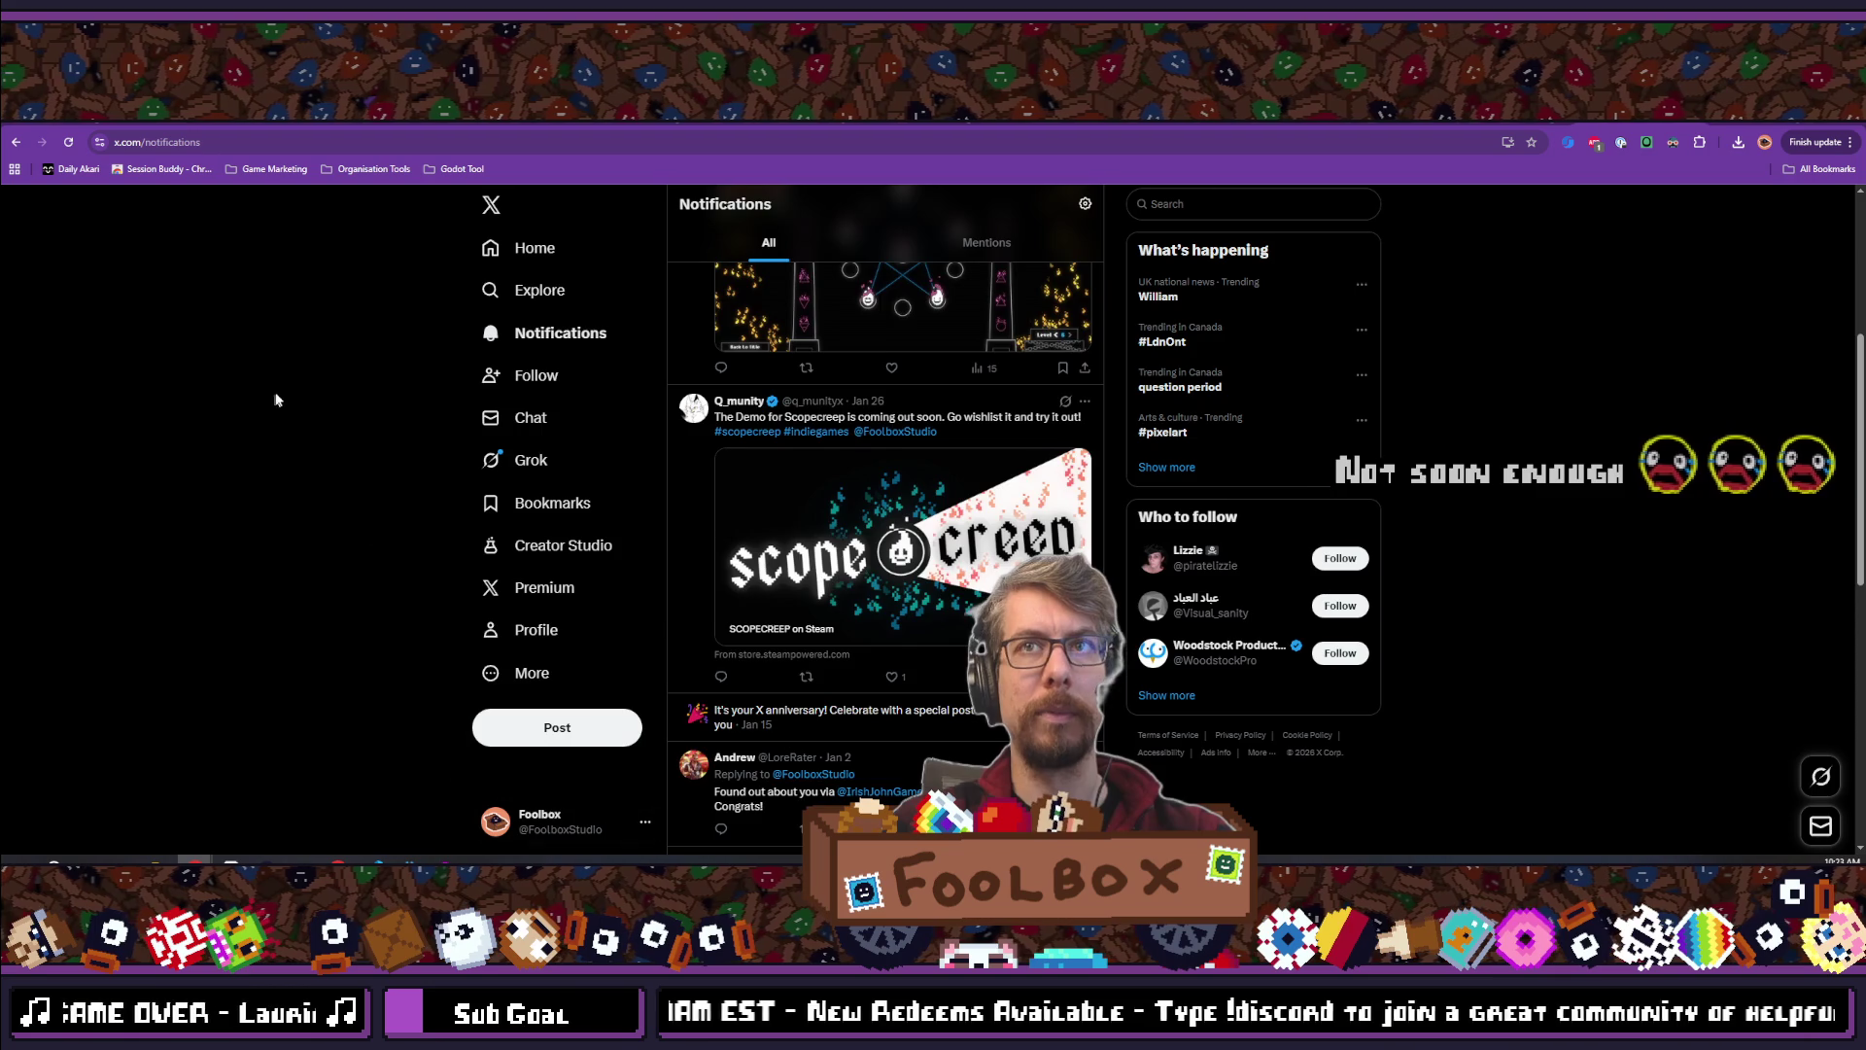
{"action": "scroll", "coordinate": [396, 575], "scroll_direction": "up", "scroll_amount": 5}
Open the studio's X profile, highlight its 108 Followers count, scroll its posts, then go to Bluesky
{"action": "left_click", "coordinate": [537, 630]}
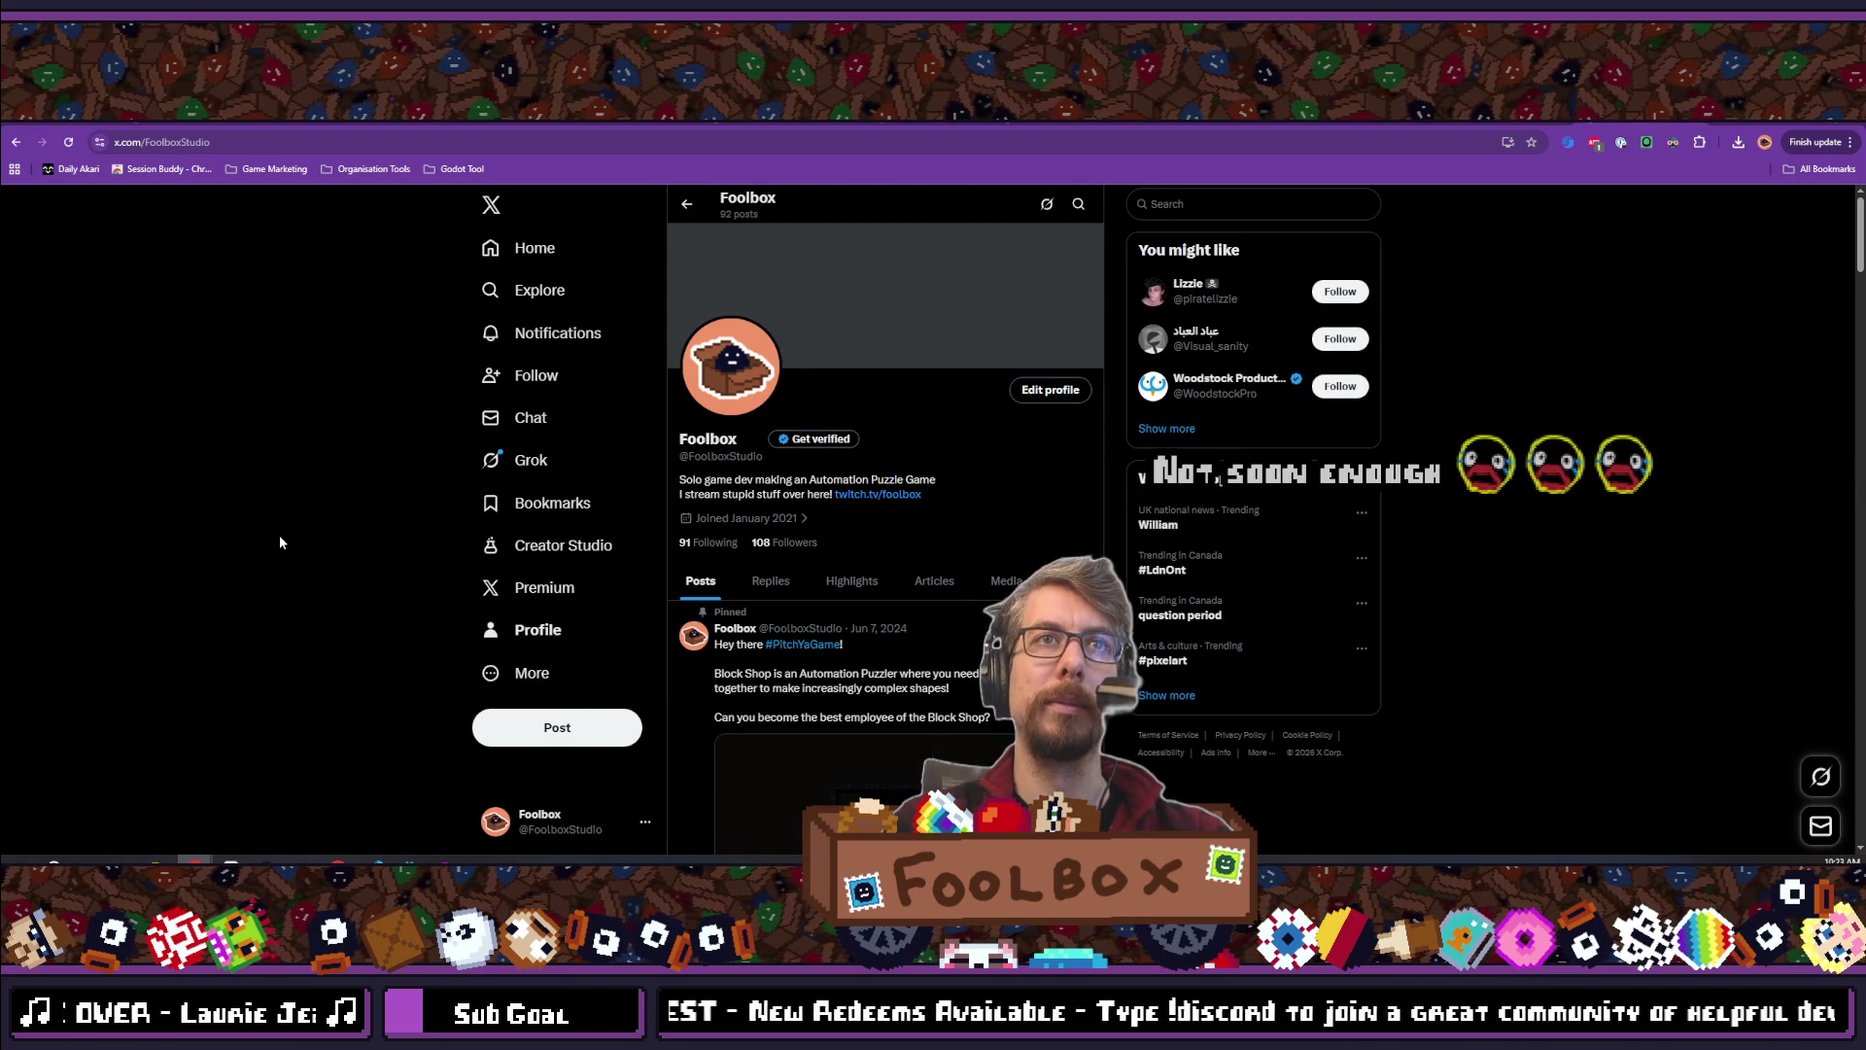
{"action": "left_click_drag", "start_coordinate": [822, 542], "coordinate": [750, 547]}
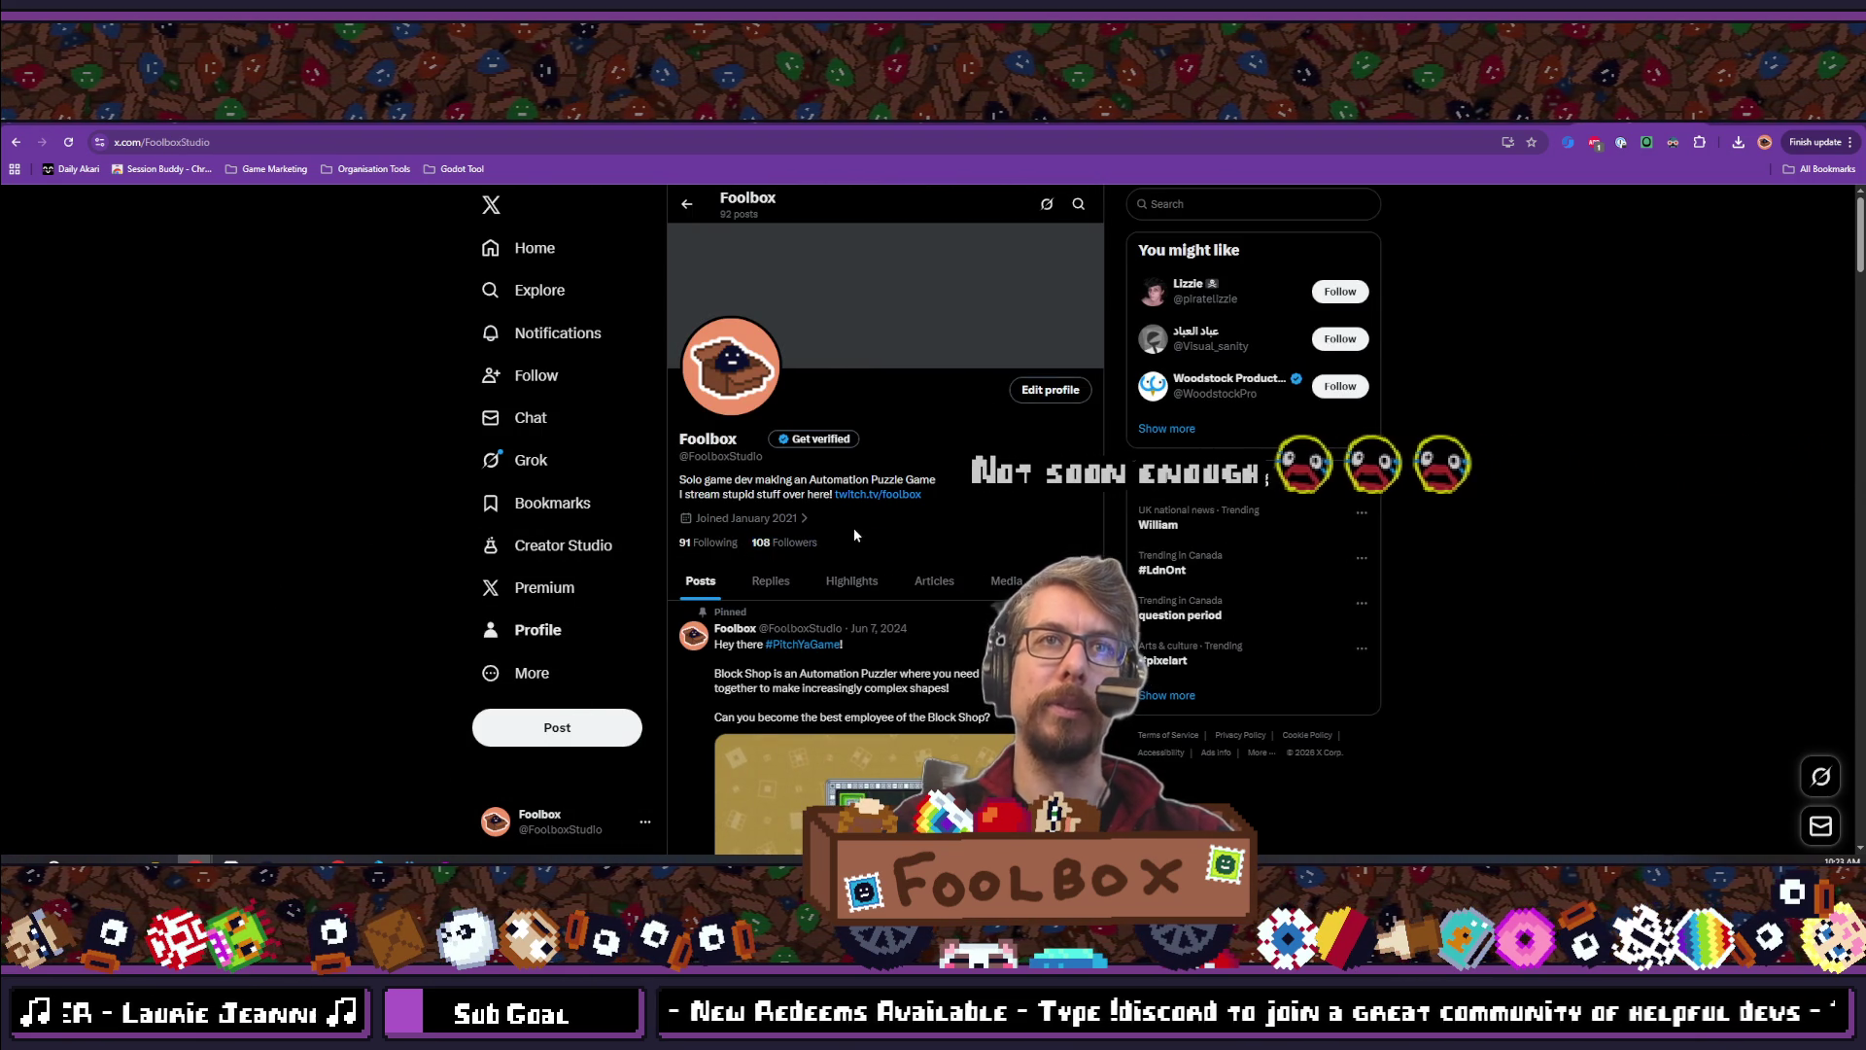
{"action": "scroll", "coordinate": [854, 527], "scroll_direction": "down", "scroll_amount": 5}
{"action": "scroll", "coordinate": [1113, 697], "scroll_direction": "down", "scroll_amount": 2}
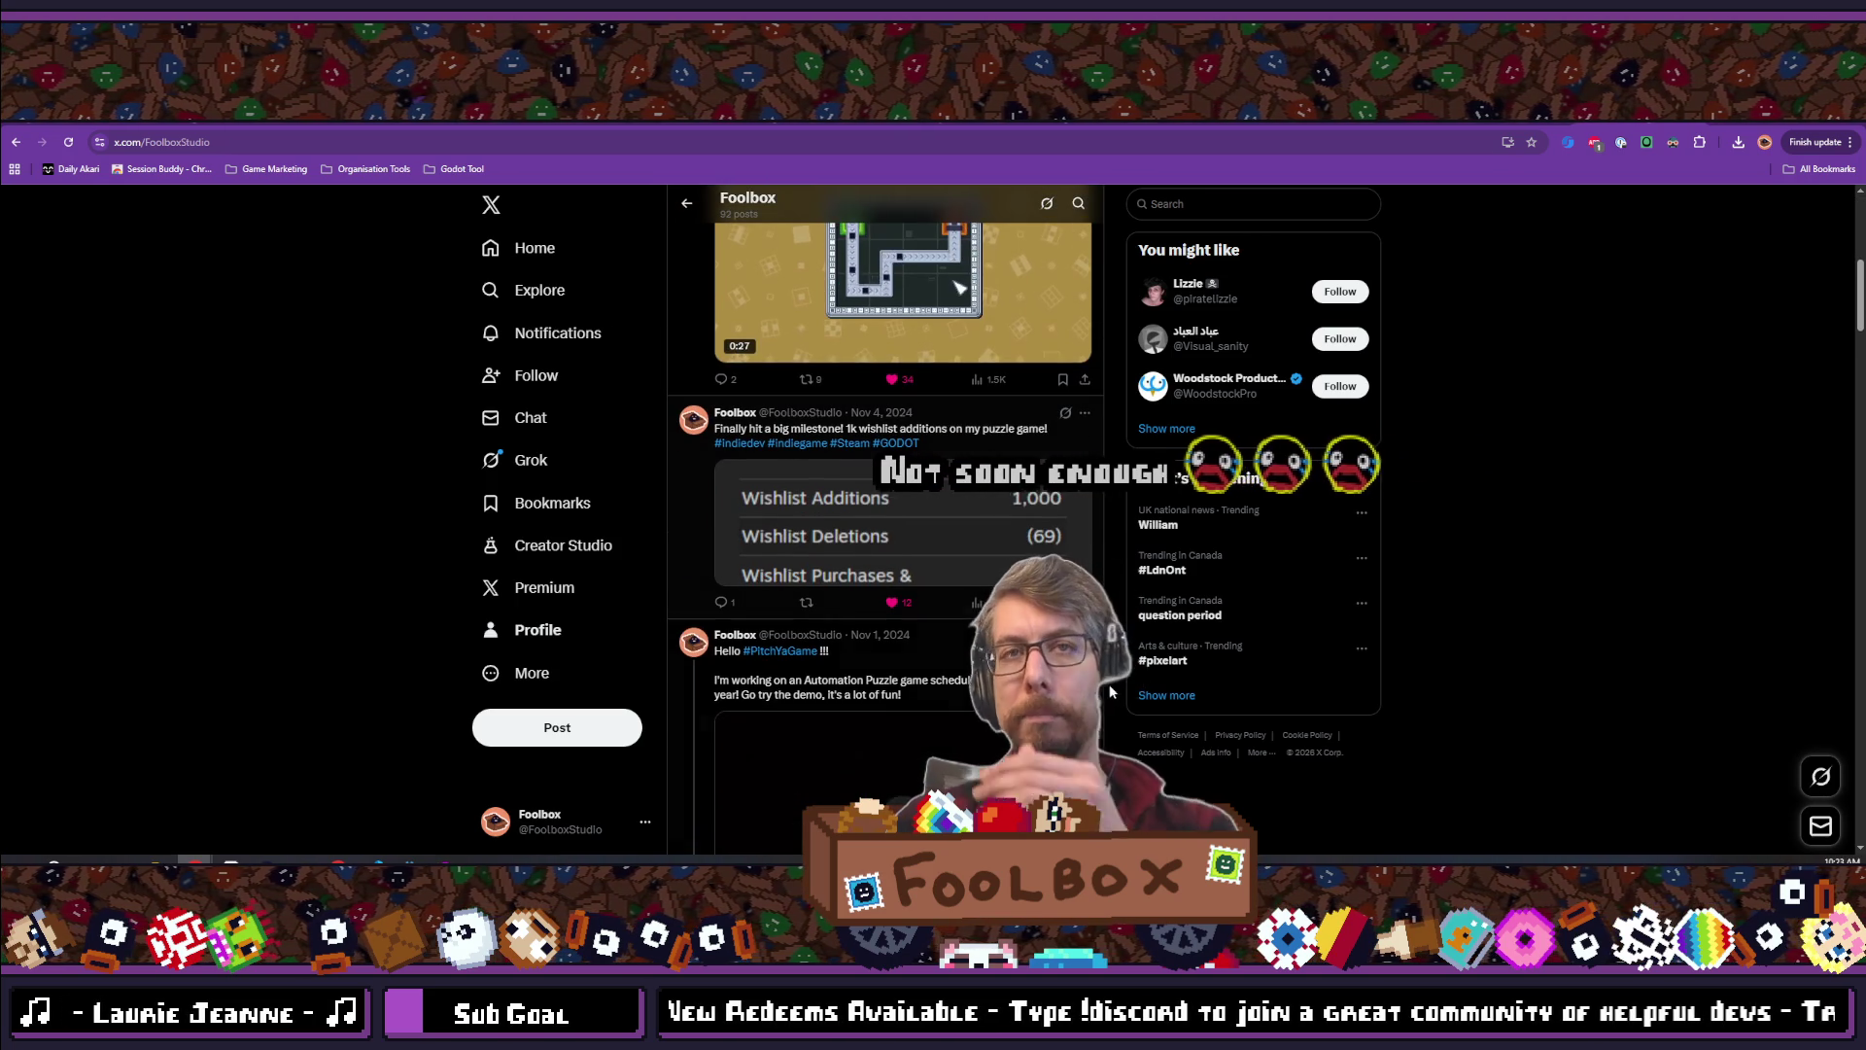
{"action": "scroll", "coordinate": [1112, 697], "scroll_direction": "down", "scroll_amount": 8}
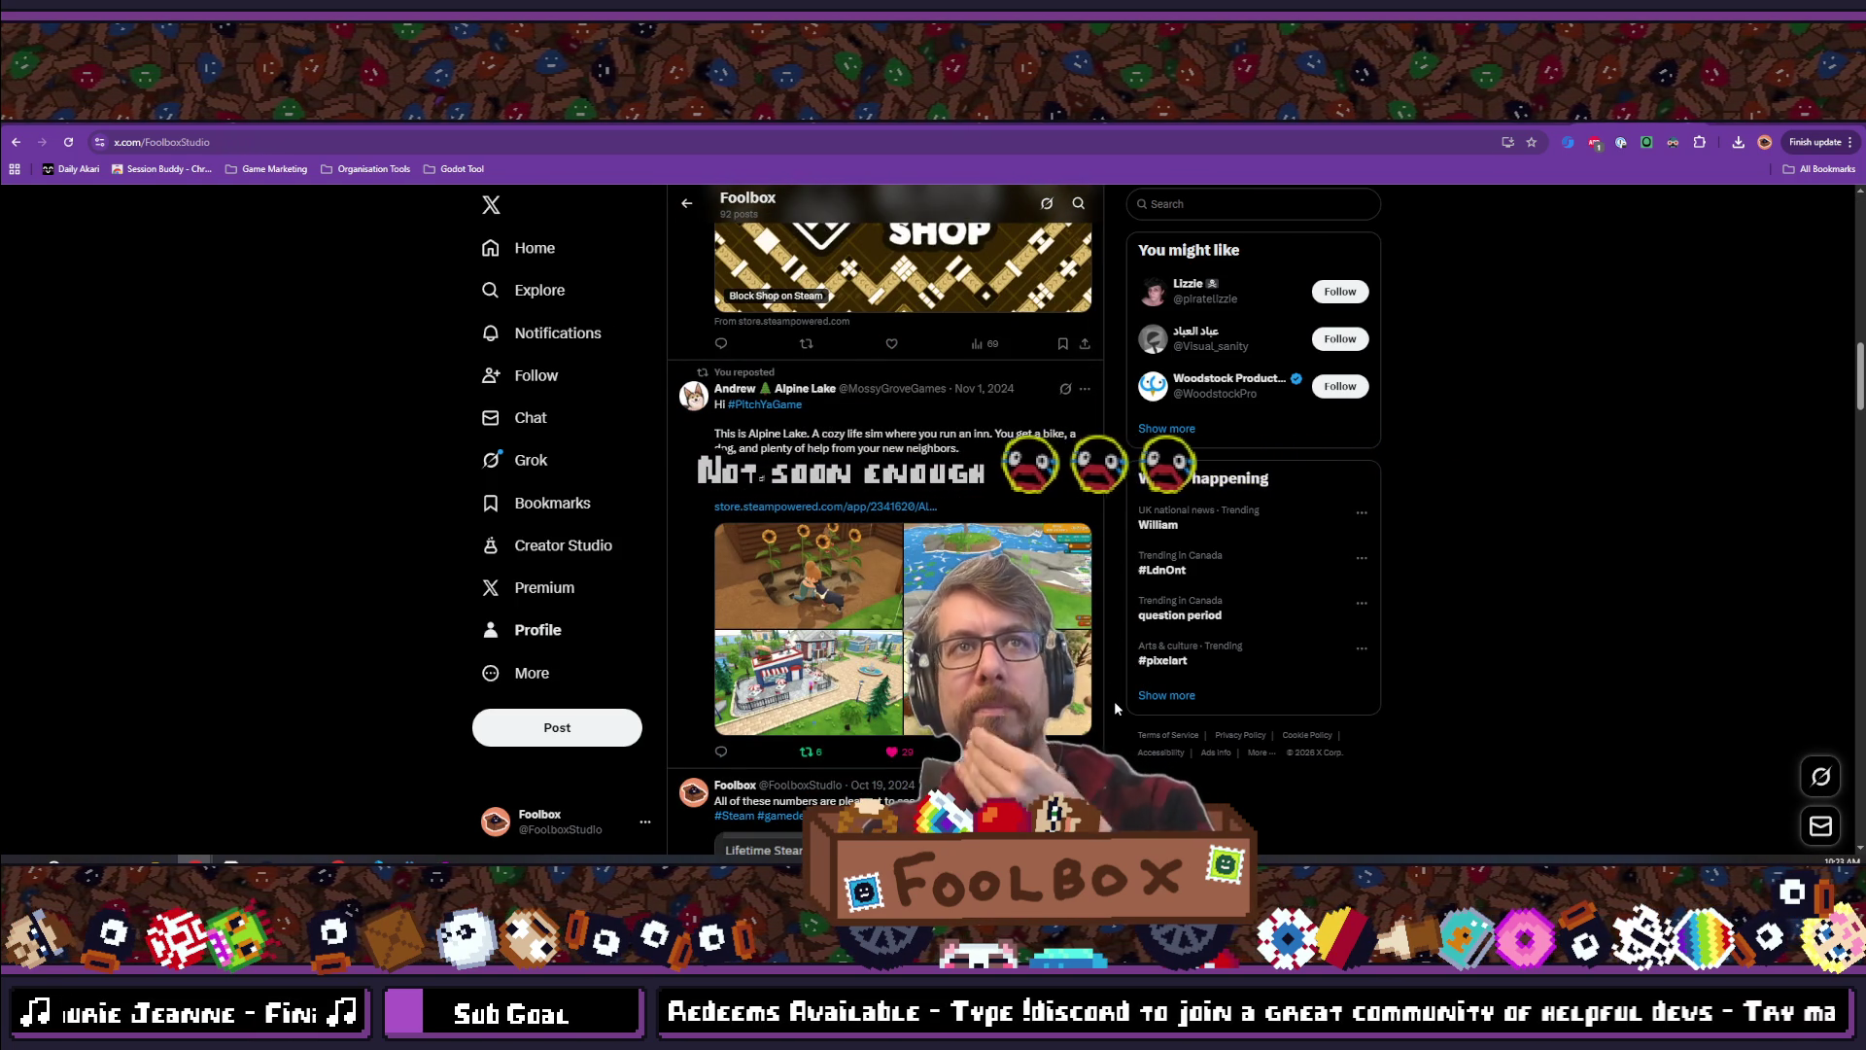
{"action": "scroll", "coordinate": [972, 768], "scroll_direction": "up", "scroll_amount": 10}
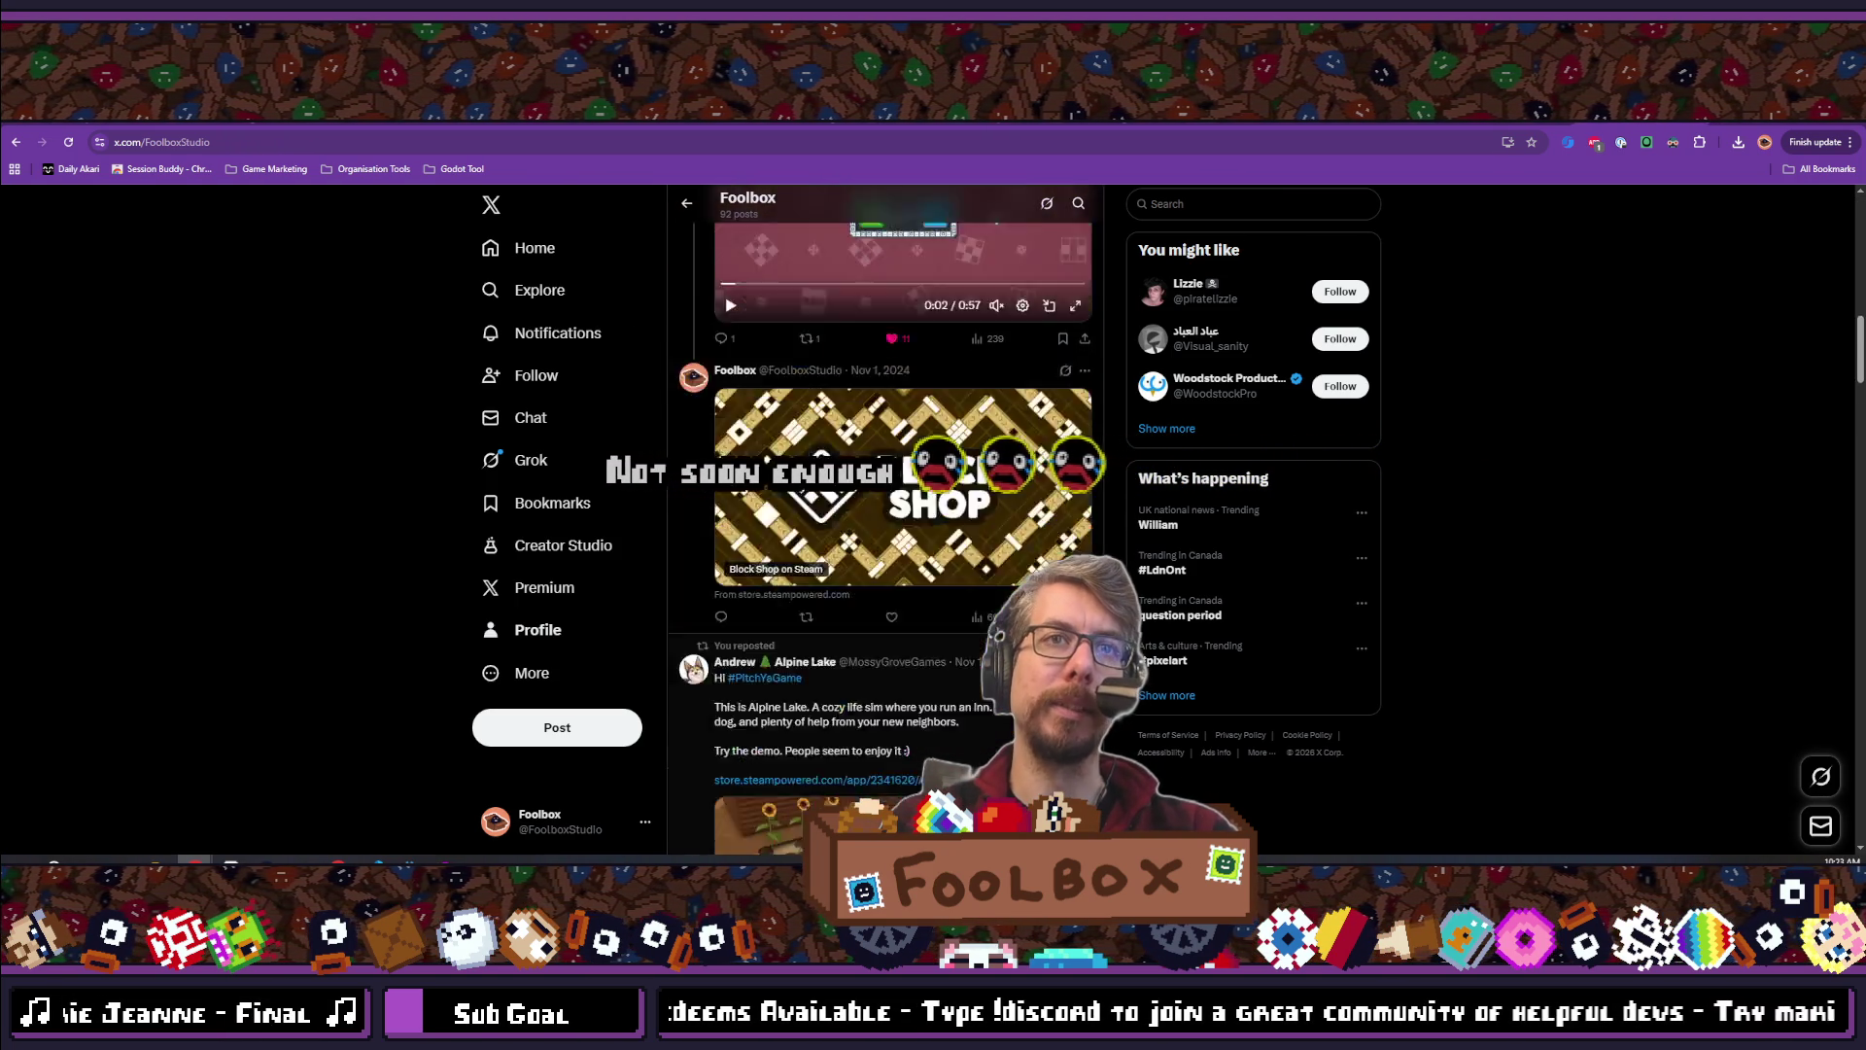
{"action": "scroll", "coordinate": [961, 539], "scroll_direction": "up", "scroll_amount": 3}
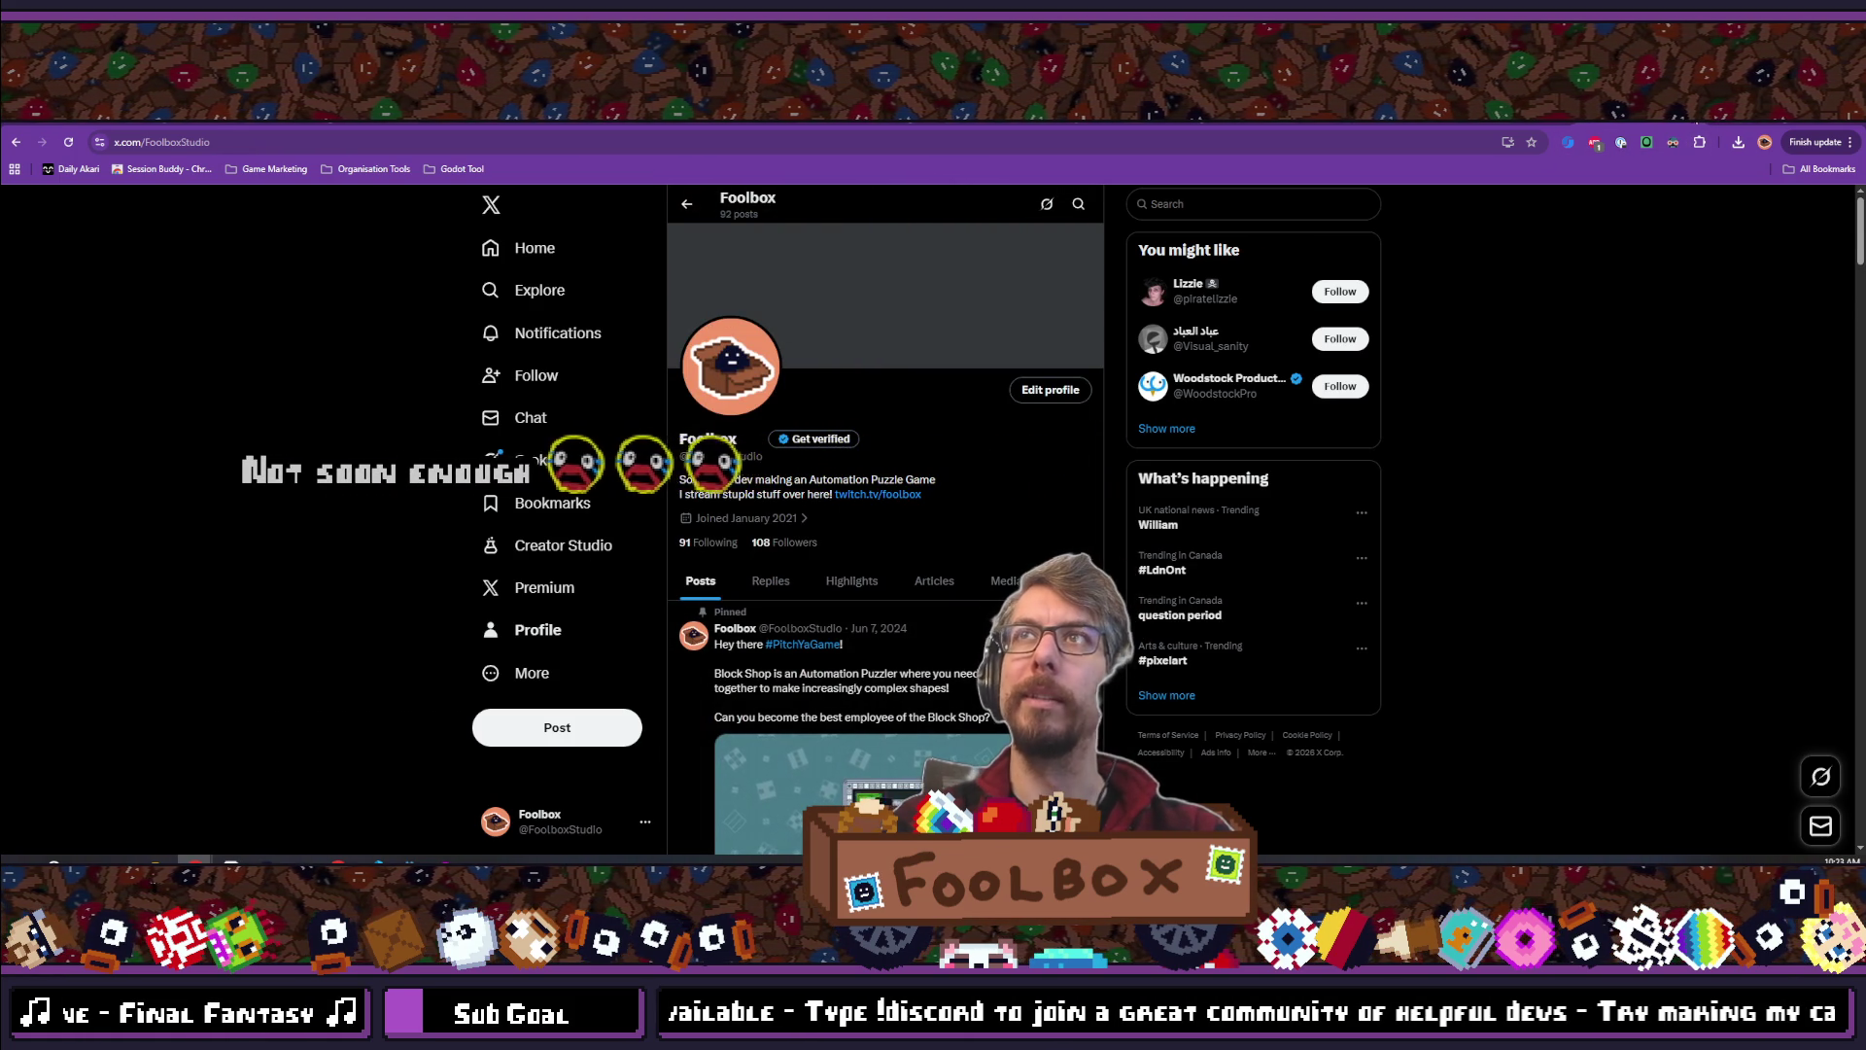
{"action": "key", "text": "ctrl+Tab"}
{"action": "key", "text": "ctrl+Tab"}
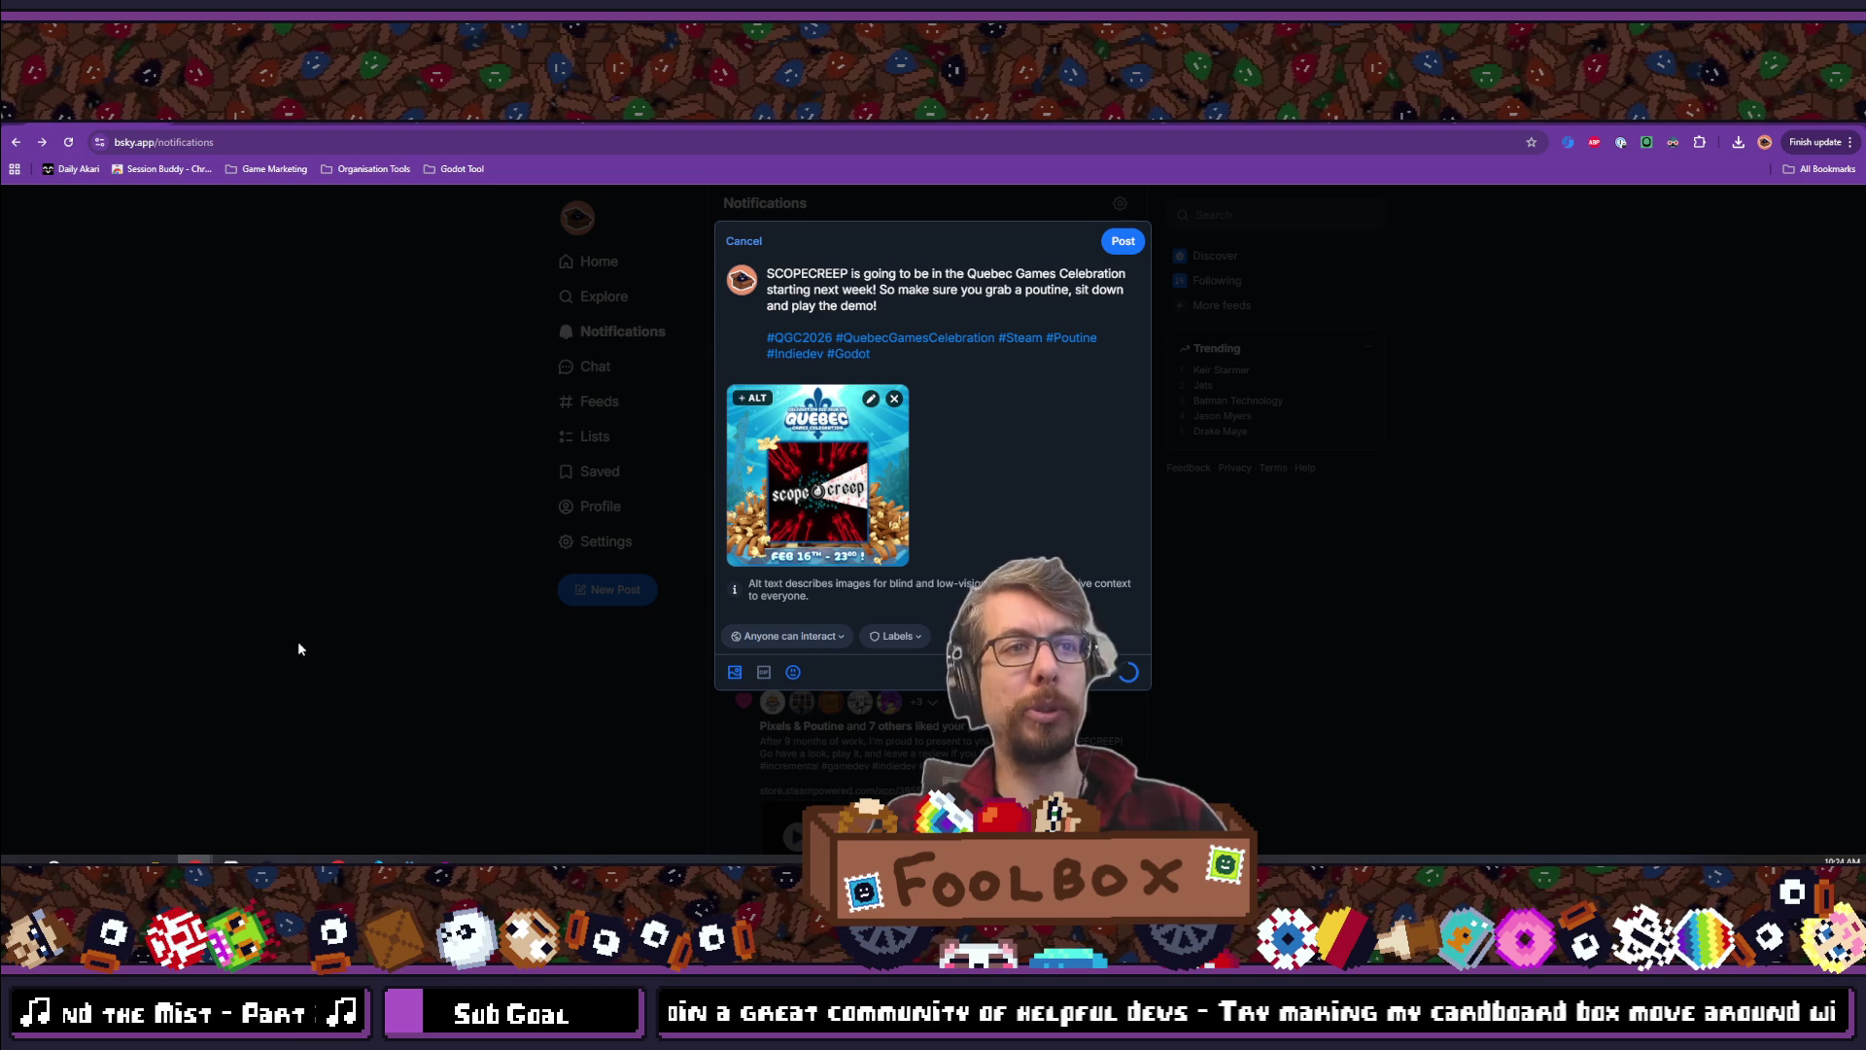
Move from the Bluesky draft to the YouTube results, then on to the Godot editor
{"action": "key", "text": "ctrl+Tab"}
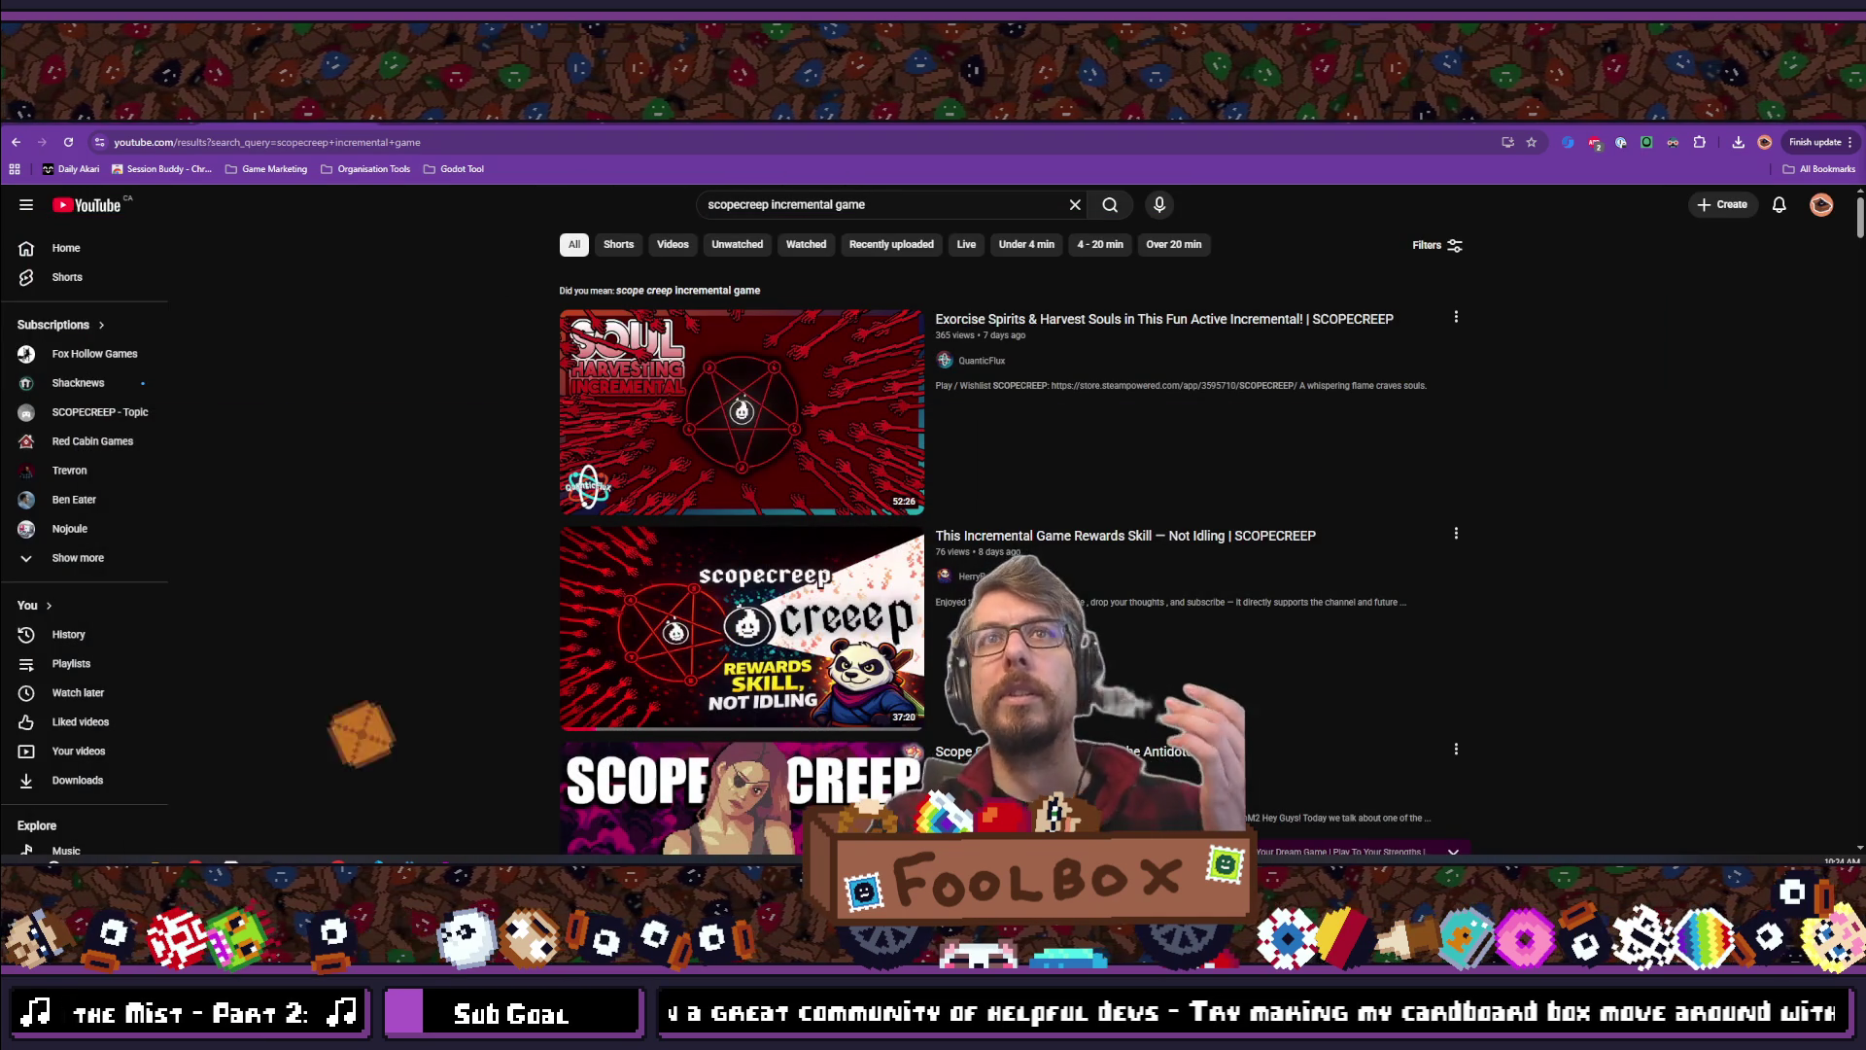
{"action": "key", "text": "alt+Tab"}
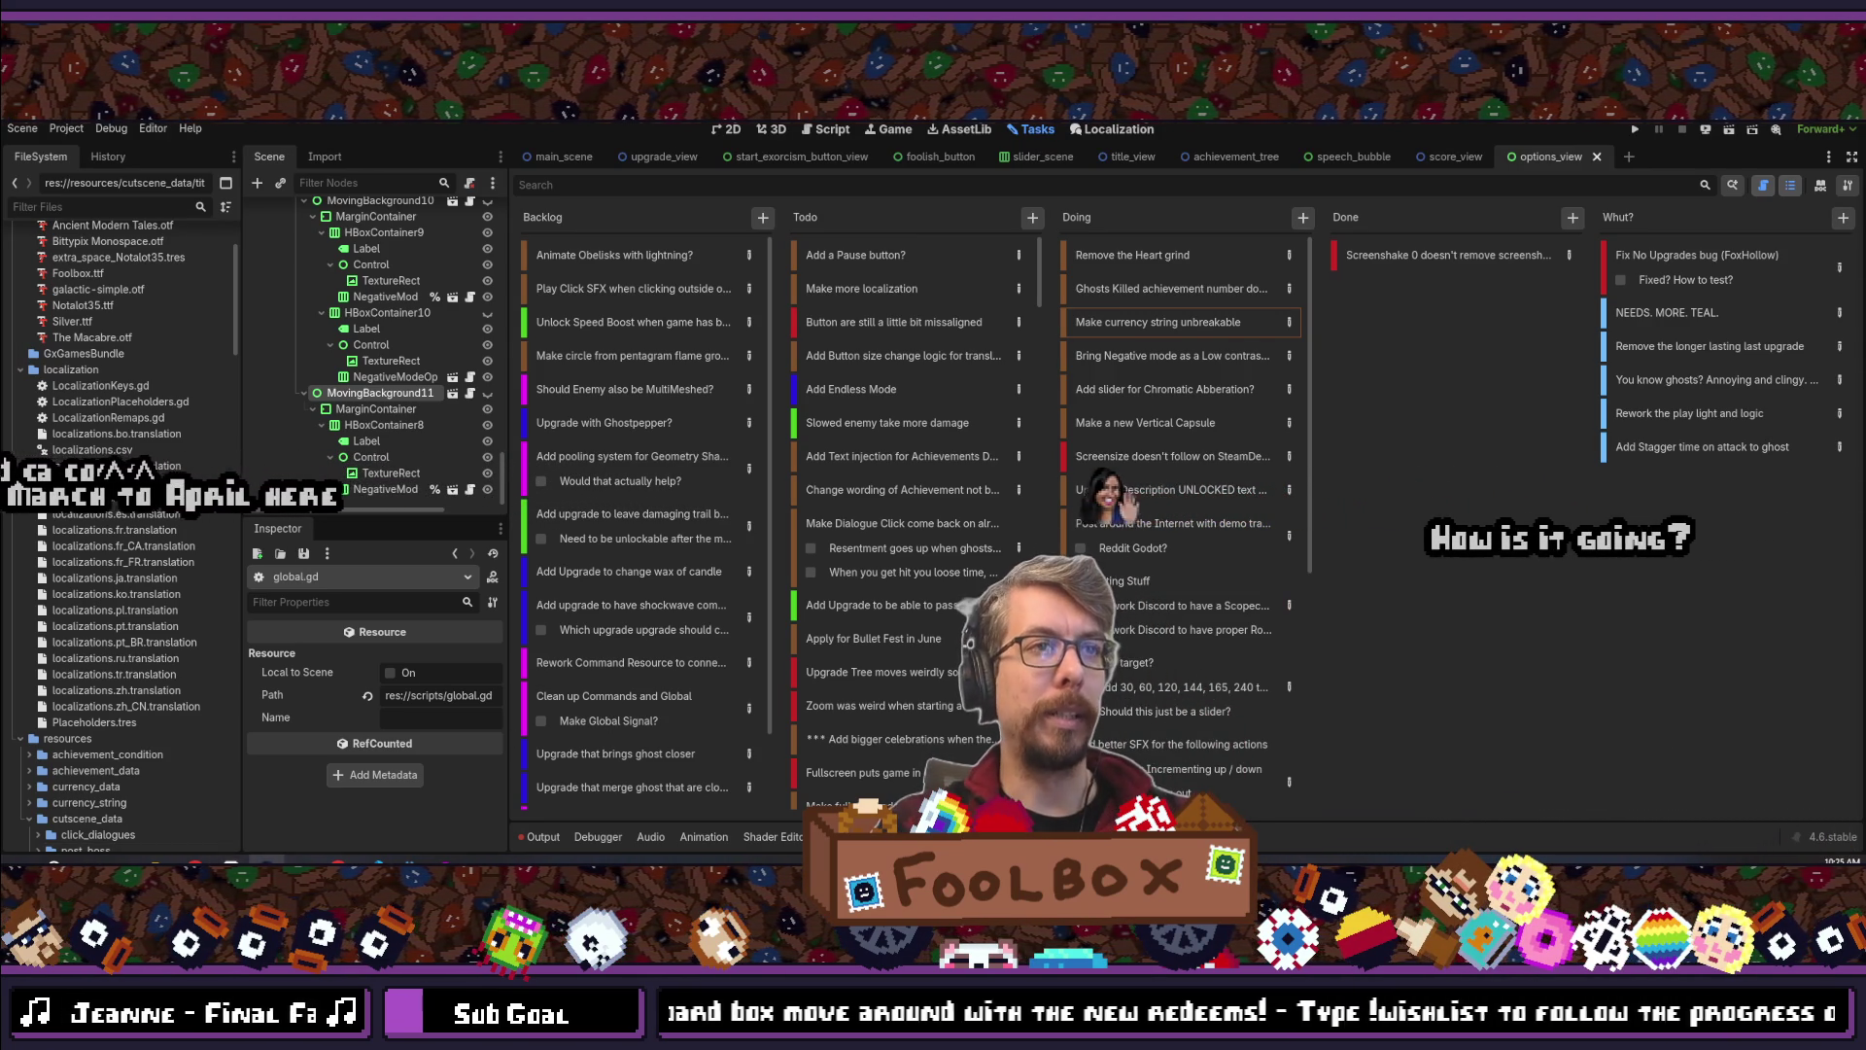
Switch to the Steam store and start a search in the 'Search the store' field
{"action": "key", "text": "alt+Tab"}
{"action": "left_click", "coordinate": [1065, 178]}
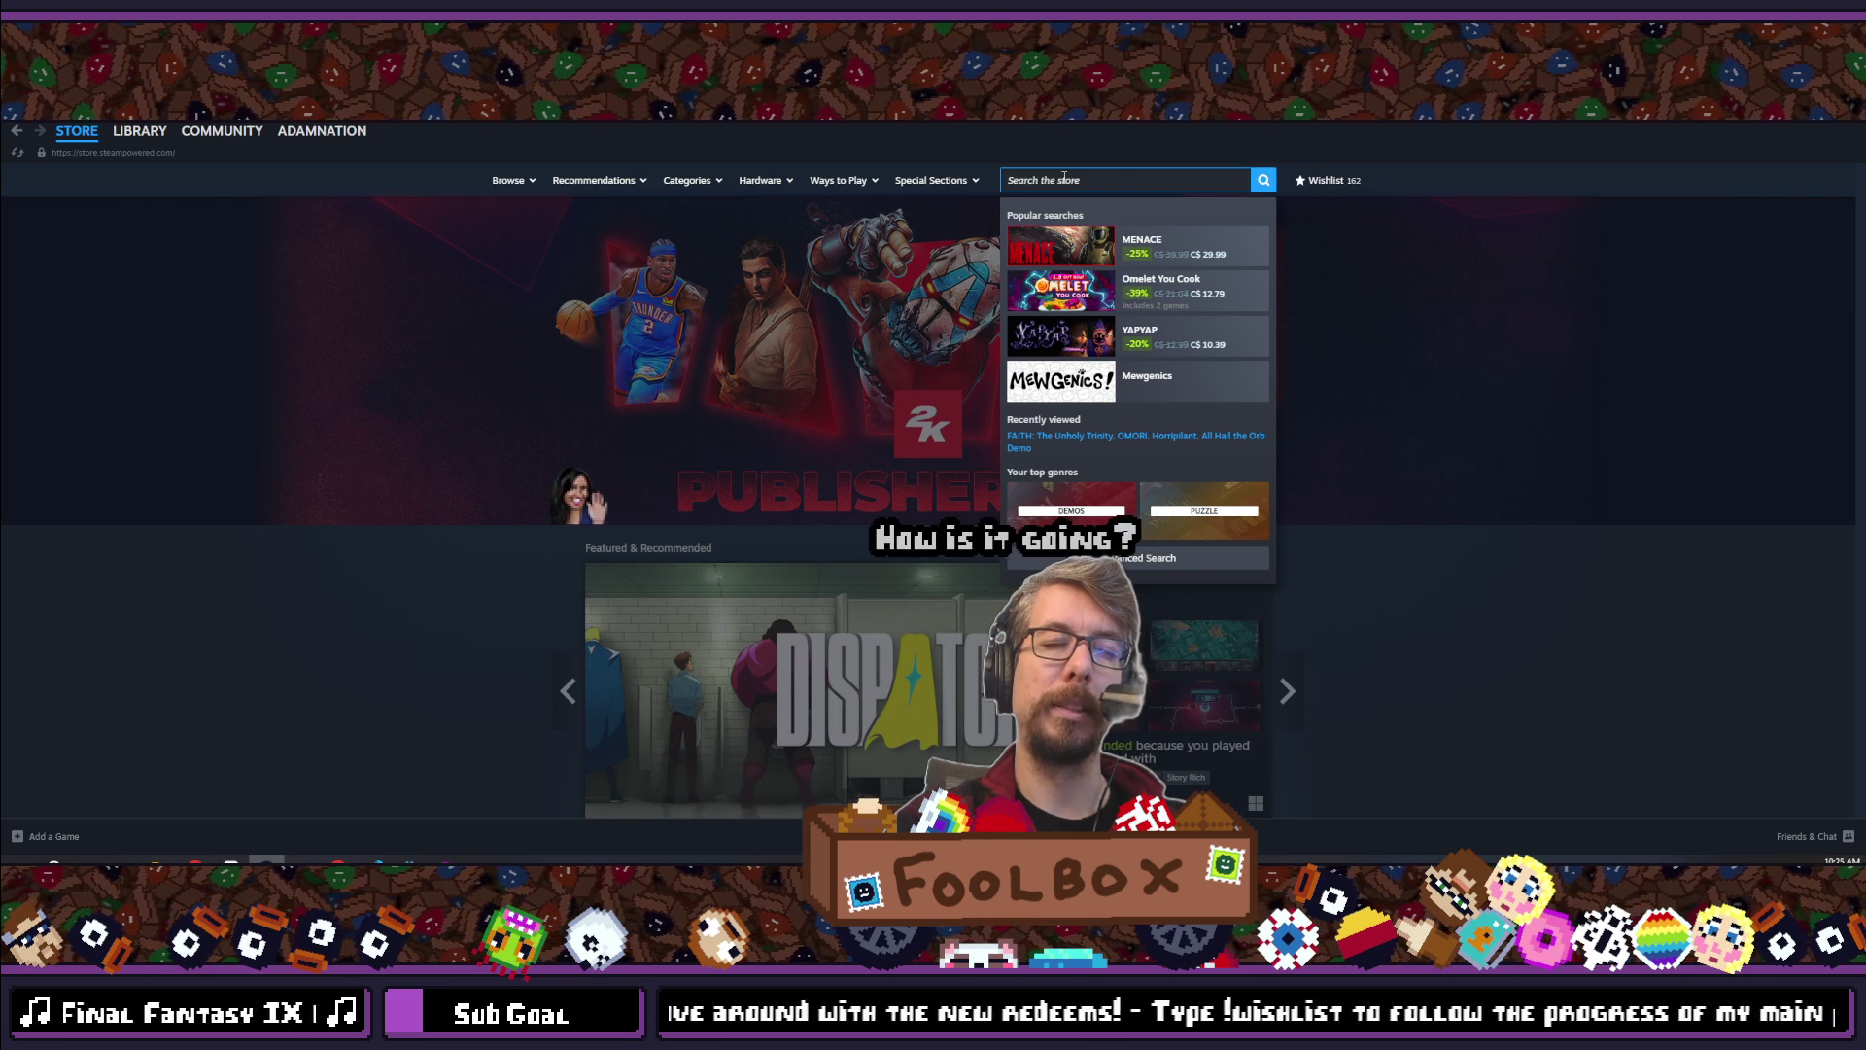
Search Steam for Waddle Words, pause its trailer, and step through screenshots in the full-size viewer
{"action": "type", "text": "word waddle"}
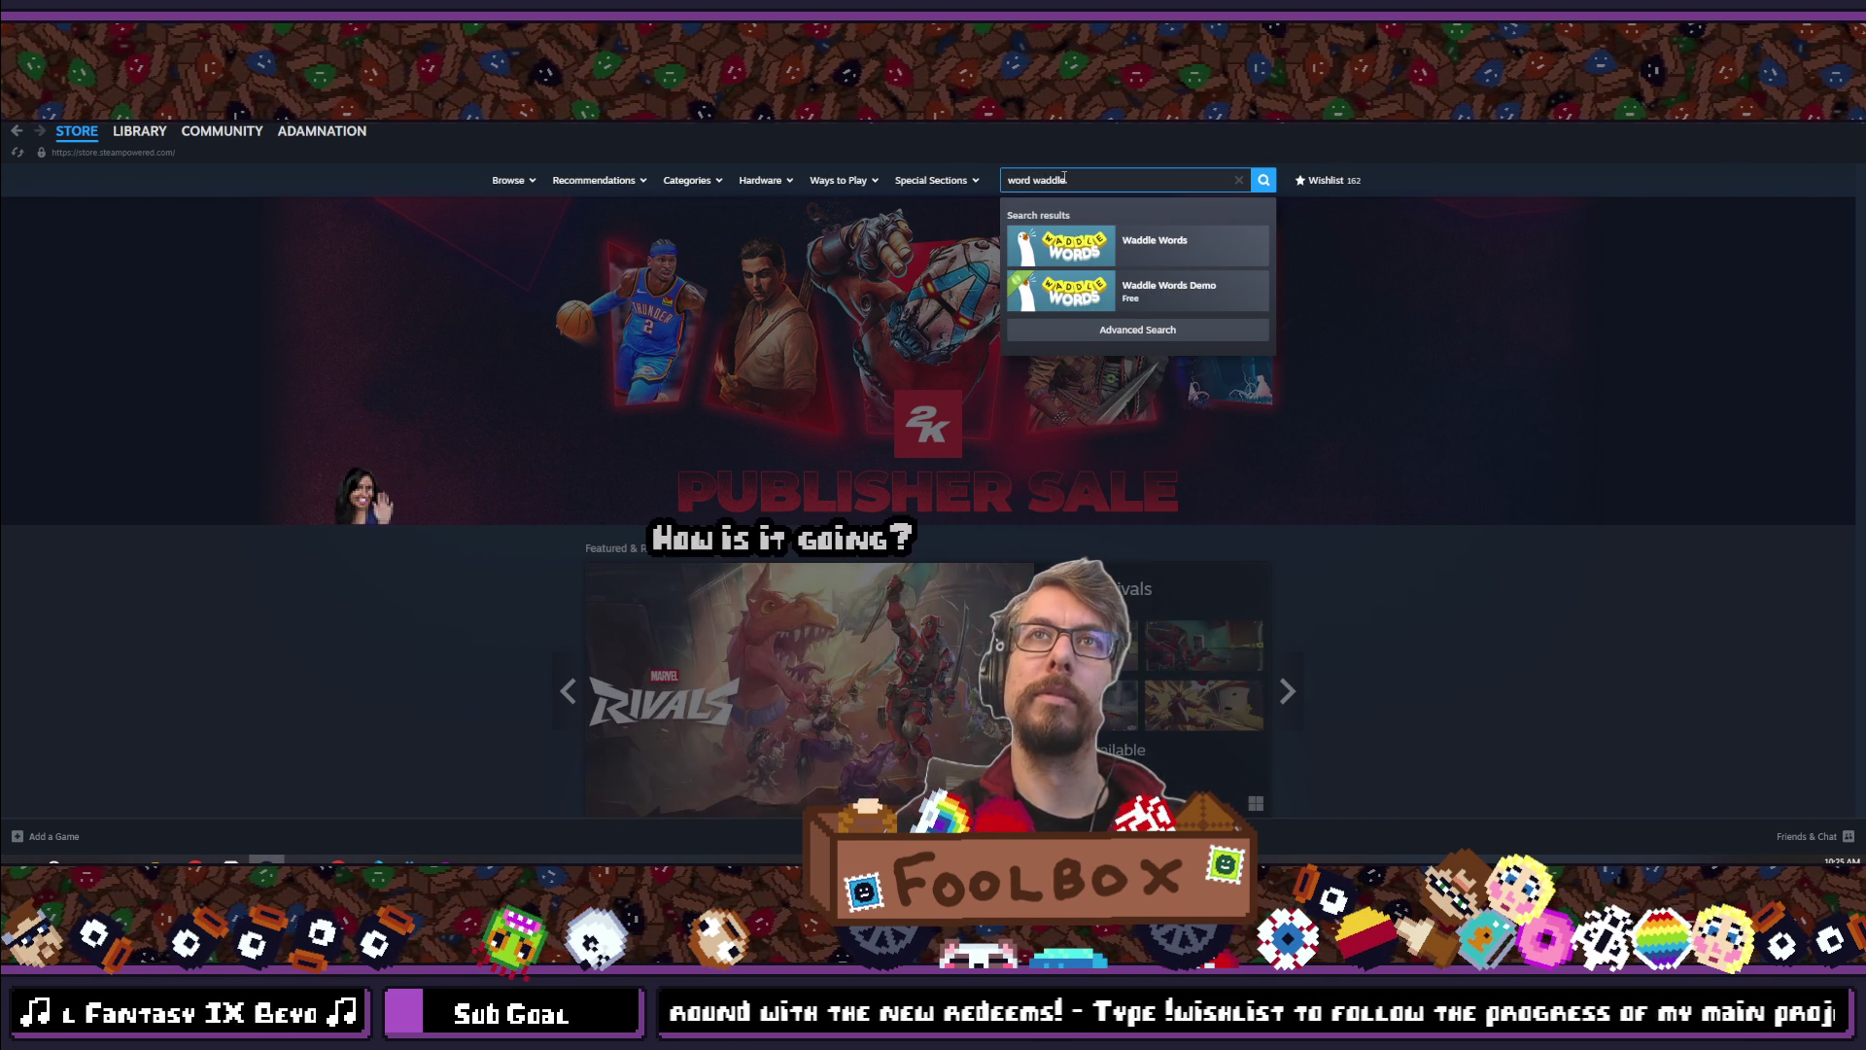
{"action": "left_click", "coordinate": [1182, 267]}
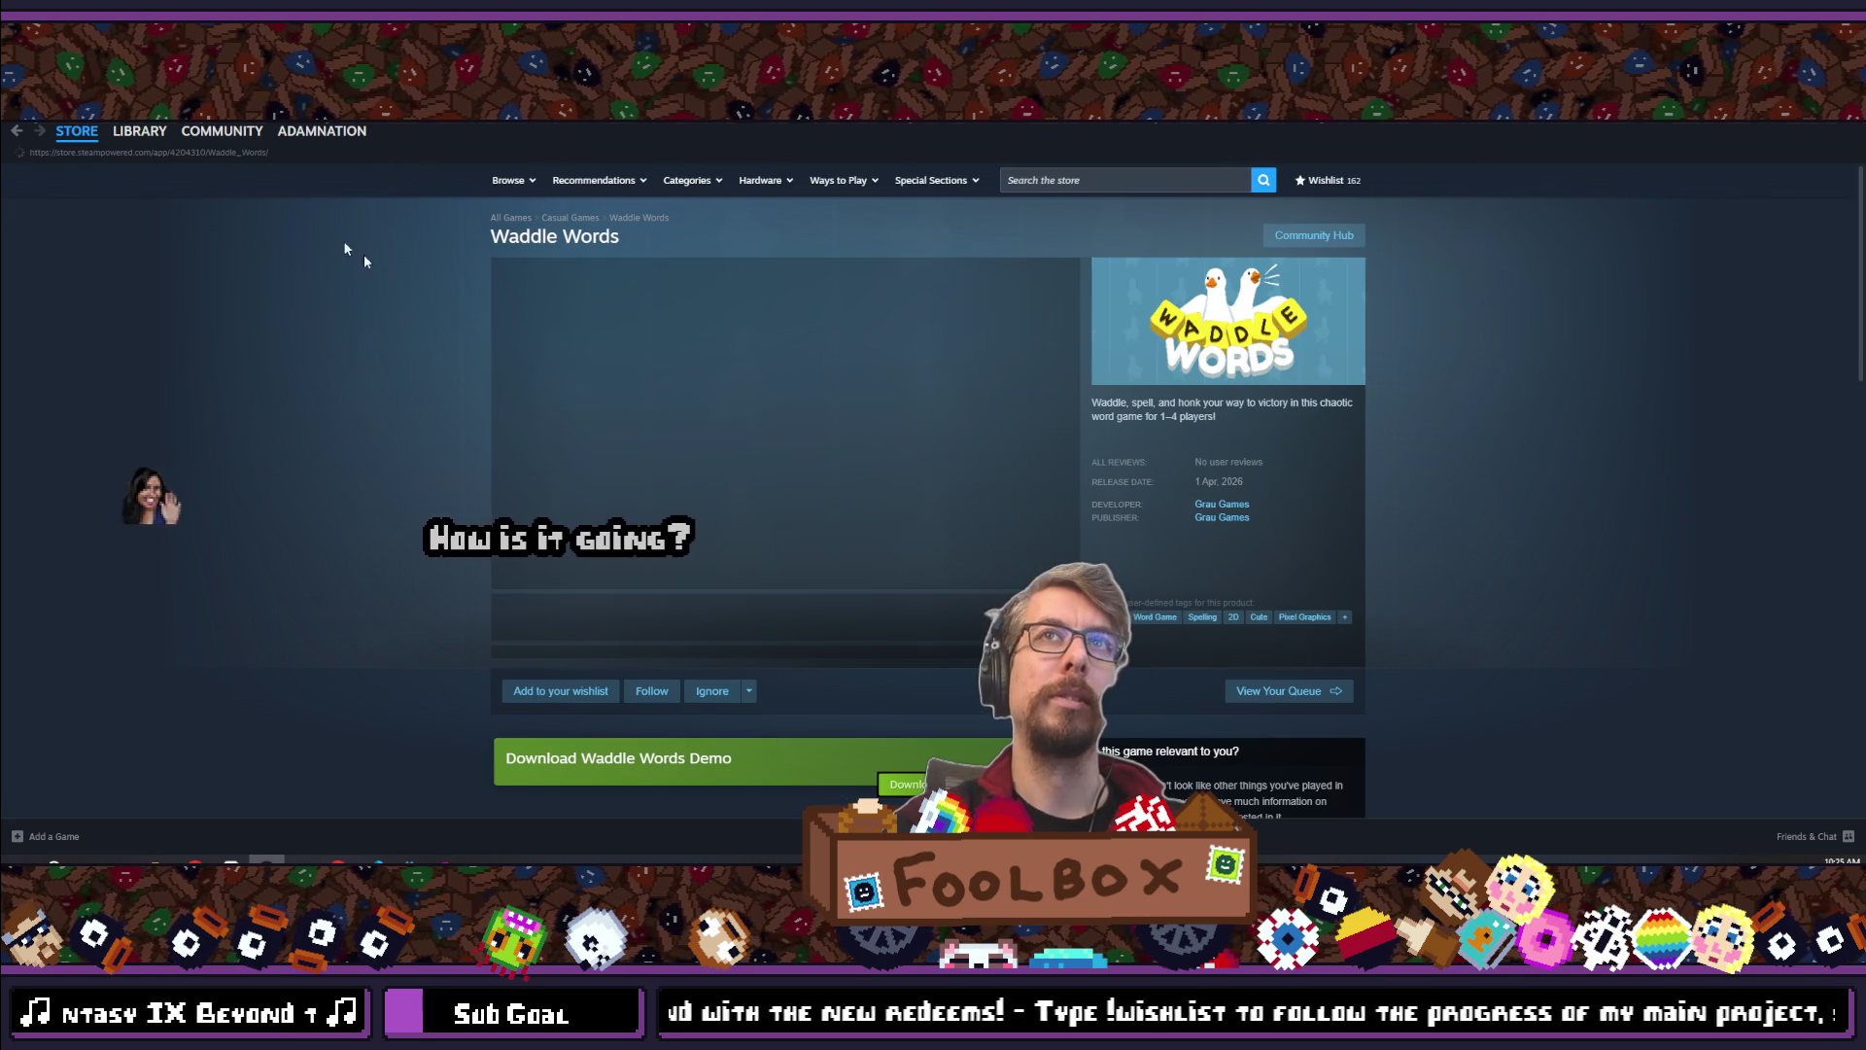
{"action": "right_click", "coordinate": [357, 441]}
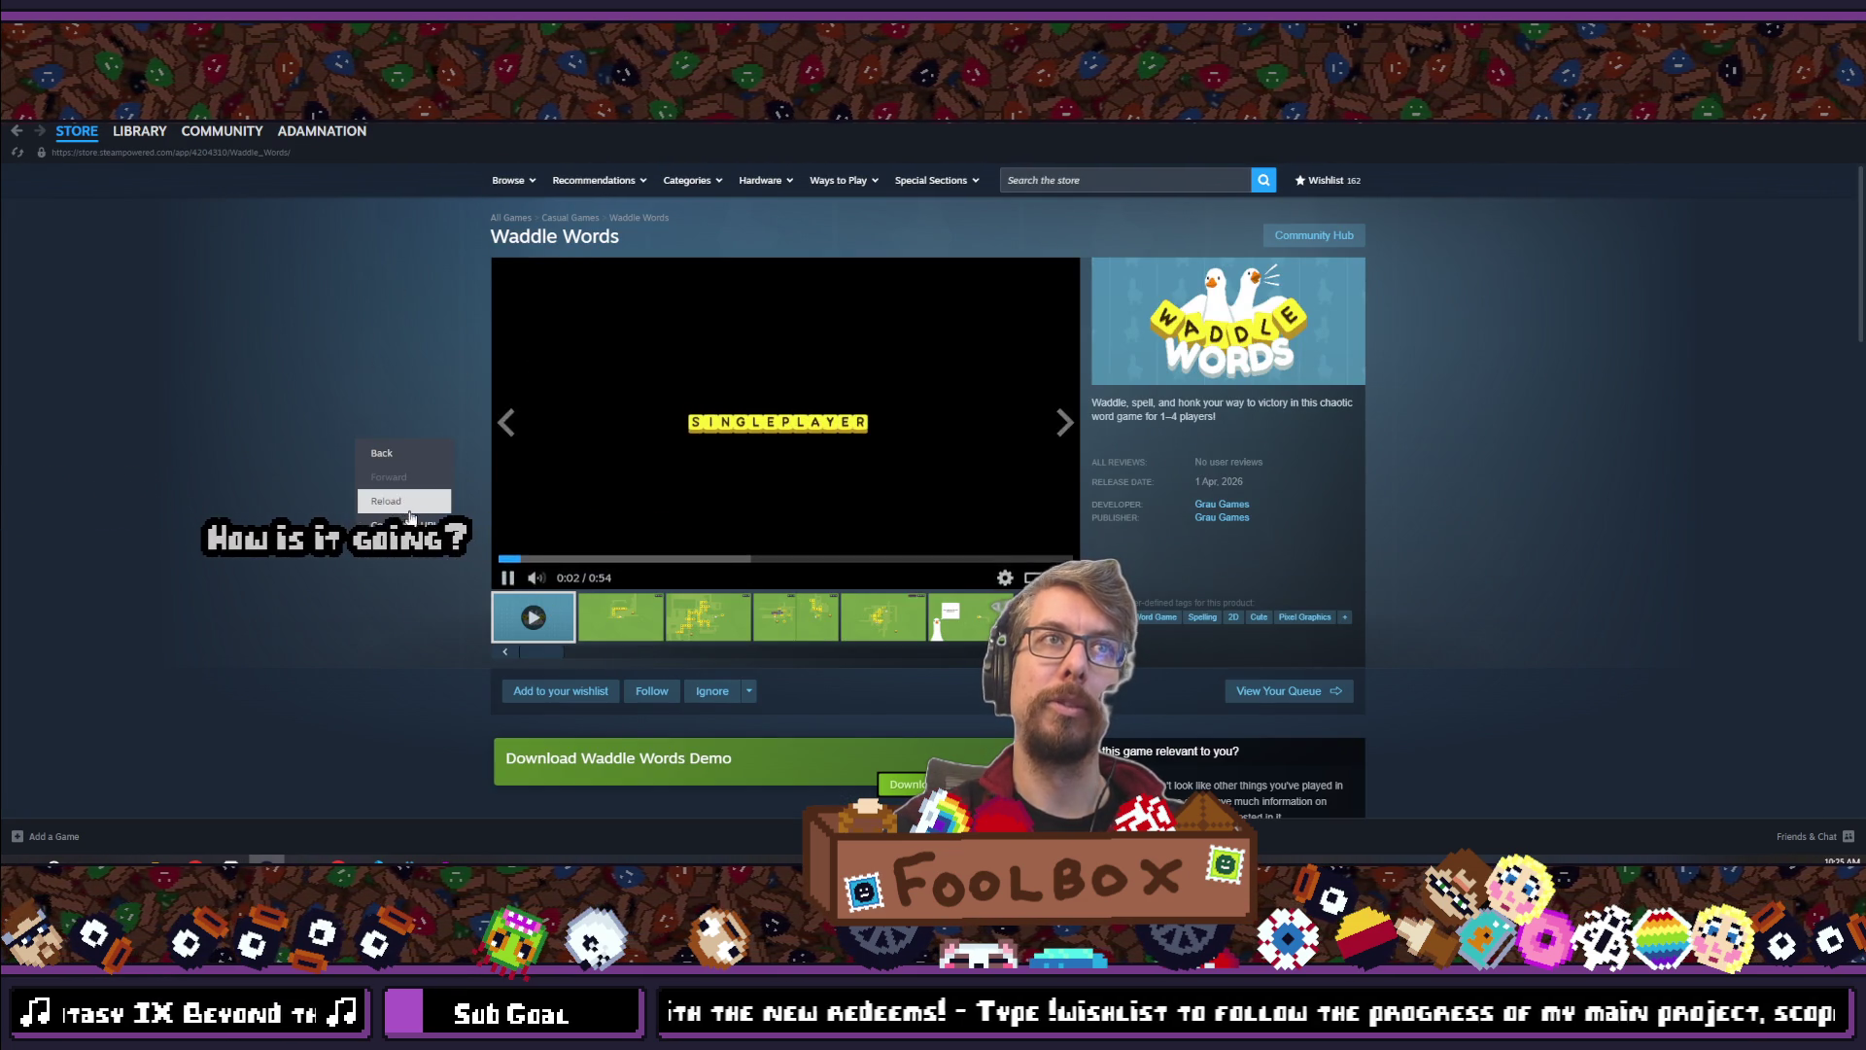
{"action": "left_click", "coordinate": [542, 539]}
{"action": "left_click", "coordinate": [542, 539]}
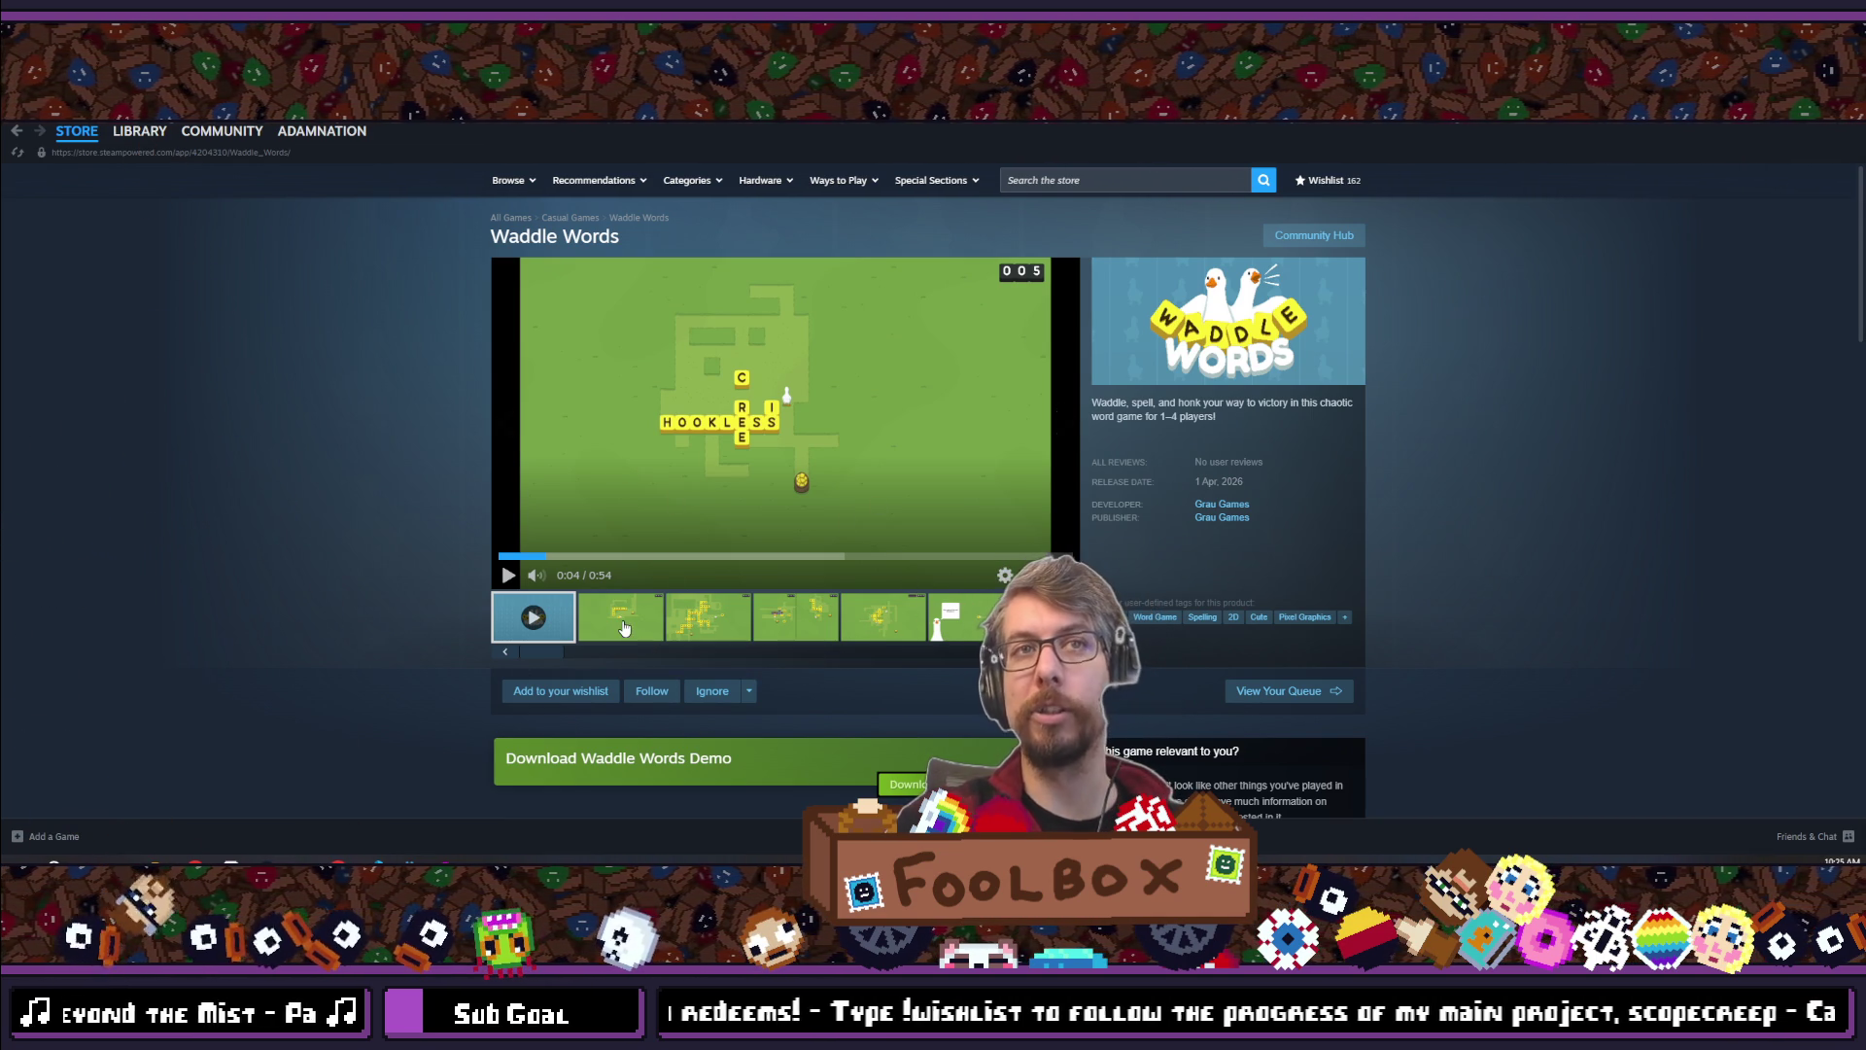
{"action": "left_click", "coordinate": [849, 380]}
{"action": "left_click", "coordinate": [1414, 486]}
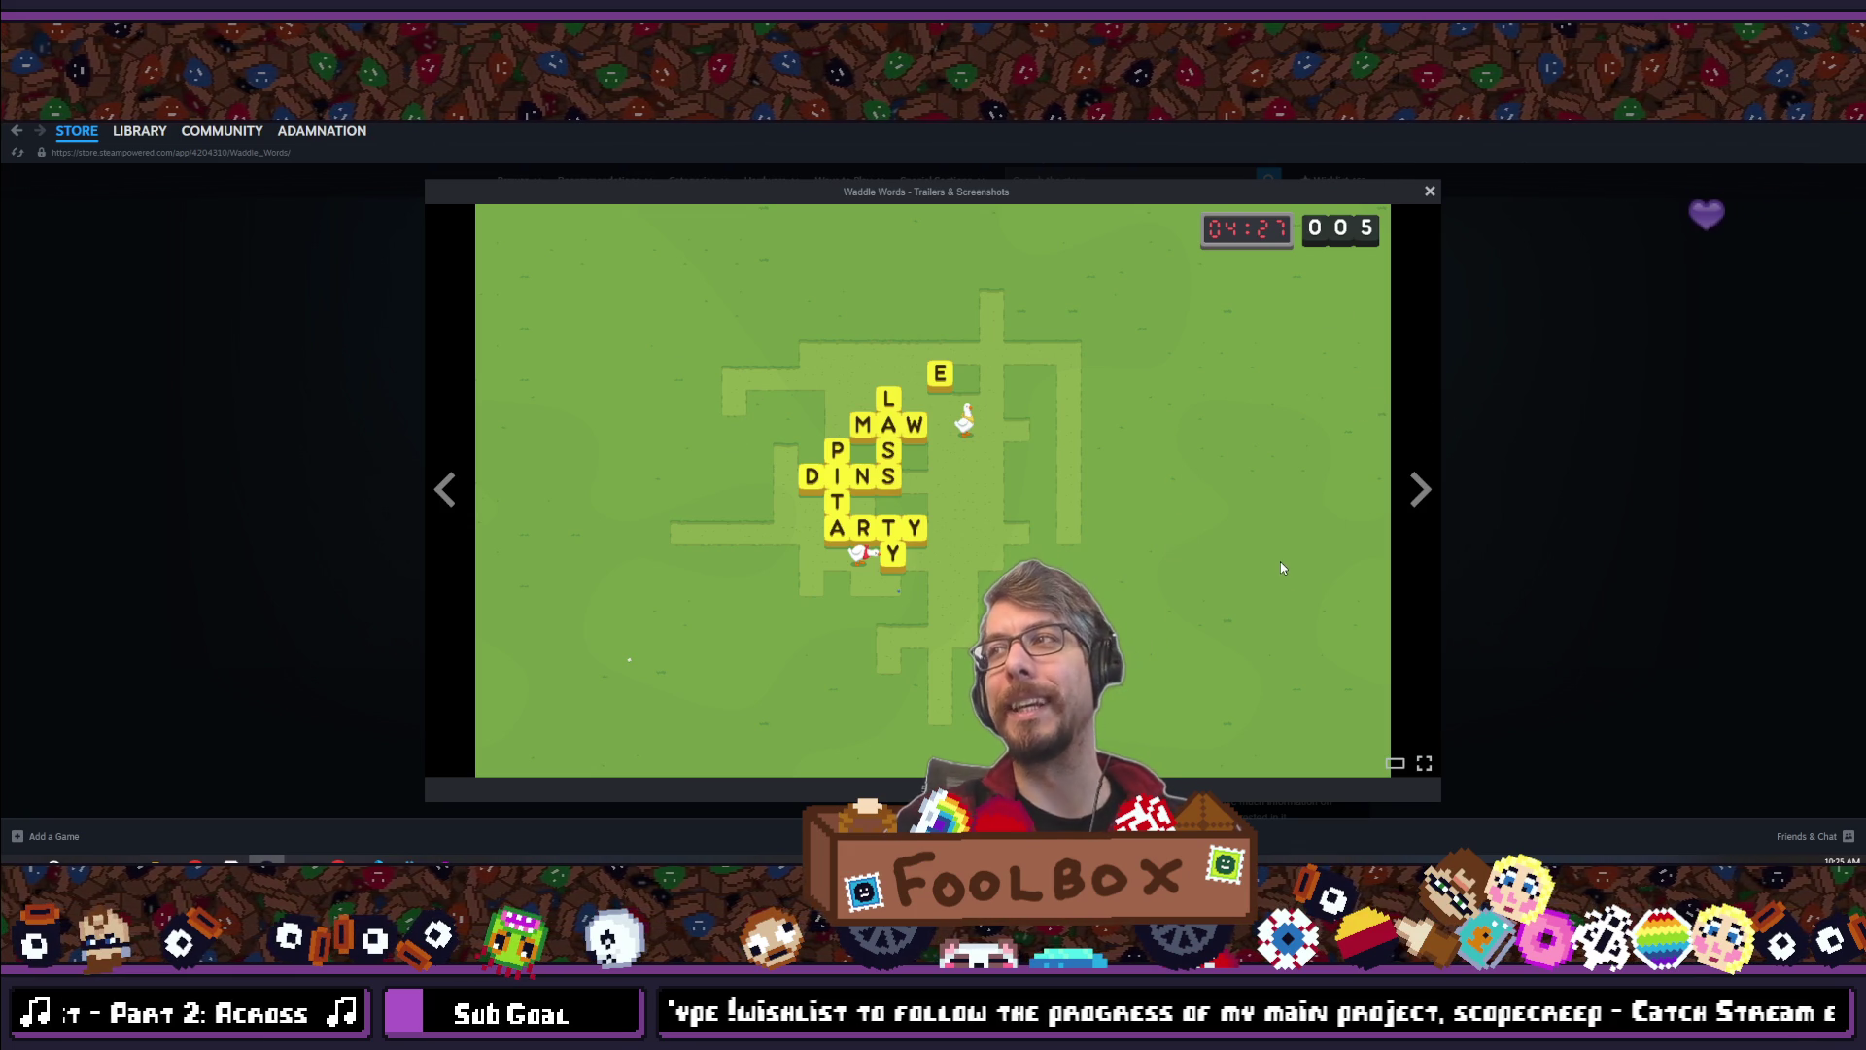
{"action": "left_click", "coordinate": [1420, 489]}
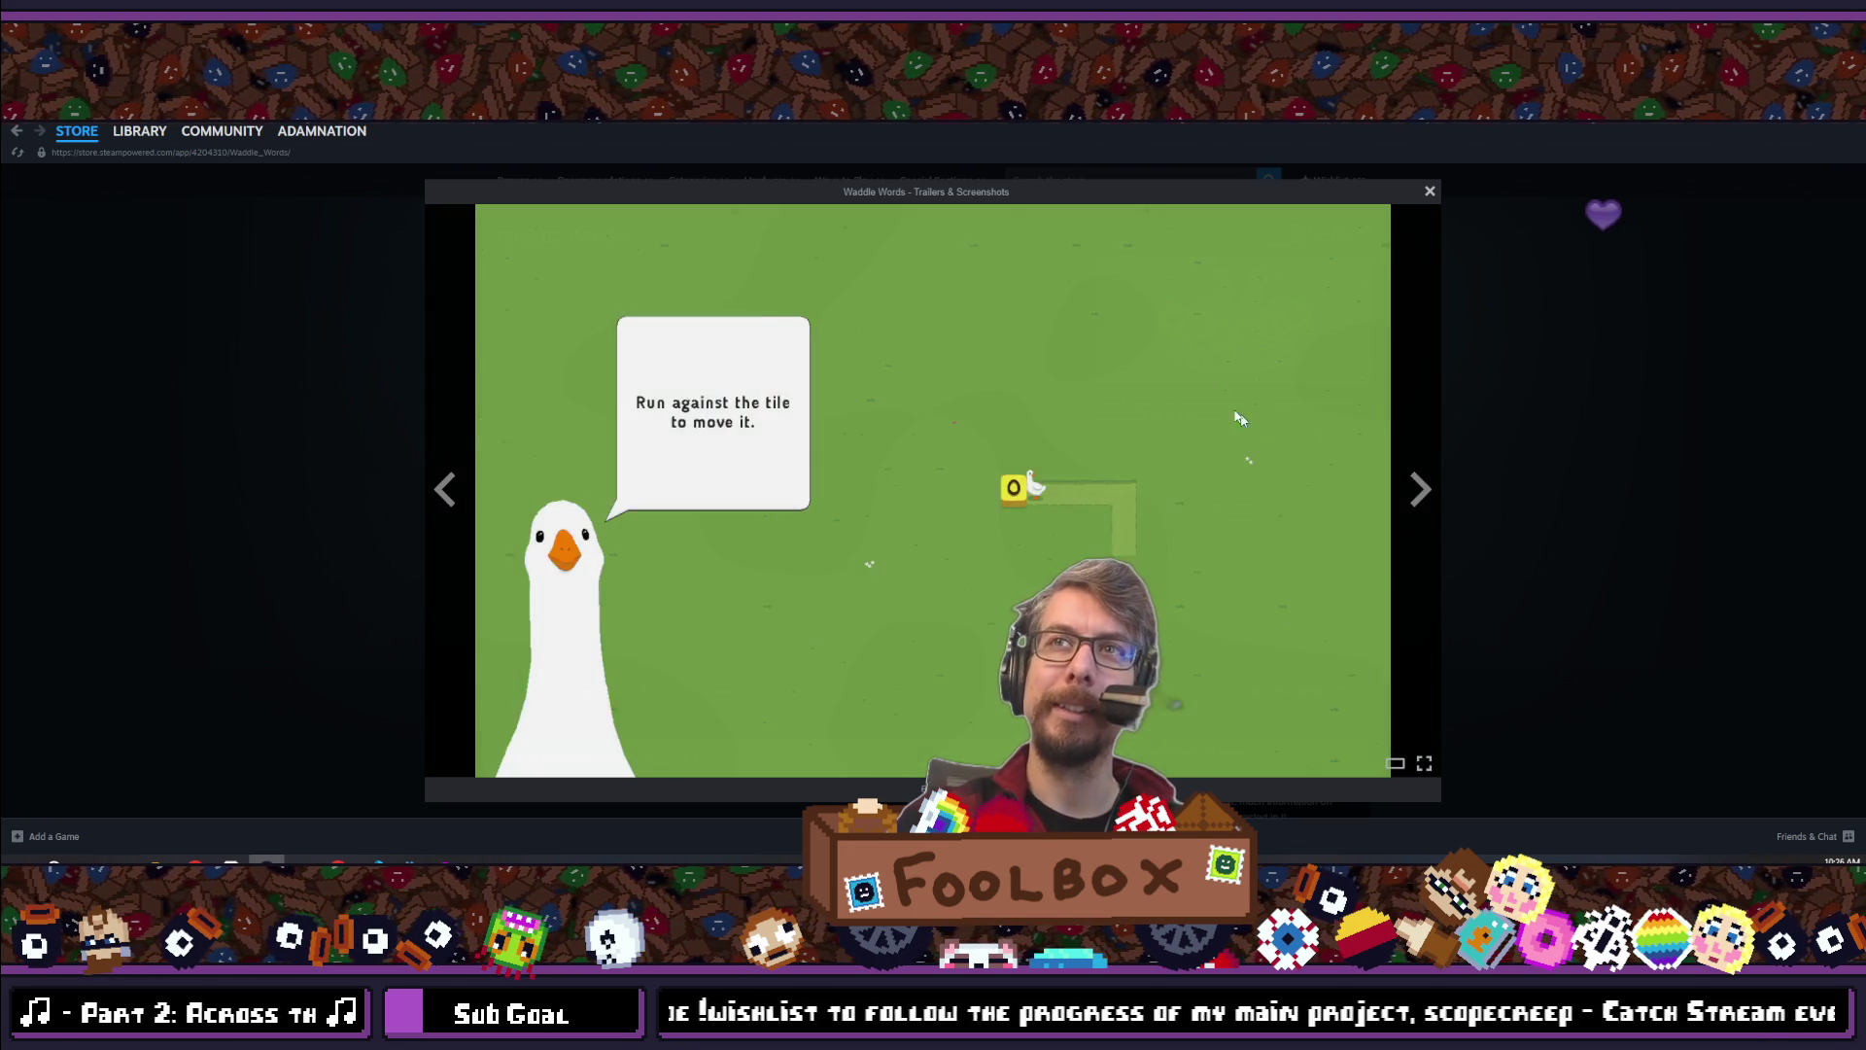
{"action": "key", "text": "Escape"}
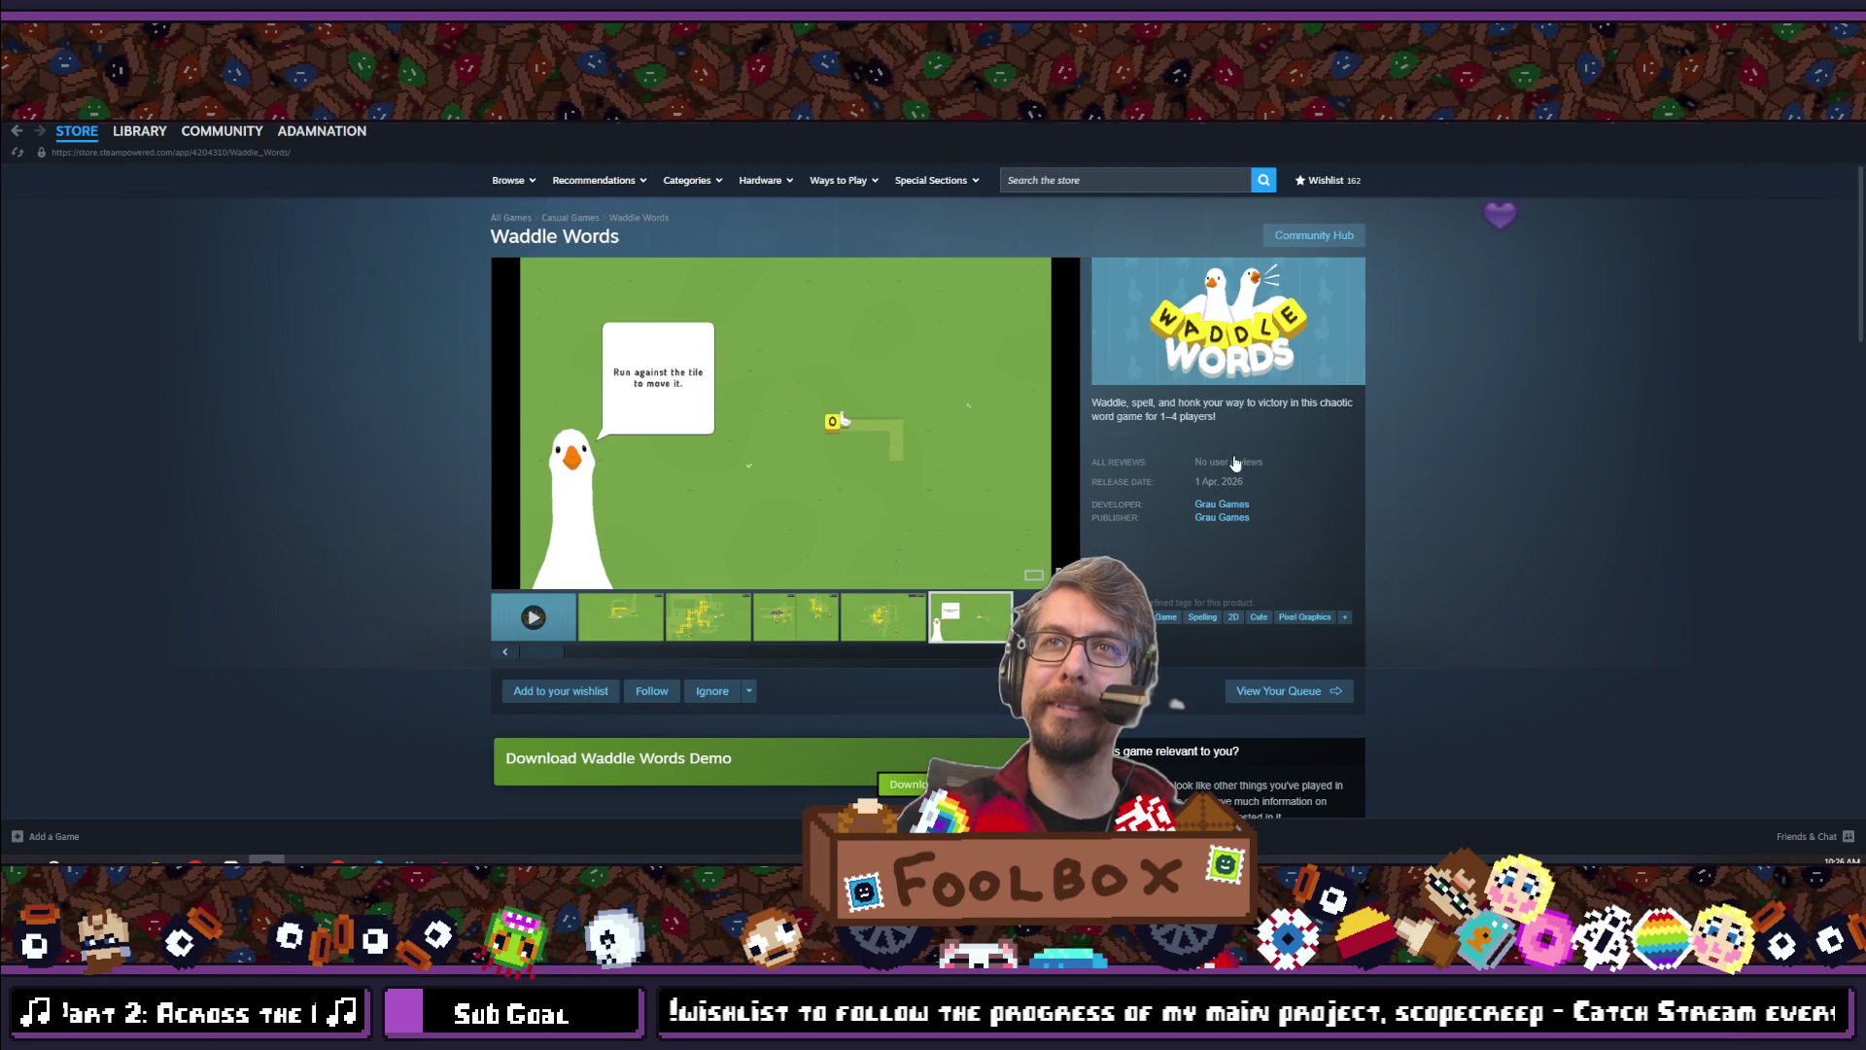
{"action": "scroll", "coordinate": [968, 463], "scroll_direction": "down", "scroll_amount": 15}
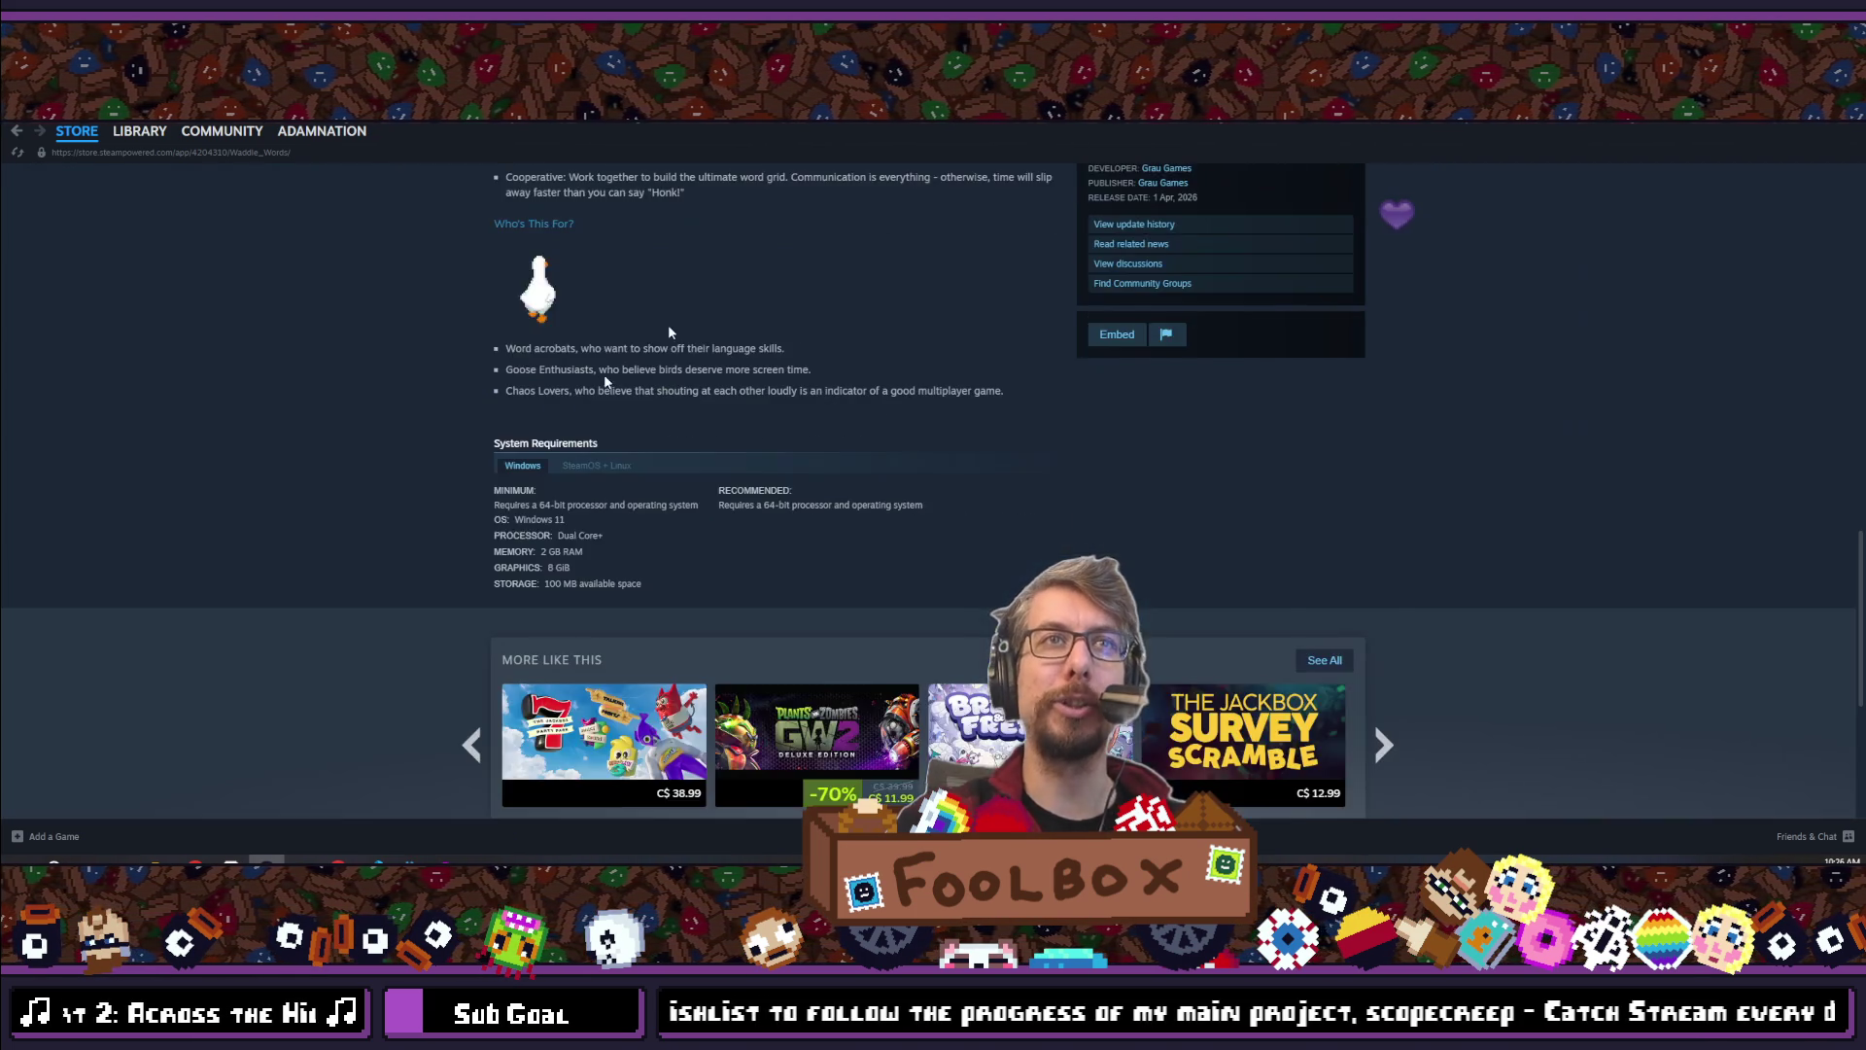
{"action": "scroll", "coordinate": [700, 566], "scroll_direction": "up", "scroll_amount": 3}
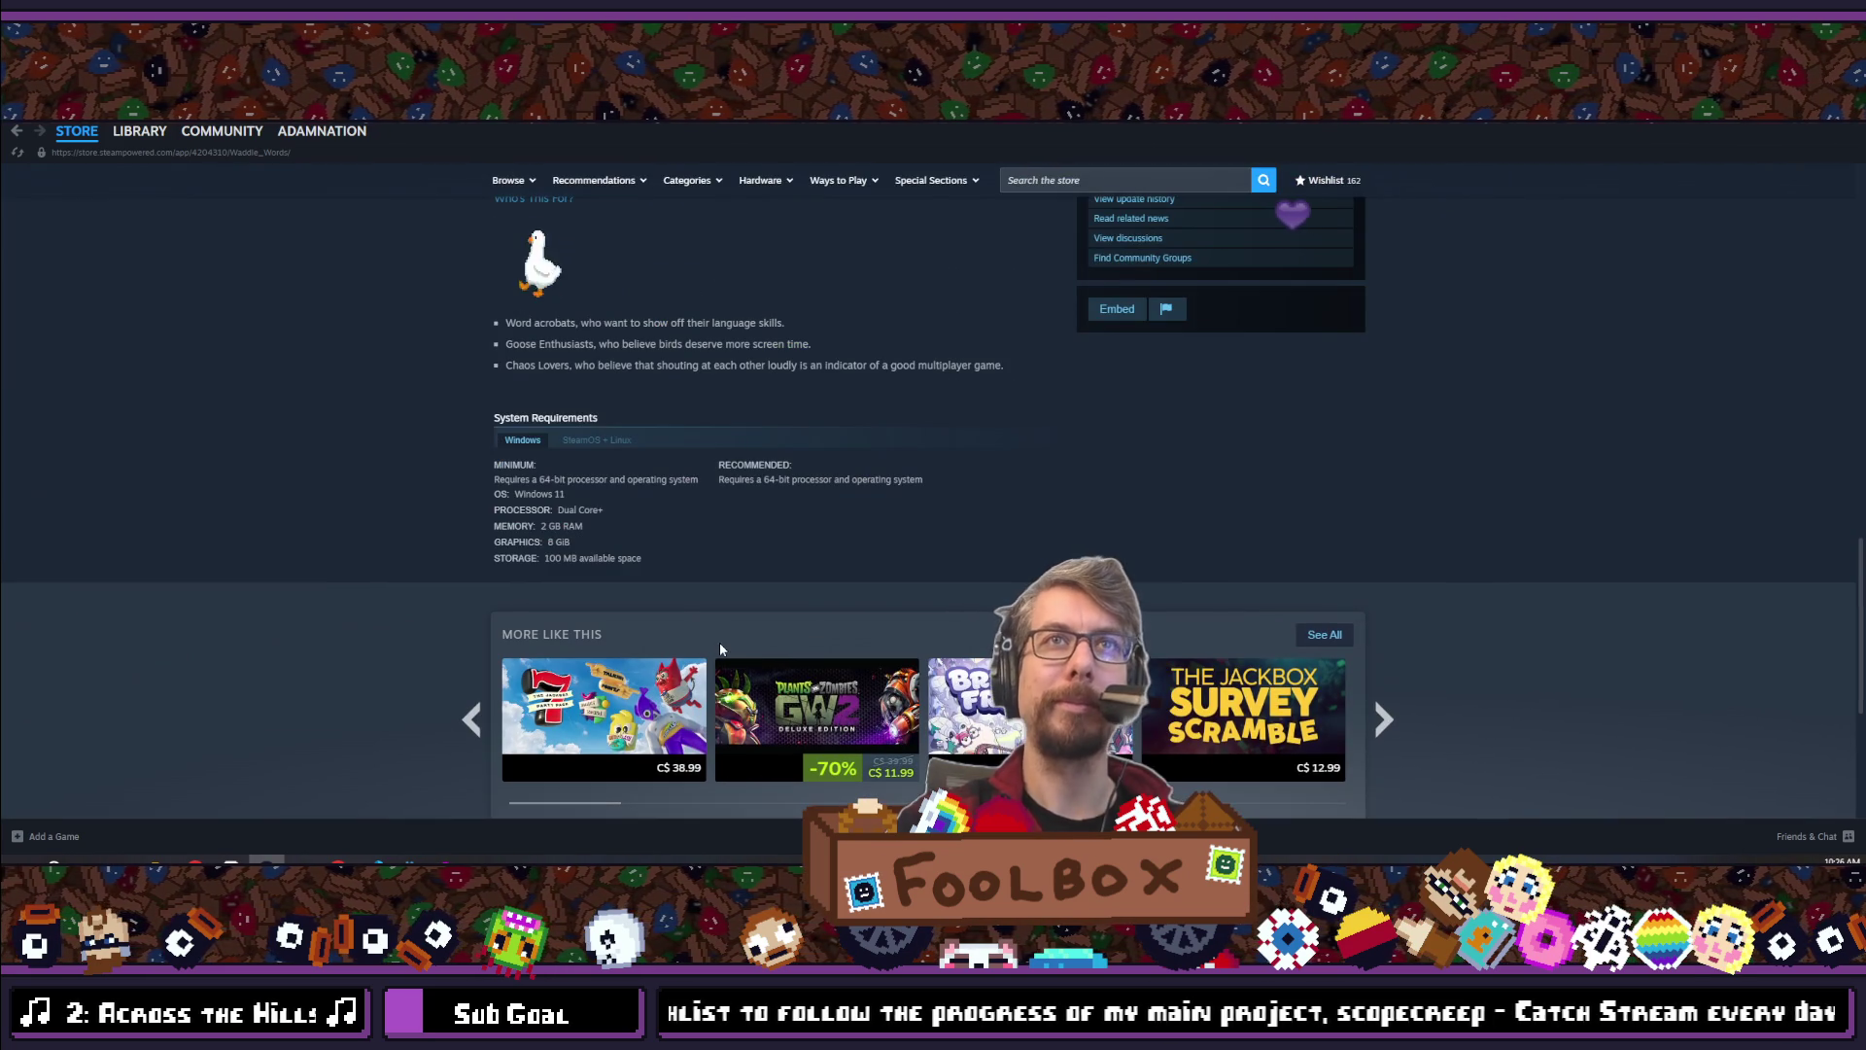
{"action": "scroll", "coordinate": [720, 650], "scroll_direction": "up", "scroll_amount": 3}
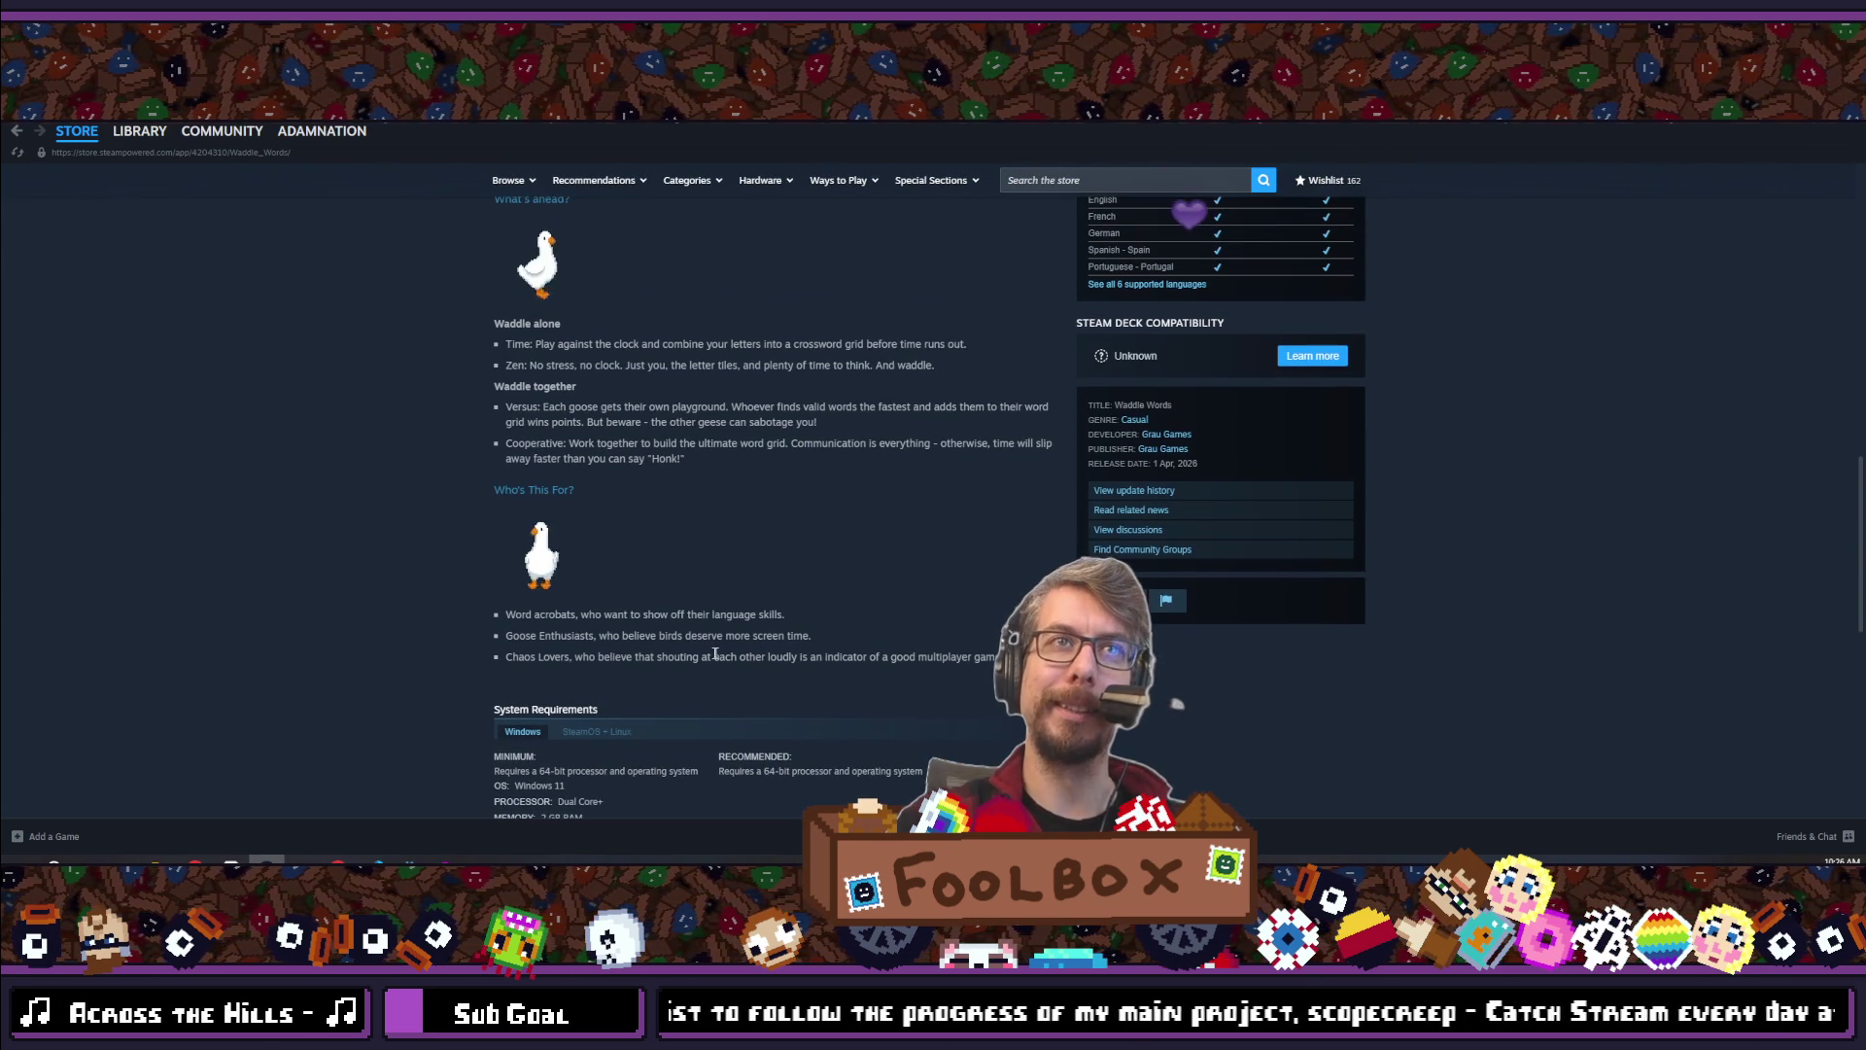
{"action": "scroll", "coordinate": [788, 562], "scroll_direction": "up", "scroll_amount": 2}
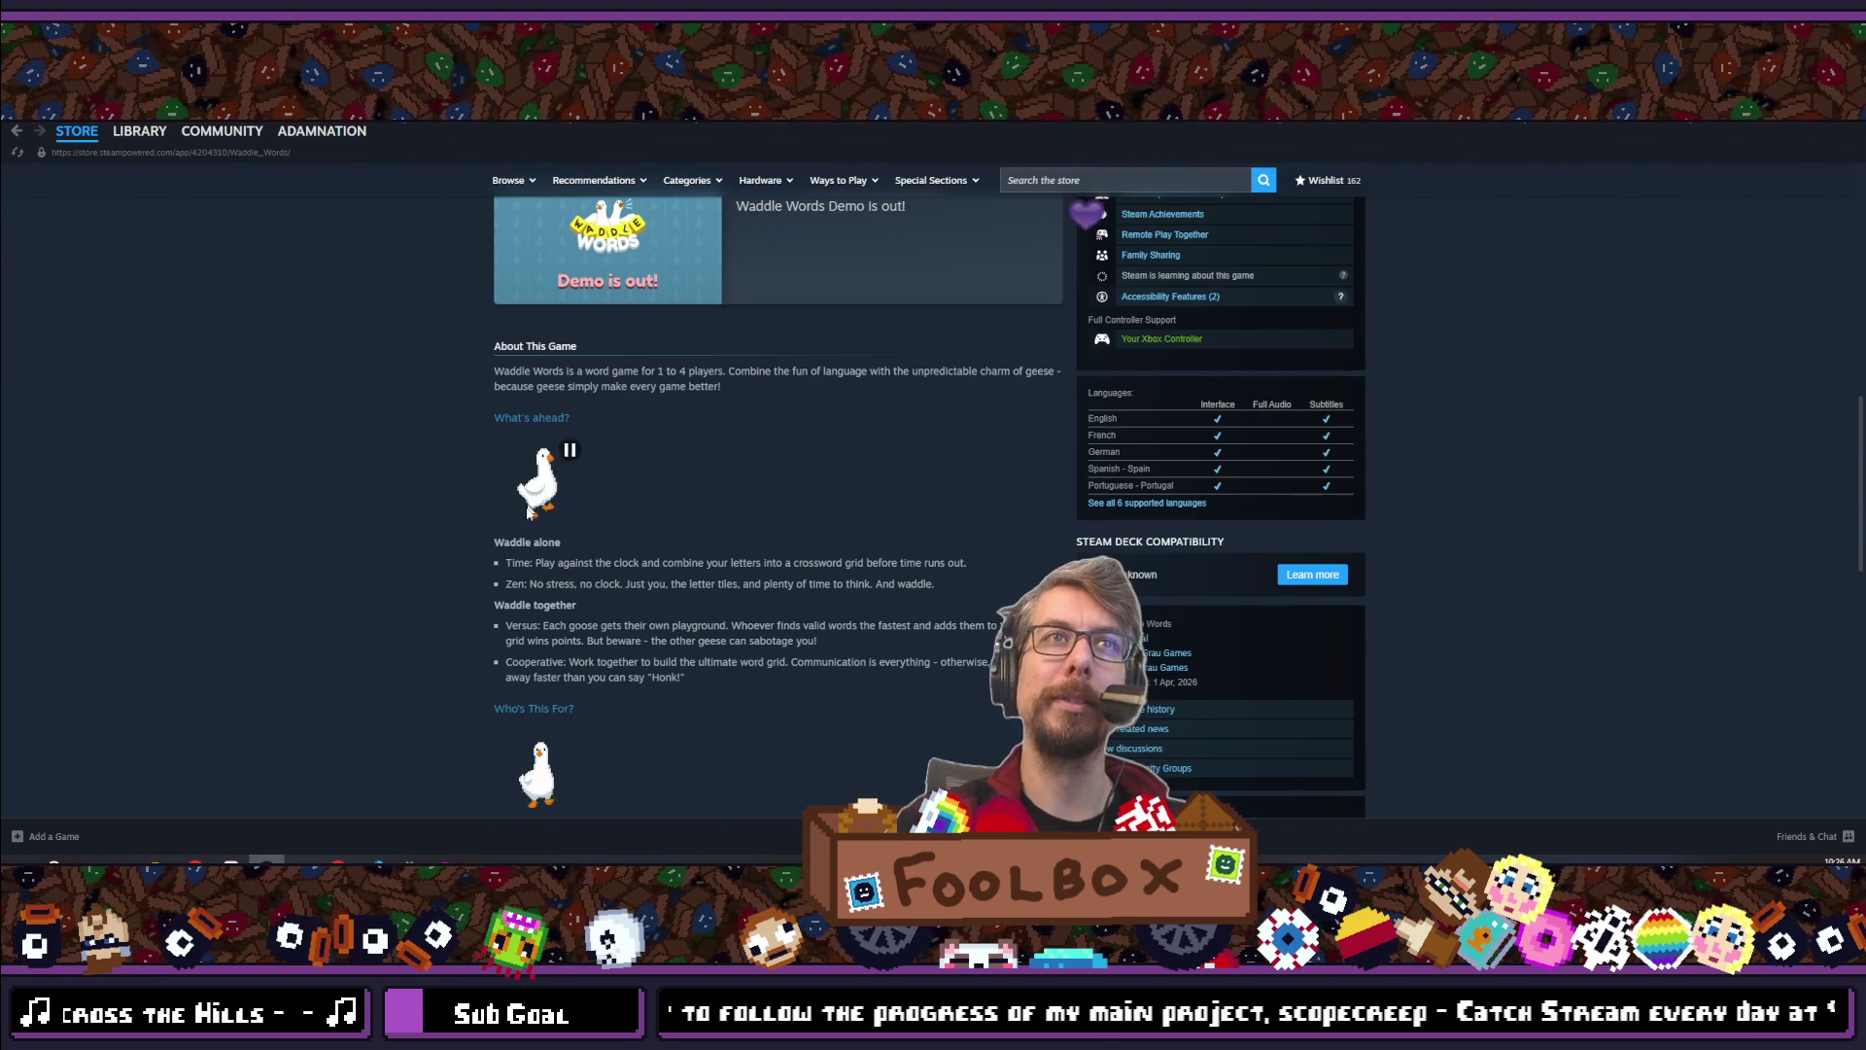
{"action": "scroll", "coordinate": [787, 562], "scroll_direction": "up", "scroll_amount": 3}
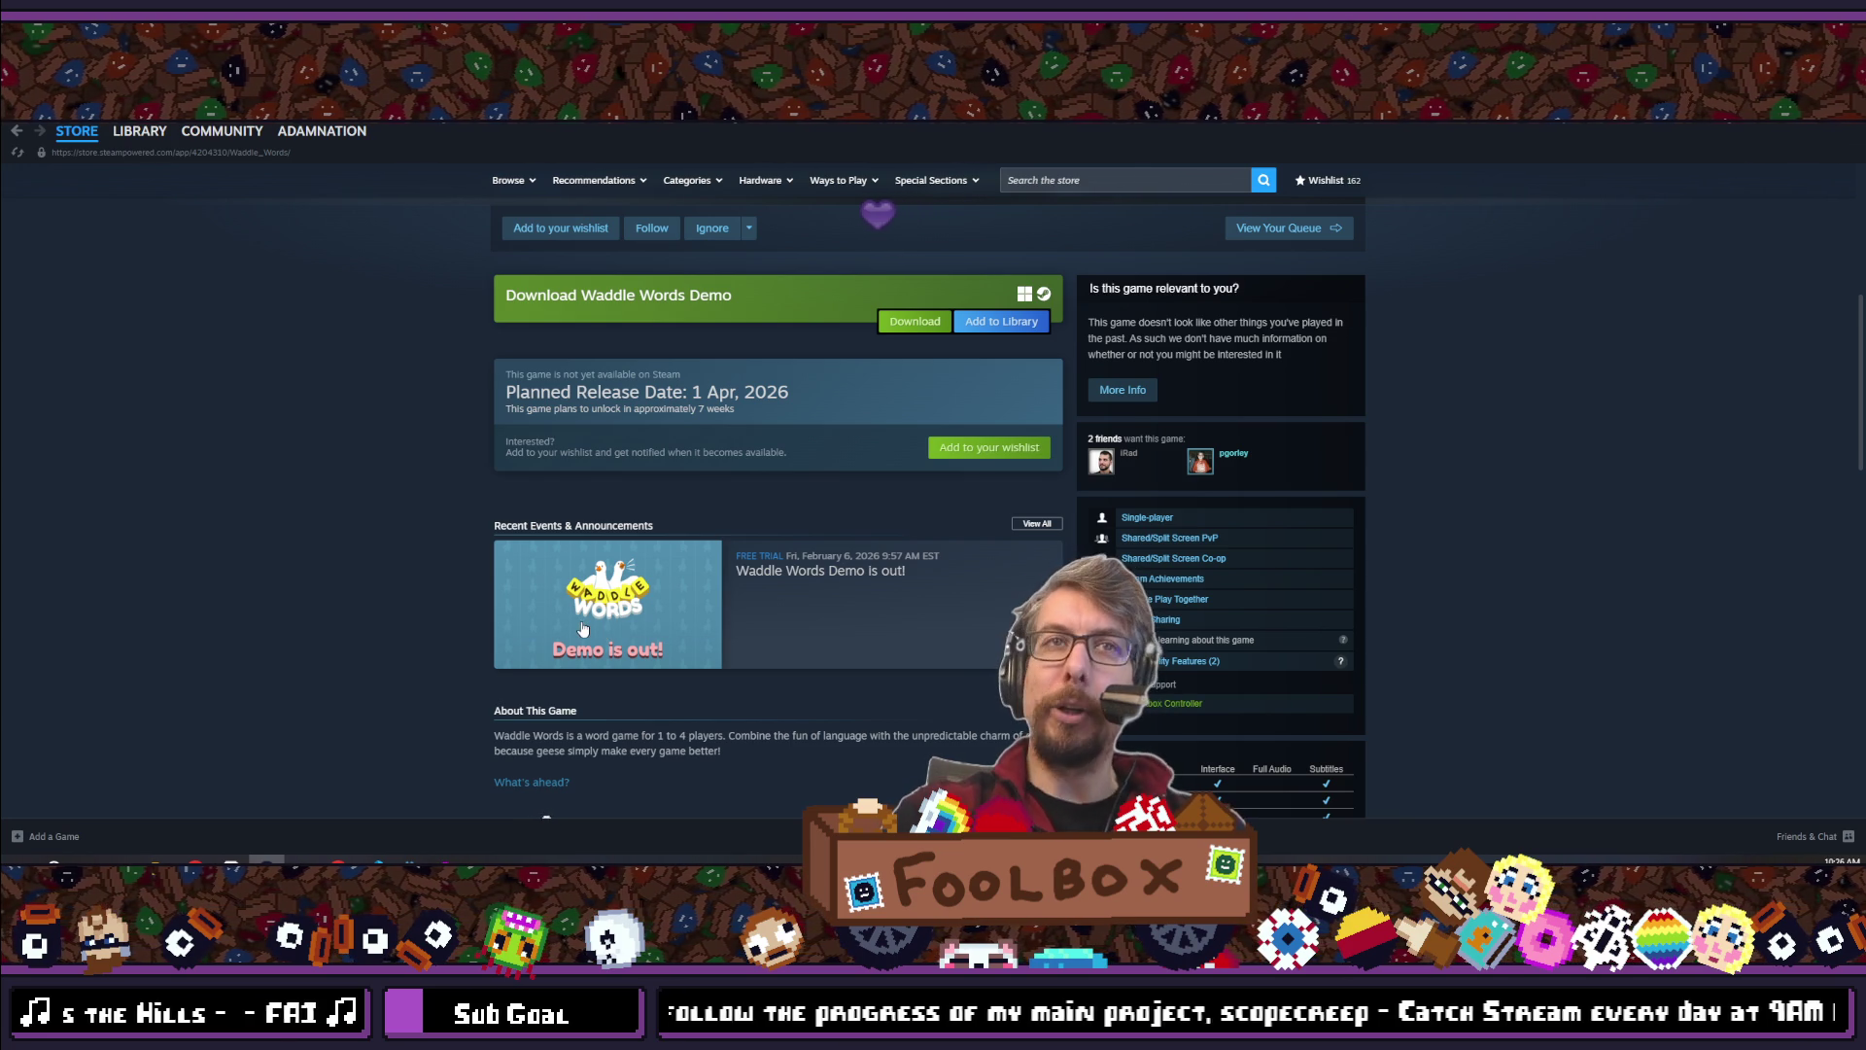
{"action": "scroll", "coordinate": [1054, 453], "scroll_direction": "up", "scroll_amount": 2}
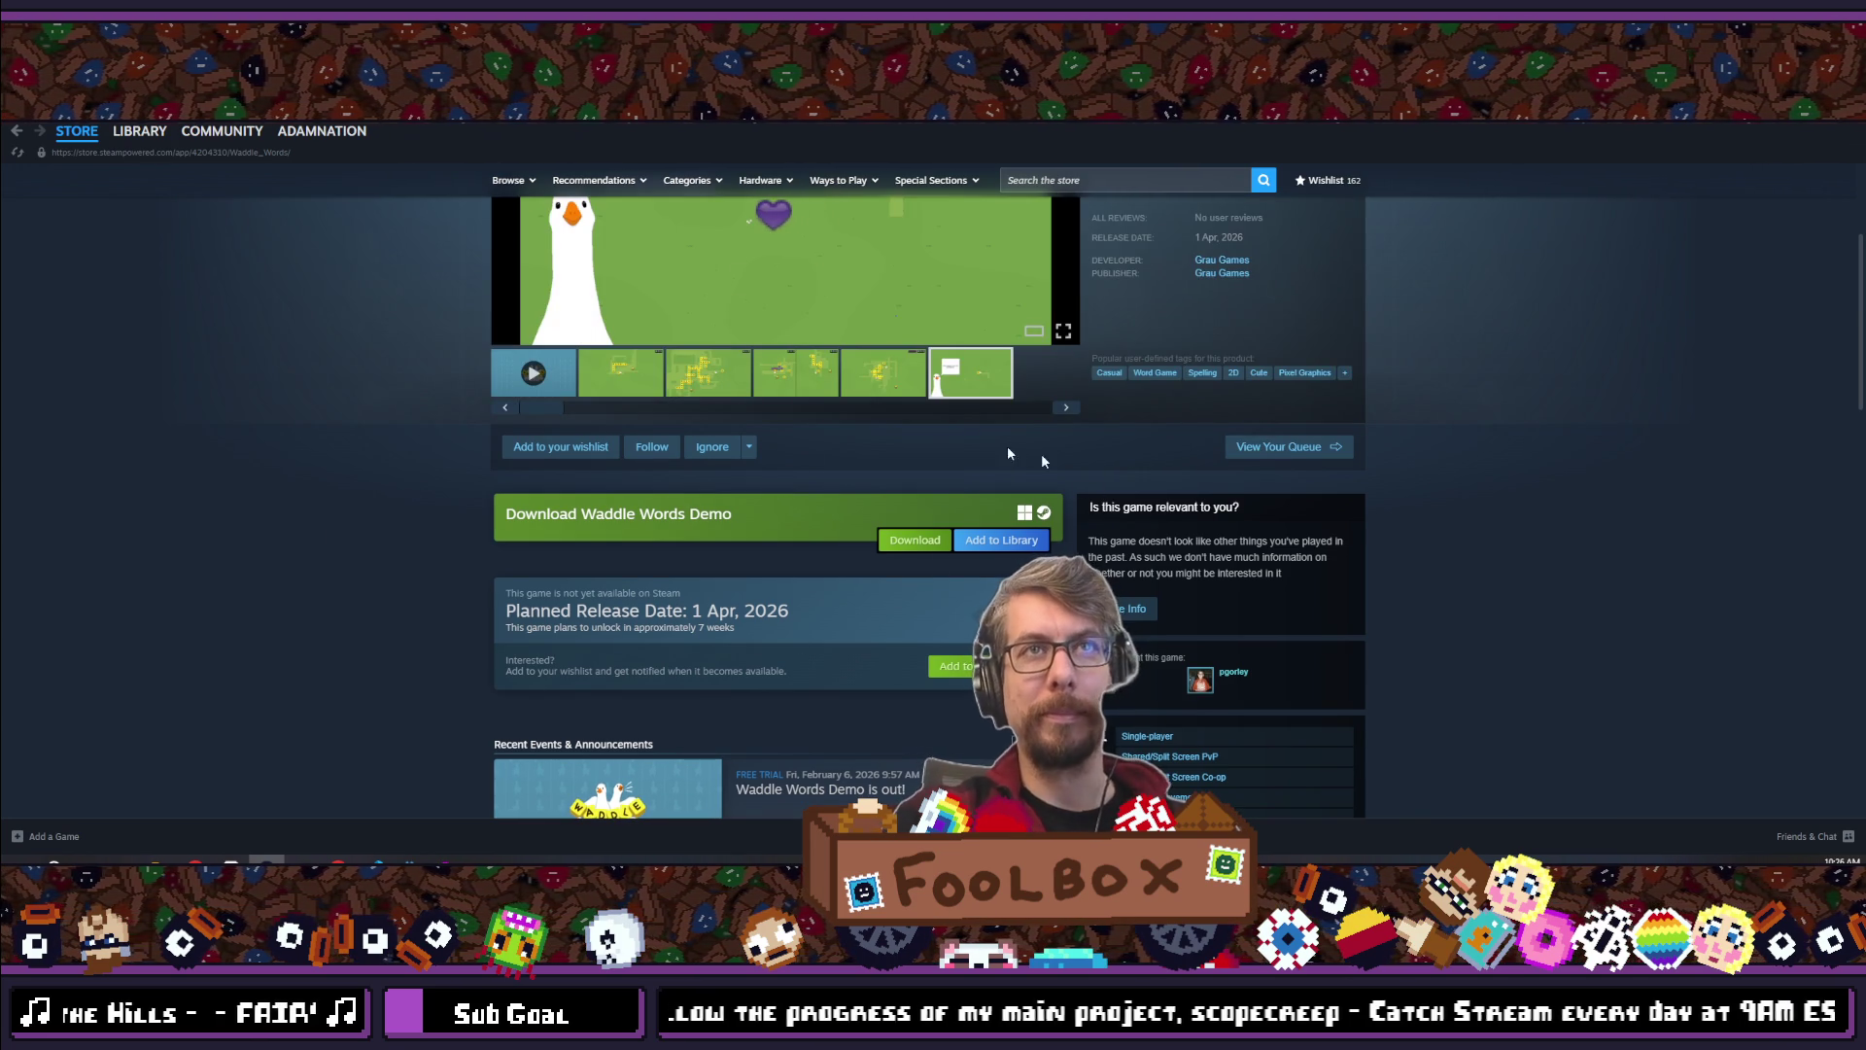
{"action": "scroll", "coordinate": [873, 683], "scroll_direction": "up", "scroll_amount": 2}
{"action": "scroll", "coordinate": [747, 516], "scroll_direction": "down", "scroll_amount": 4}
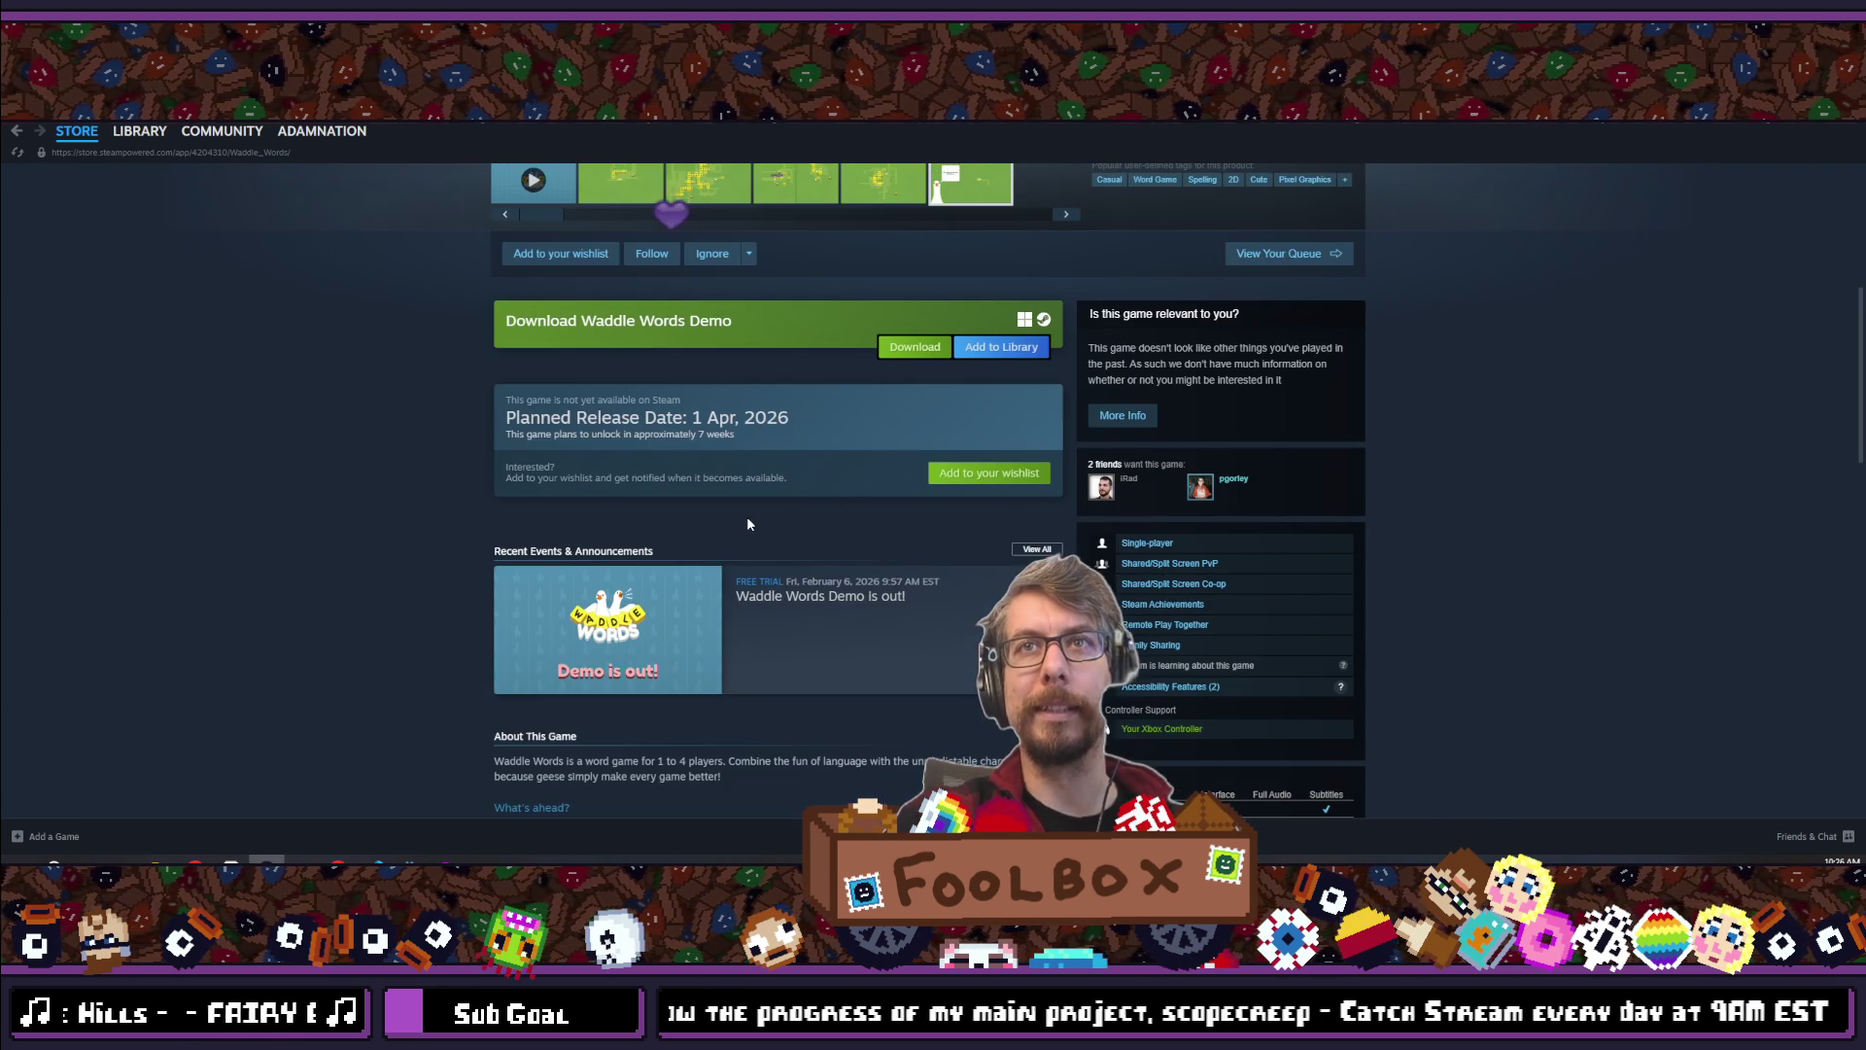
{"action": "scroll", "coordinate": [742, 538], "scroll_direction": "up", "scroll_amount": 4}
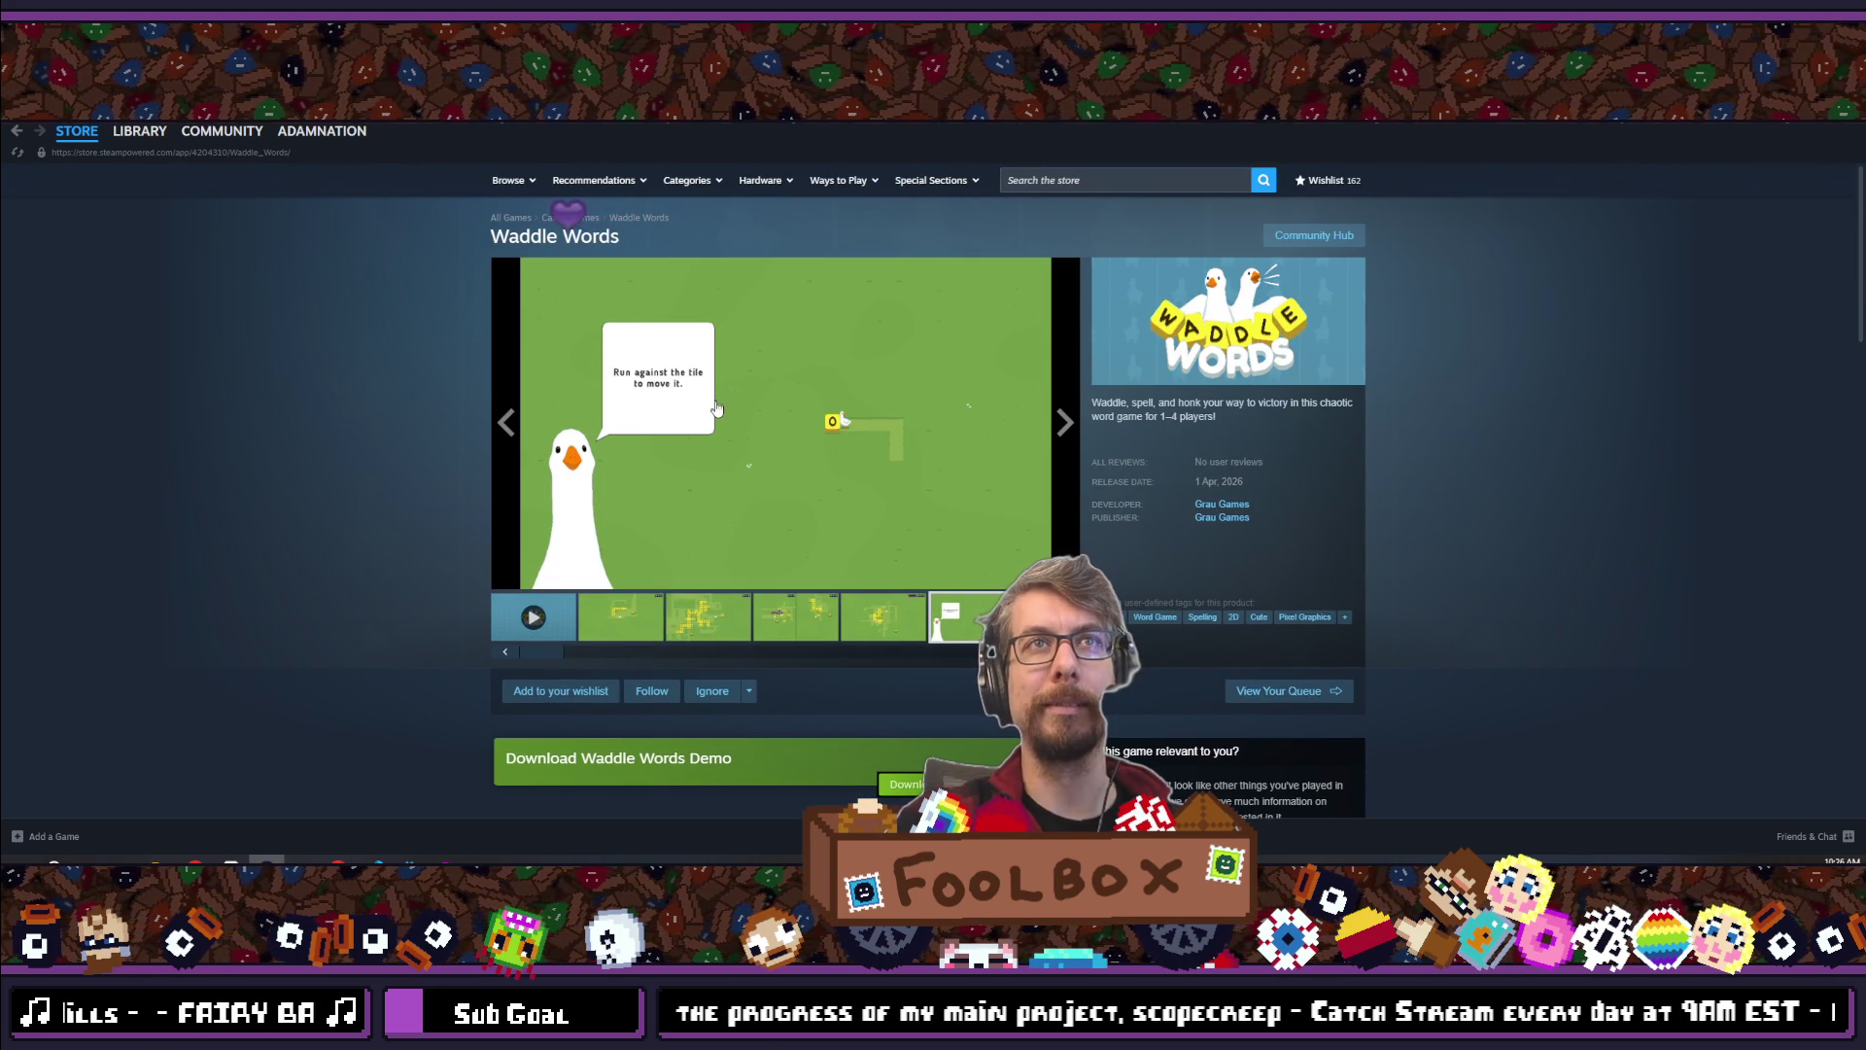
{"action": "left_click", "coordinate": [719, 399]}
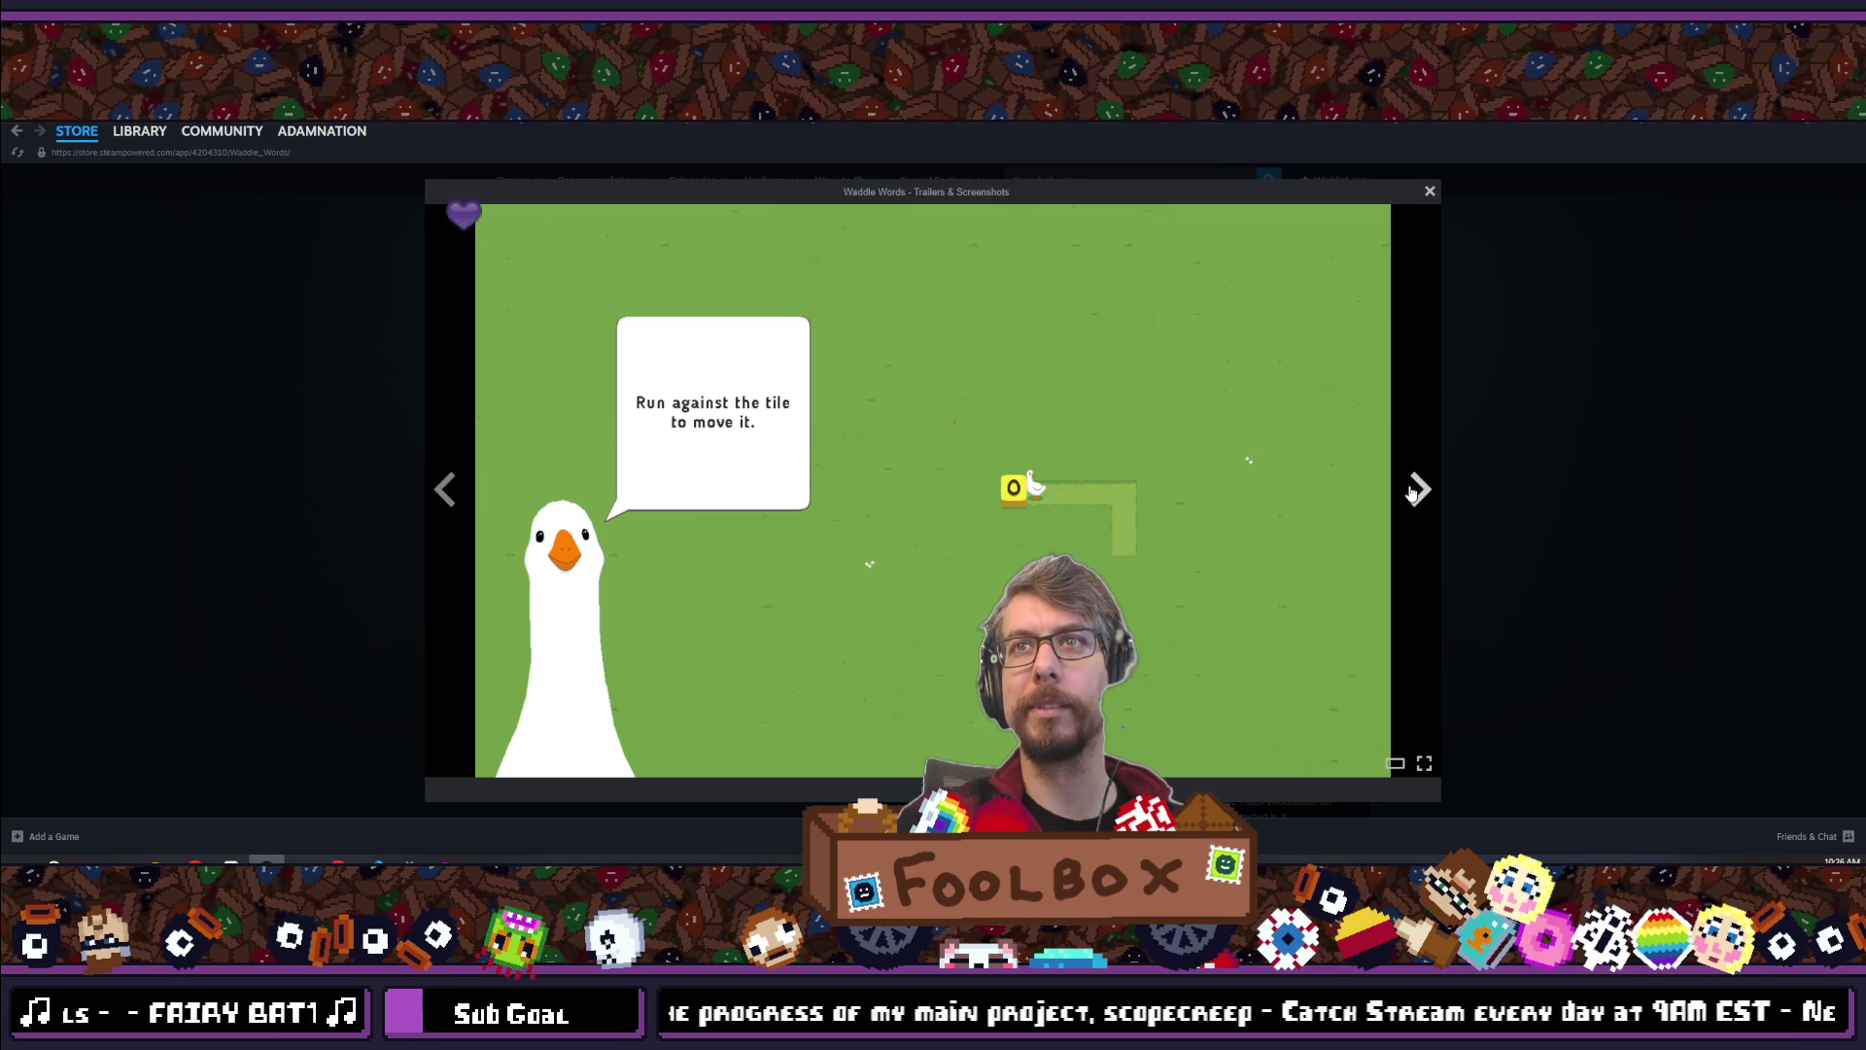
{"action": "left_click", "coordinate": [1416, 489]}
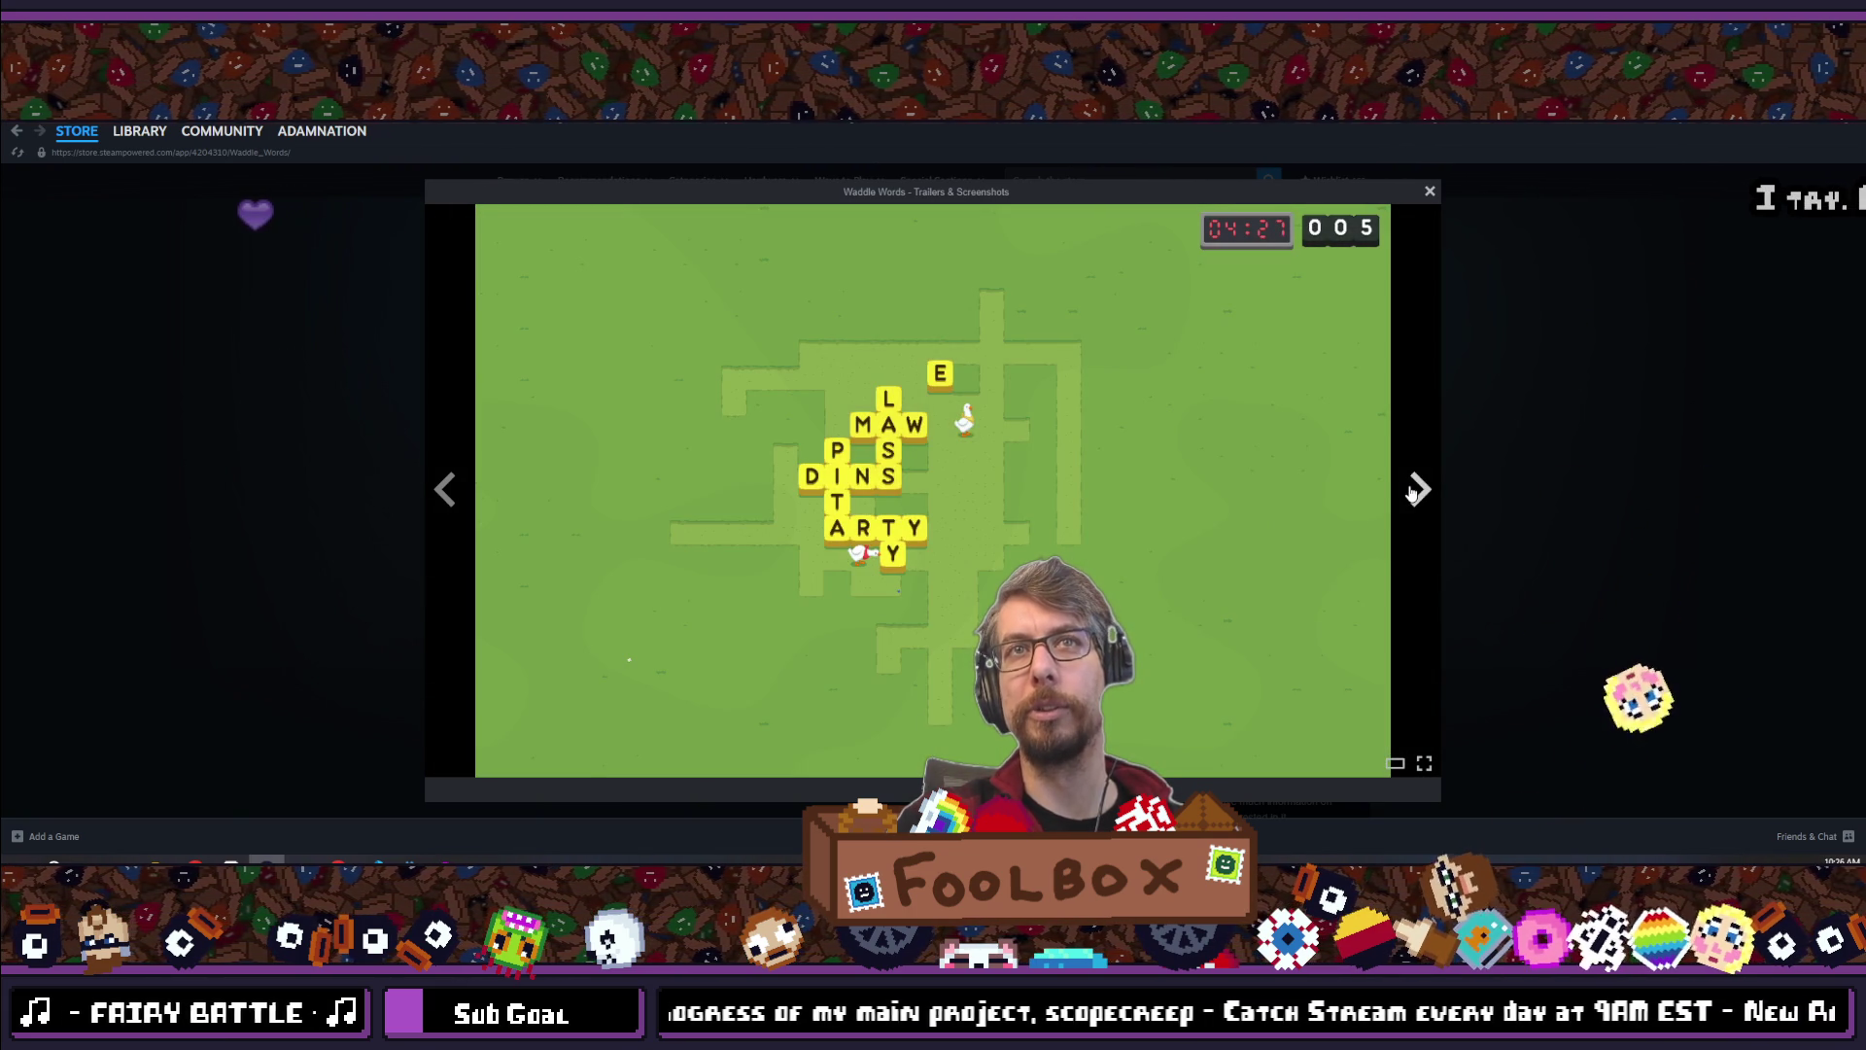
{"action": "left_click", "coordinate": [1417, 489]}
{"action": "left_click", "coordinate": [1571, 462]}
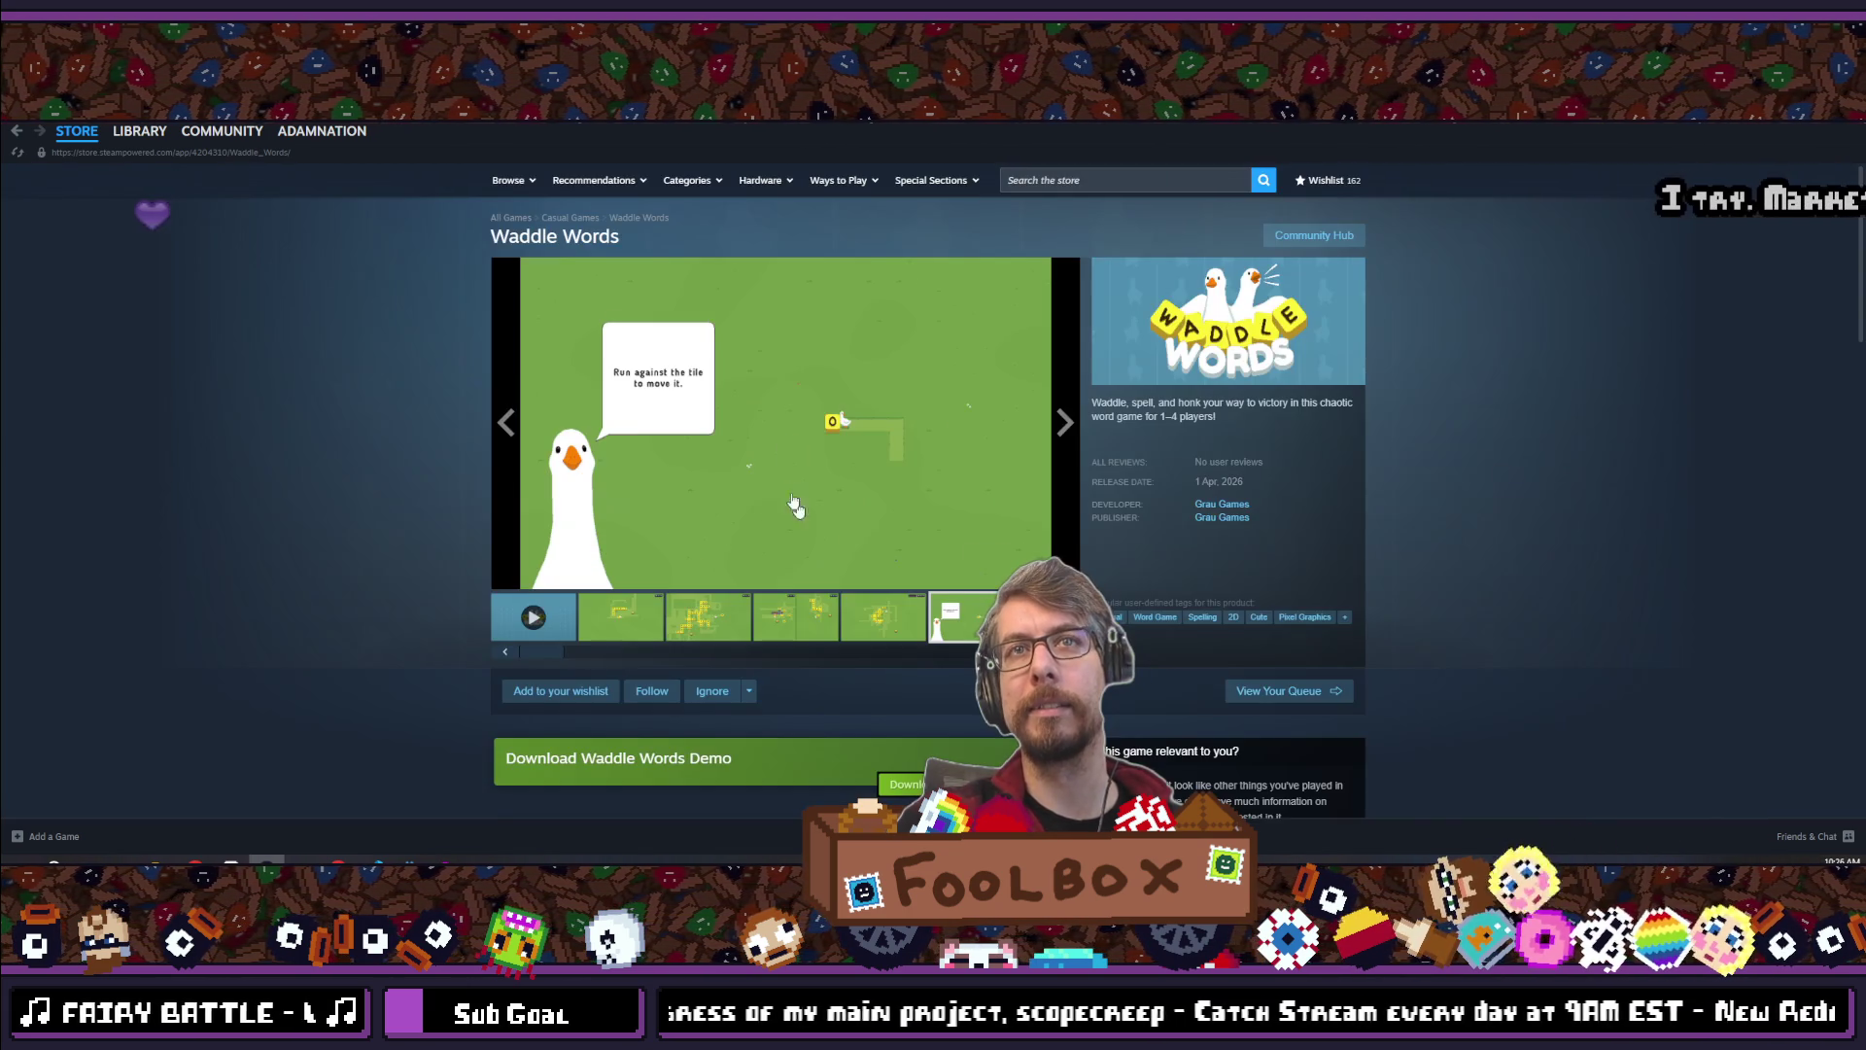
{"action": "scroll", "coordinate": [1128, 498], "scroll_direction": "down", "scroll_amount": 6}
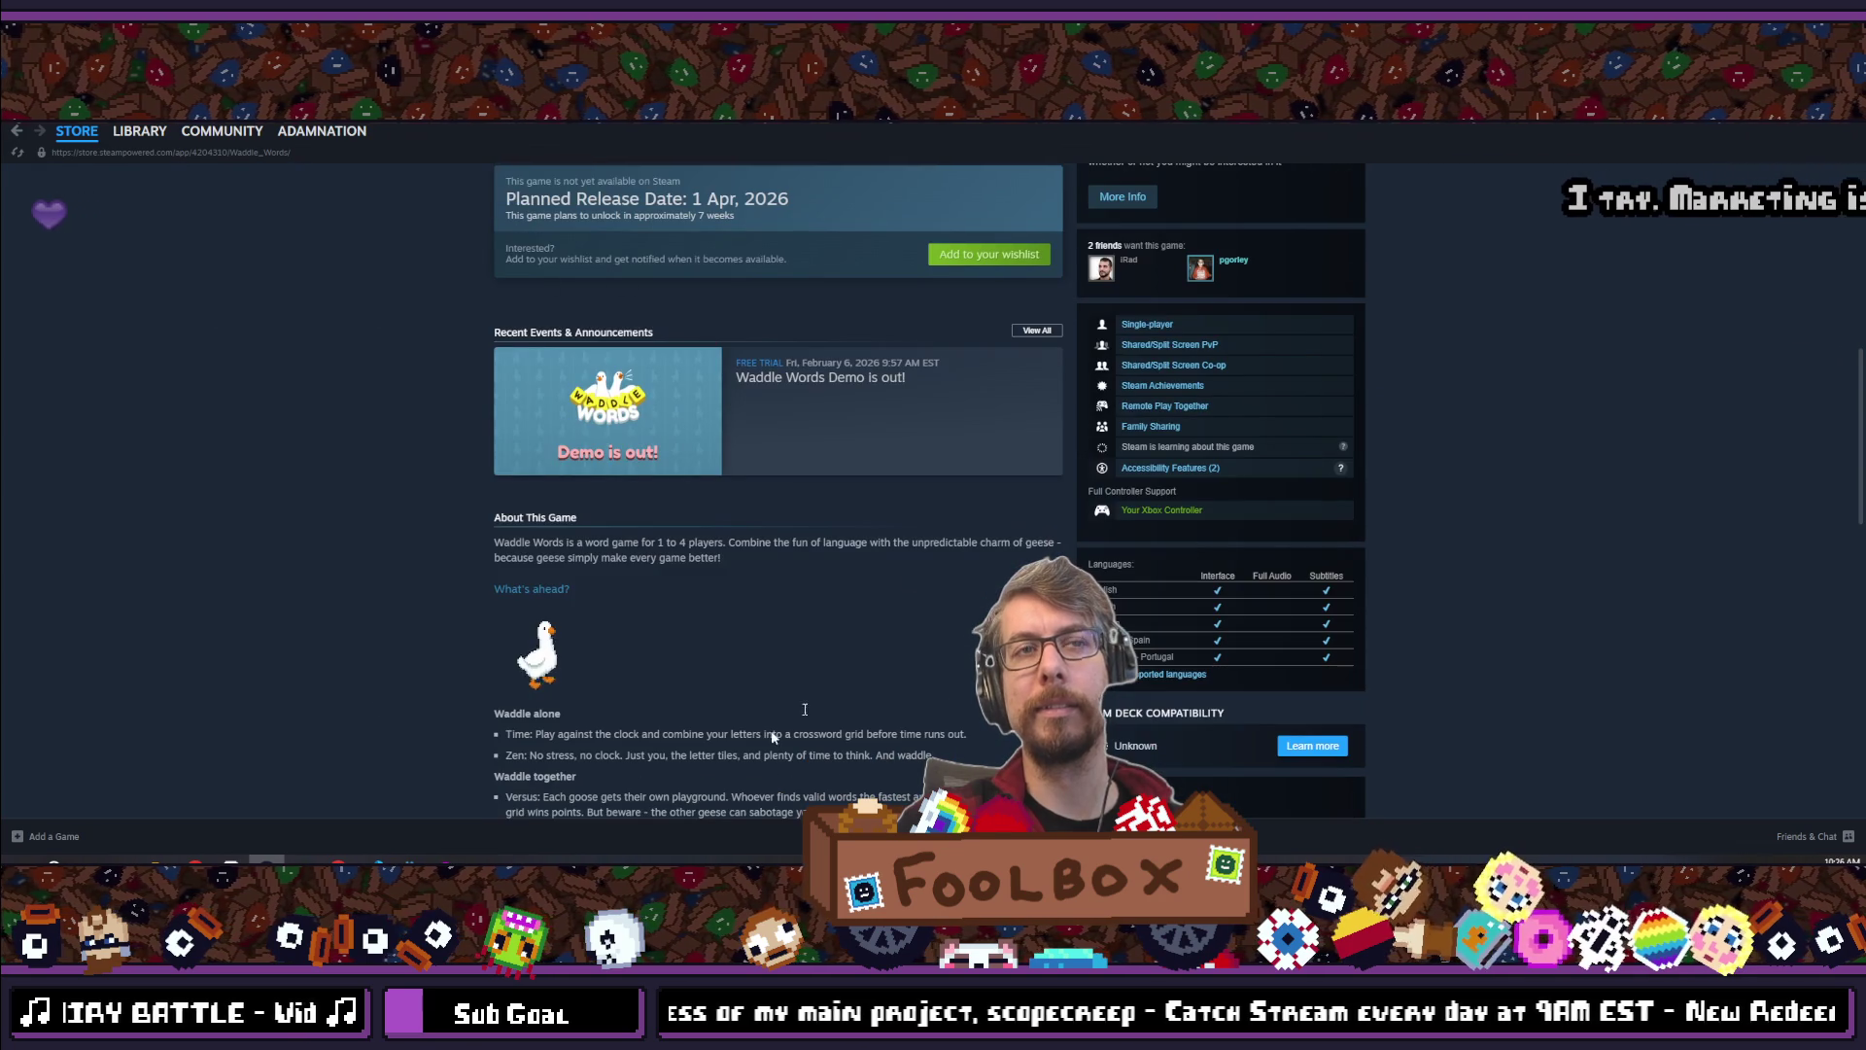
Scroll through the Waddle Words store page, then switch to the itch.io analytics window in Chrome
{"action": "scroll", "coordinate": [958, 680], "scroll_direction": "down", "scroll_amount": 3}
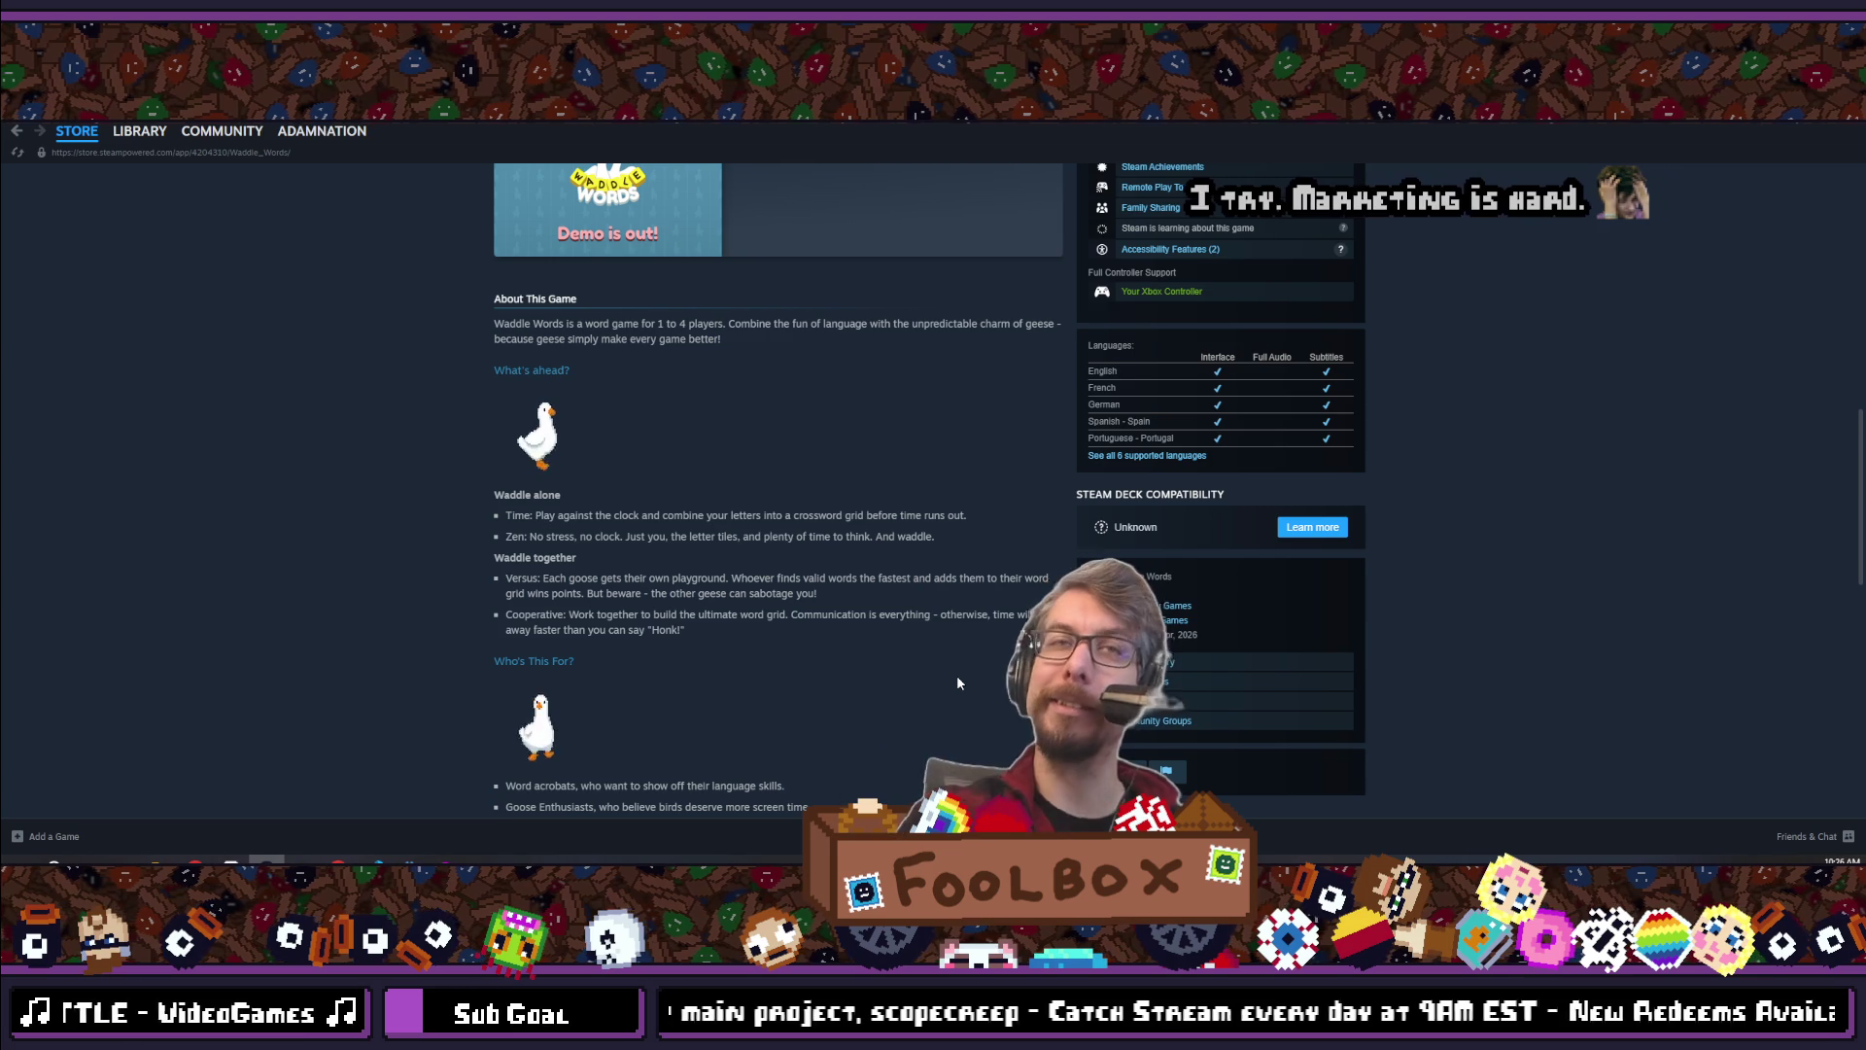
{"action": "scroll", "coordinate": [632, 491], "scroll_direction": "up", "scroll_amount": 10}
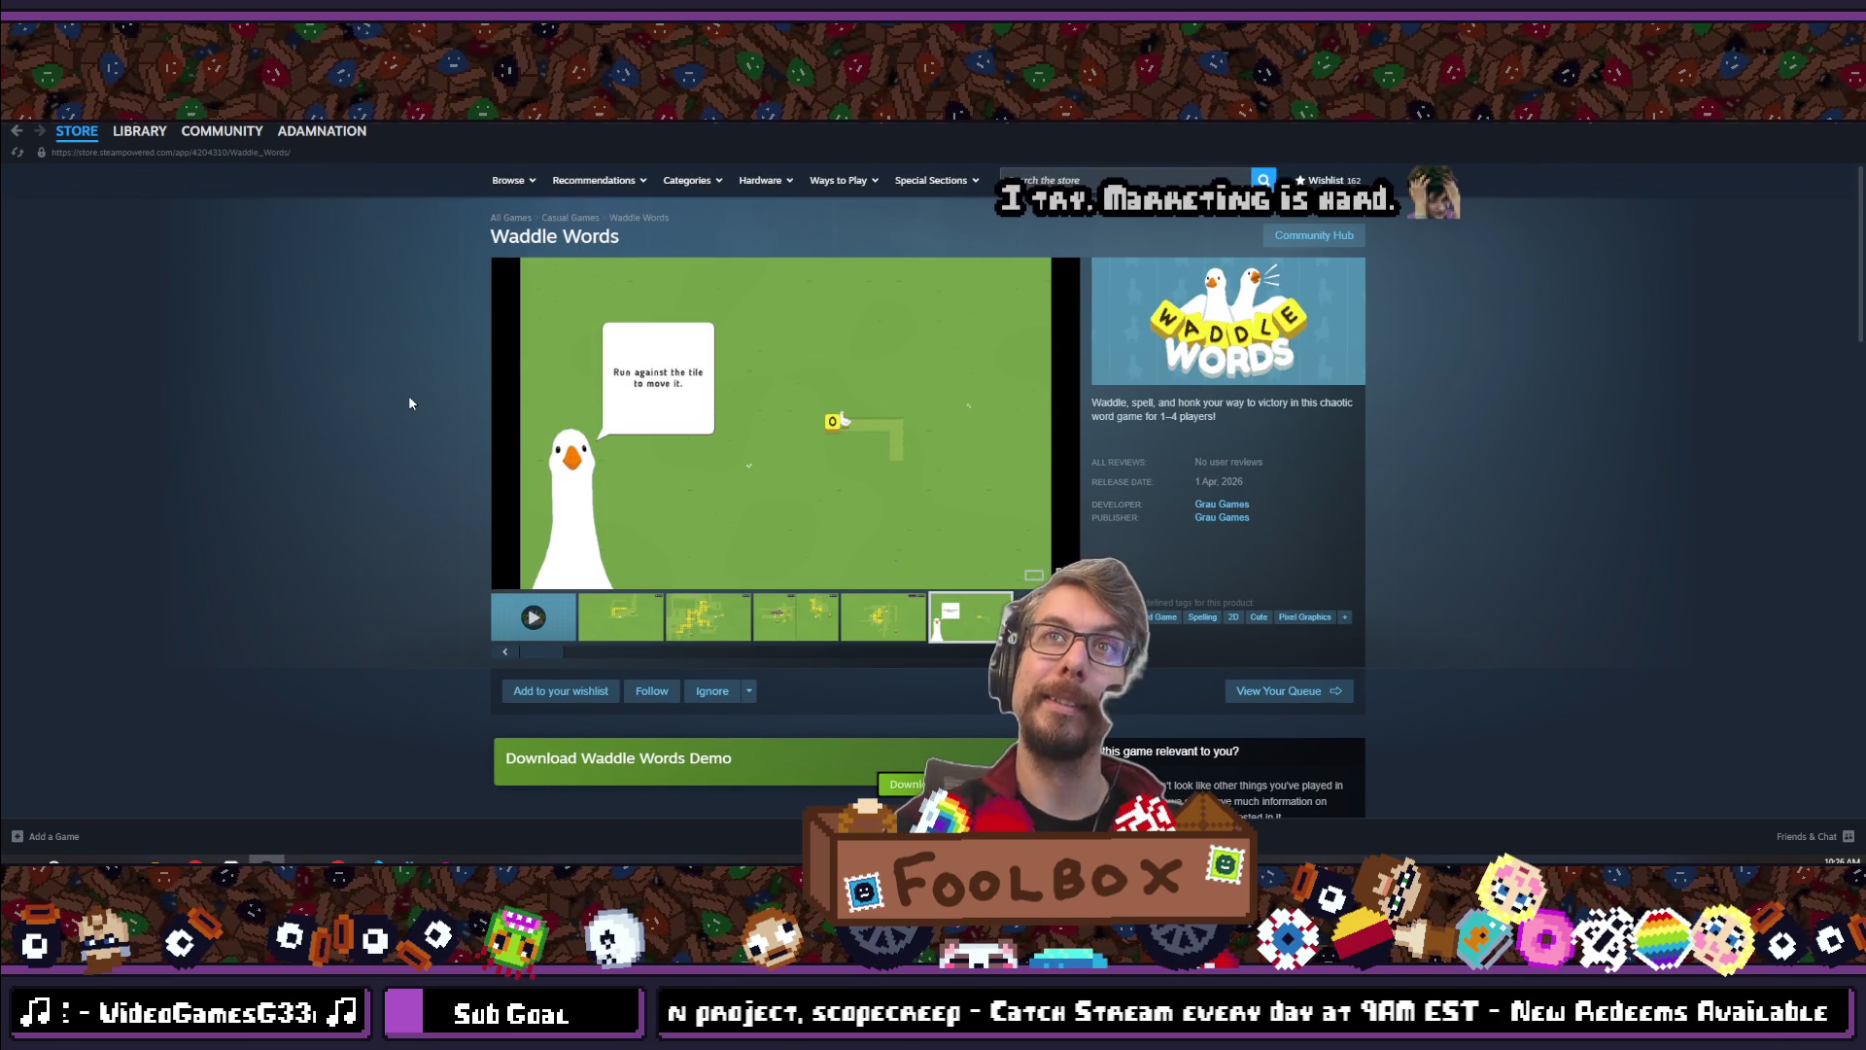
{"action": "scroll", "coordinate": [409, 394], "scroll_direction": "down", "scroll_amount": 2}
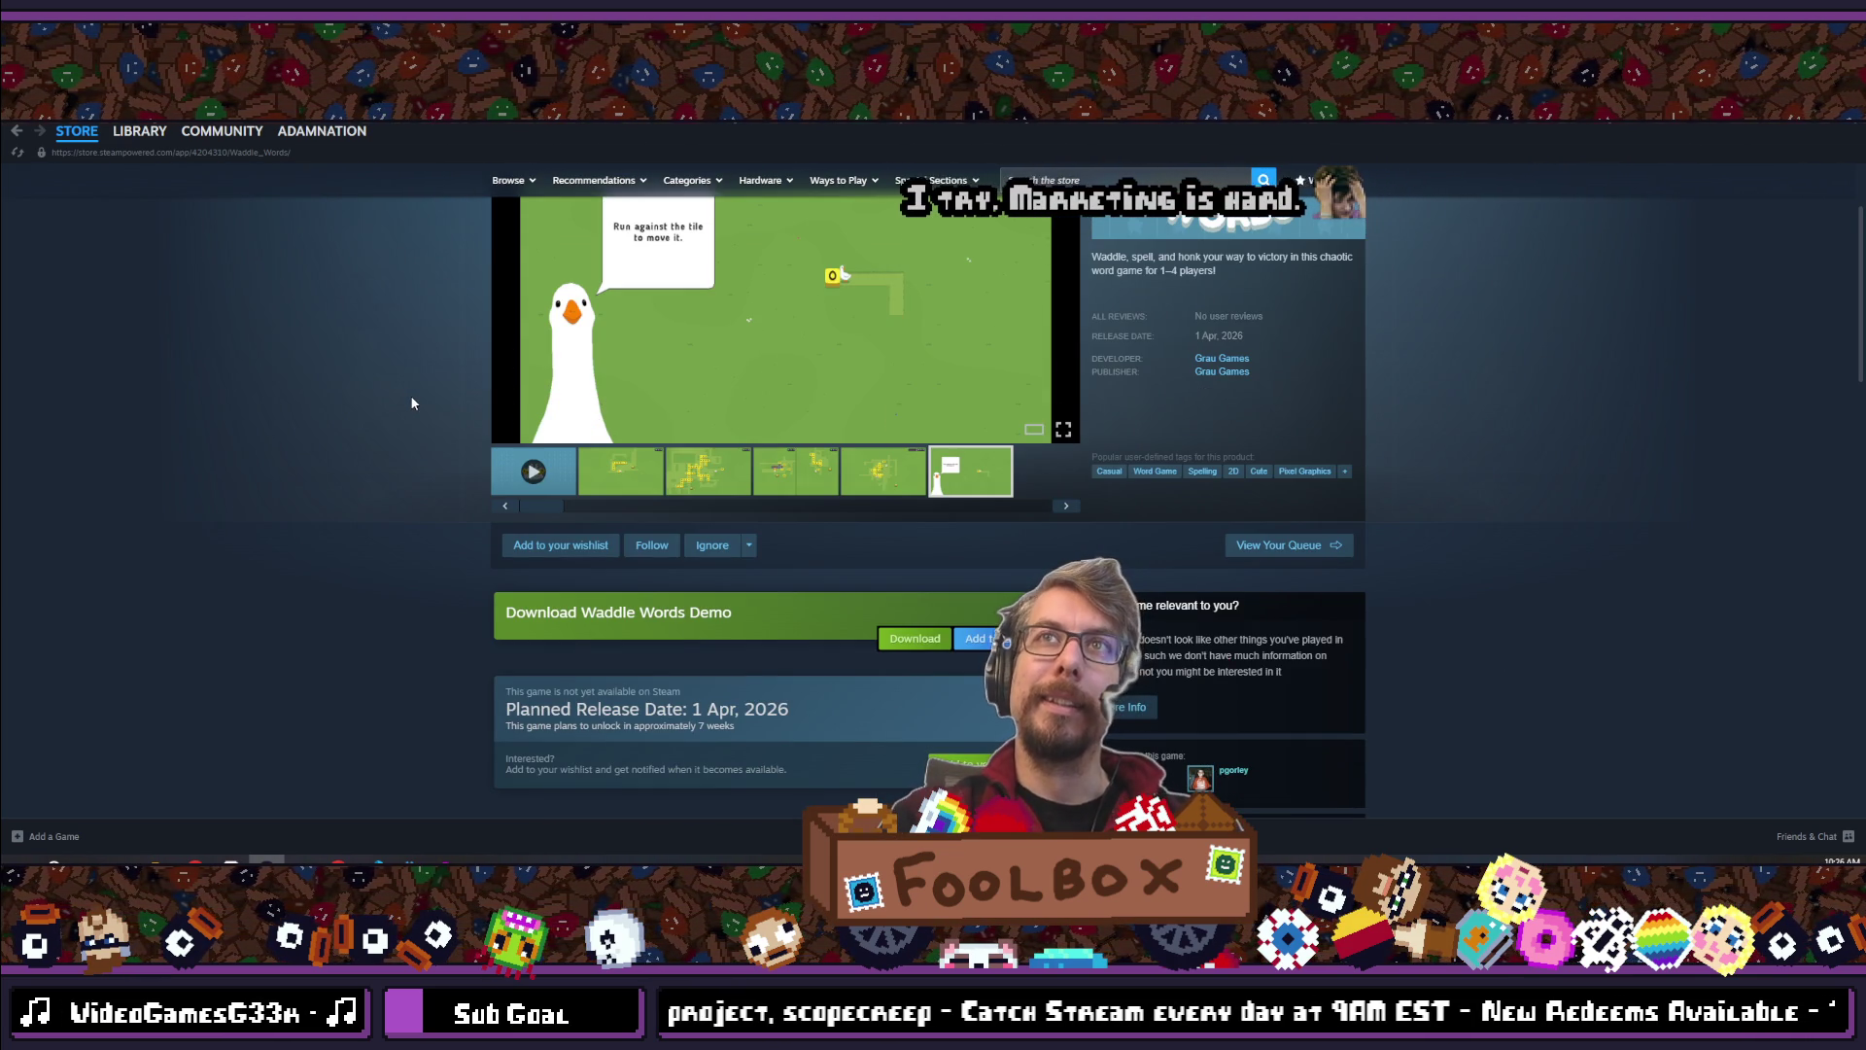
{"action": "scroll", "coordinate": [411, 402], "scroll_direction": "down", "scroll_amount": 3}
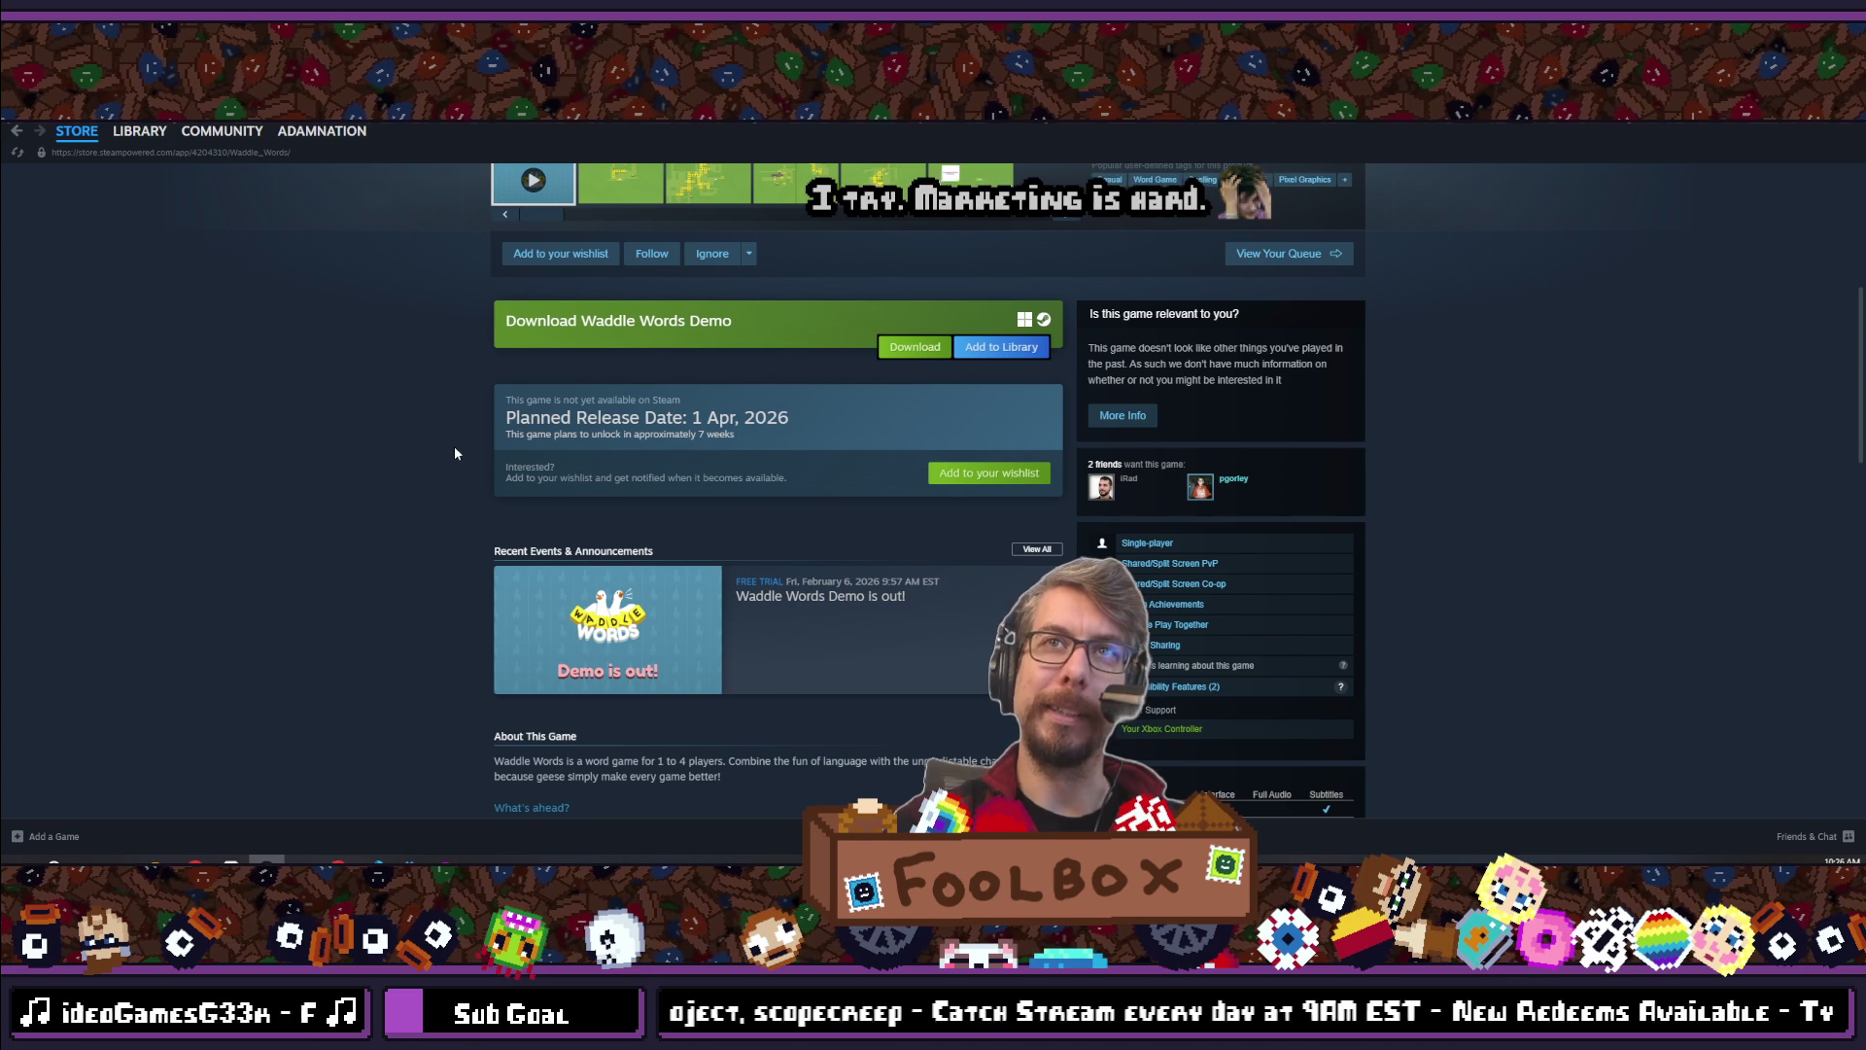
{"action": "scroll", "coordinate": [454, 467], "scroll_direction": "down", "scroll_amount": 6}
{"action": "scroll", "coordinate": [457, 506], "scroll_direction": "down", "scroll_amount": 6}
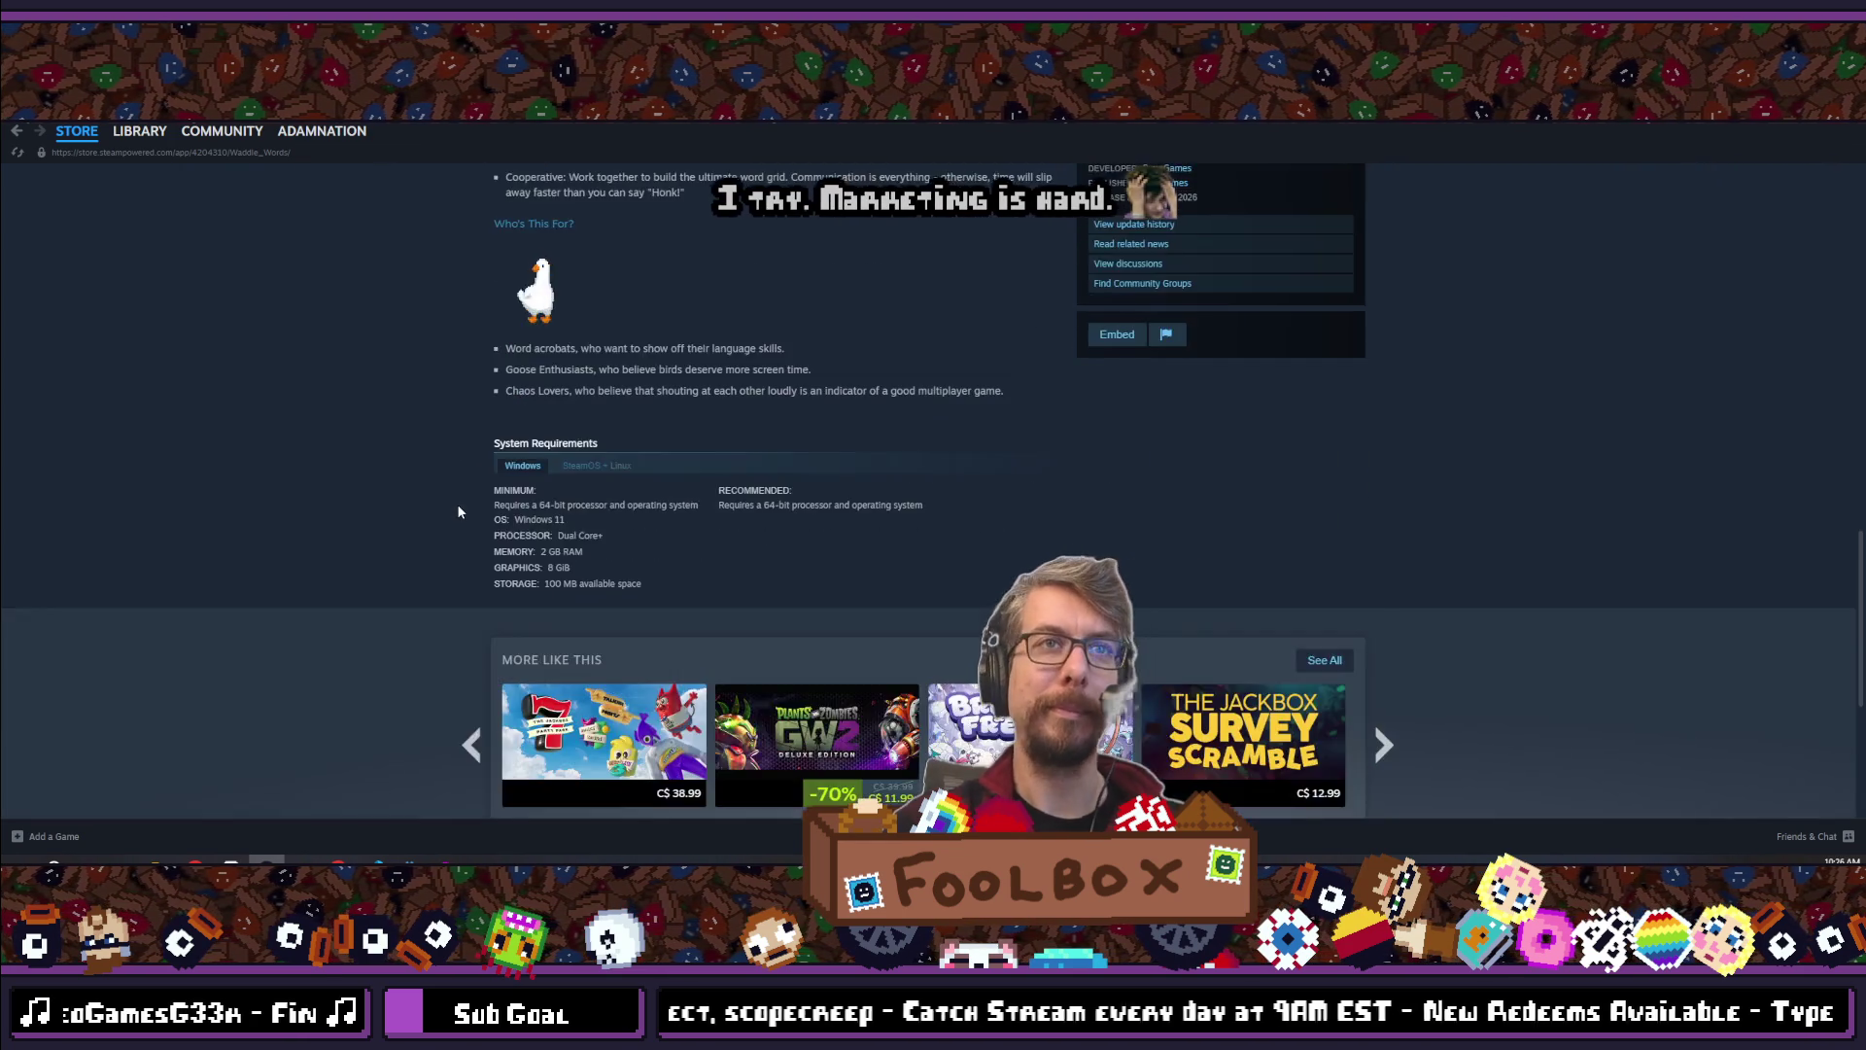
{"action": "scroll", "coordinate": [460, 525], "scroll_direction": "up", "scroll_amount": 10}
{"action": "scroll", "coordinate": [464, 496], "scroll_direction": "up", "scroll_amount": 5}
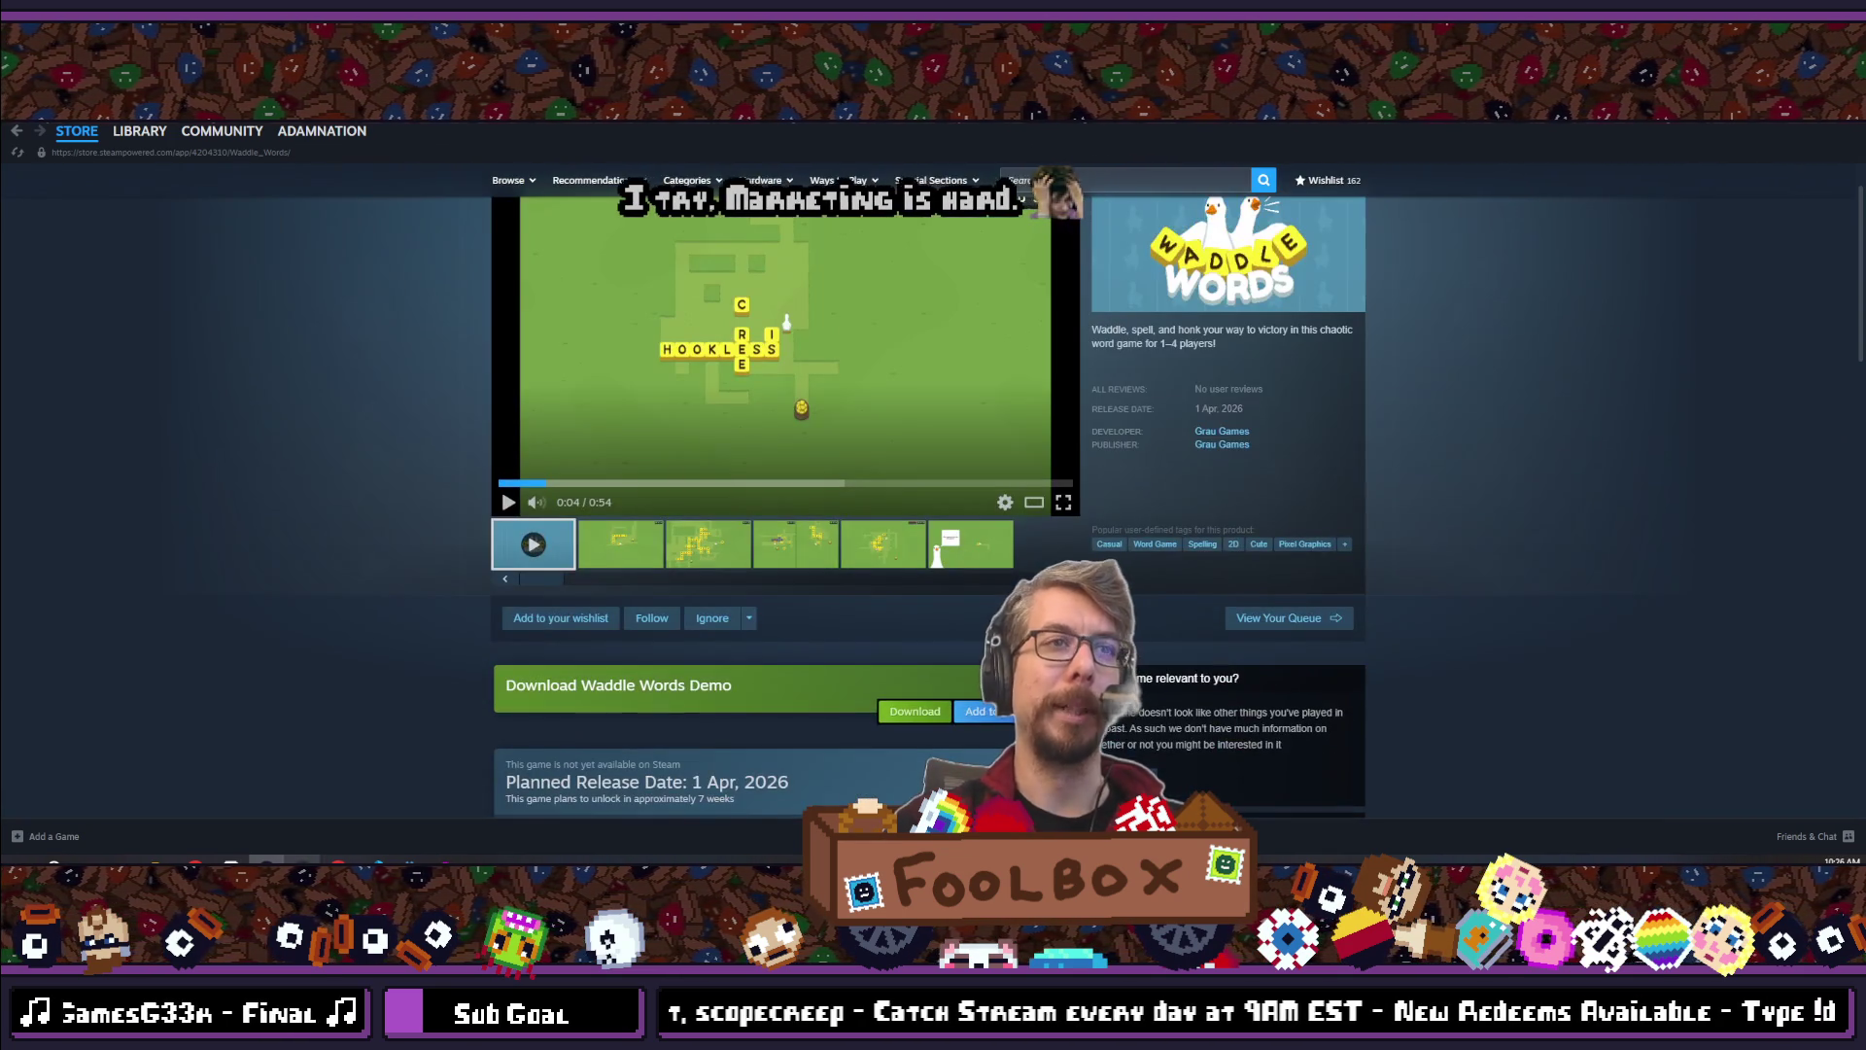
{"action": "mouse_move", "coordinate": [345, 838]}
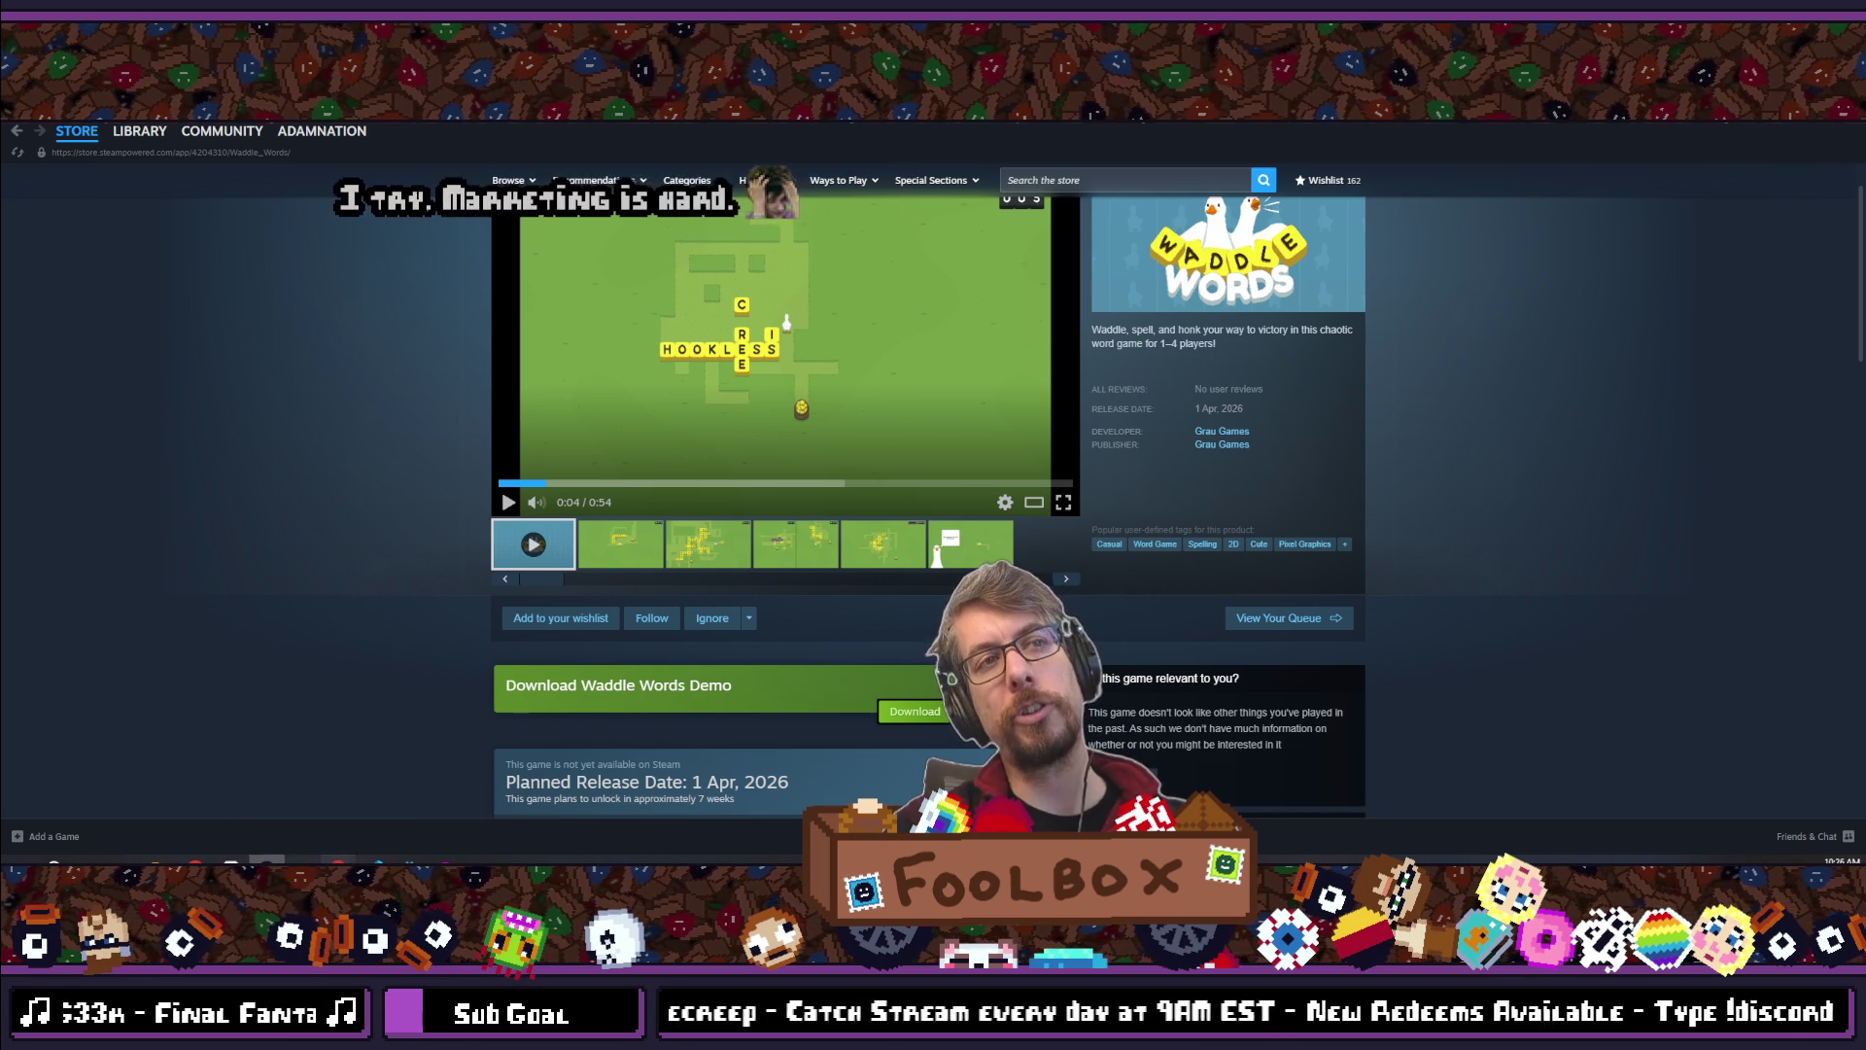
{"action": "left_click", "coordinate": [338, 862]}
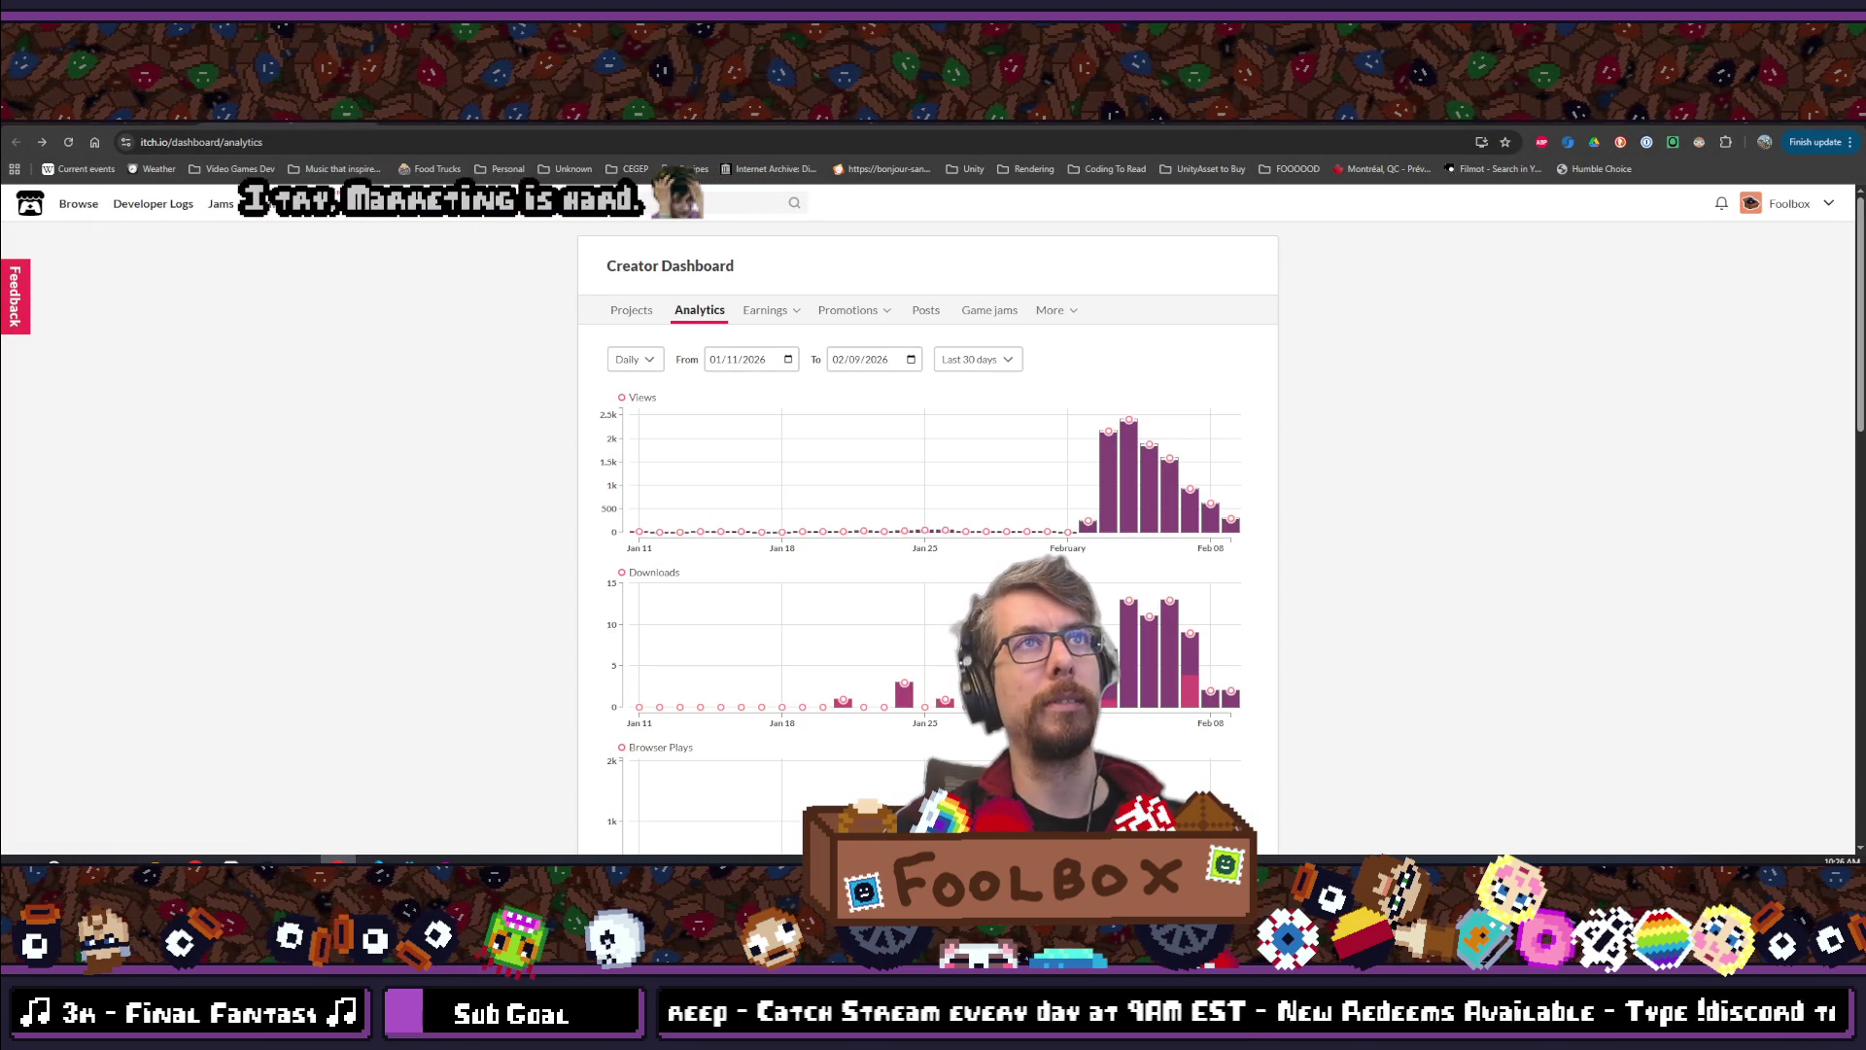
Search itch.io for 'waddle word' and open the Waddle Words Demo game page from the results
{"action": "type", "text": "wa"}
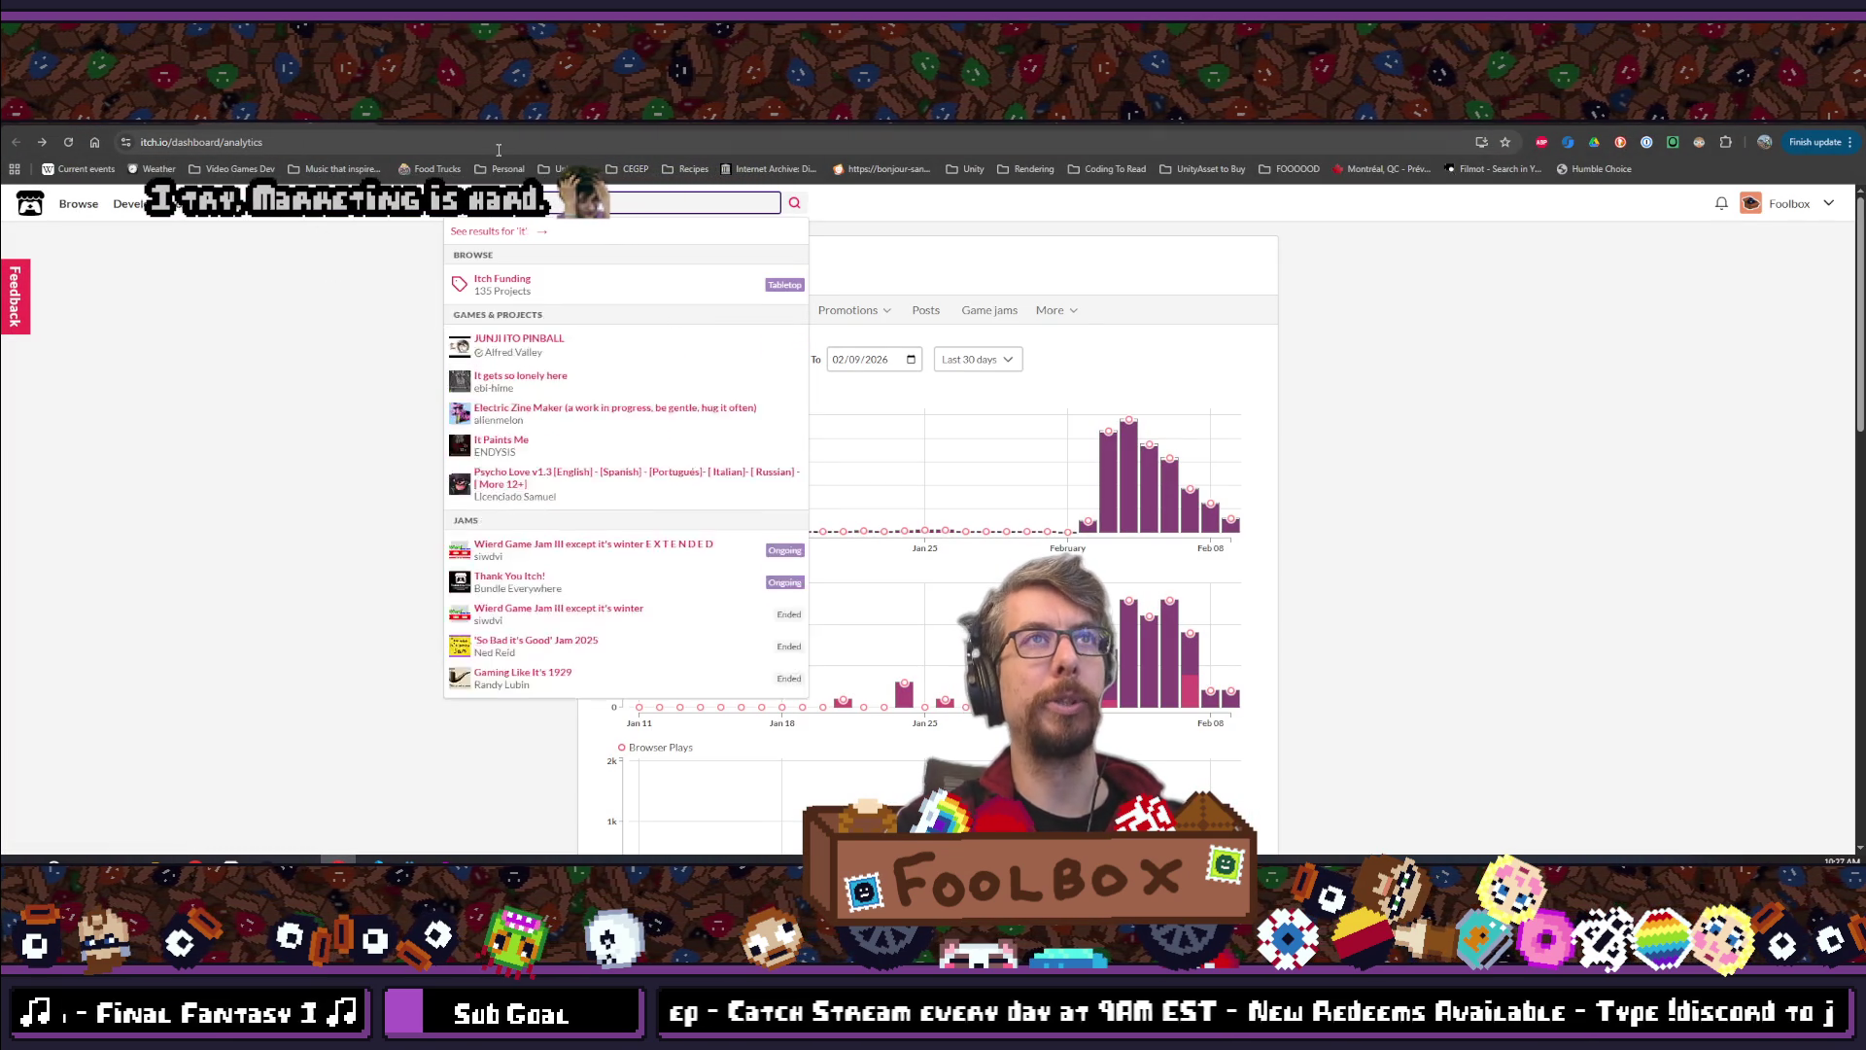
{"action": "type", "text": "ddle"}
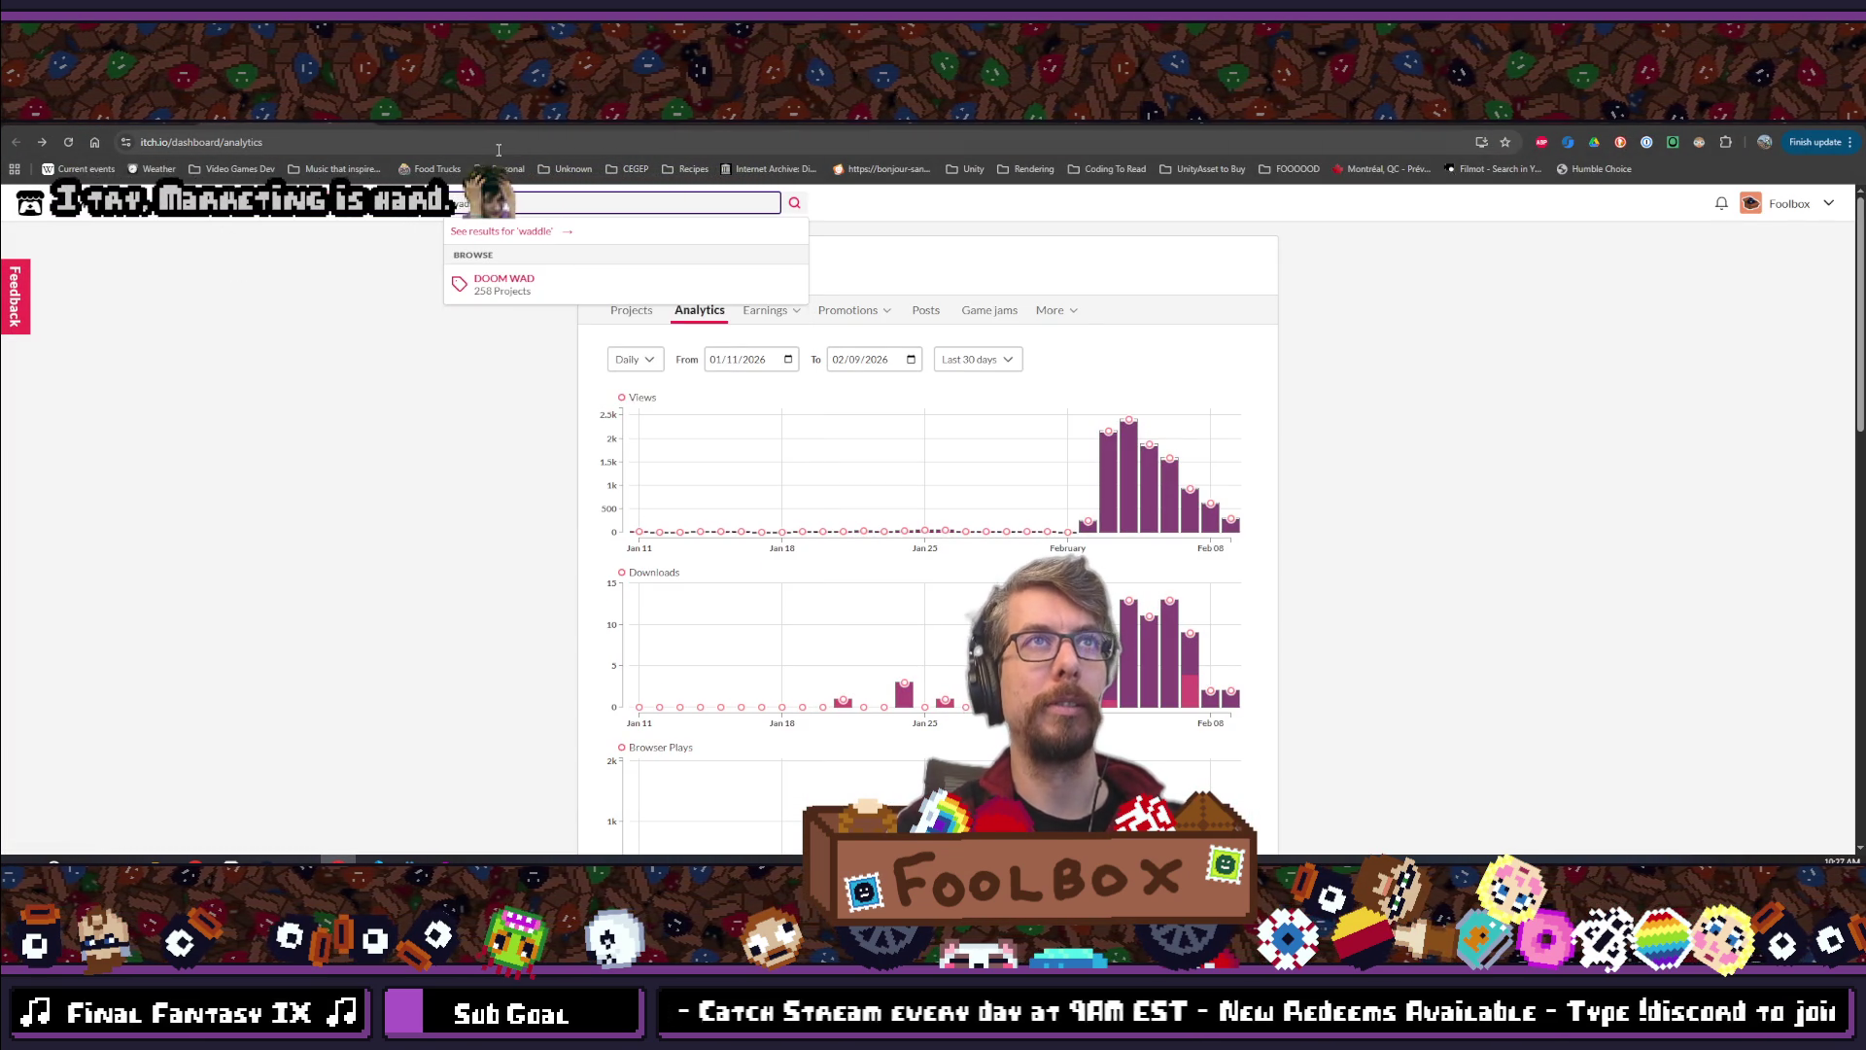
{"action": "type", "text": " word"}
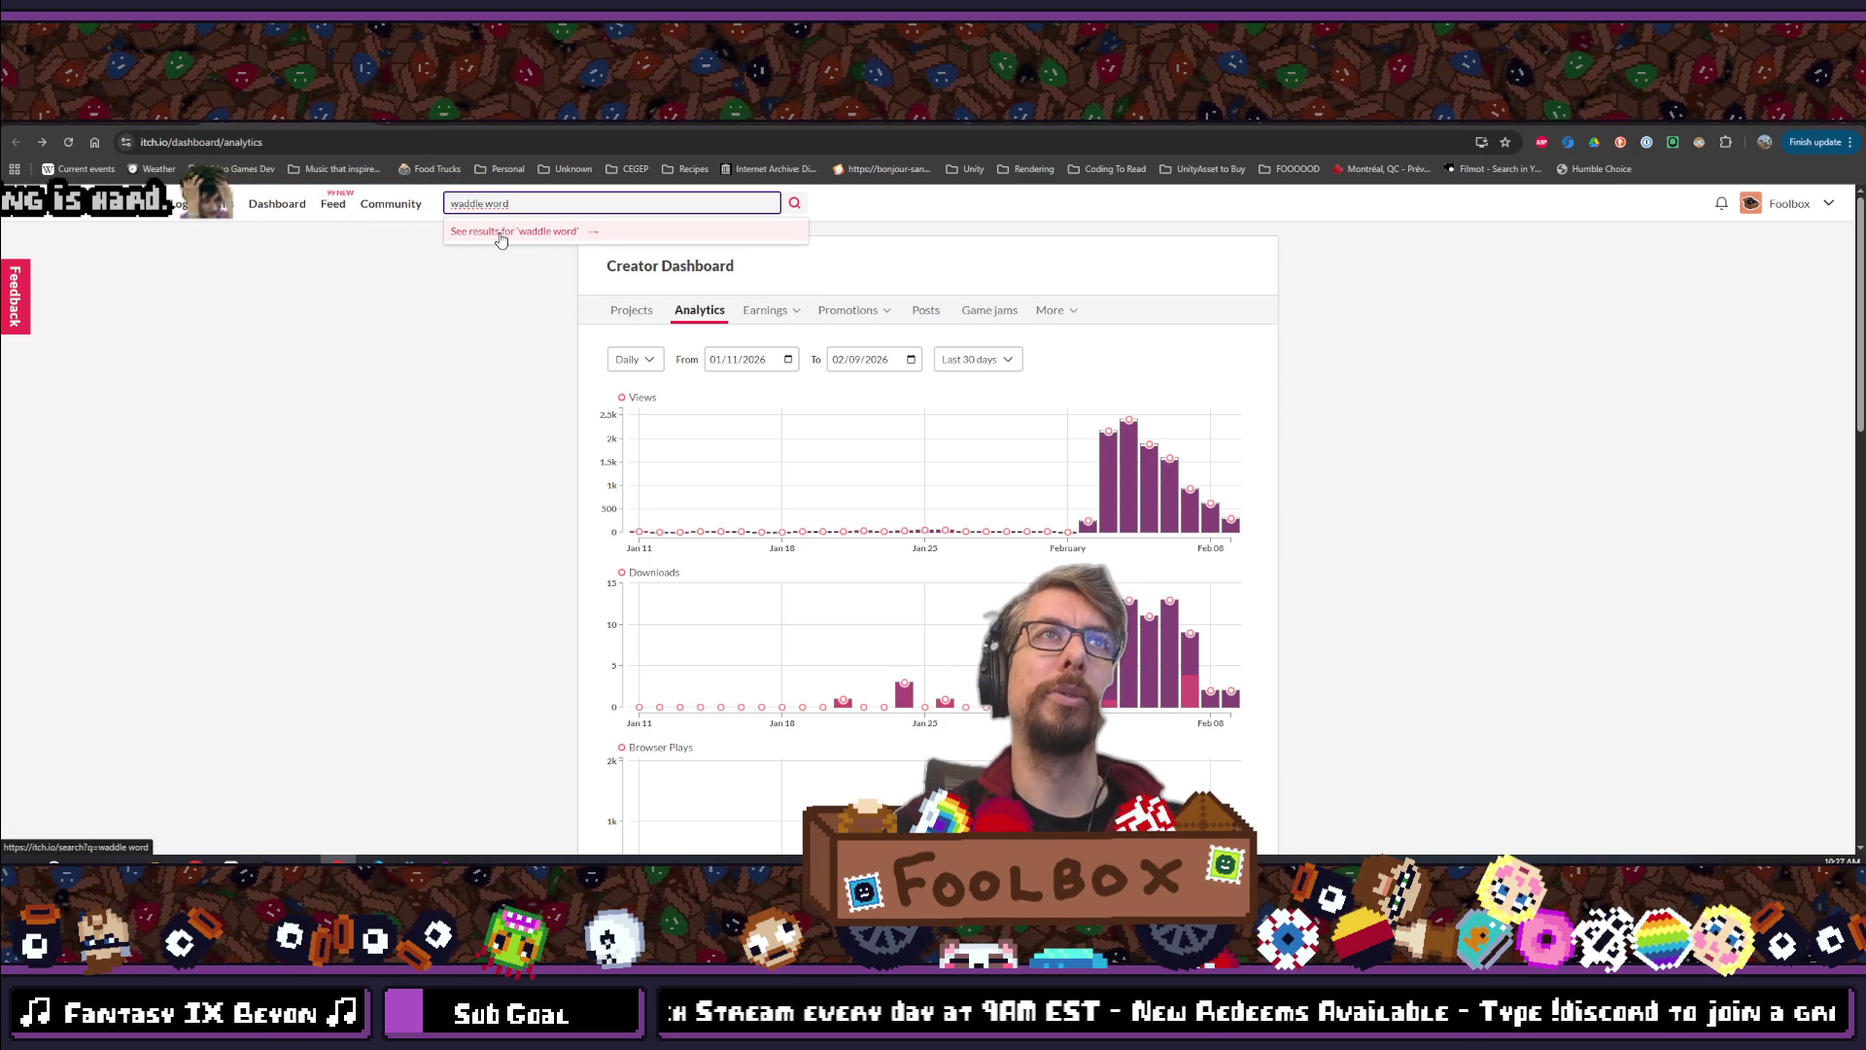
{"action": "left_click", "coordinate": [516, 232]}
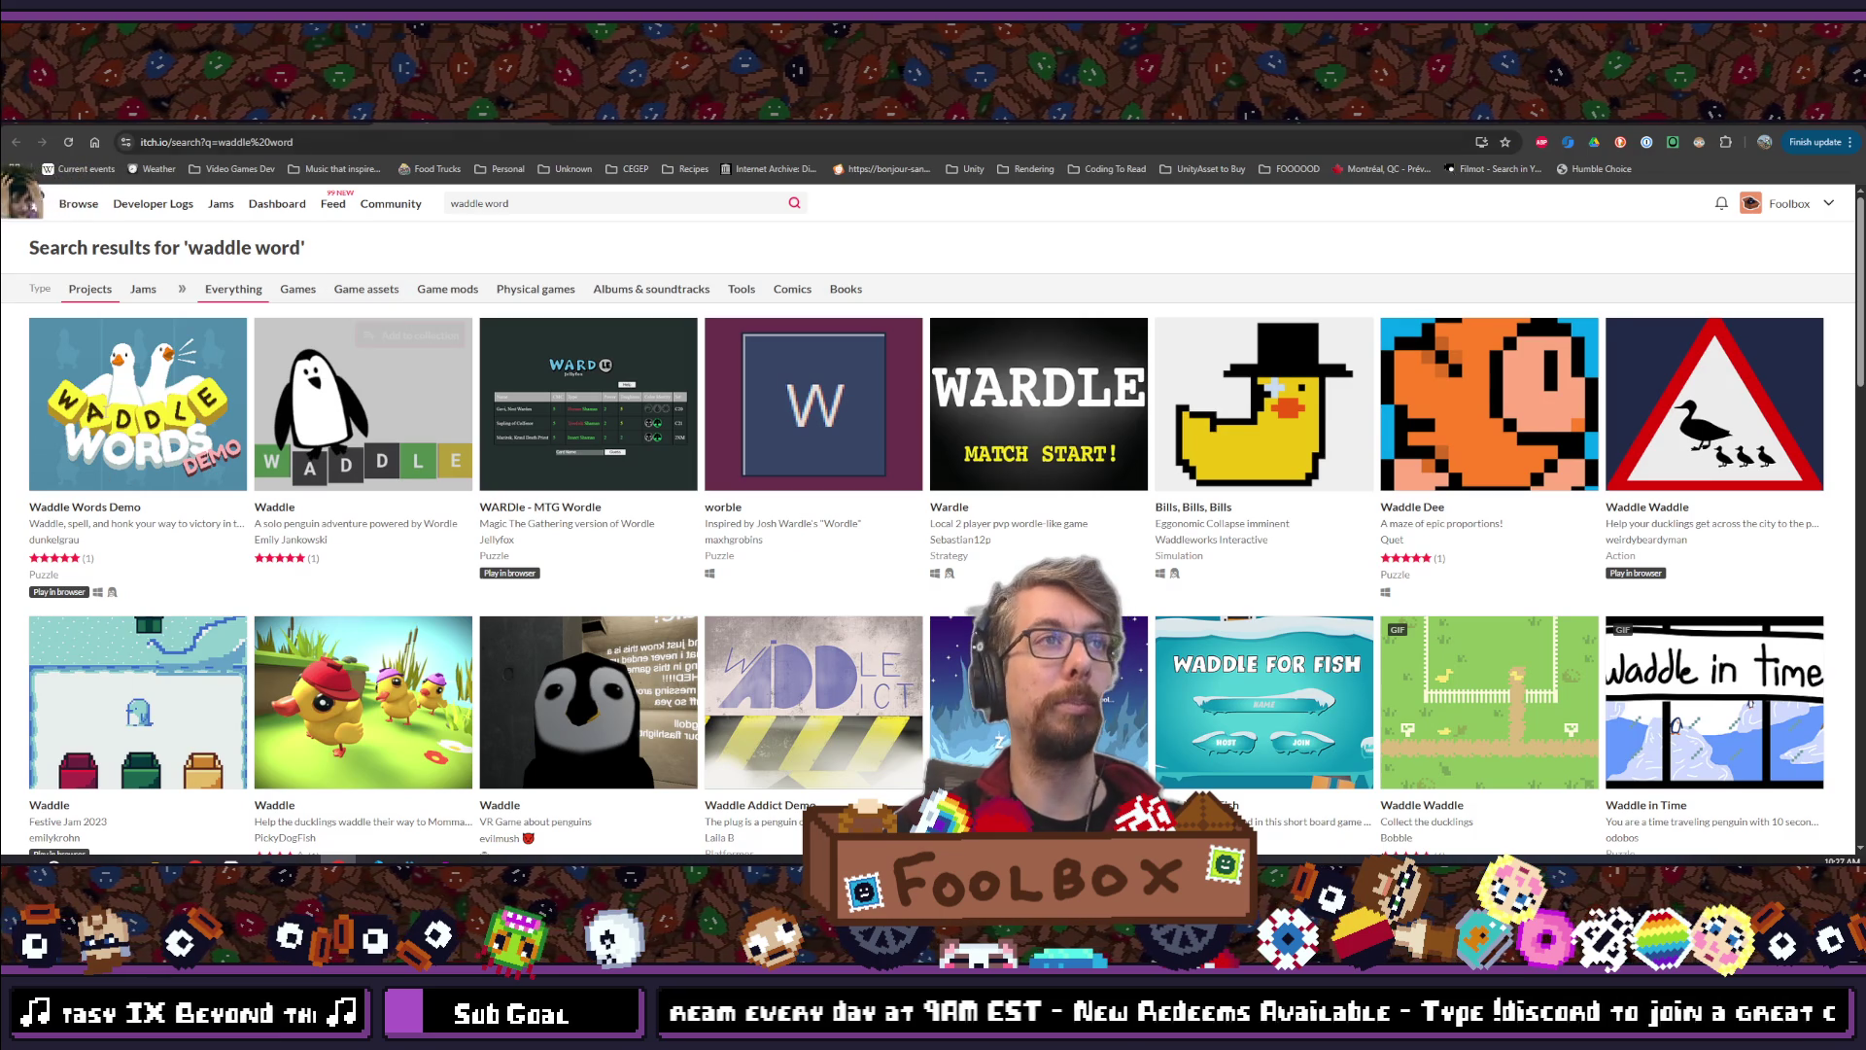
{"action": "mouse_move", "coordinate": [112, 413]}
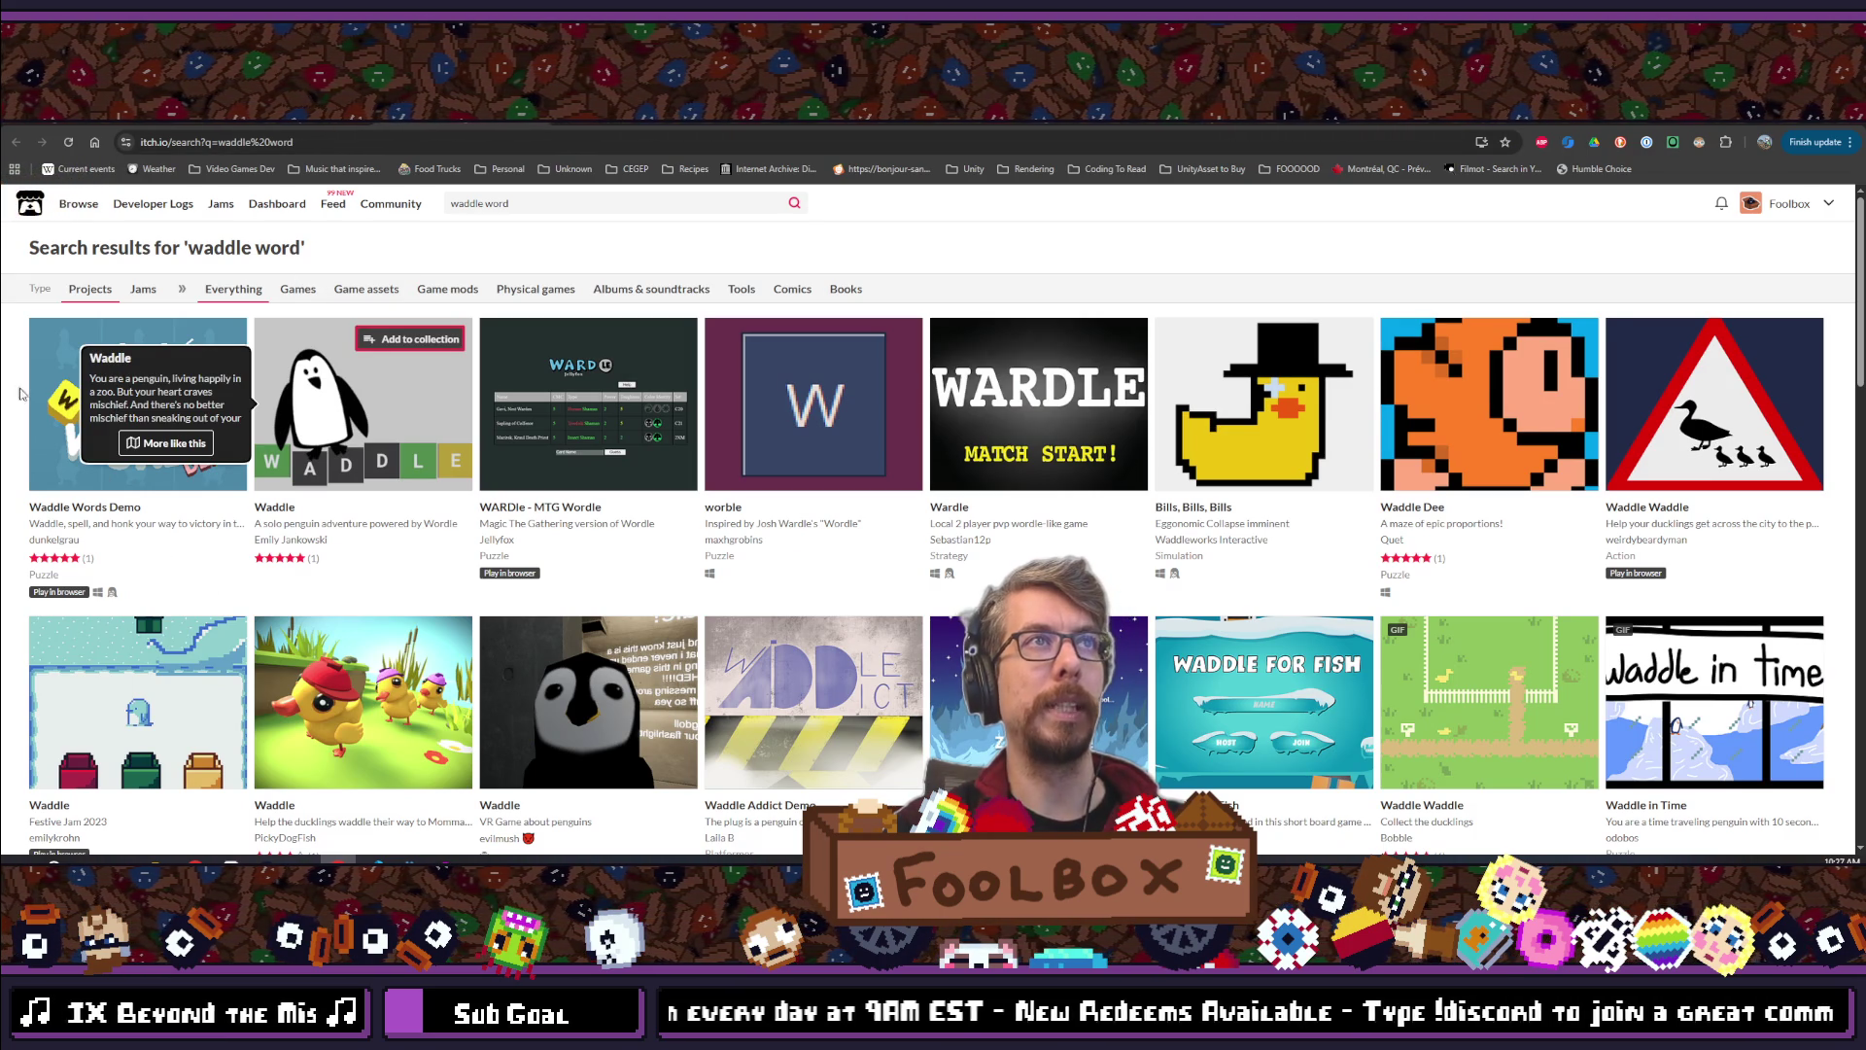
{"action": "left_click", "coordinate": [95, 533]}
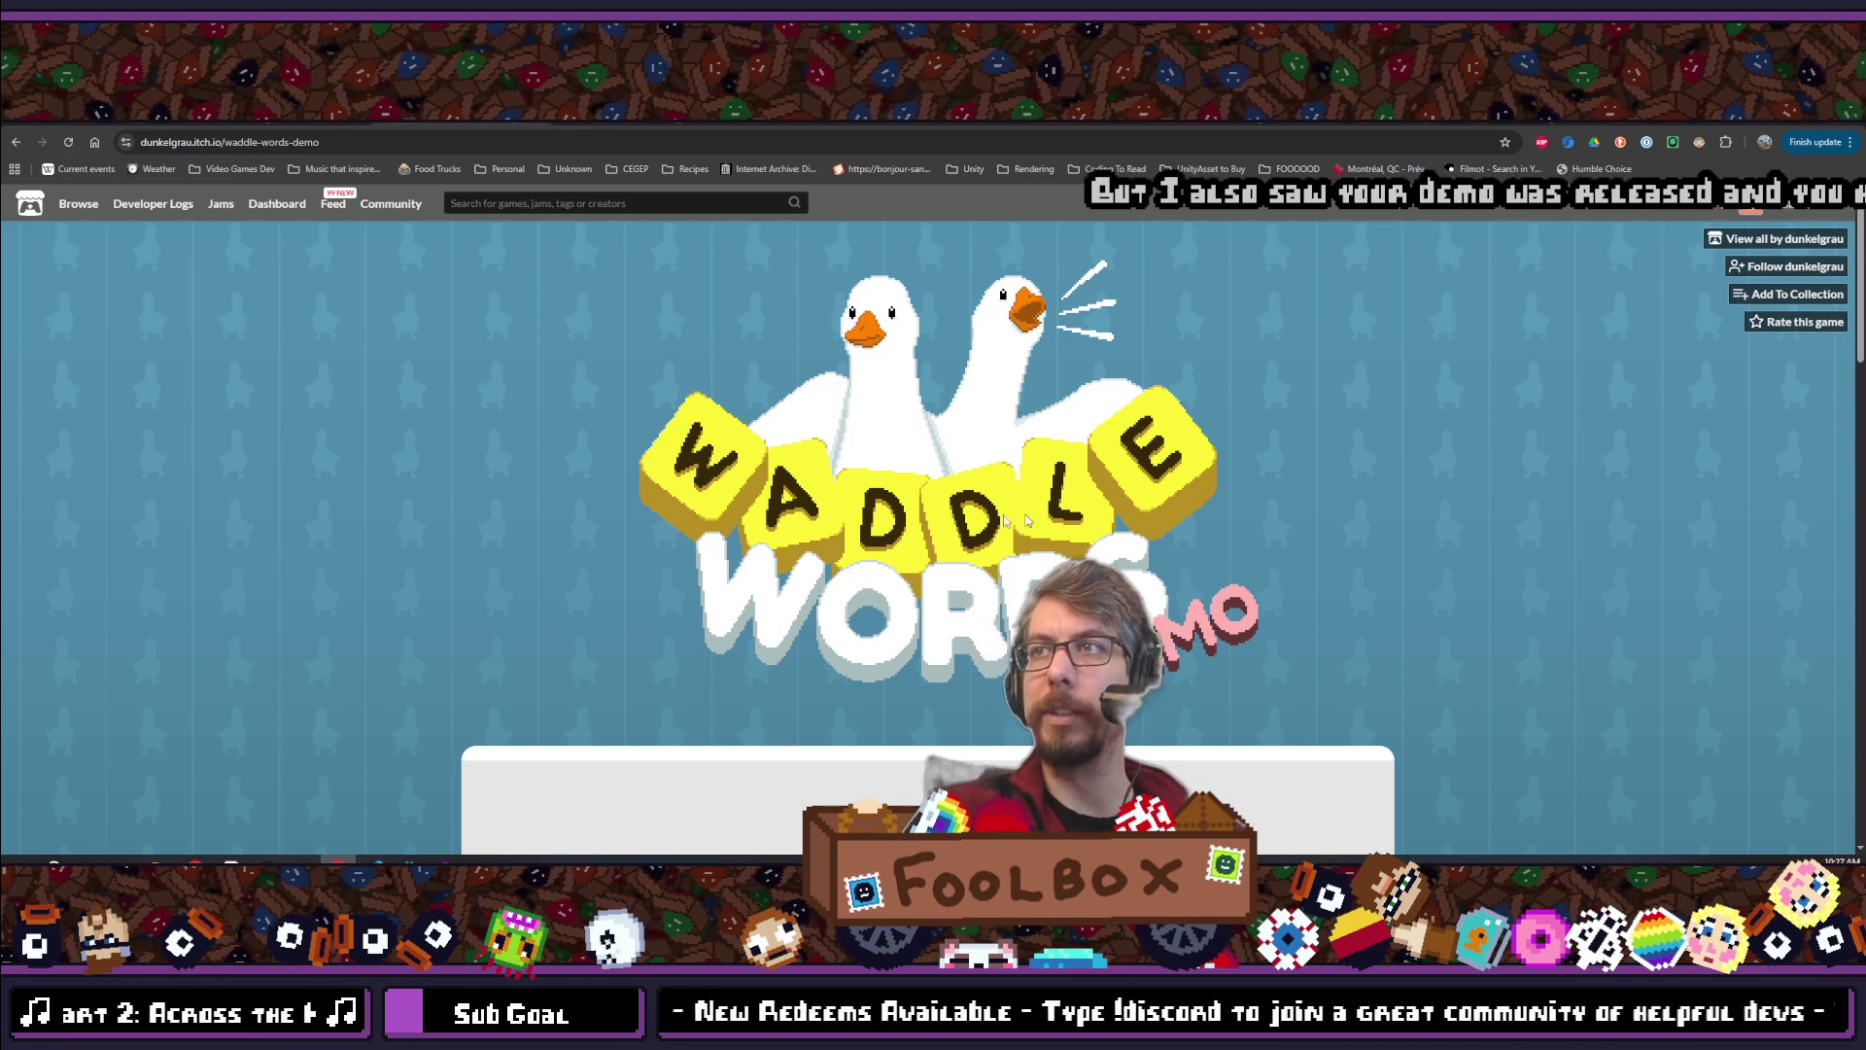
{"action": "scroll", "coordinate": [1092, 522], "scroll_direction": "down", "scroll_amount": 12}
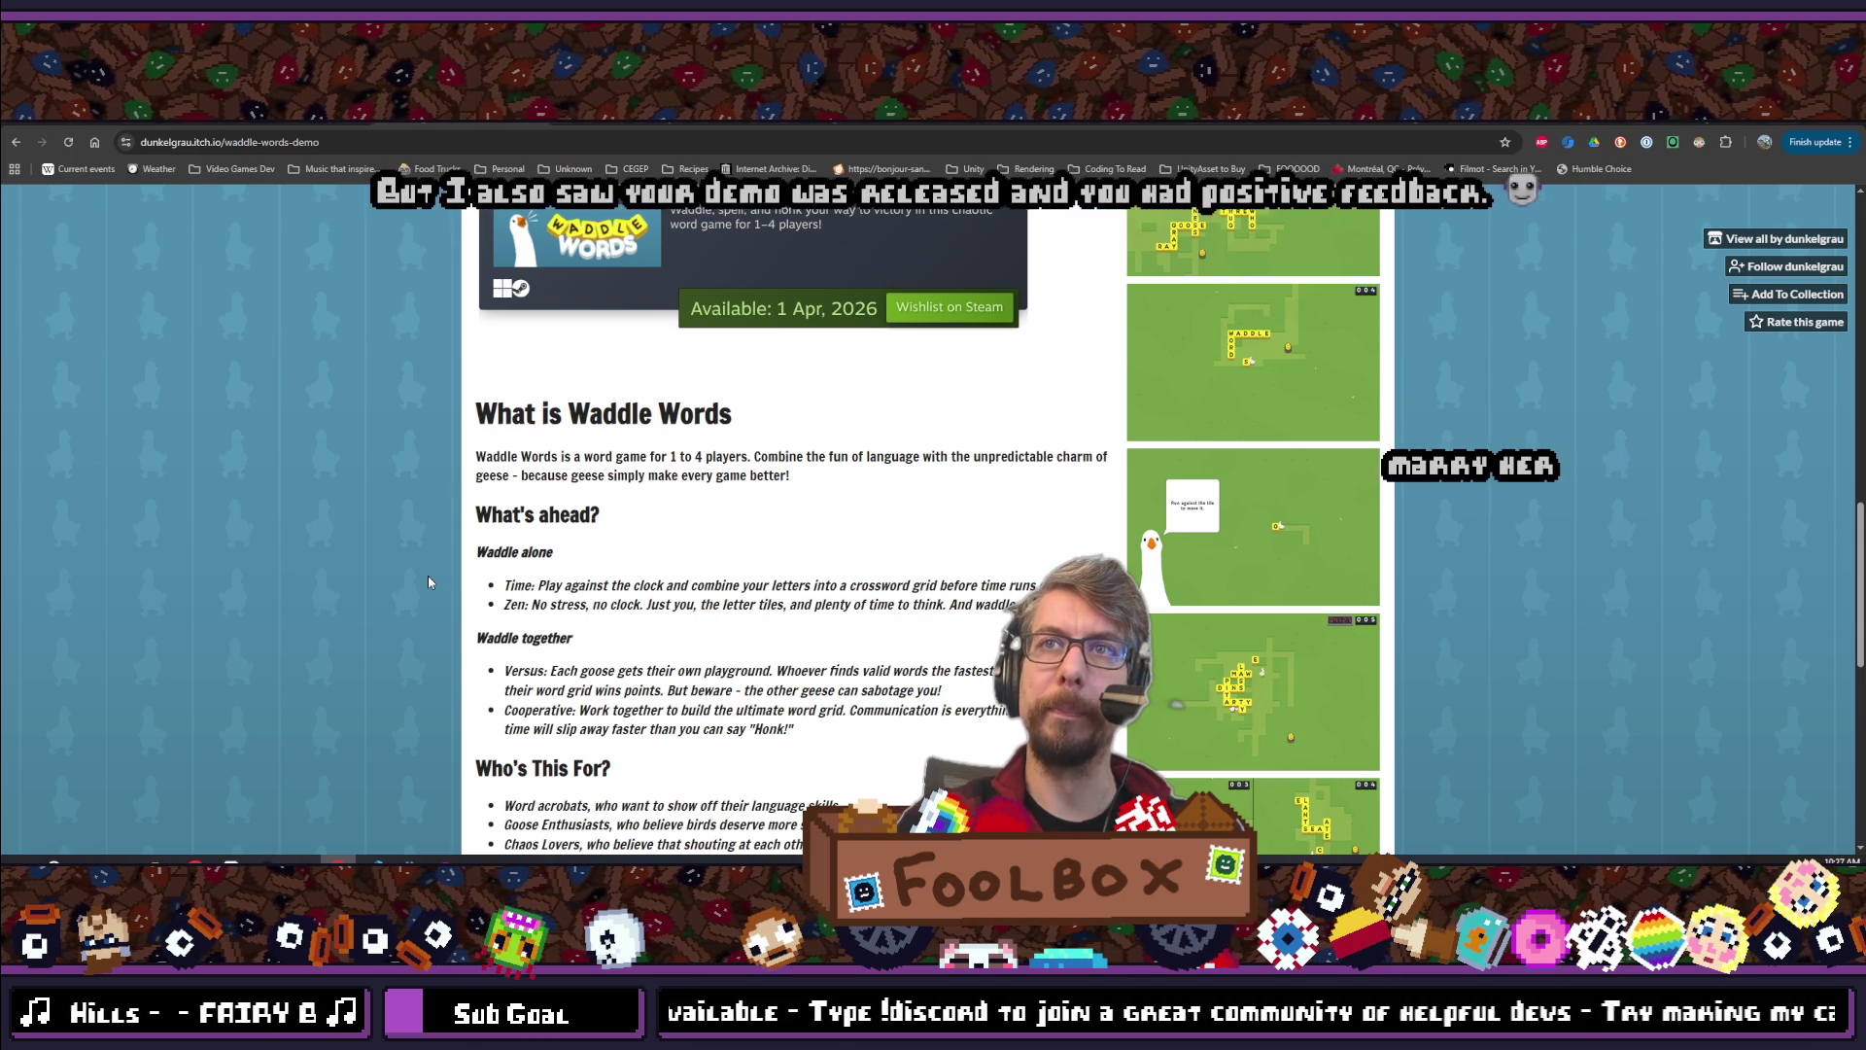
{"action": "scroll", "coordinate": [428, 581], "scroll_direction": "down", "scroll_amount": 5}
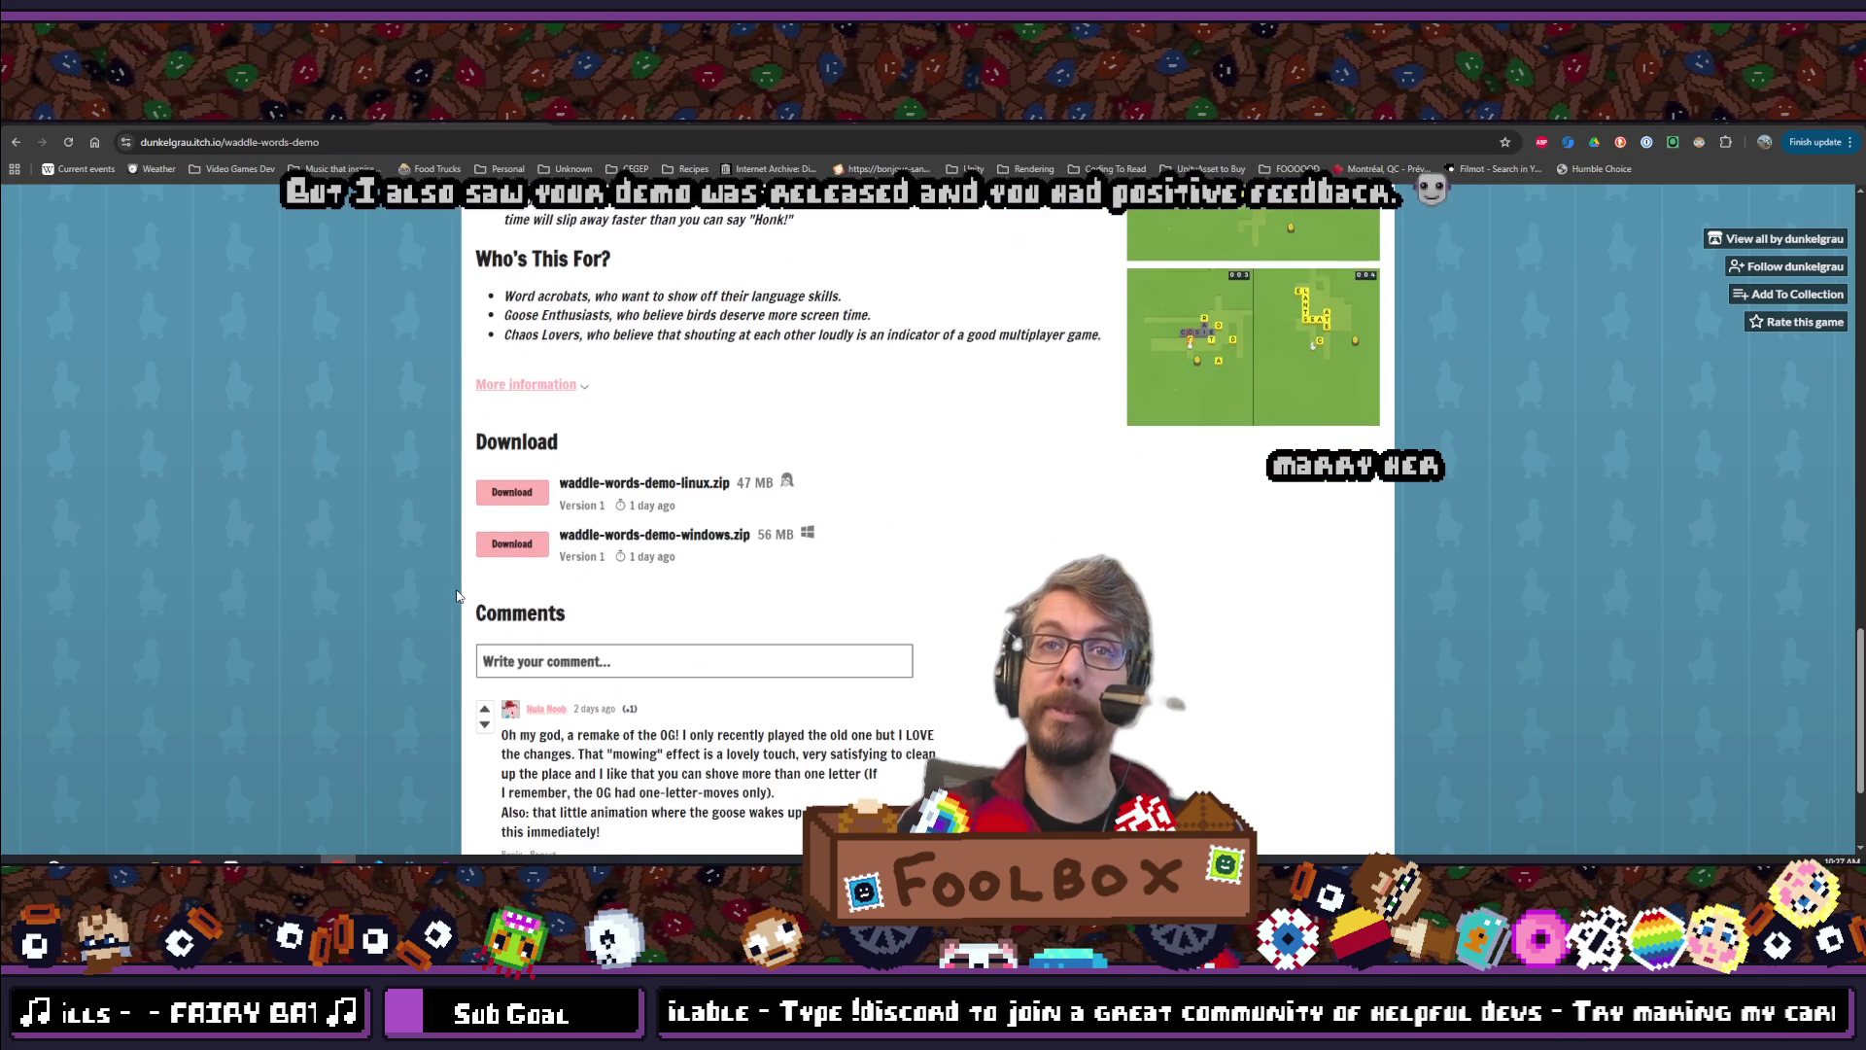
{"action": "scroll", "coordinate": [457, 595], "scroll_direction": "down", "scroll_amount": 2}
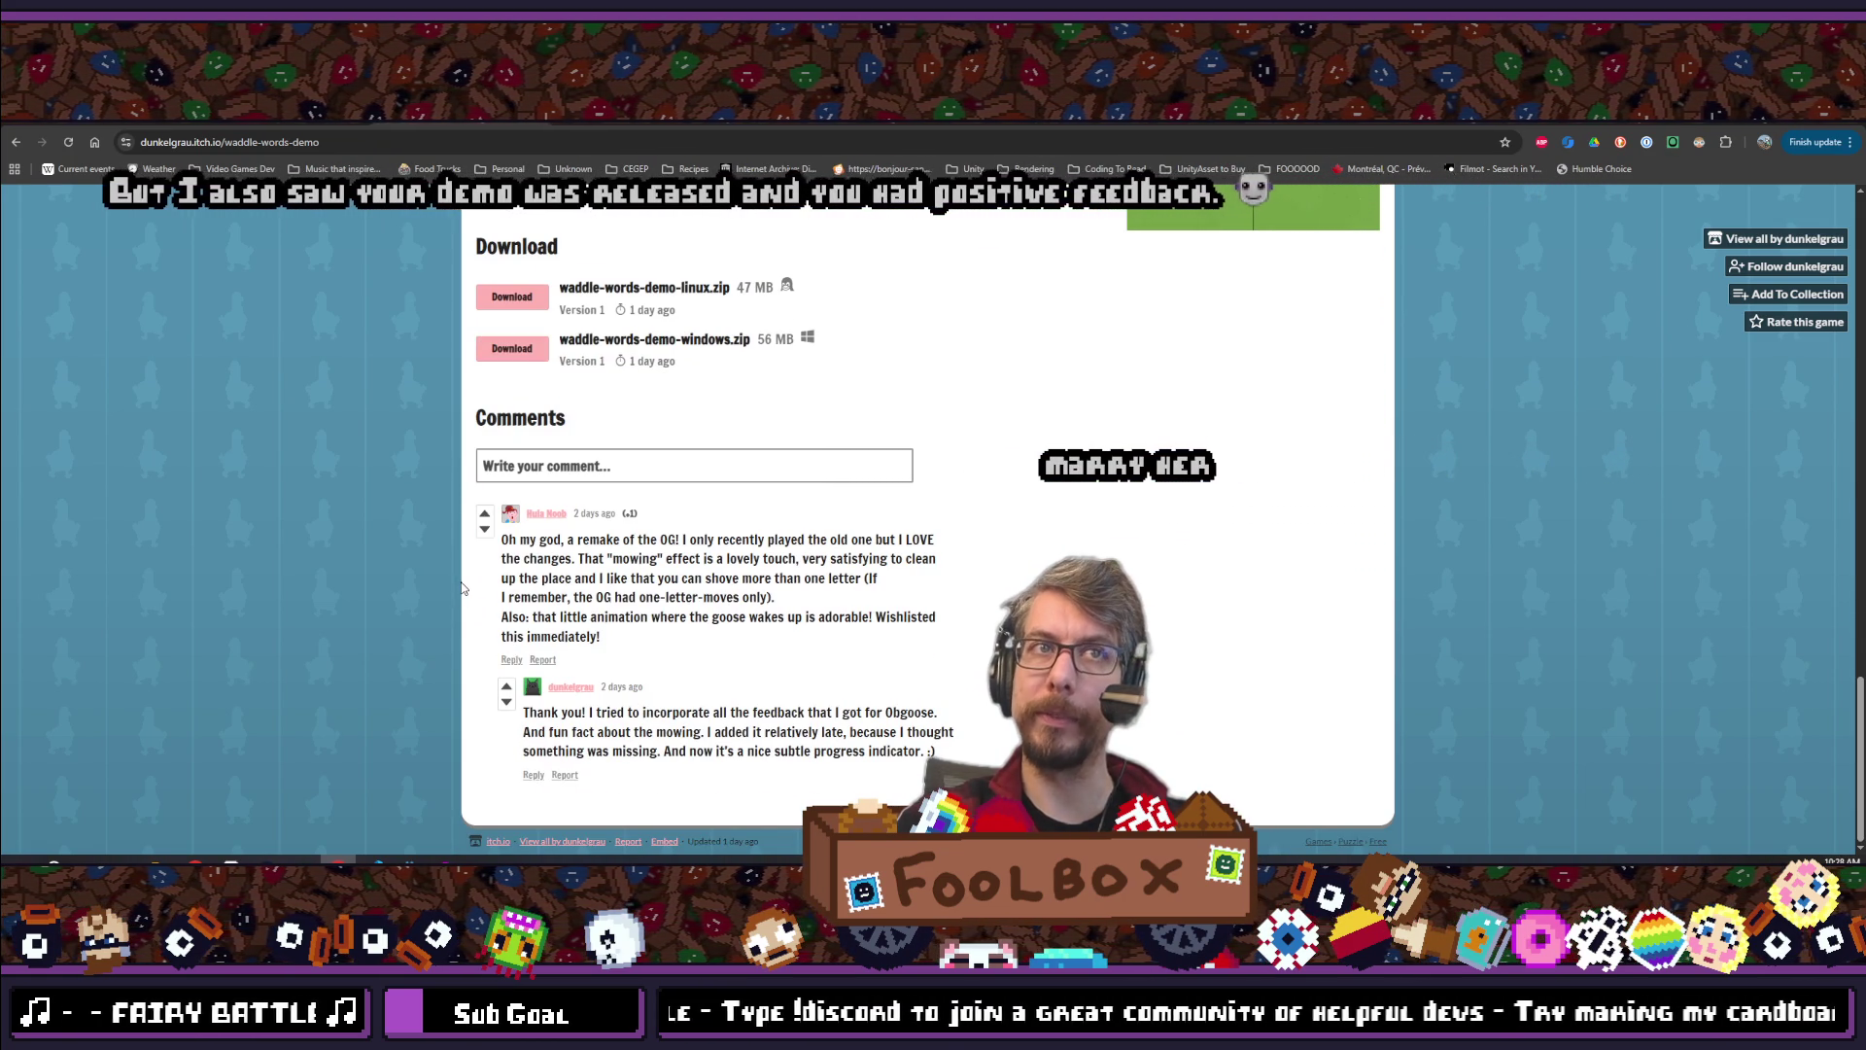
{"action": "scroll", "coordinate": [463, 588], "scroll_direction": "up", "scroll_amount": 12}
{"action": "mouse_move", "coordinate": [195, 860]}
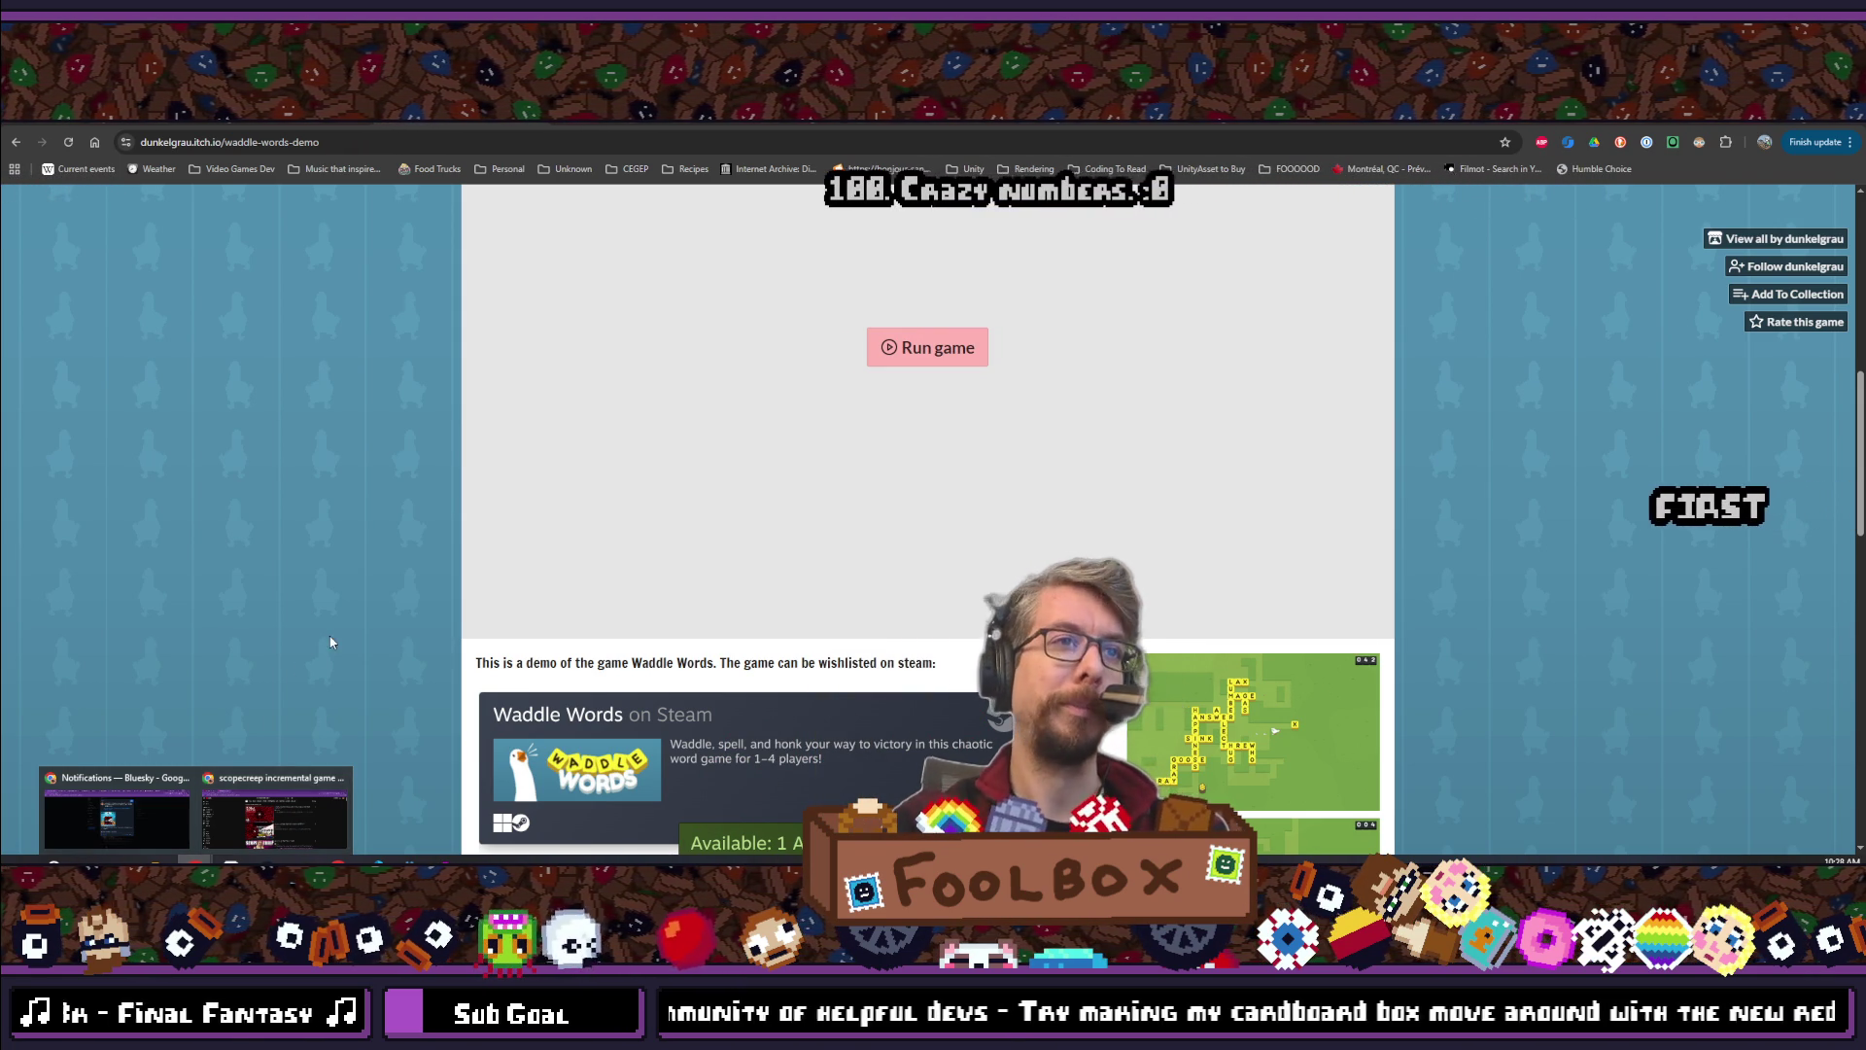
{"action": "left_click", "coordinate": [256, 802]}
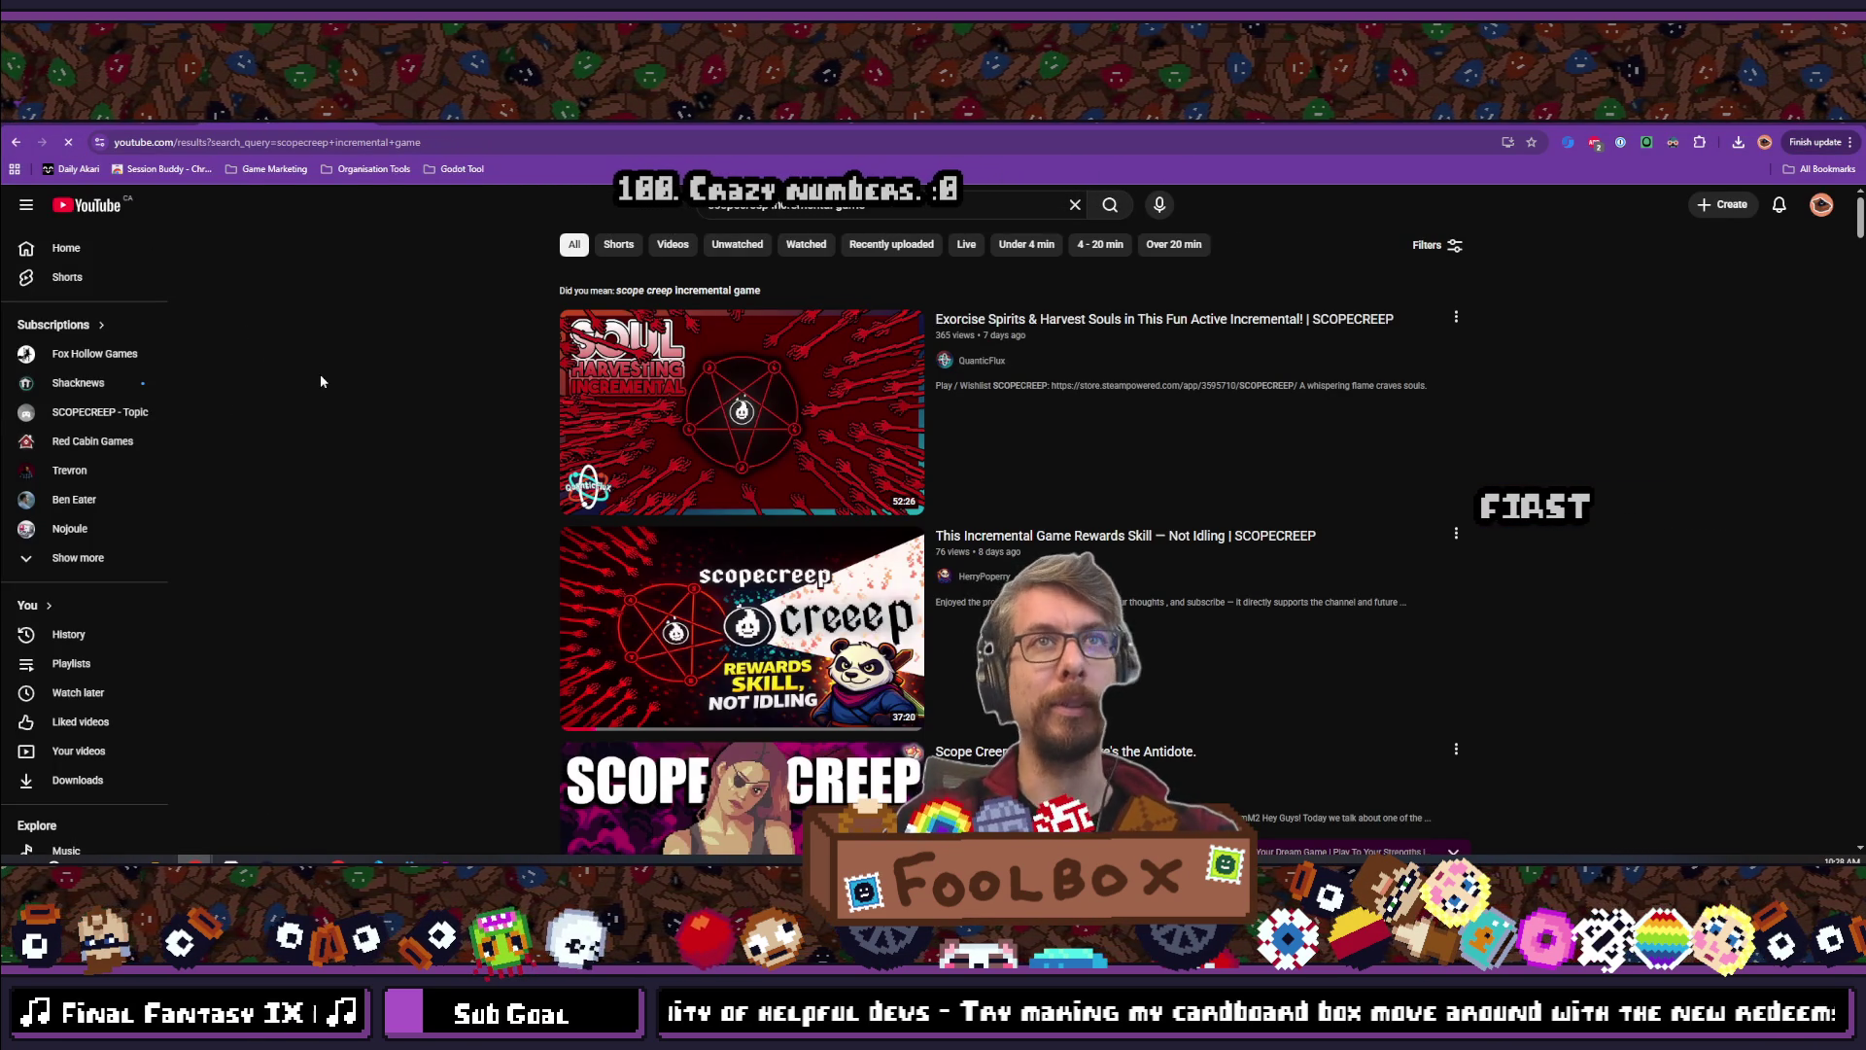
Scroll through the scopecreep incremental game video results, then bring the Steam playtime window forward maximized
{"action": "scroll", "coordinate": [359, 467], "scroll_direction": "down", "scroll_amount": 5}
{"action": "scroll", "coordinate": [380, 517], "scroll_direction": "down", "scroll_amount": 10}
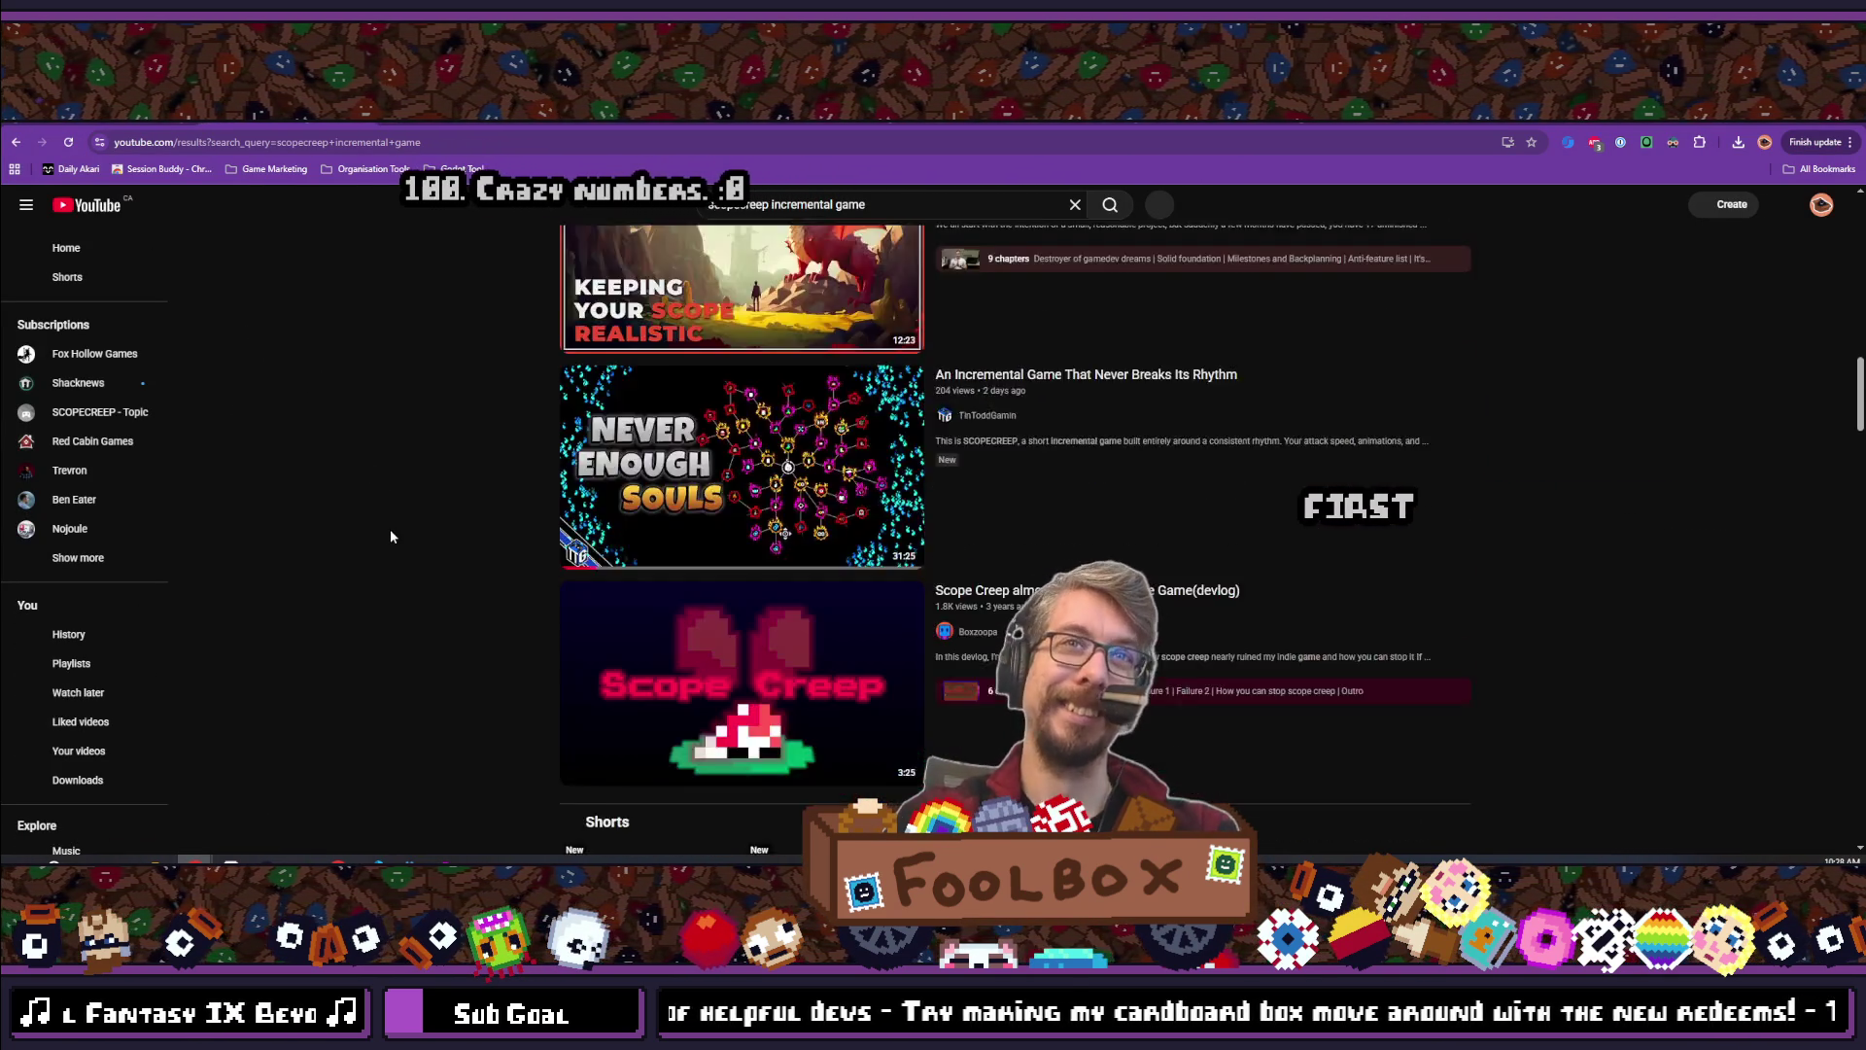
{"action": "scroll", "coordinate": [389, 550], "scroll_direction": "down", "scroll_amount": 15}
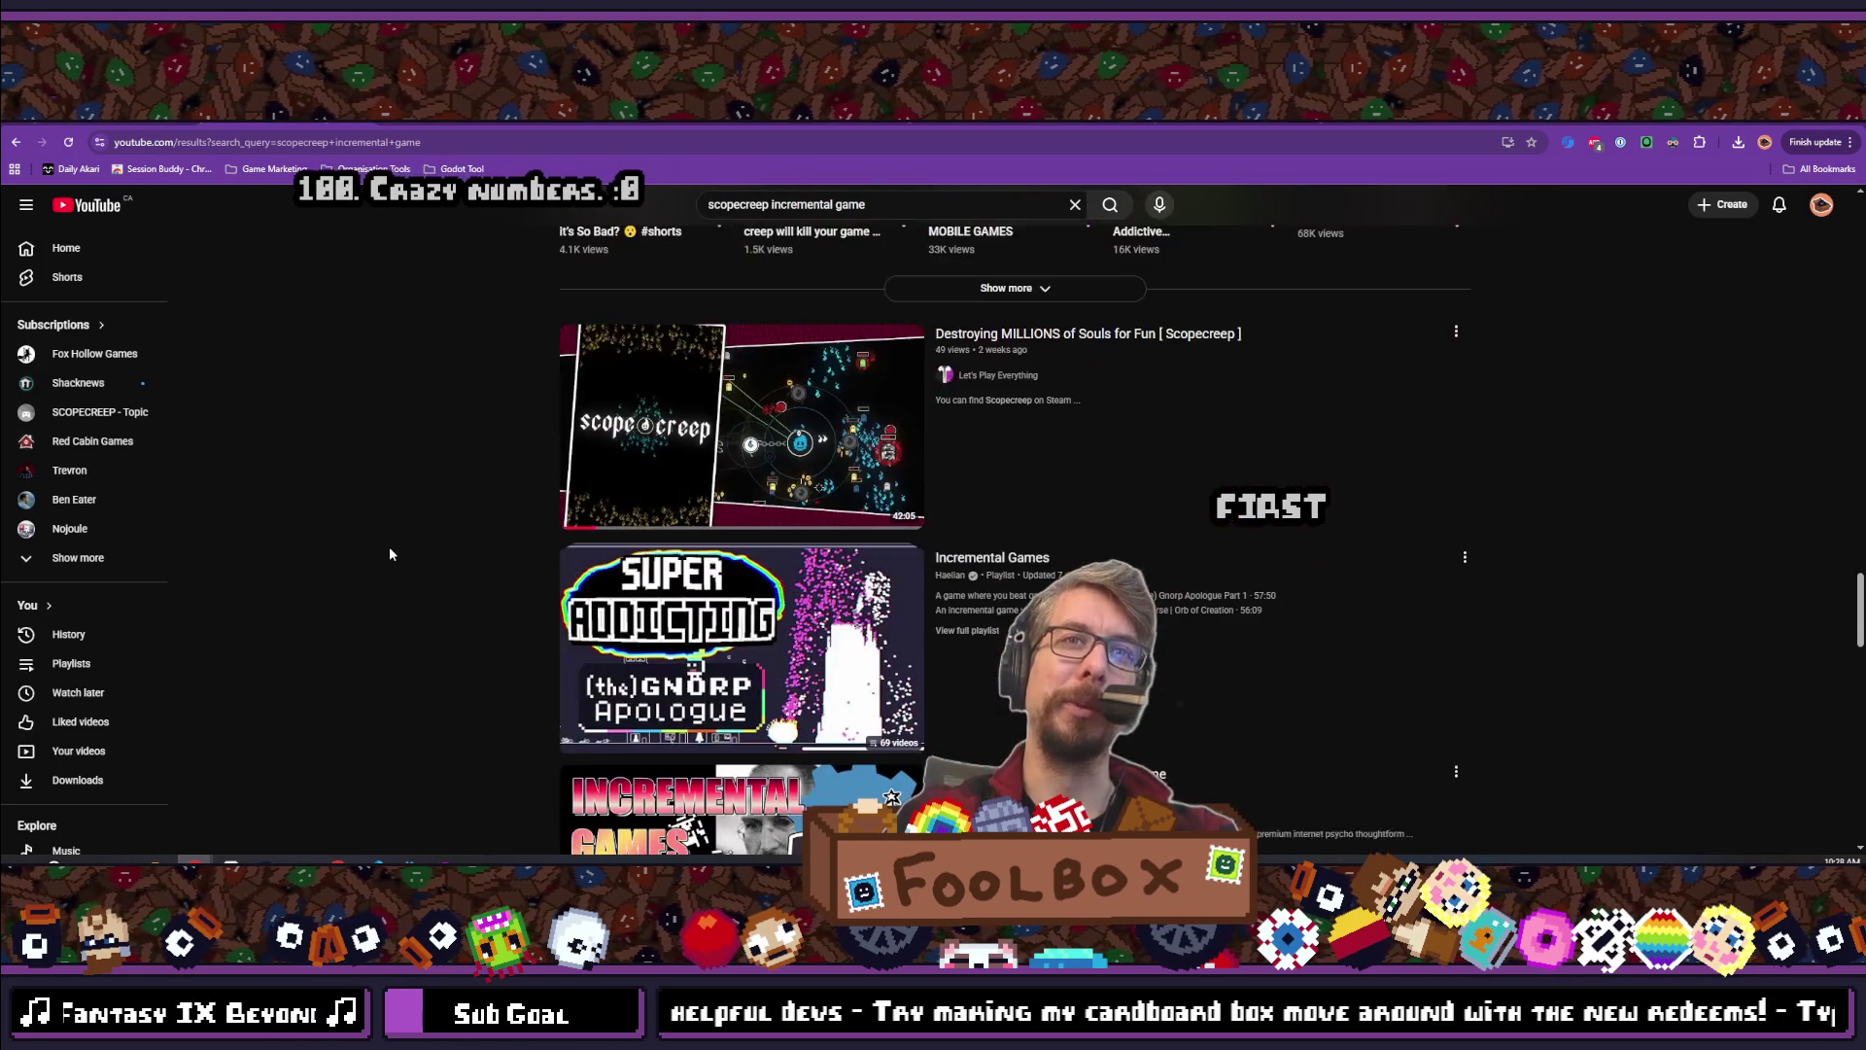
{"action": "scroll", "coordinate": [389, 550], "scroll_direction": "down", "scroll_amount": 5}
{"action": "scroll", "coordinate": [466, 486], "scroll_direction": "up", "scroll_amount": 15}
{"action": "scroll", "coordinate": [522, 461], "scroll_direction": "up", "scroll_amount": 20}
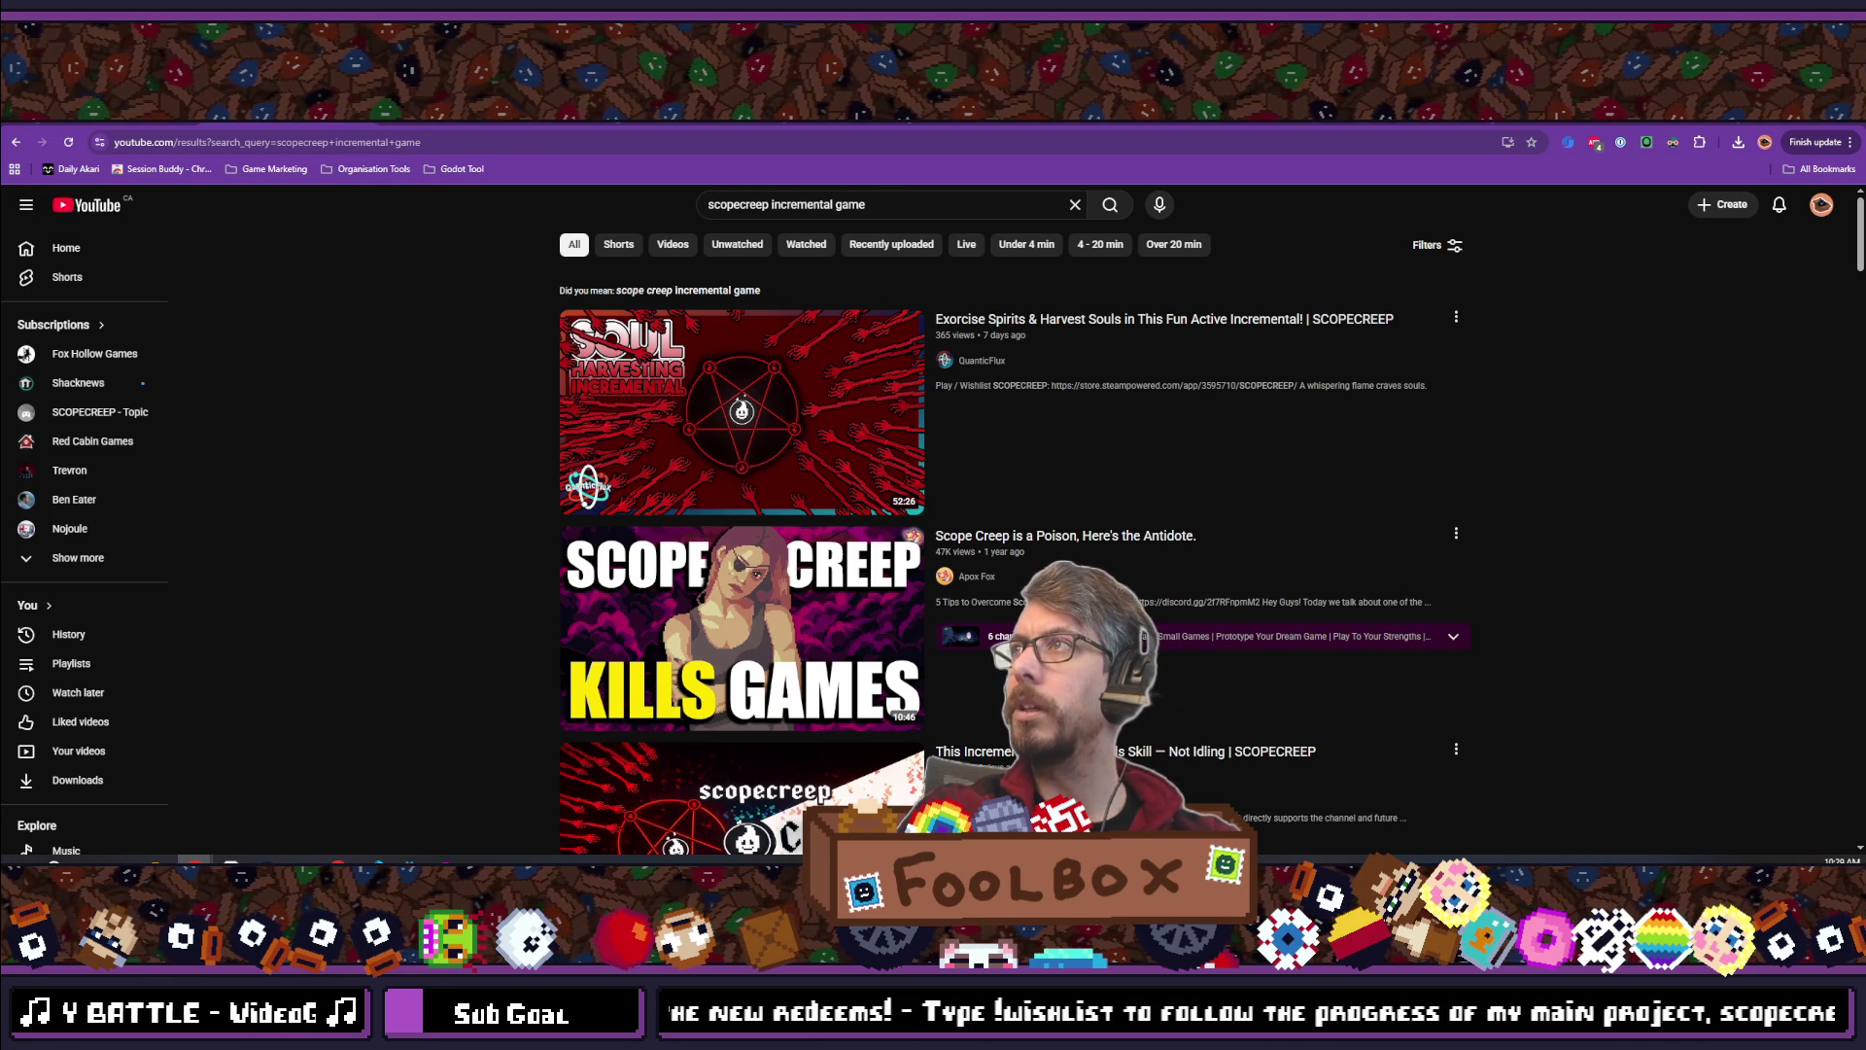
{"action": "key", "text": "alt+Tab"}
{"action": "key", "text": "super+Up"}
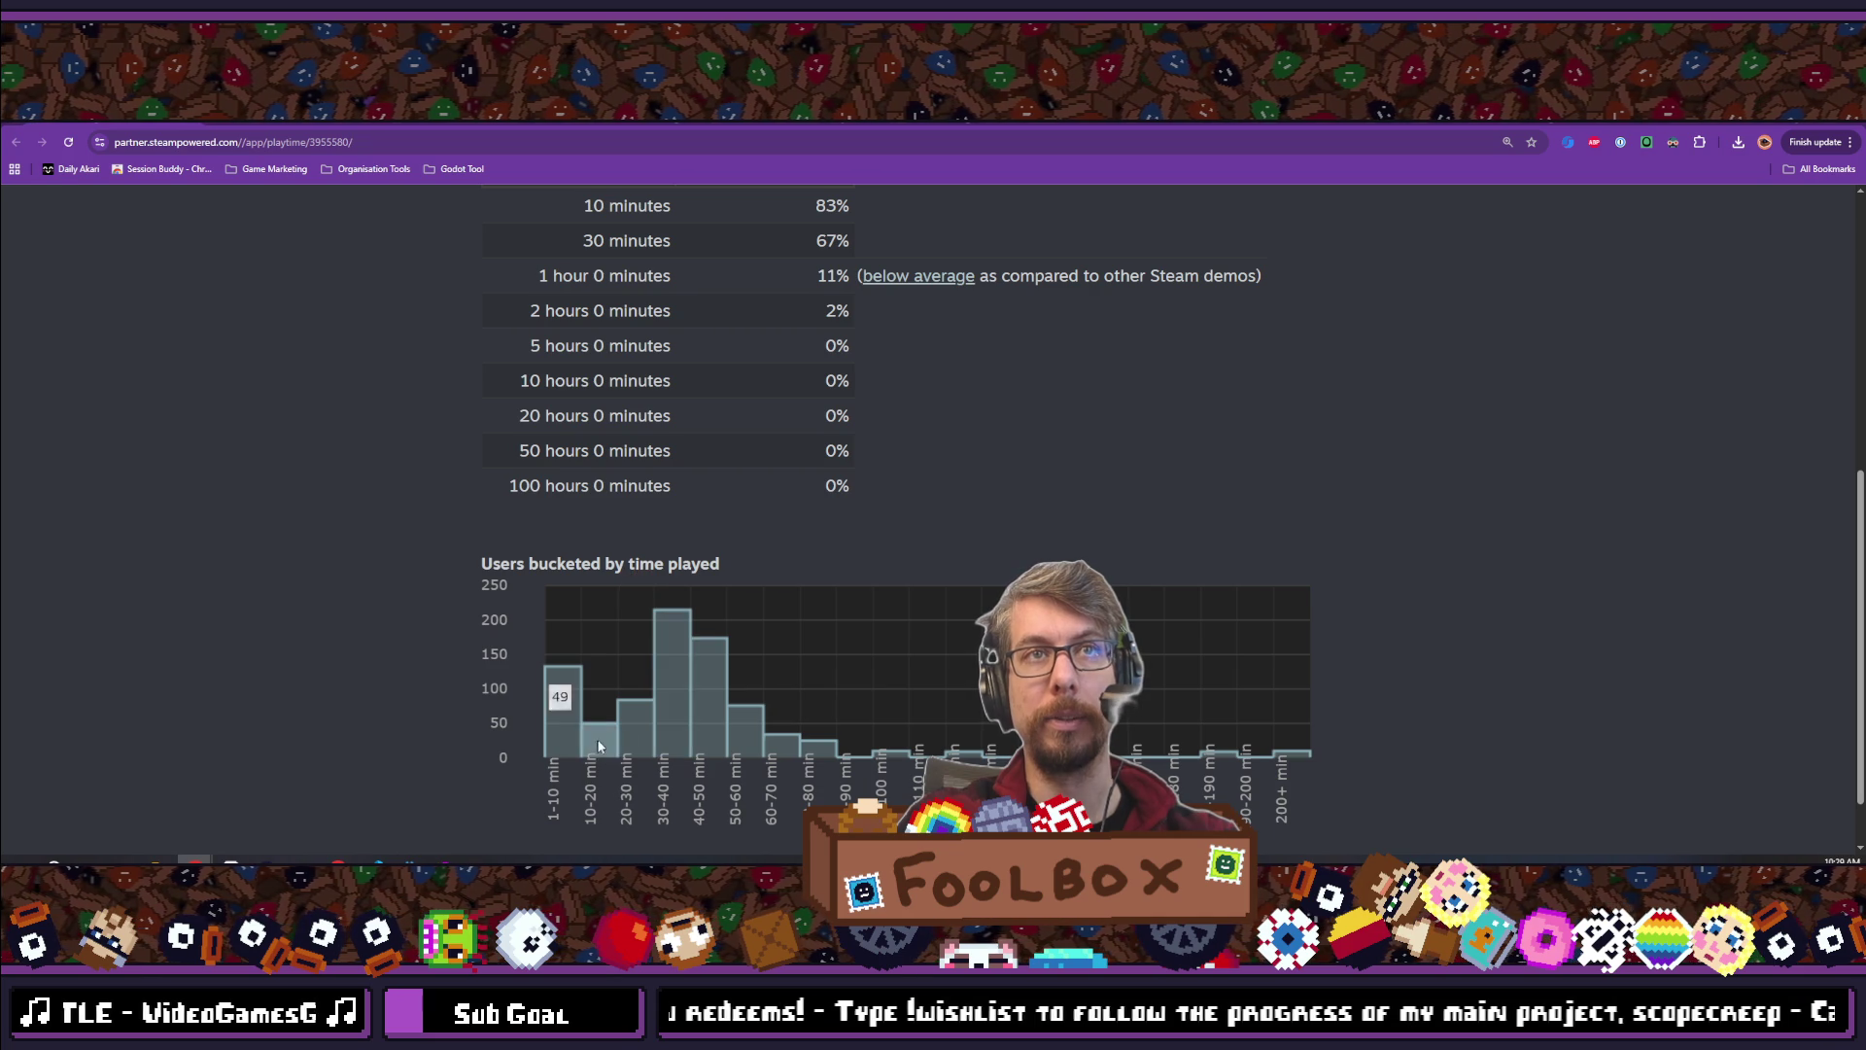
Highlight the 10-minute (83%) and 30-minute (67%) playtime rows, finishing with the 67% figure selected
{"action": "scroll", "coordinate": [755, 496], "scroll_direction": "up", "scroll_amount": 2}
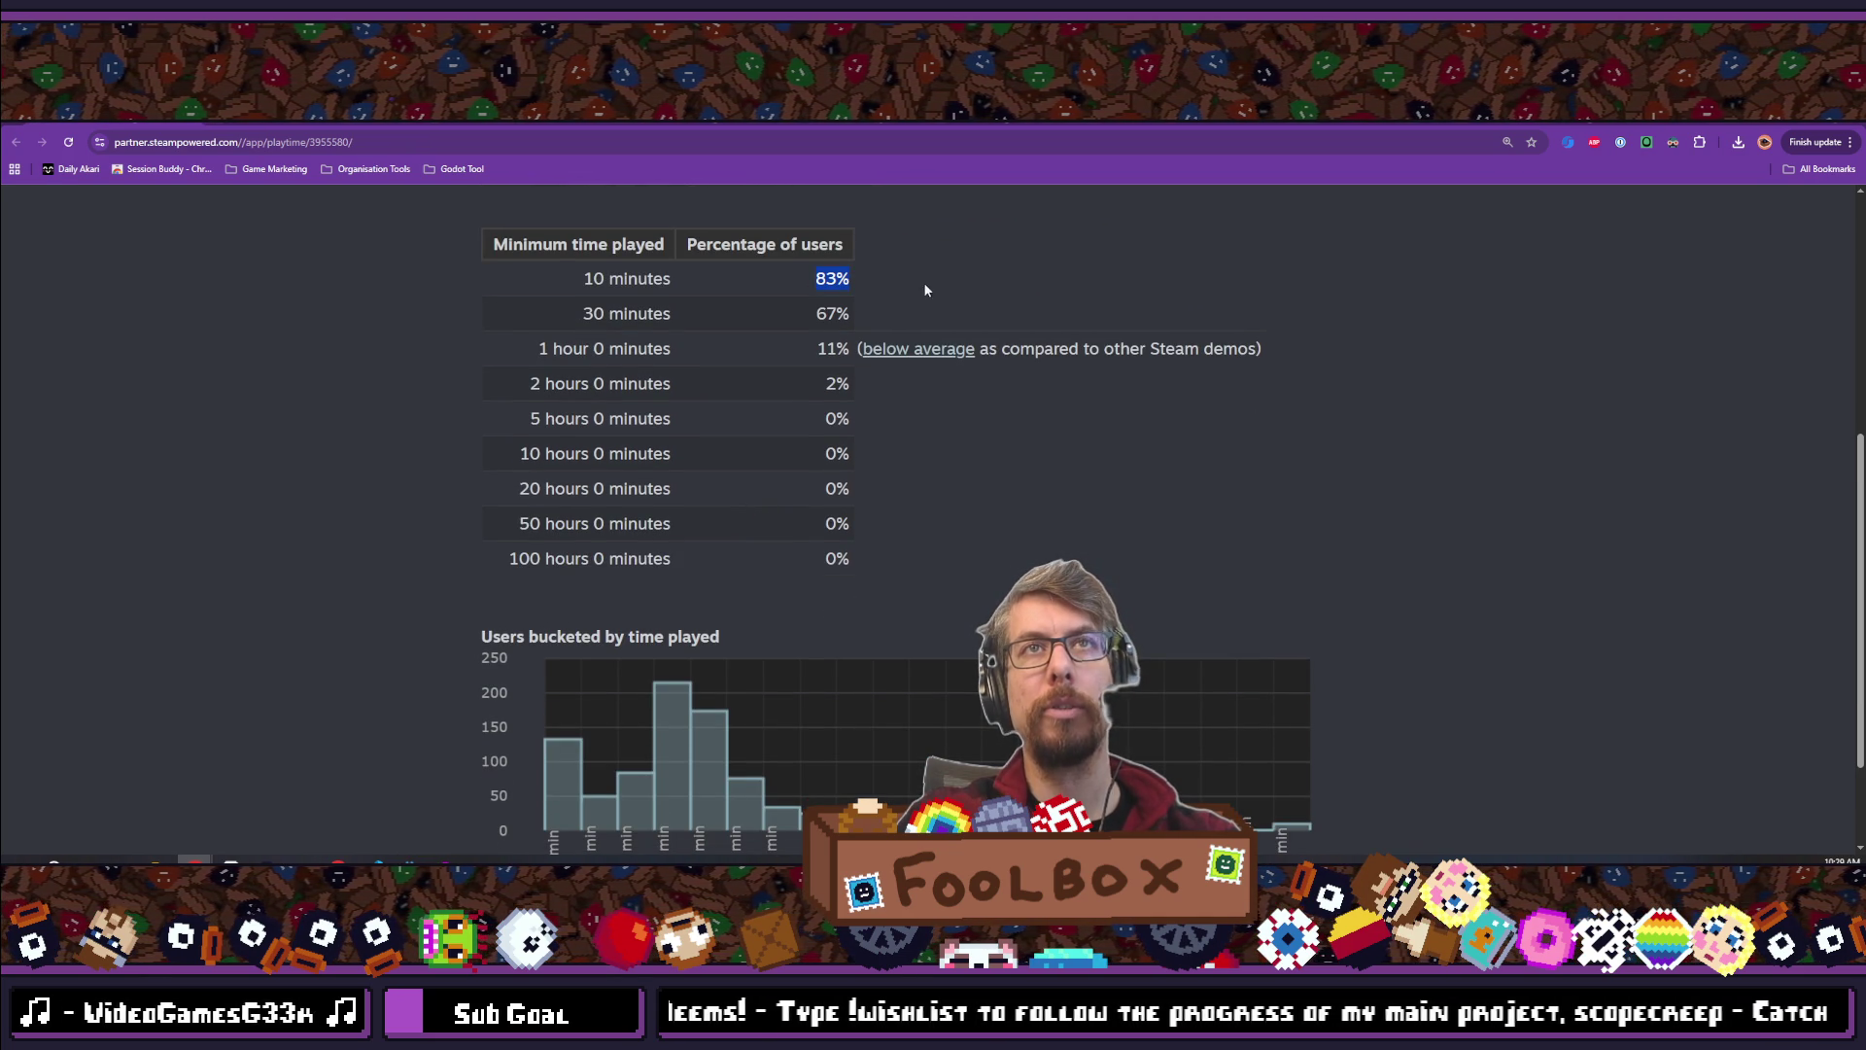
{"action": "mouse_move", "coordinate": [760, 294]}
{"action": "left_mouse_down"}
{"action": "mouse_move", "coordinate": [480, 291]}
{"action": "mouse_move", "coordinate": [949, 290]}
{"action": "mouse_move", "coordinate": [459, 278]}
{"action": "mouse_move", "coordinate": [588, 281]}
{"action": "left_mouse_up"}
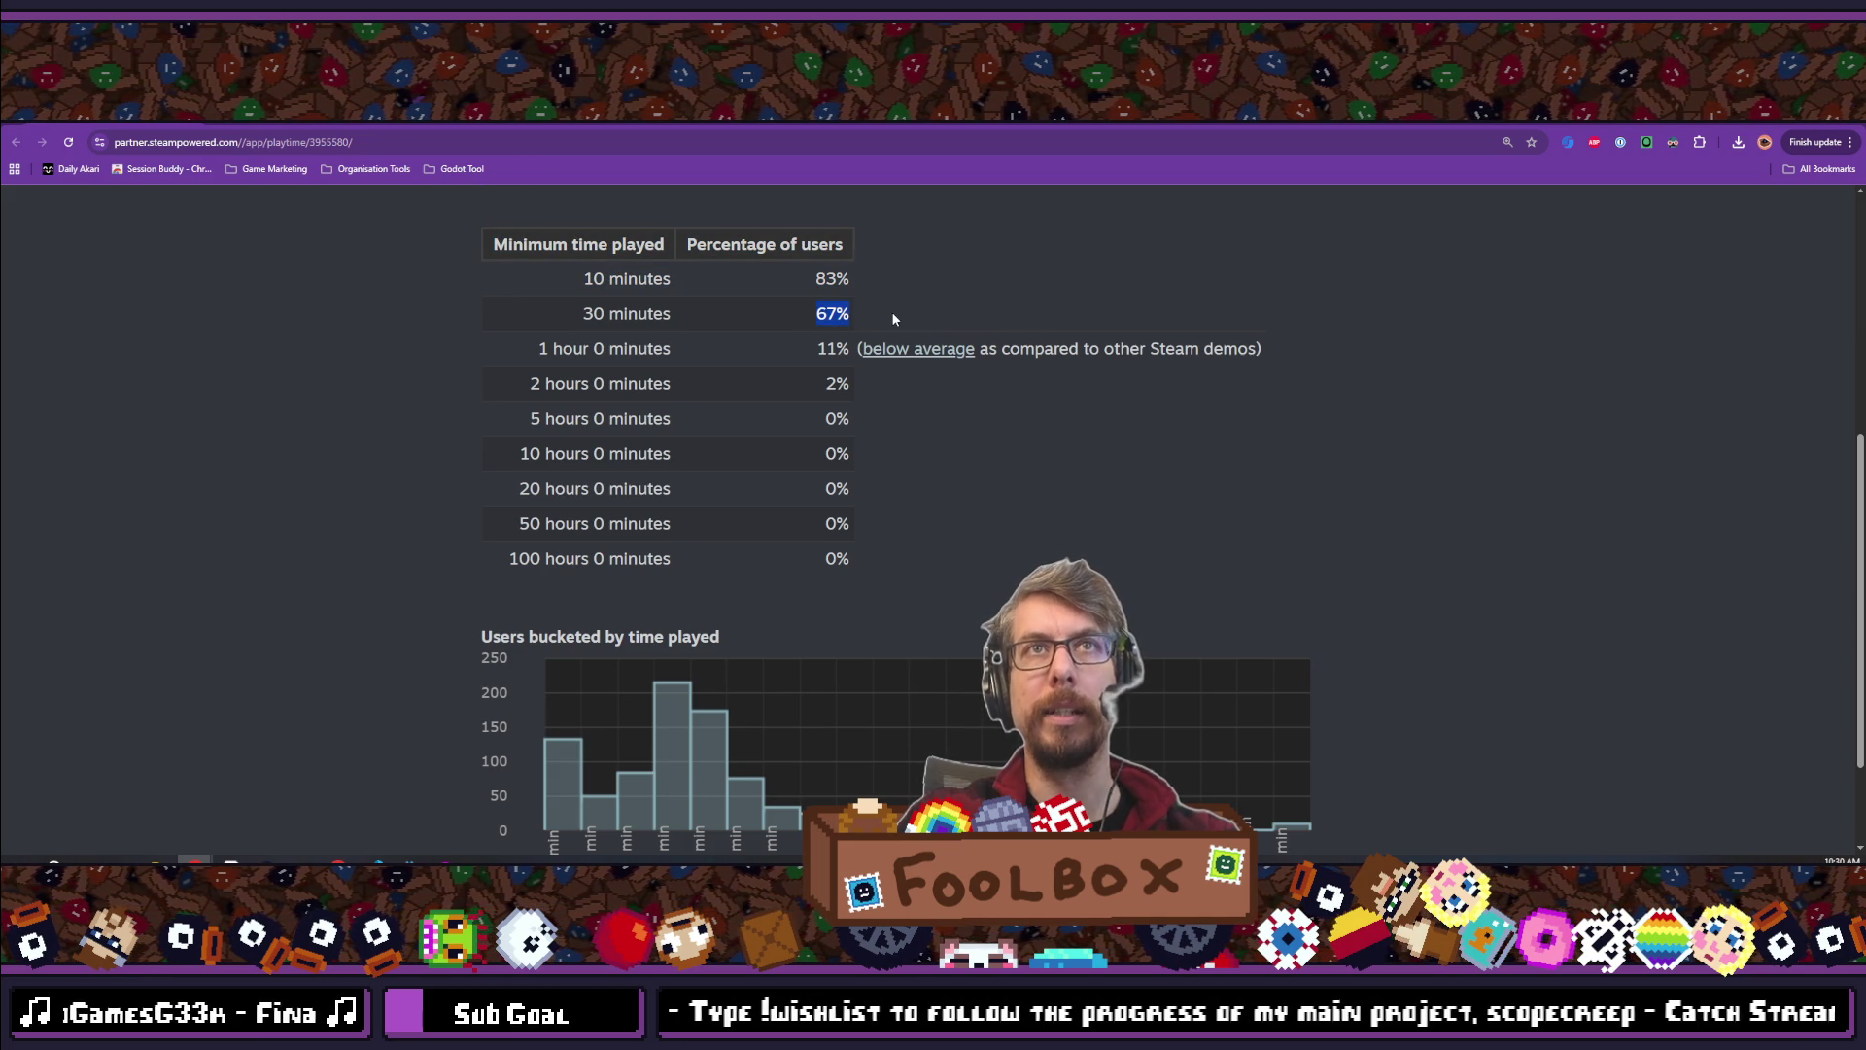
{"action": "left_click_drag", "start_coordinate": [883, 317], "coordinate": [501, 306]}
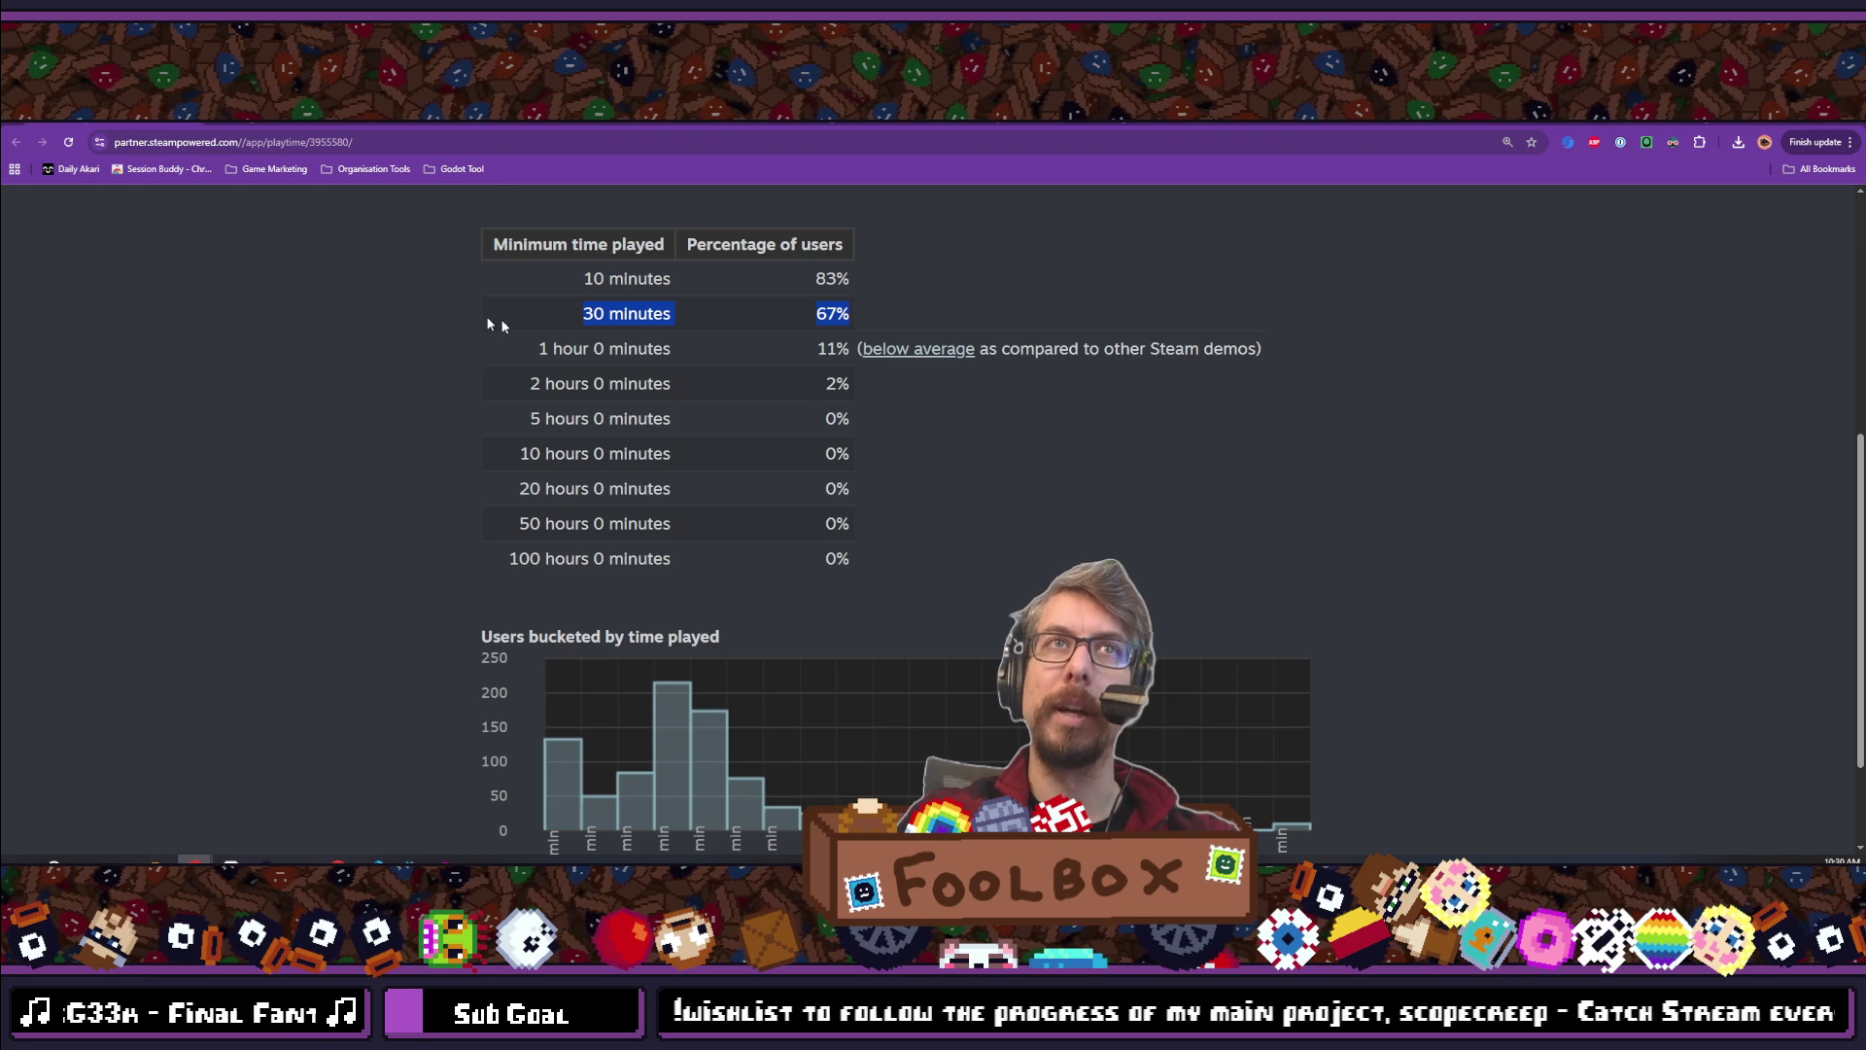
{"action": "left_click_drag", "start_coordinate": [687, 321], "coordinate": [636, 331]}
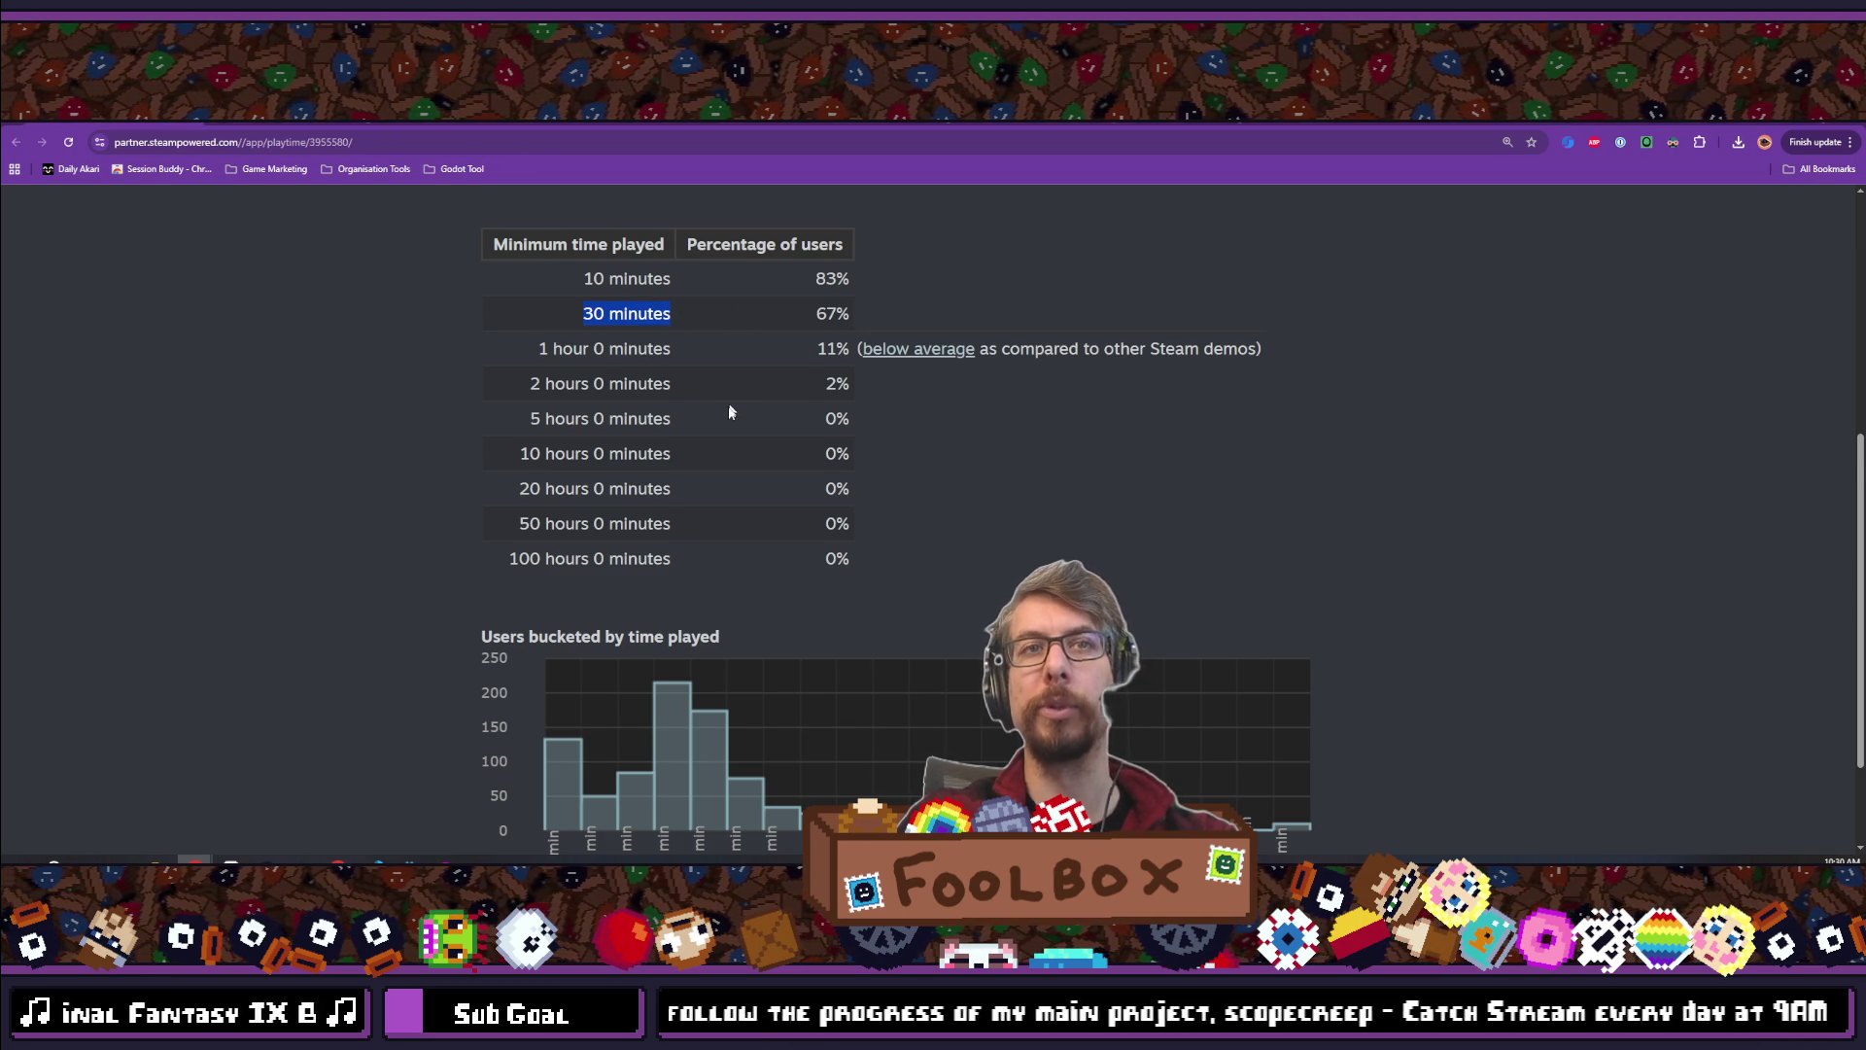
{"action": "scroll", "coordinate": [731, 406], "scroll_direction": "down", "scroll_amount": 1}
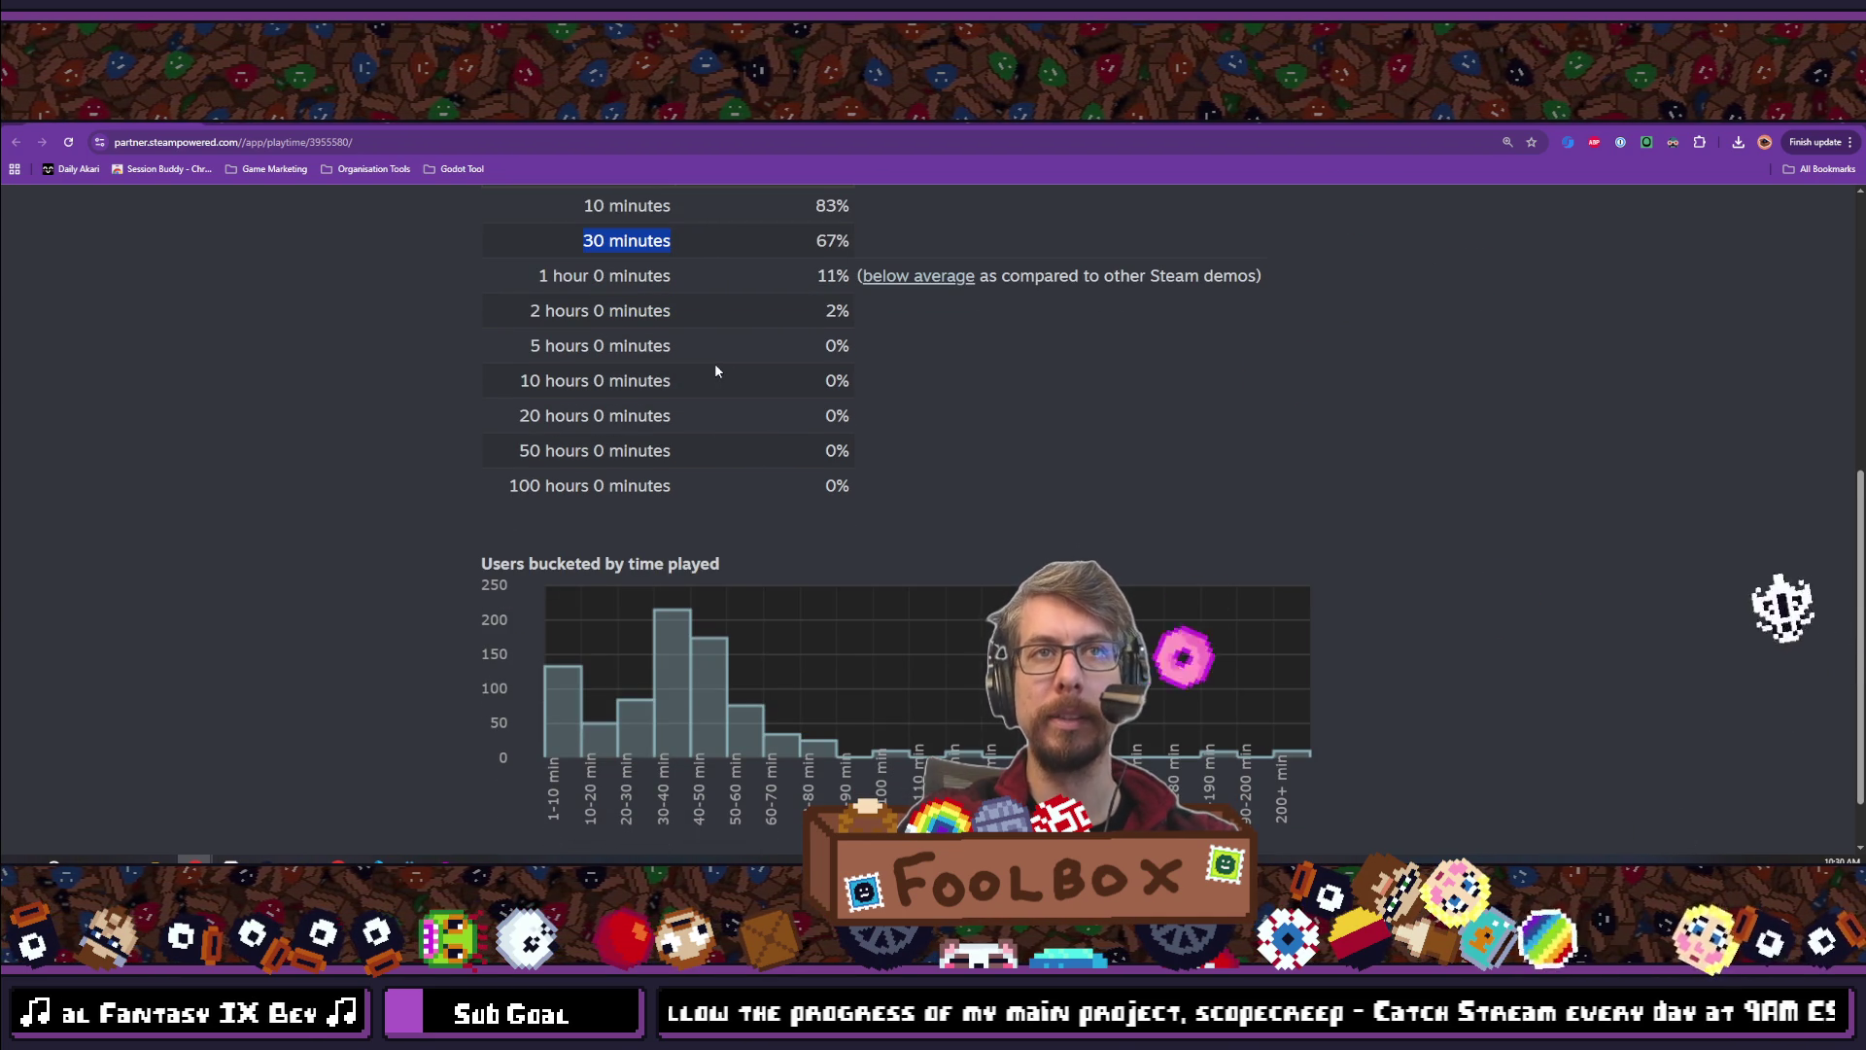
{"action": "scroll", "coordinate": [720, 355], "scroll_direction": "up", "scroll_amount": 1}
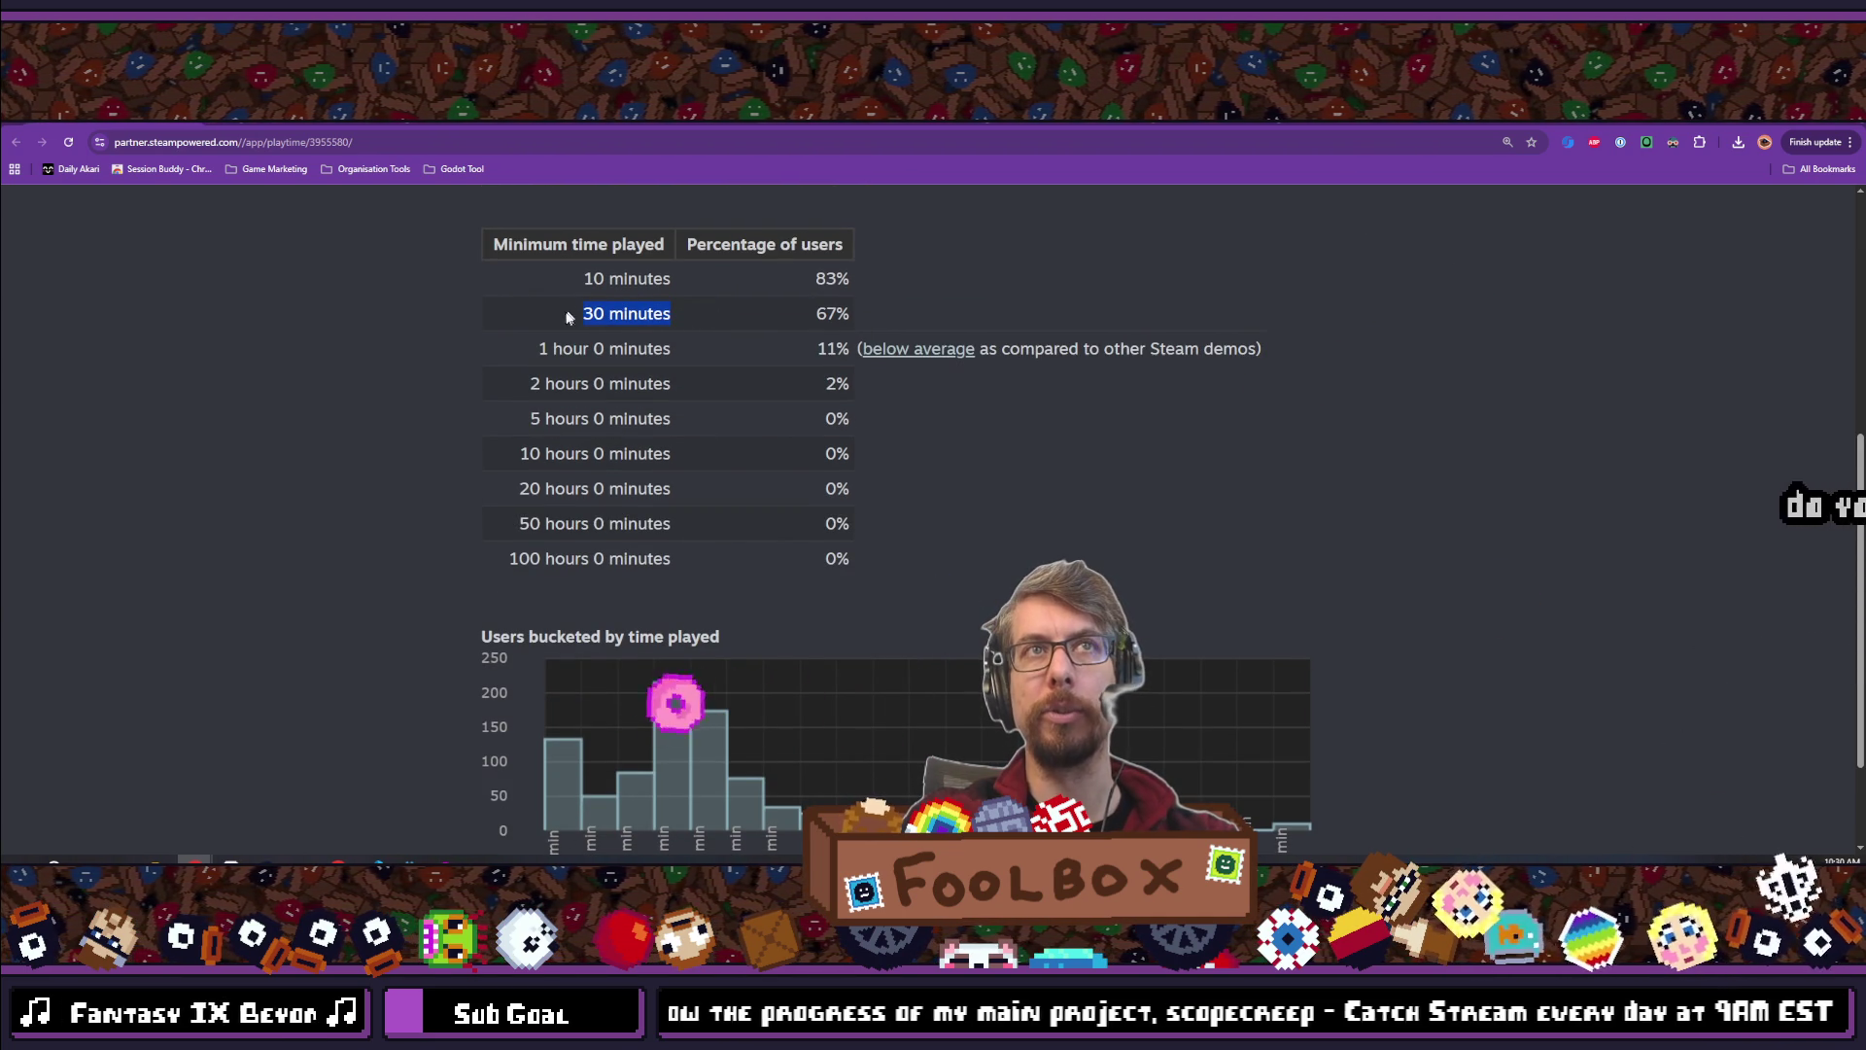
{"action": "left_click_drag", "start_coordinate": [580, 319], "coordinate": [1127, 332]}
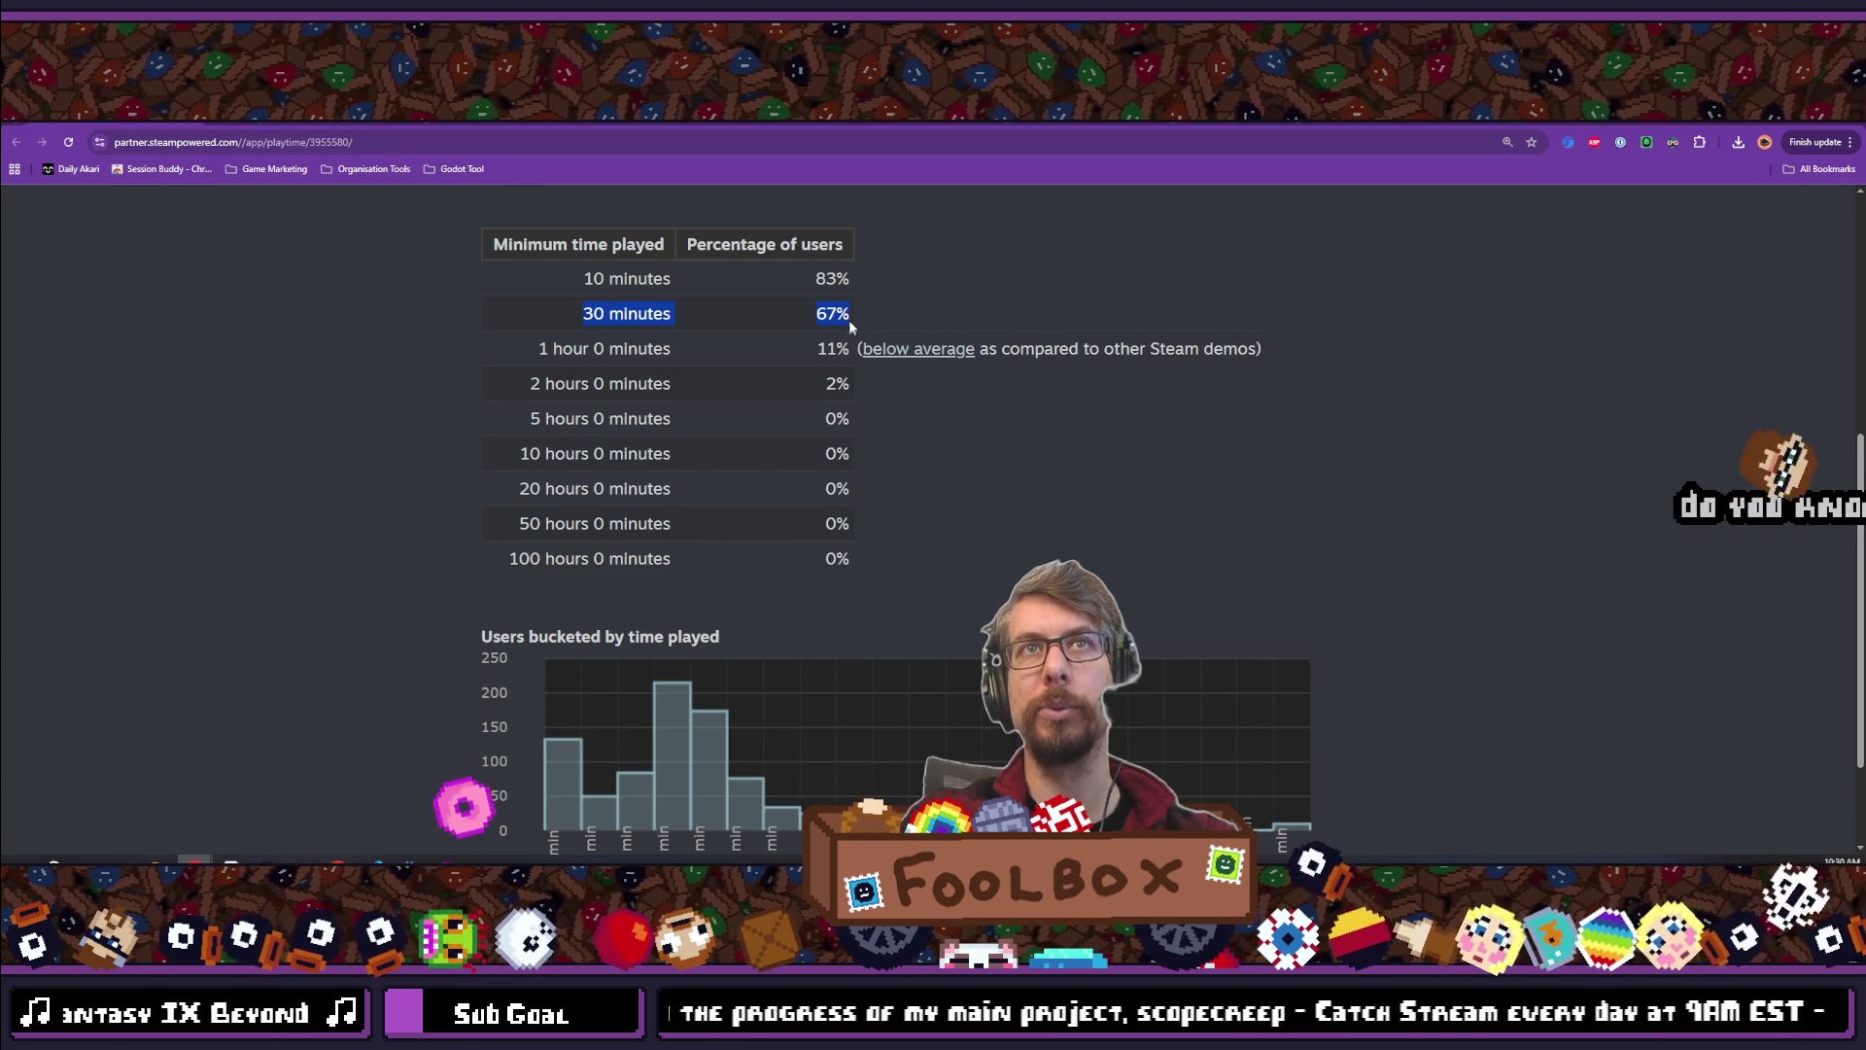
{"action": "left_click_drag", "start_coordinate": [853, 329], "coordinate": [747, 317]}
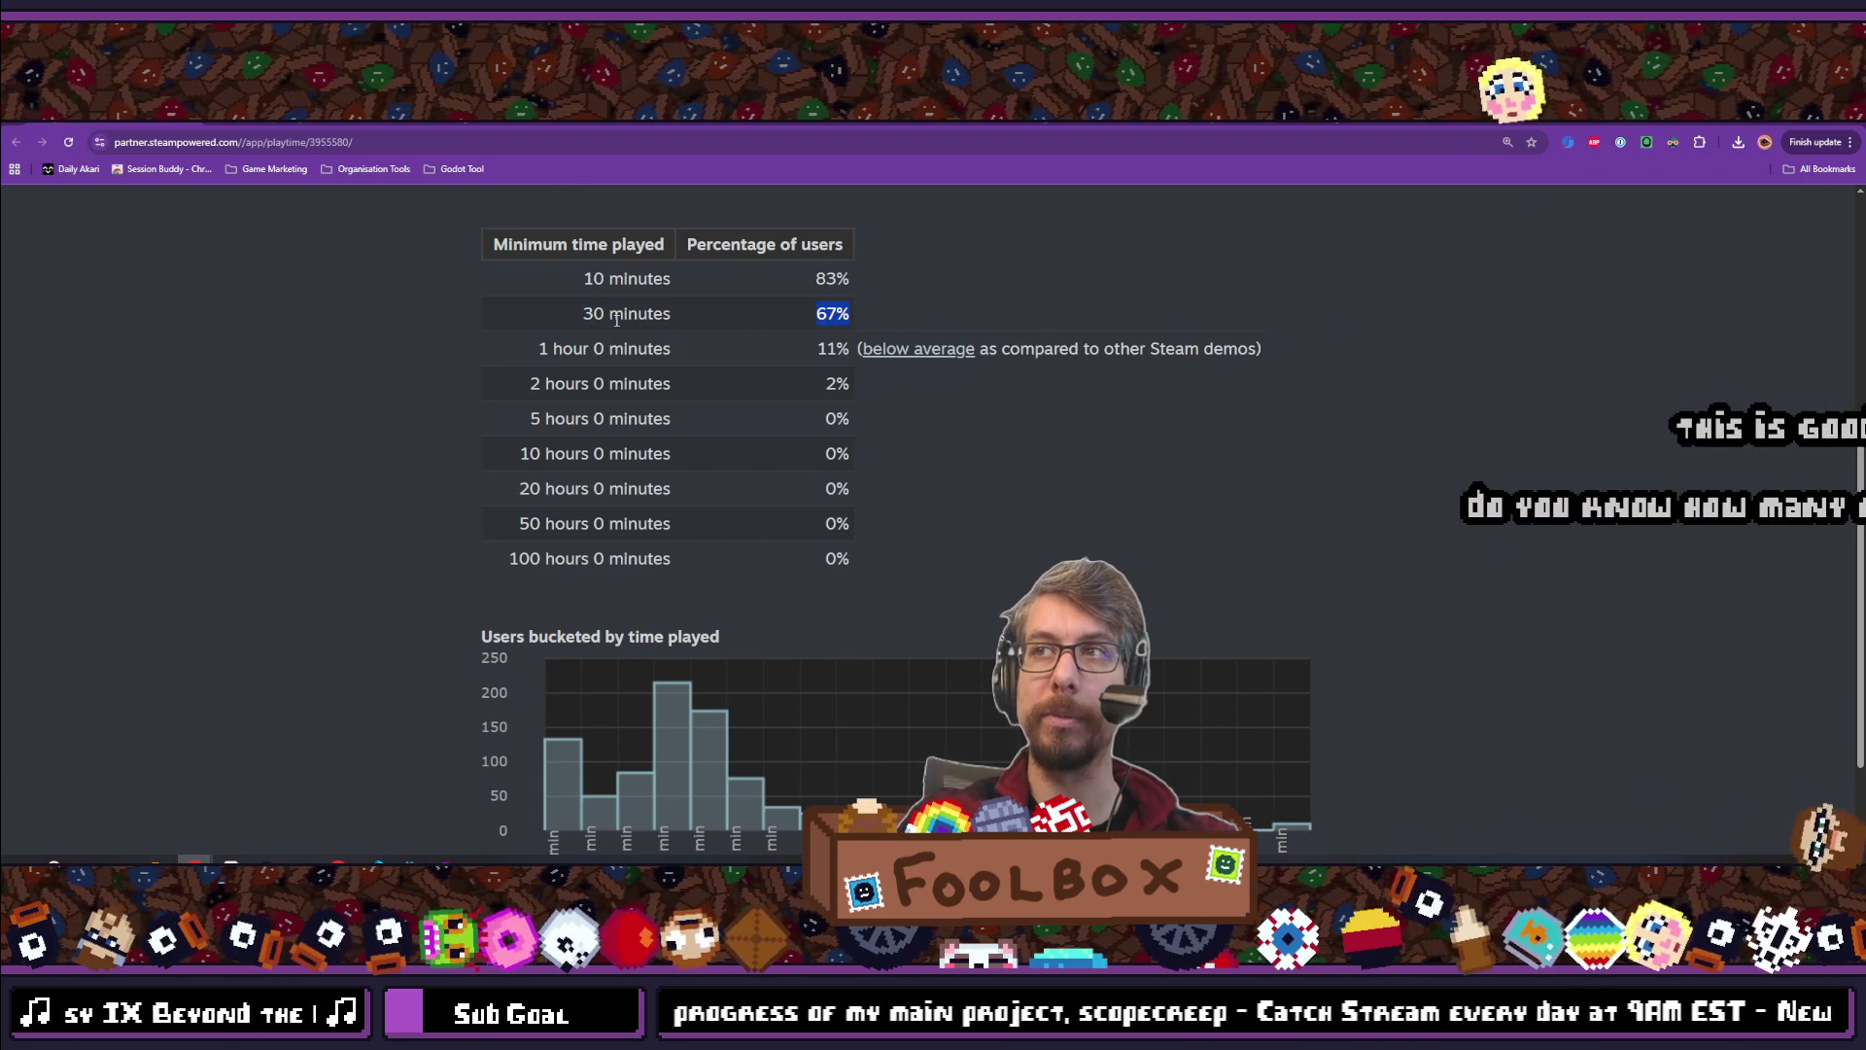
{"action": "scroll", "coordinate": [621, 340], "scroll_direction": "down", "scroll_amount": 2}
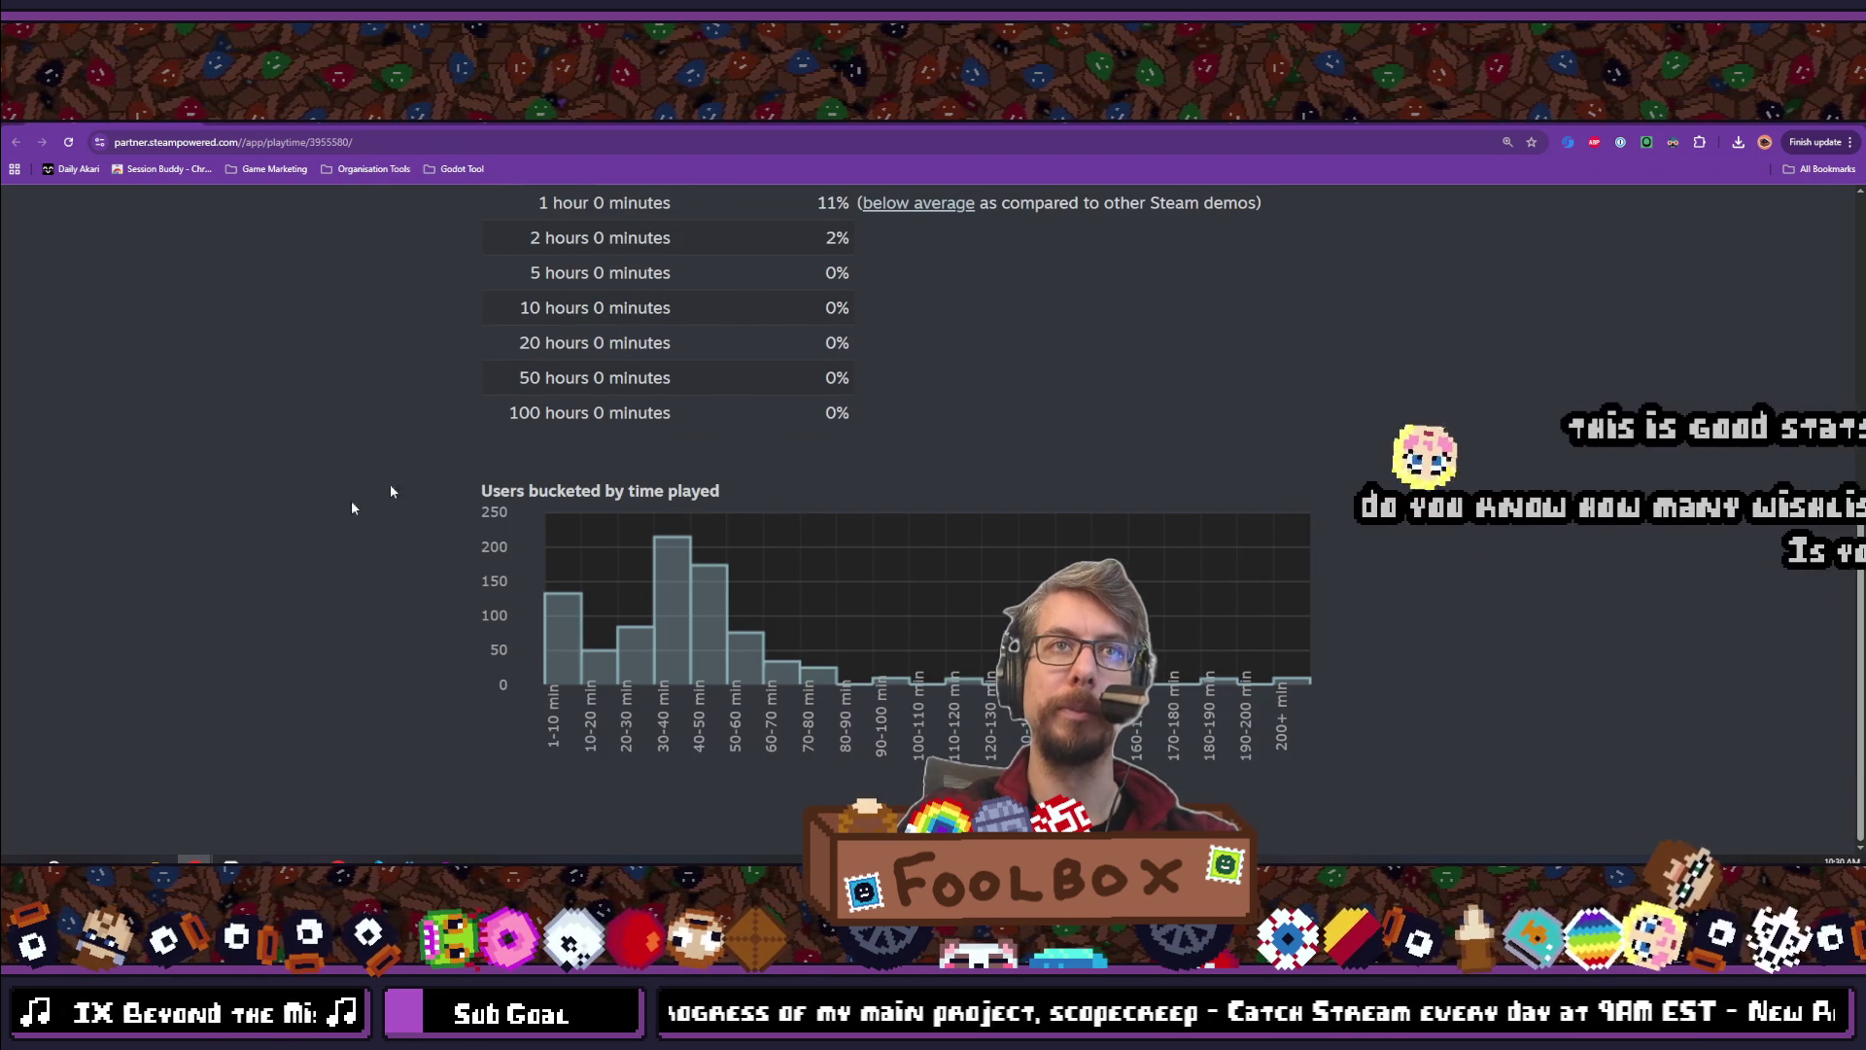
{"action": "scroll", "coordinate": [360, 629], "scroll_direction": "up", "scroll_amount": 1}
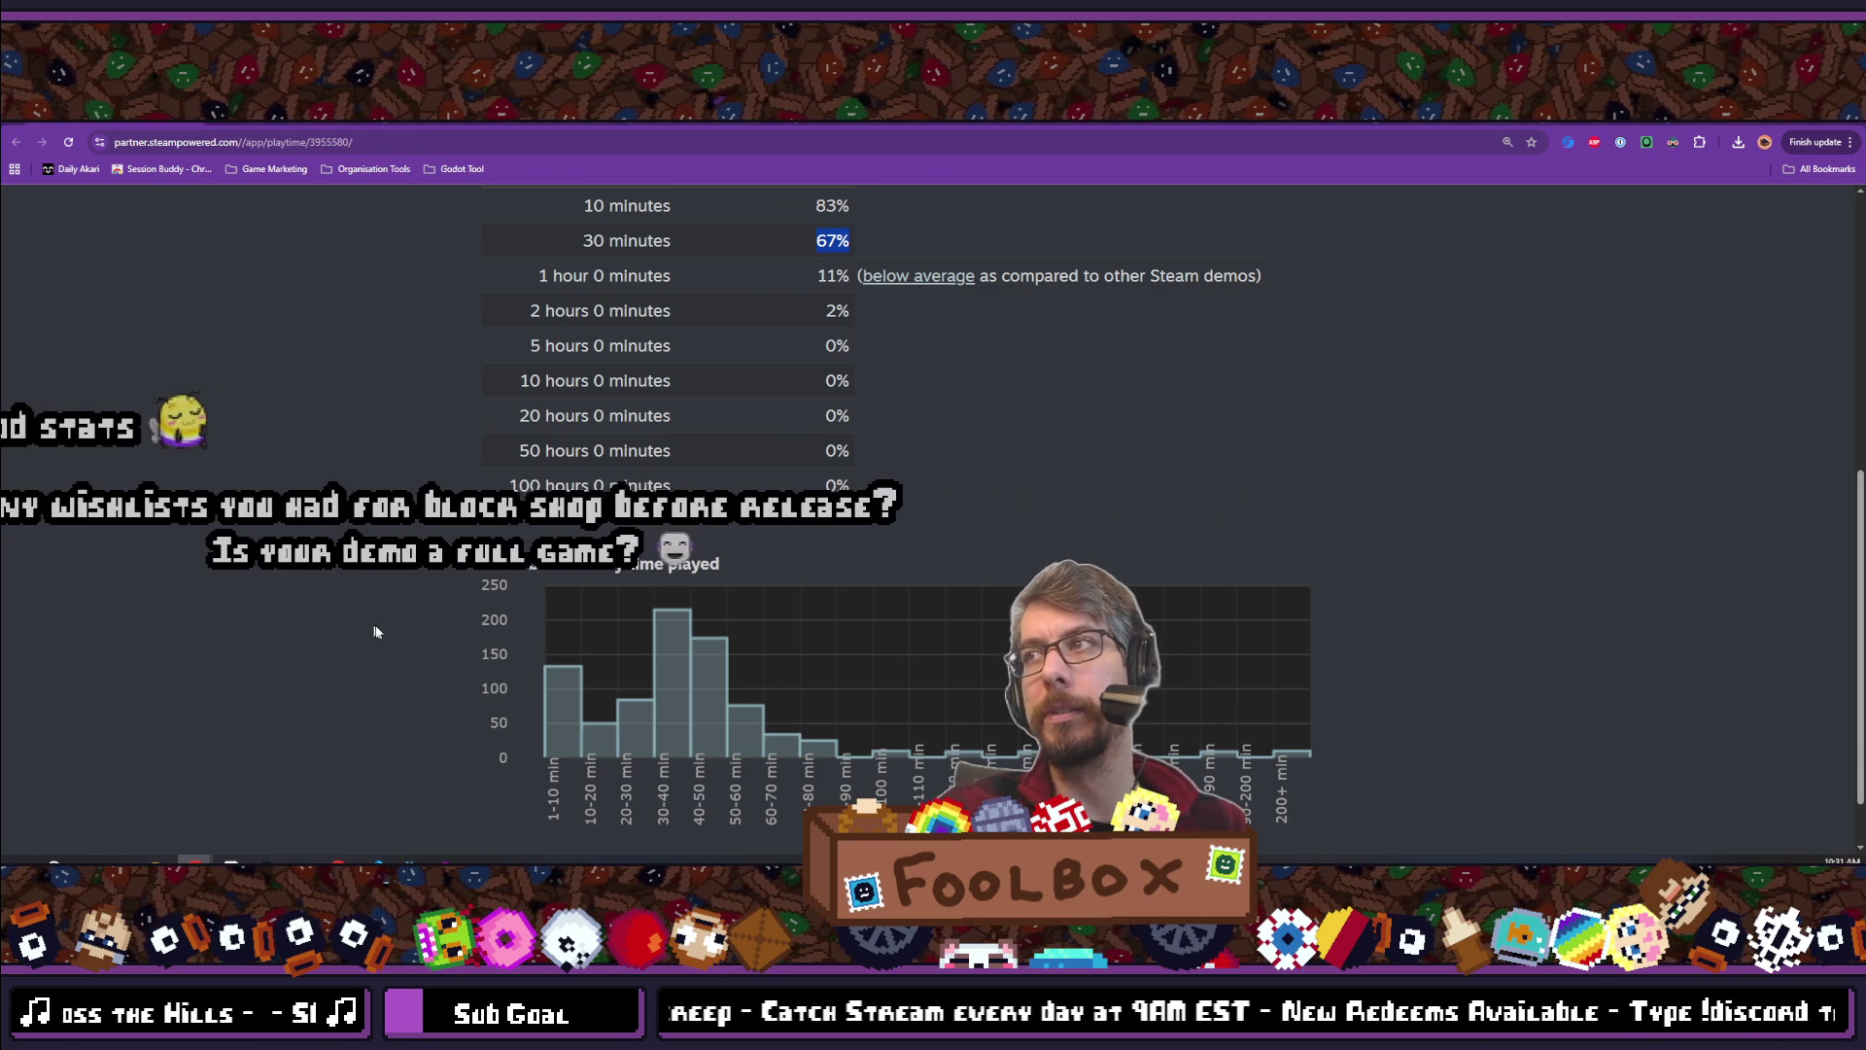
{"action": "scroll", "coordinate": [405, 622], "scroll_direction": "up", "scroll_amount": 3}
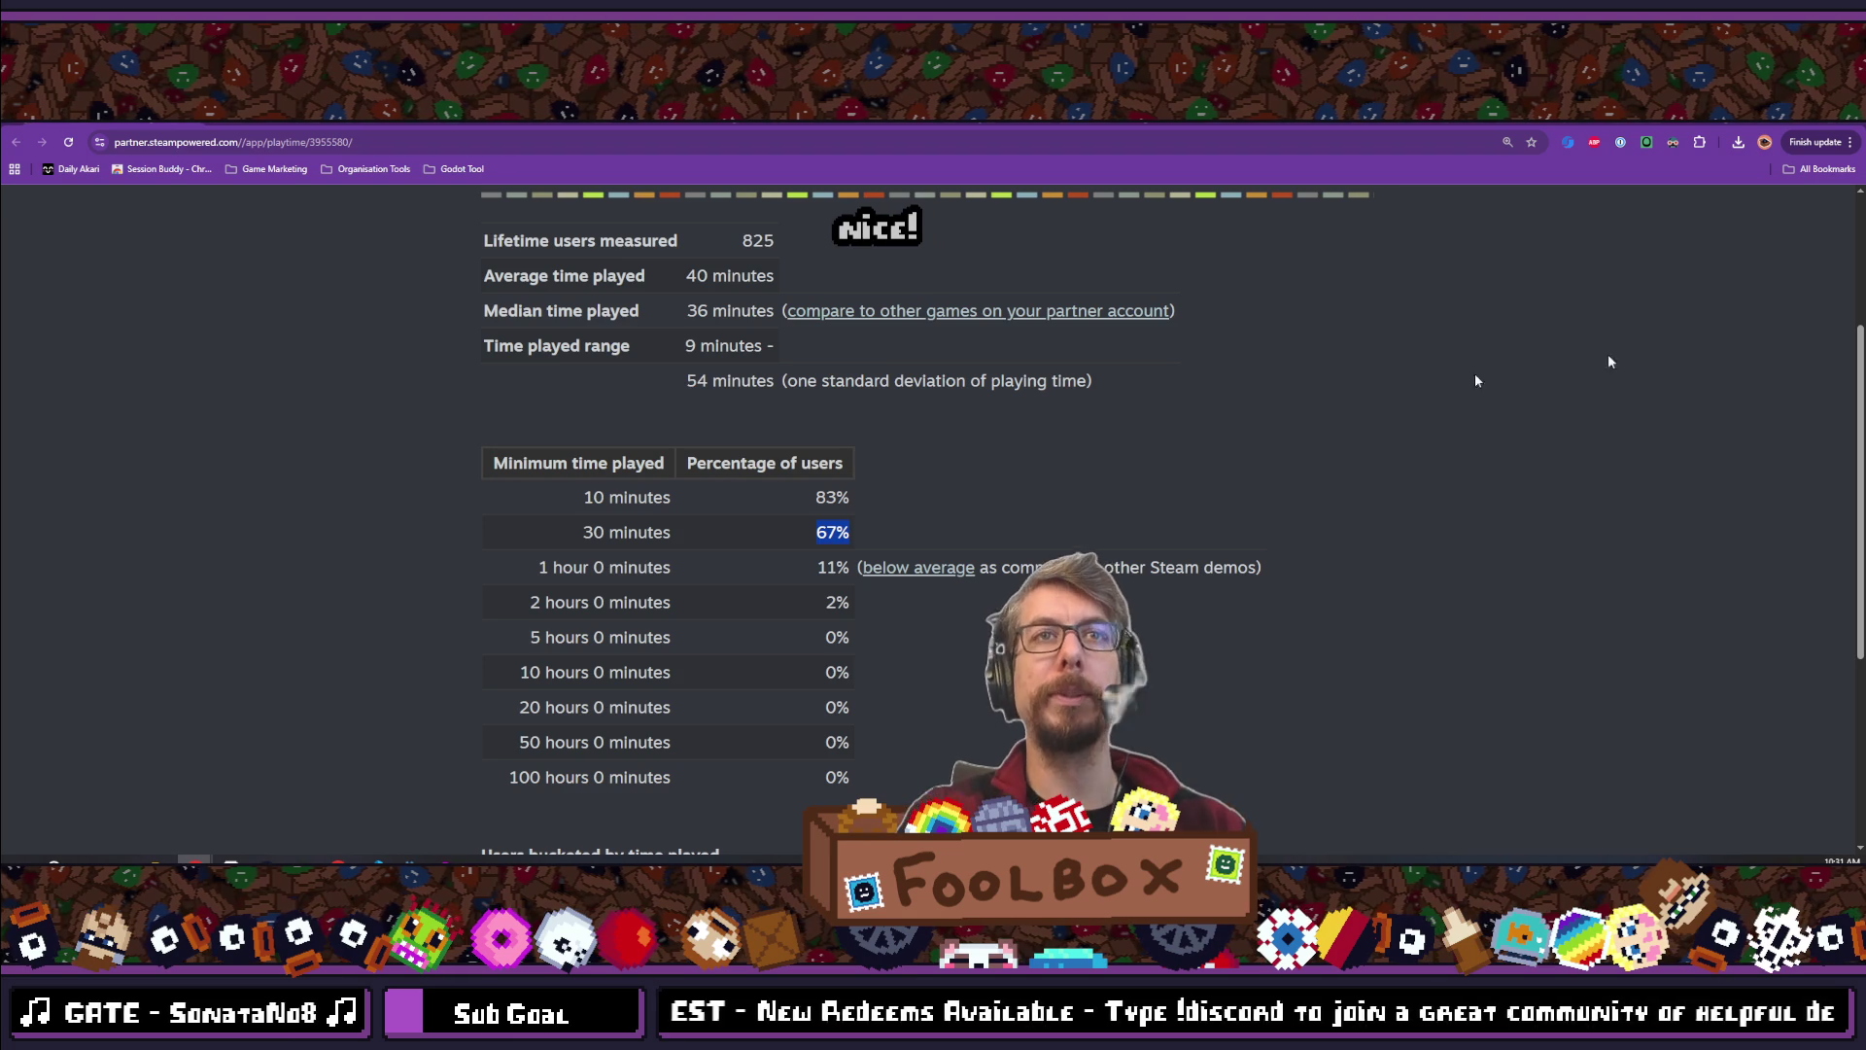
Scroll the demo playtime statistics, then return to the 'scopecreep incremental game' YouTube results
{"action": "scroll", "coordinate": [1140, 489], "scroll_direction": "down", "scroll_amount": 3}
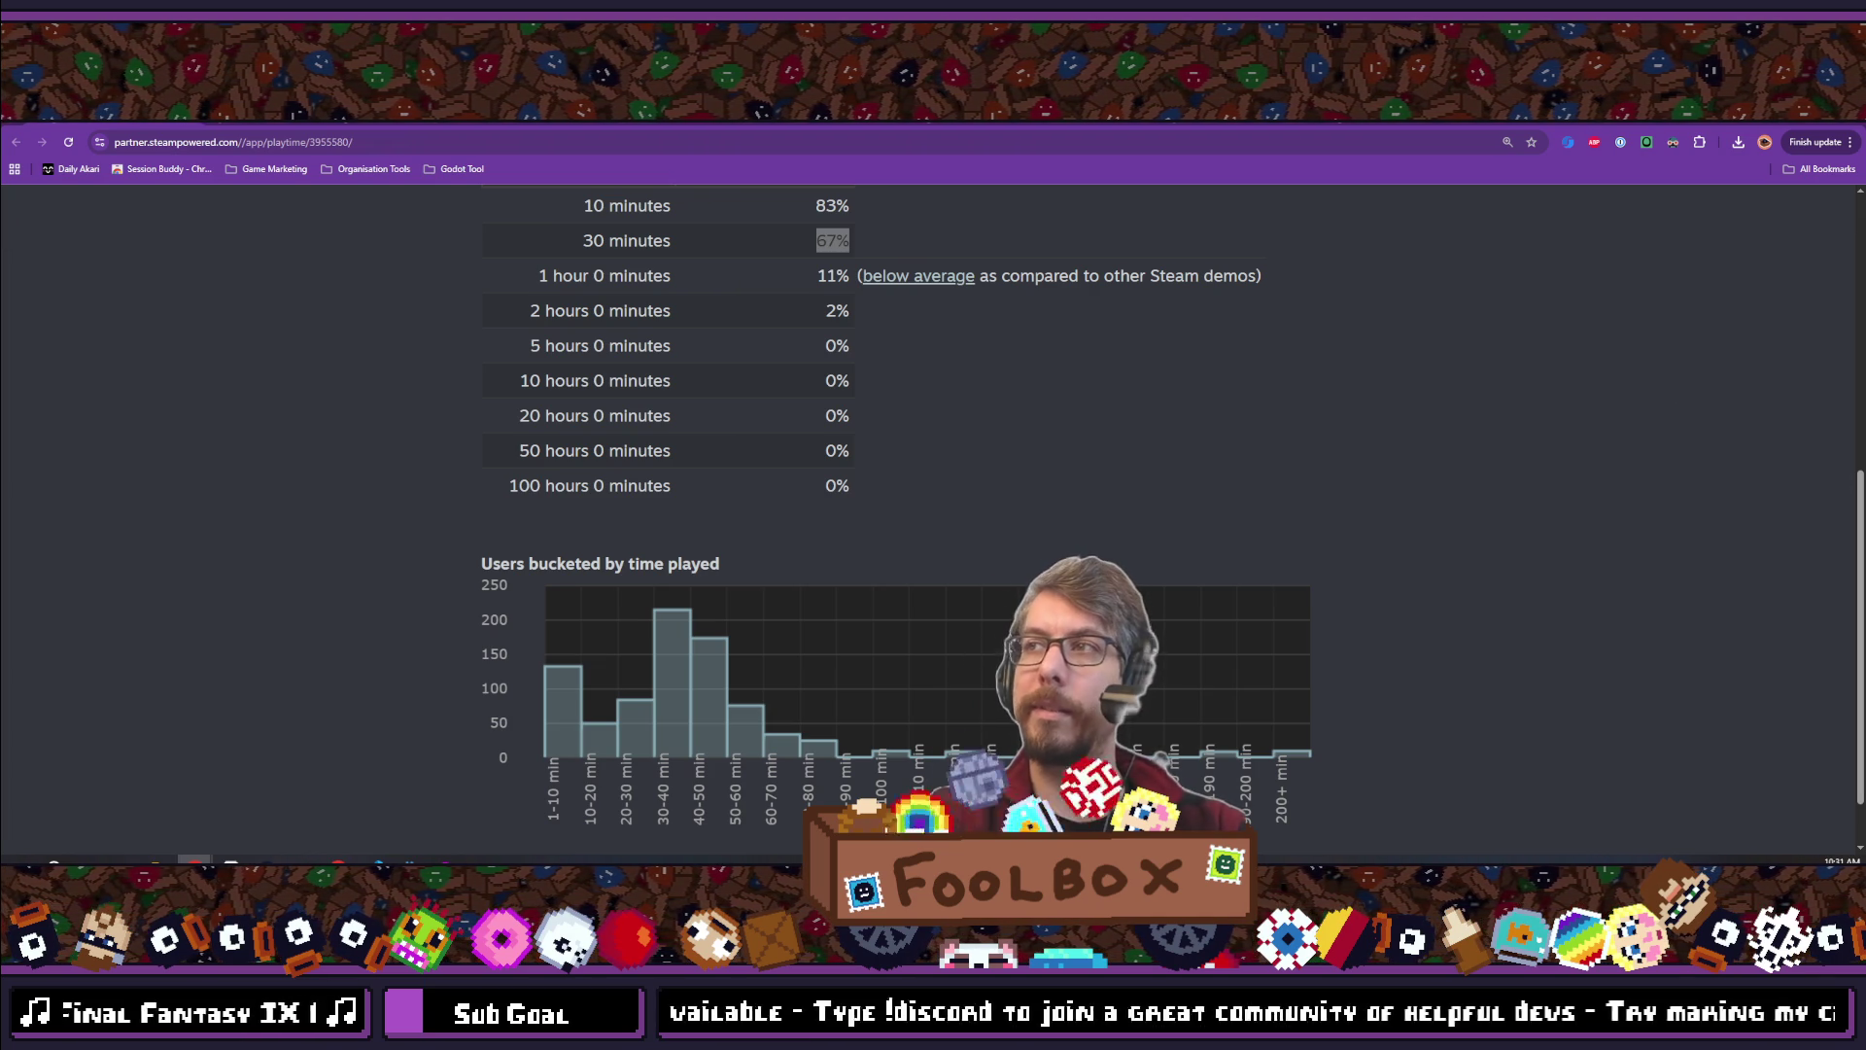
{"action": "key", "text": "alt+Tab"}
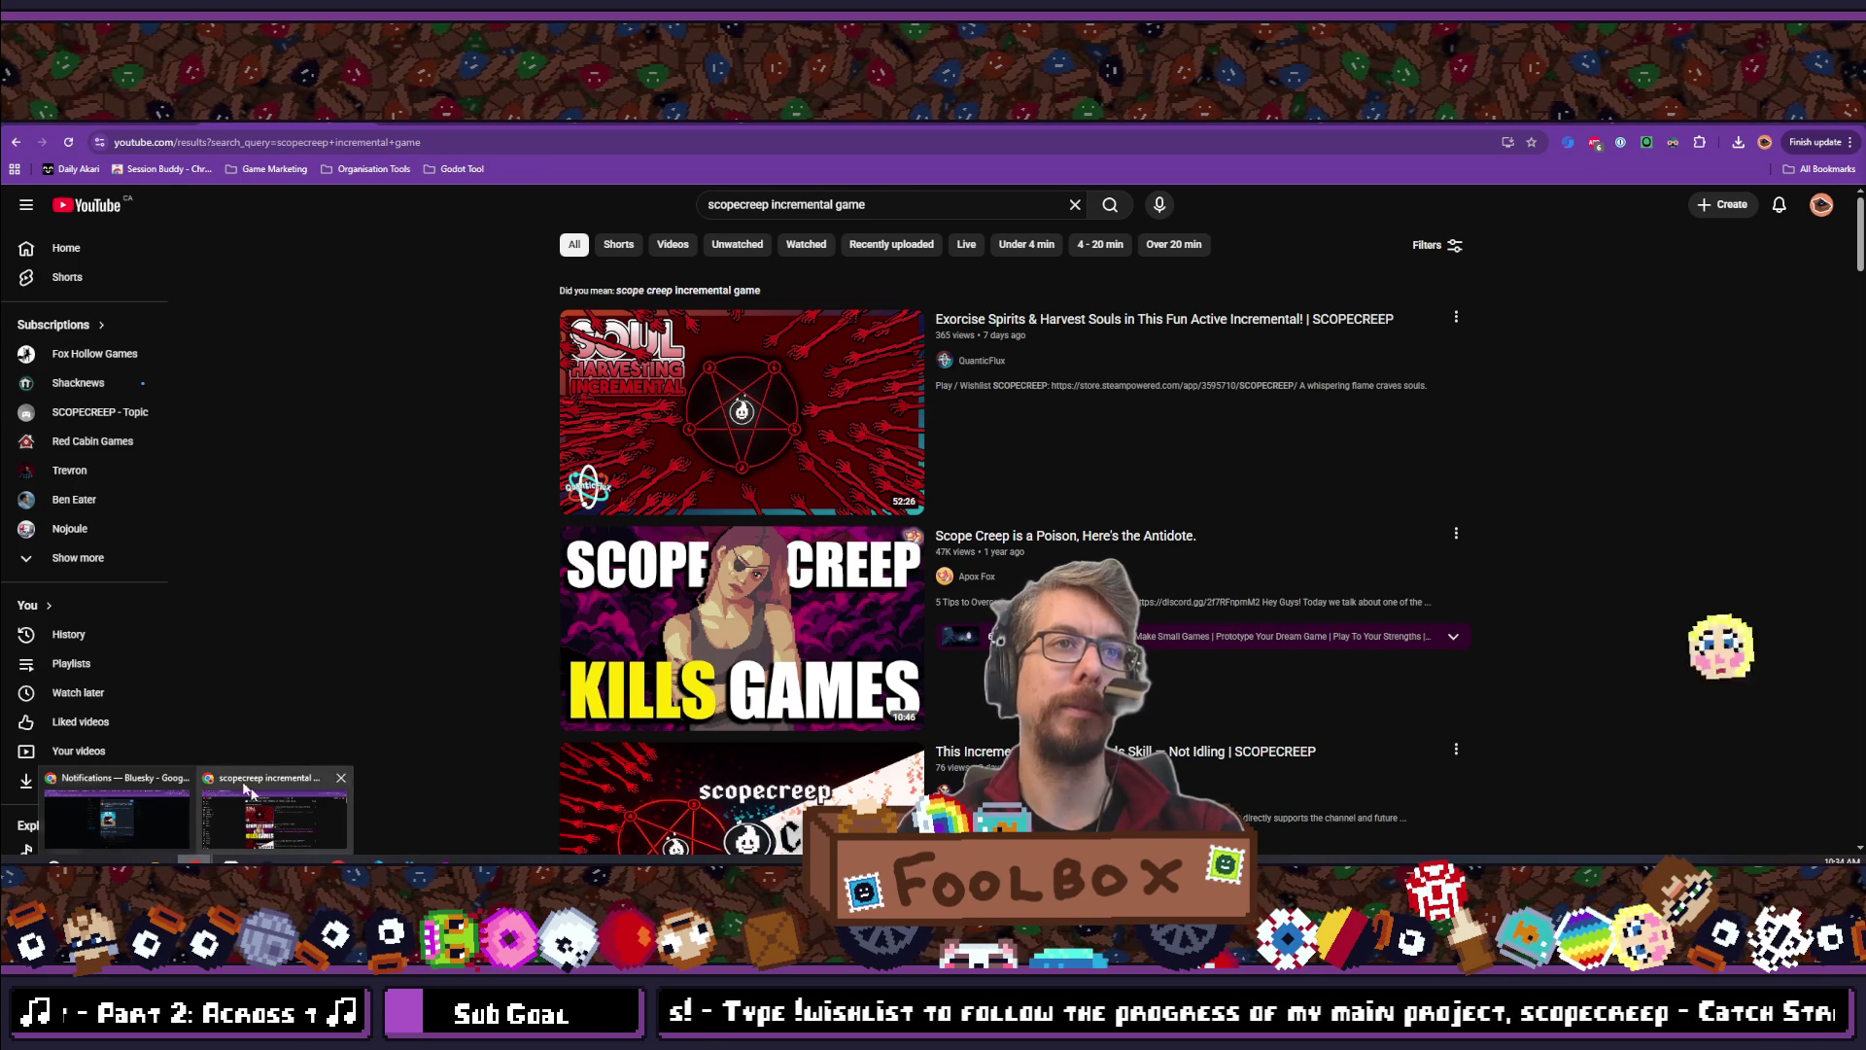
Open the SCOPECREEP channel page and scroll through its Recent videos and Popular sections
{"action": "left_click", "coordinate": [16, 142]}
{"action": "left_click", "coordinate": [66, 141]}
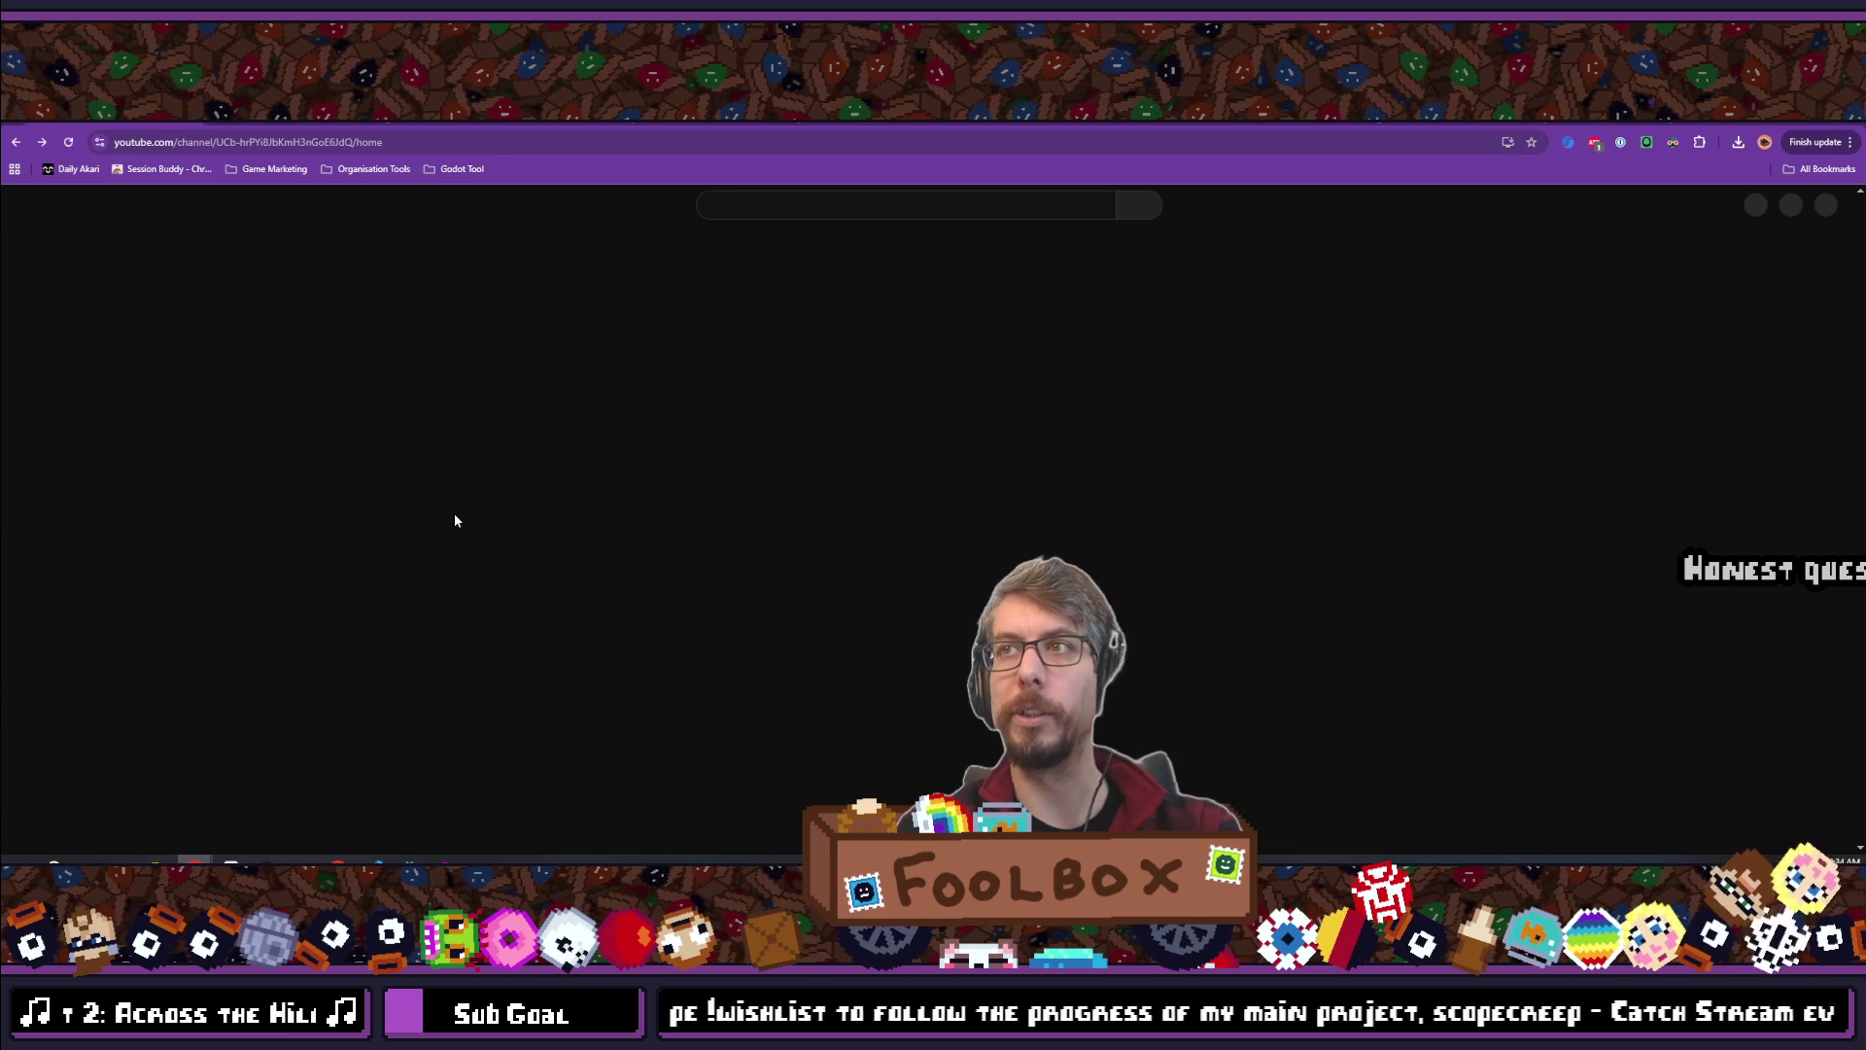
{"action": "scroll", "coordinate": [466, 498], "scroll_direction": "down", "scroll_amount": 5}
{"action": "scroll", "coordinate": [465, 490], "scroll_direction": "down", "scroll_amount": 3}
{"action": "scroll", "coordinate": [457, 500], "scroll_direction": "up", "scroll_amount": 8}
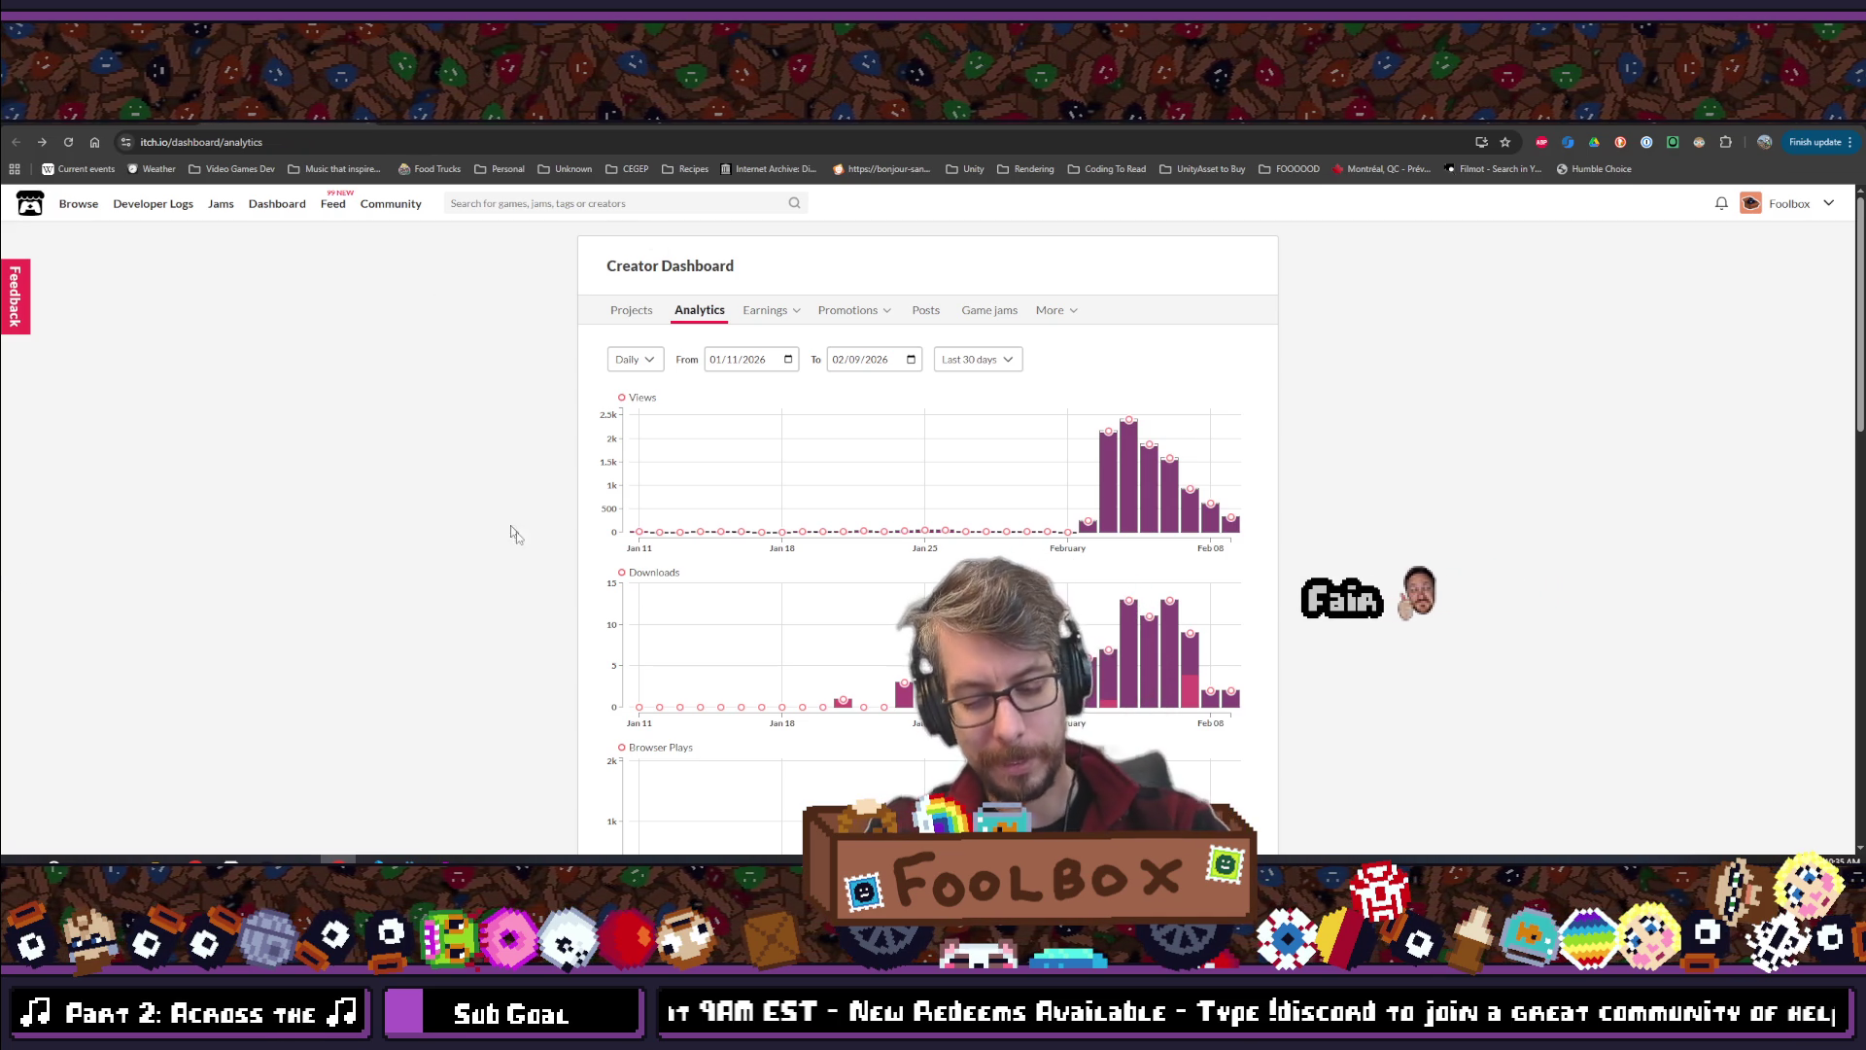
Bring the Steam Waddle Words store page forward and scroll through it
{"action": "mouse_move", "coordinate": [268, 861]}
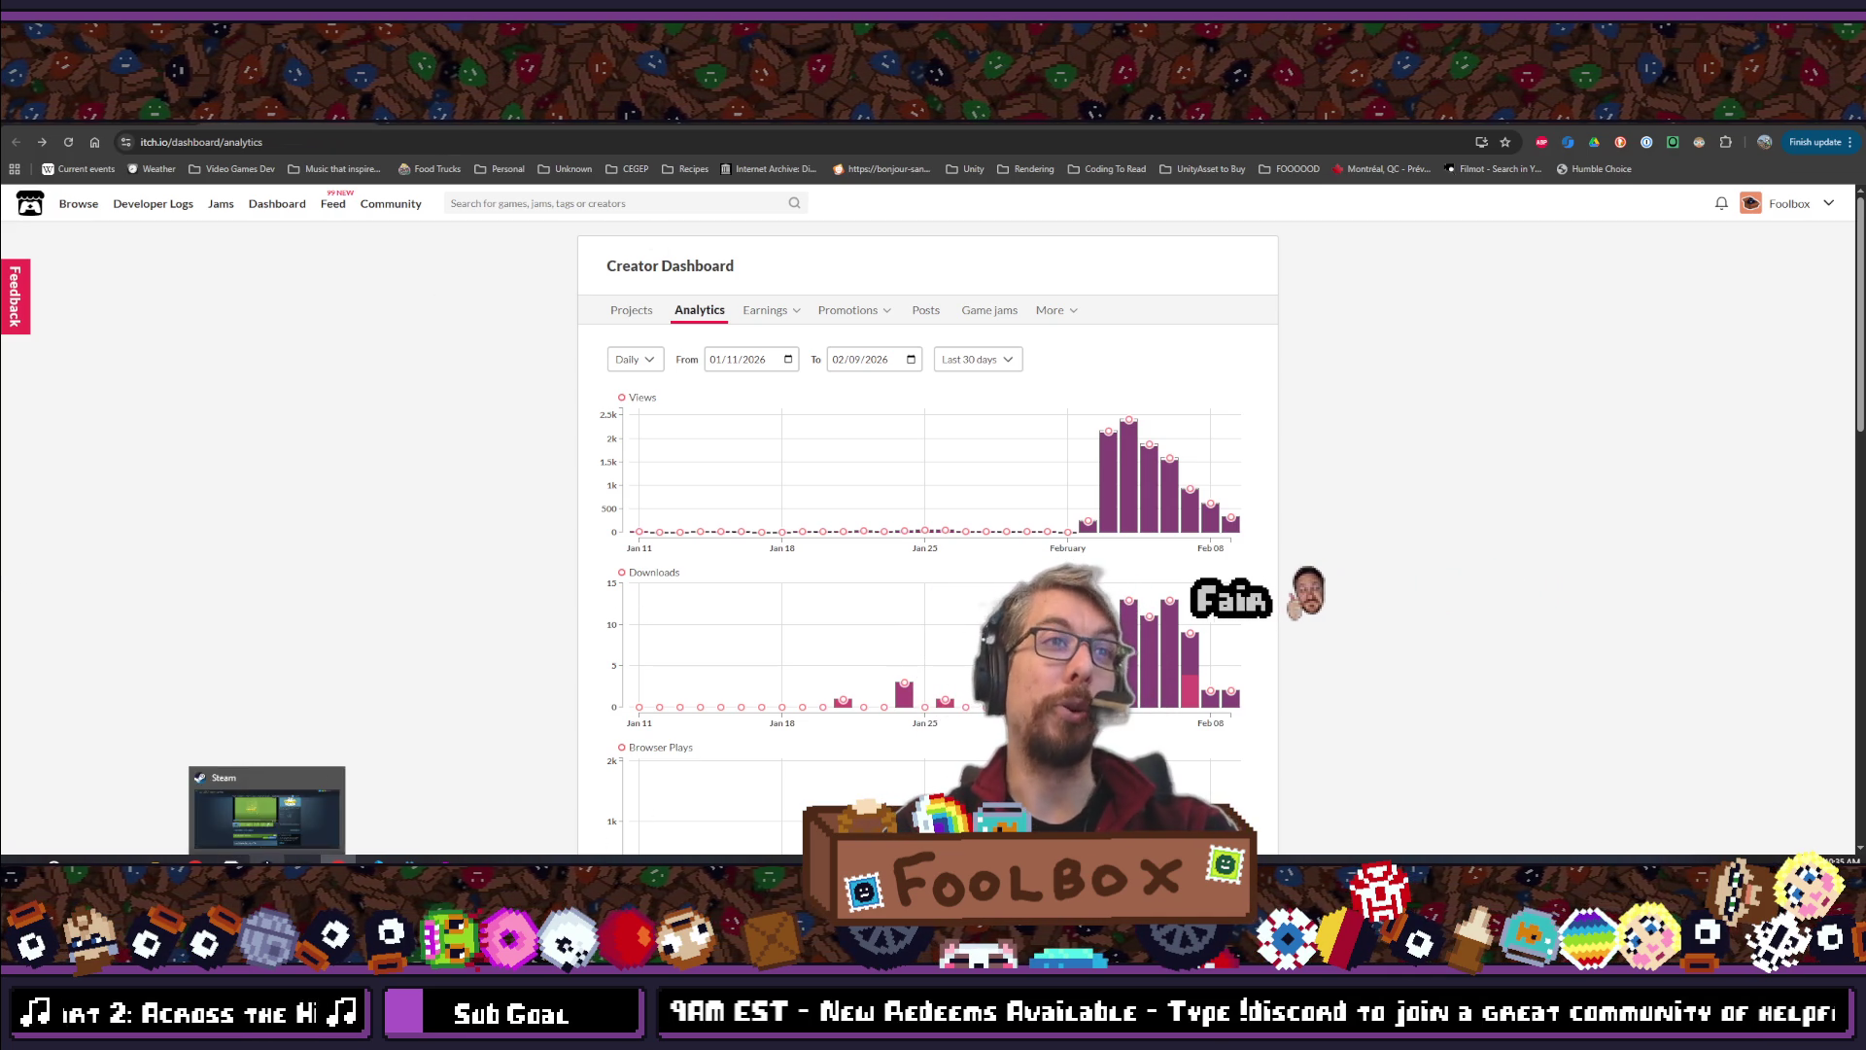
{"action": "left_click", "coordinate": [280, 821]}
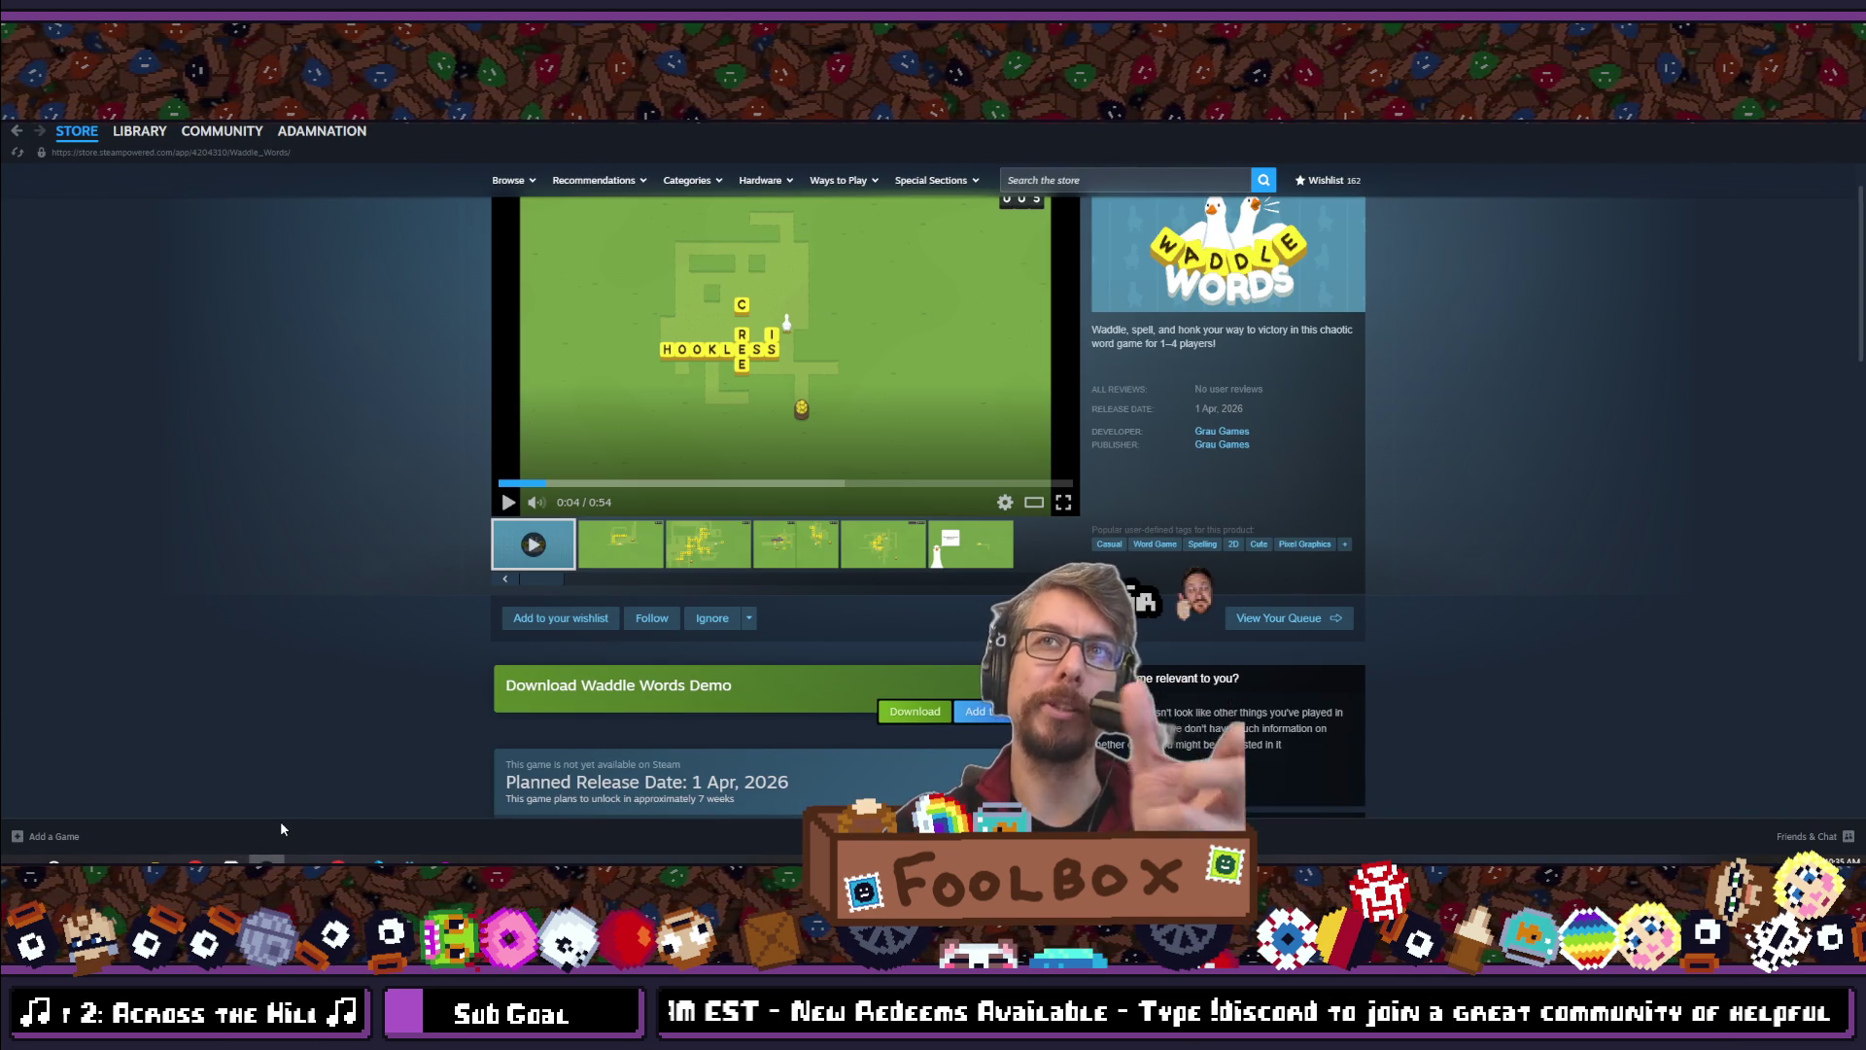
{"action": "scroll", "coordinate": [187, 663], "scroll_direction": "down", "scroll_amount": 2}
{"action": "scroll", "coordinate": [186, 663], "scroll_direction": "down", "scroll_amount": 3}
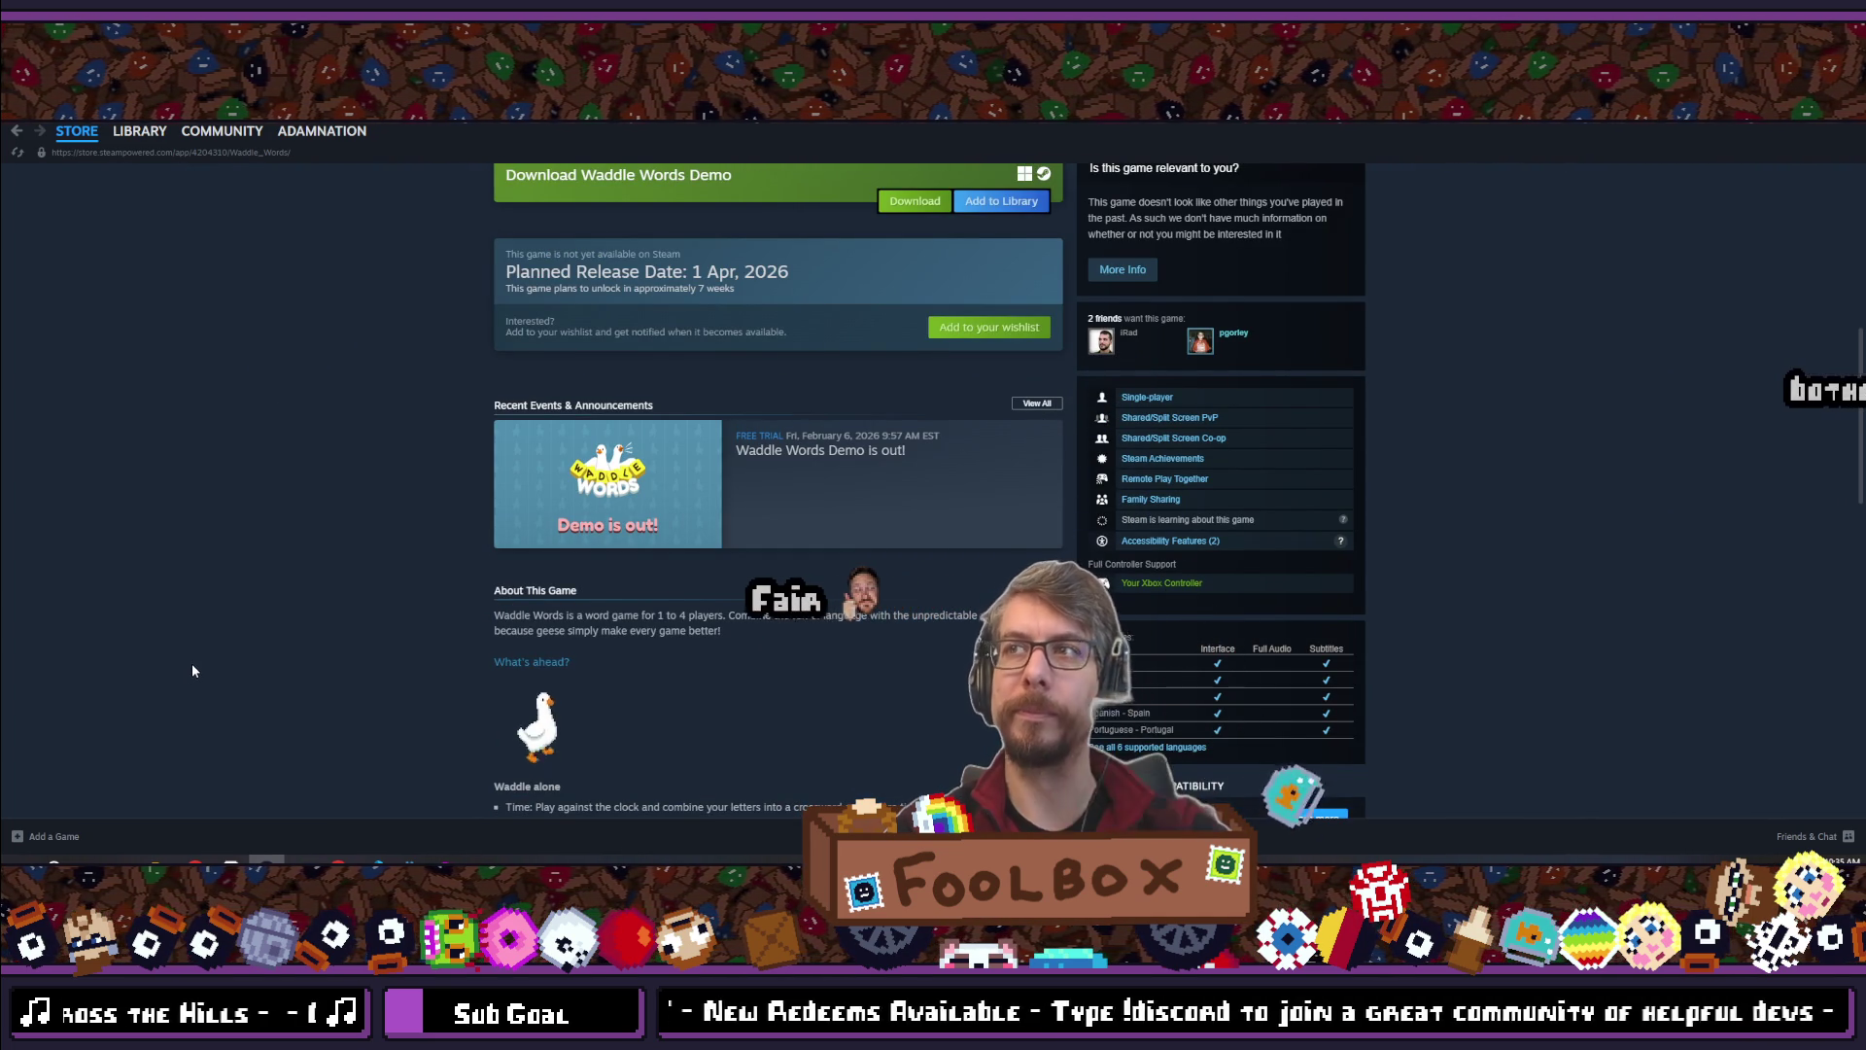
{"action": "scroll", "coordinate": [202, 663], "scroll_direction": "up", "scroll_amount": 6}
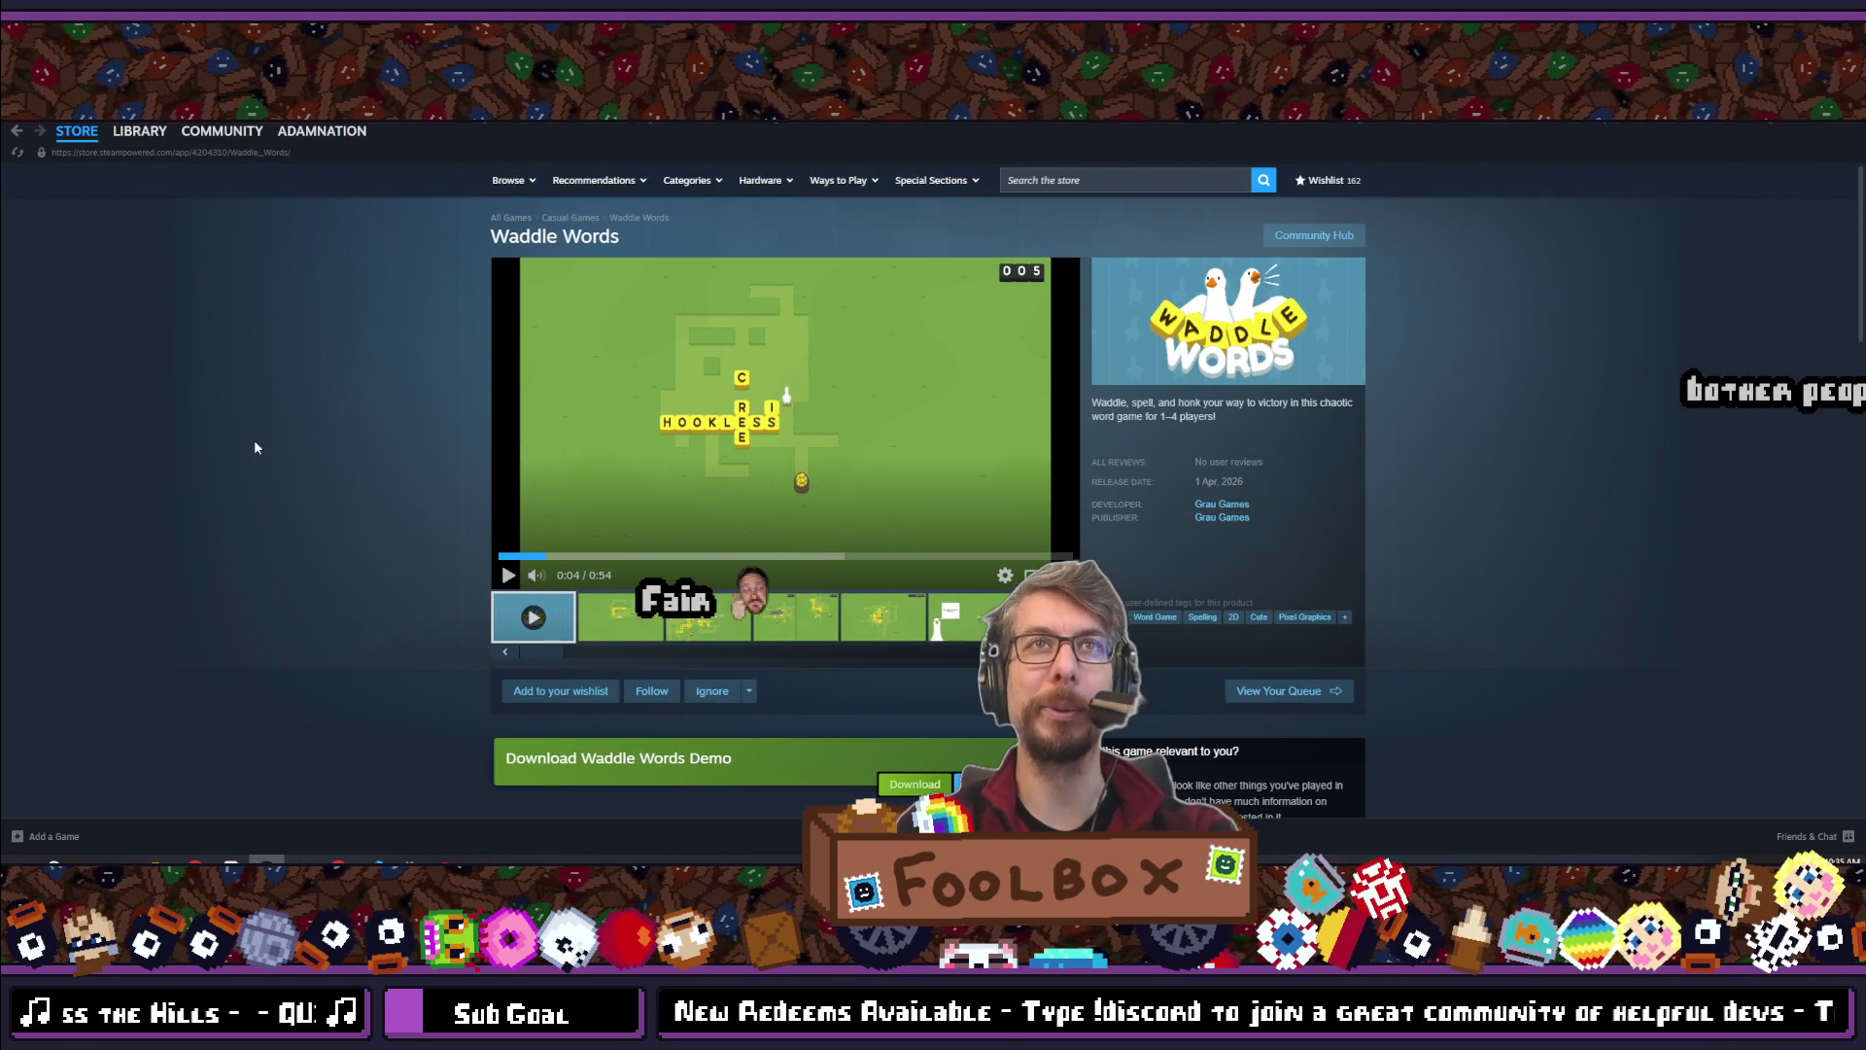
Cycle through the Bluesky, SCOPECREEP YouTube and itch.io Dashboard windows to reach galaxy.click
{"action": "mouse_move", "coordinate": [195, 864]}
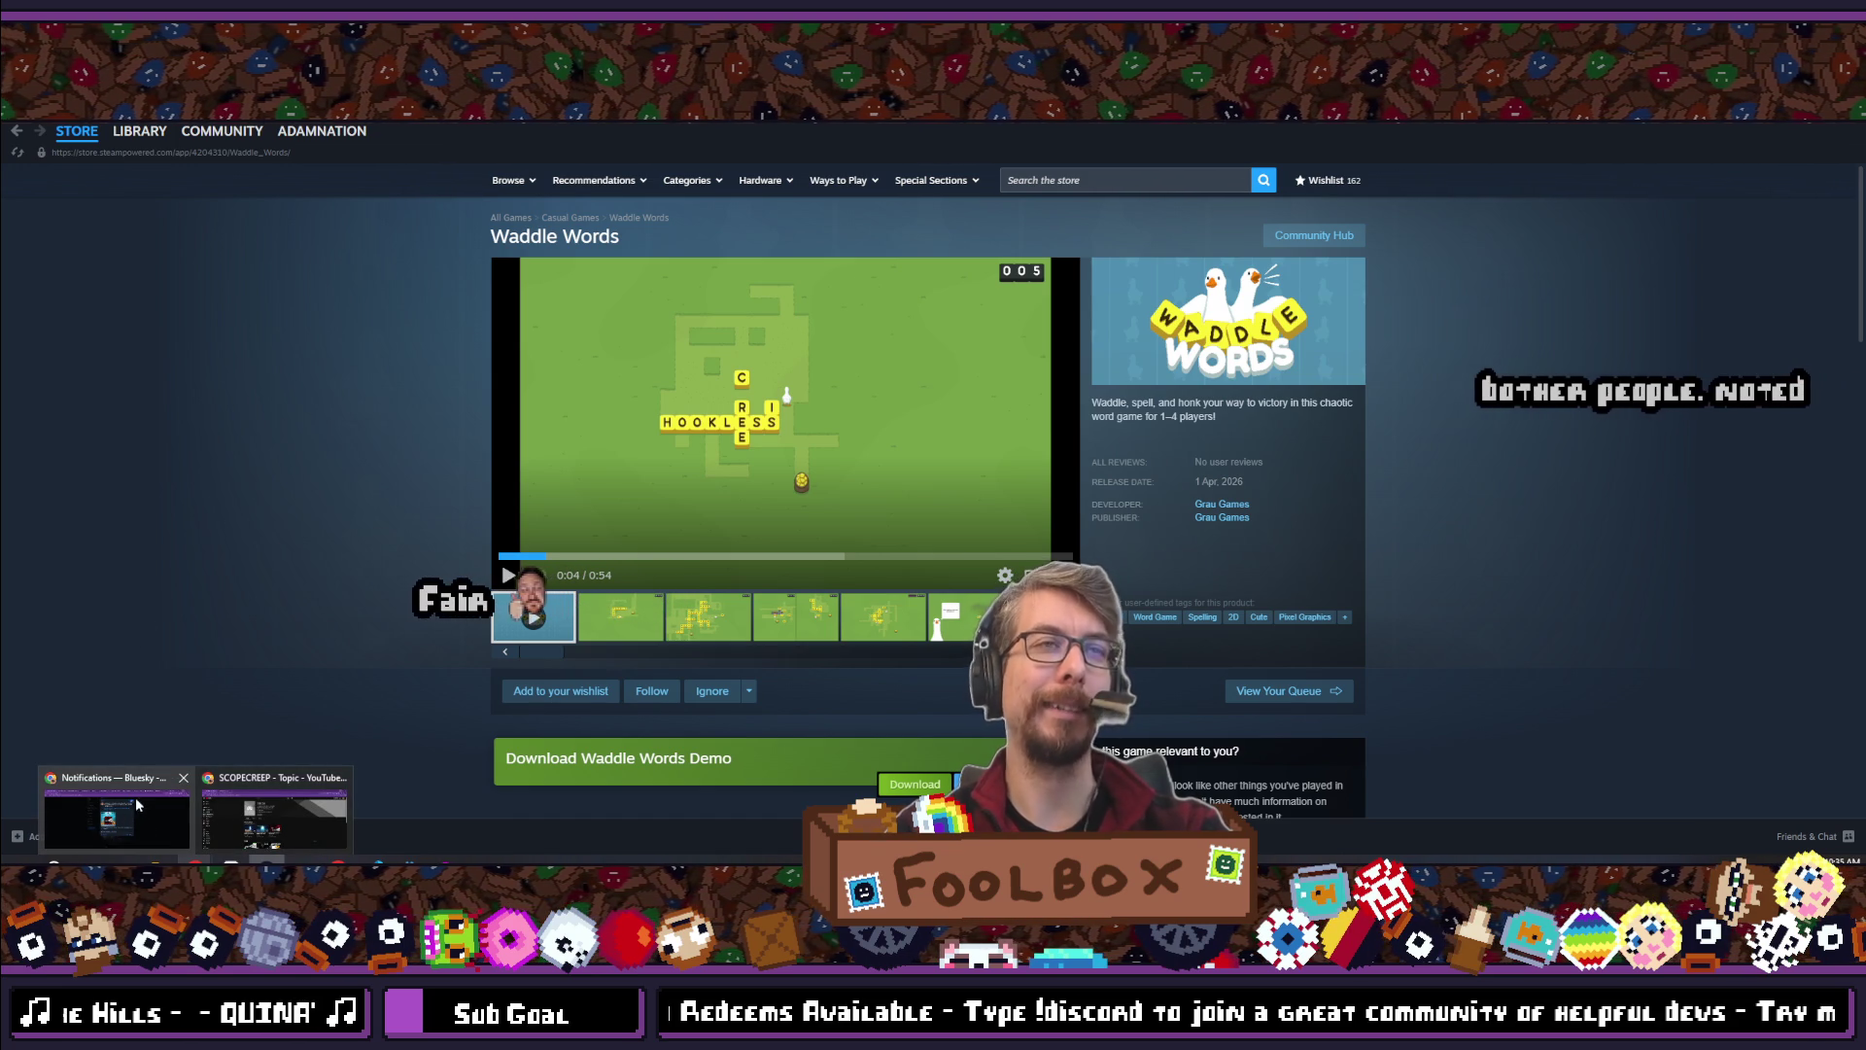
{"action": "mouse_move", "coordinate": [267, 861]}
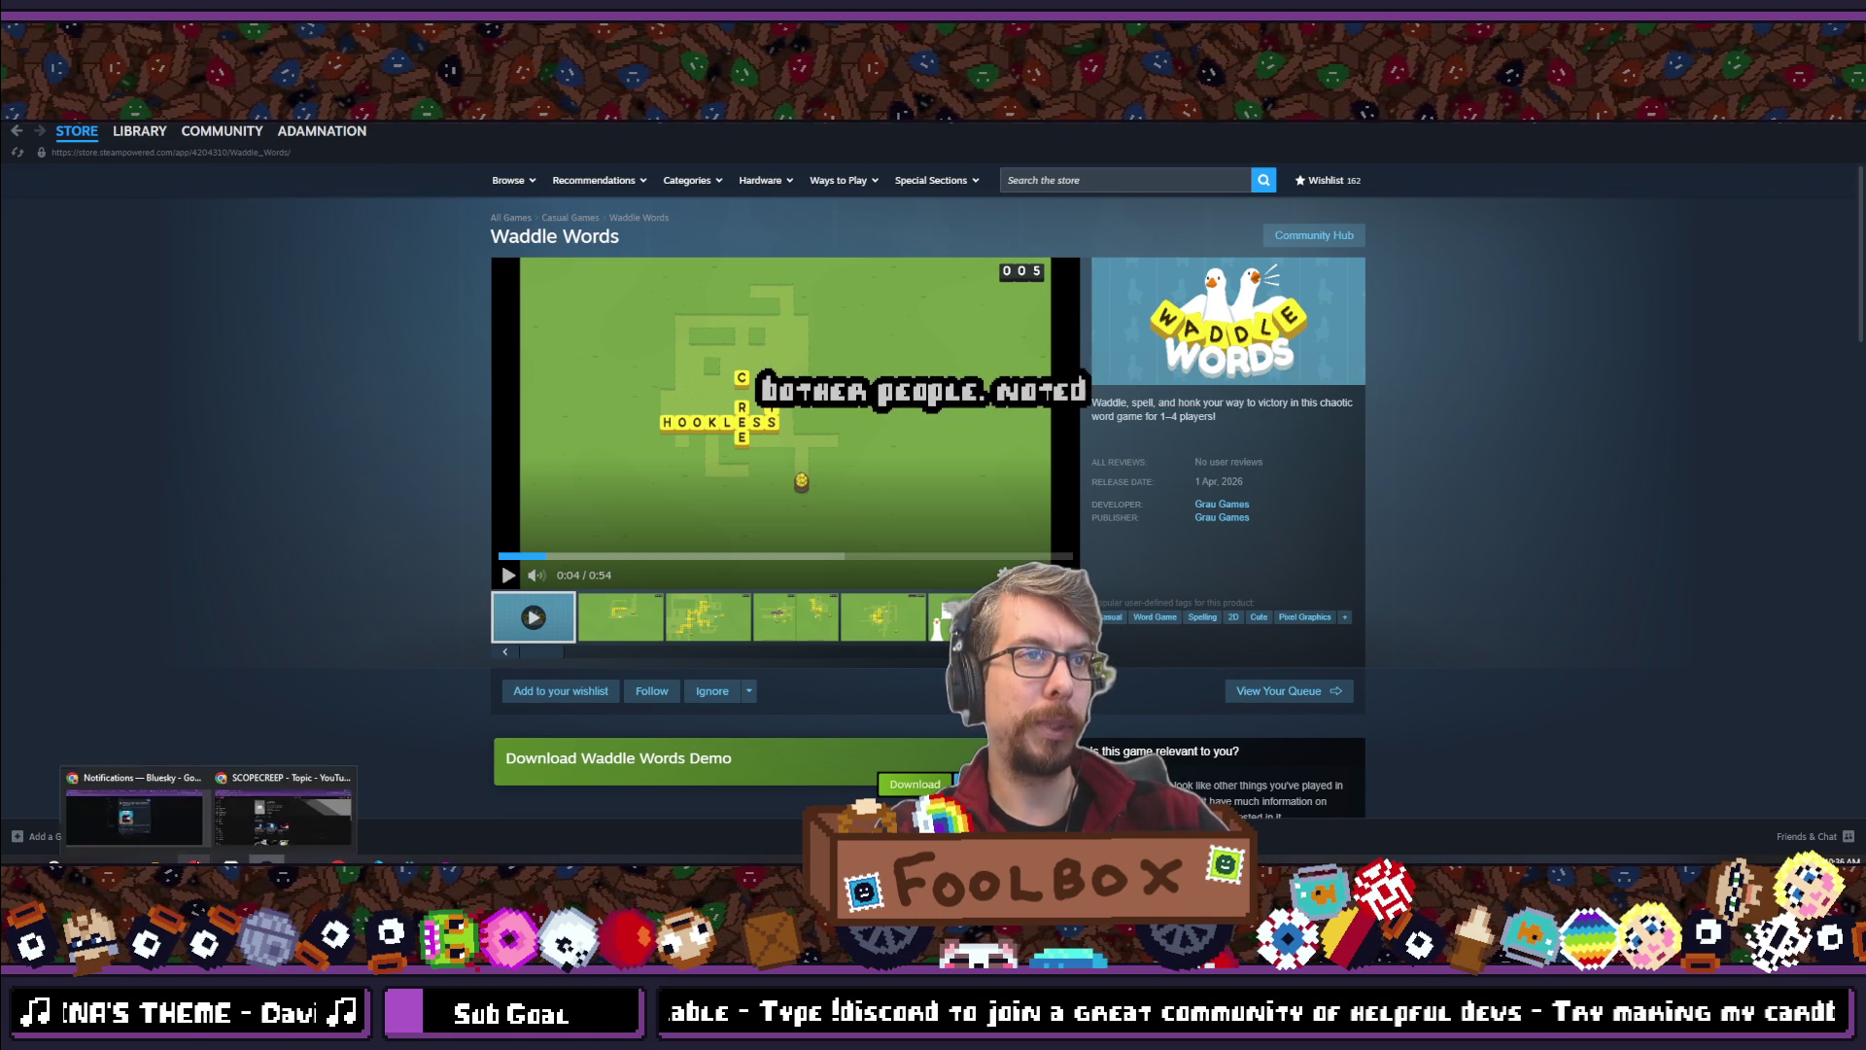
{"action": "left_click", "coordinate": [109, 822]}
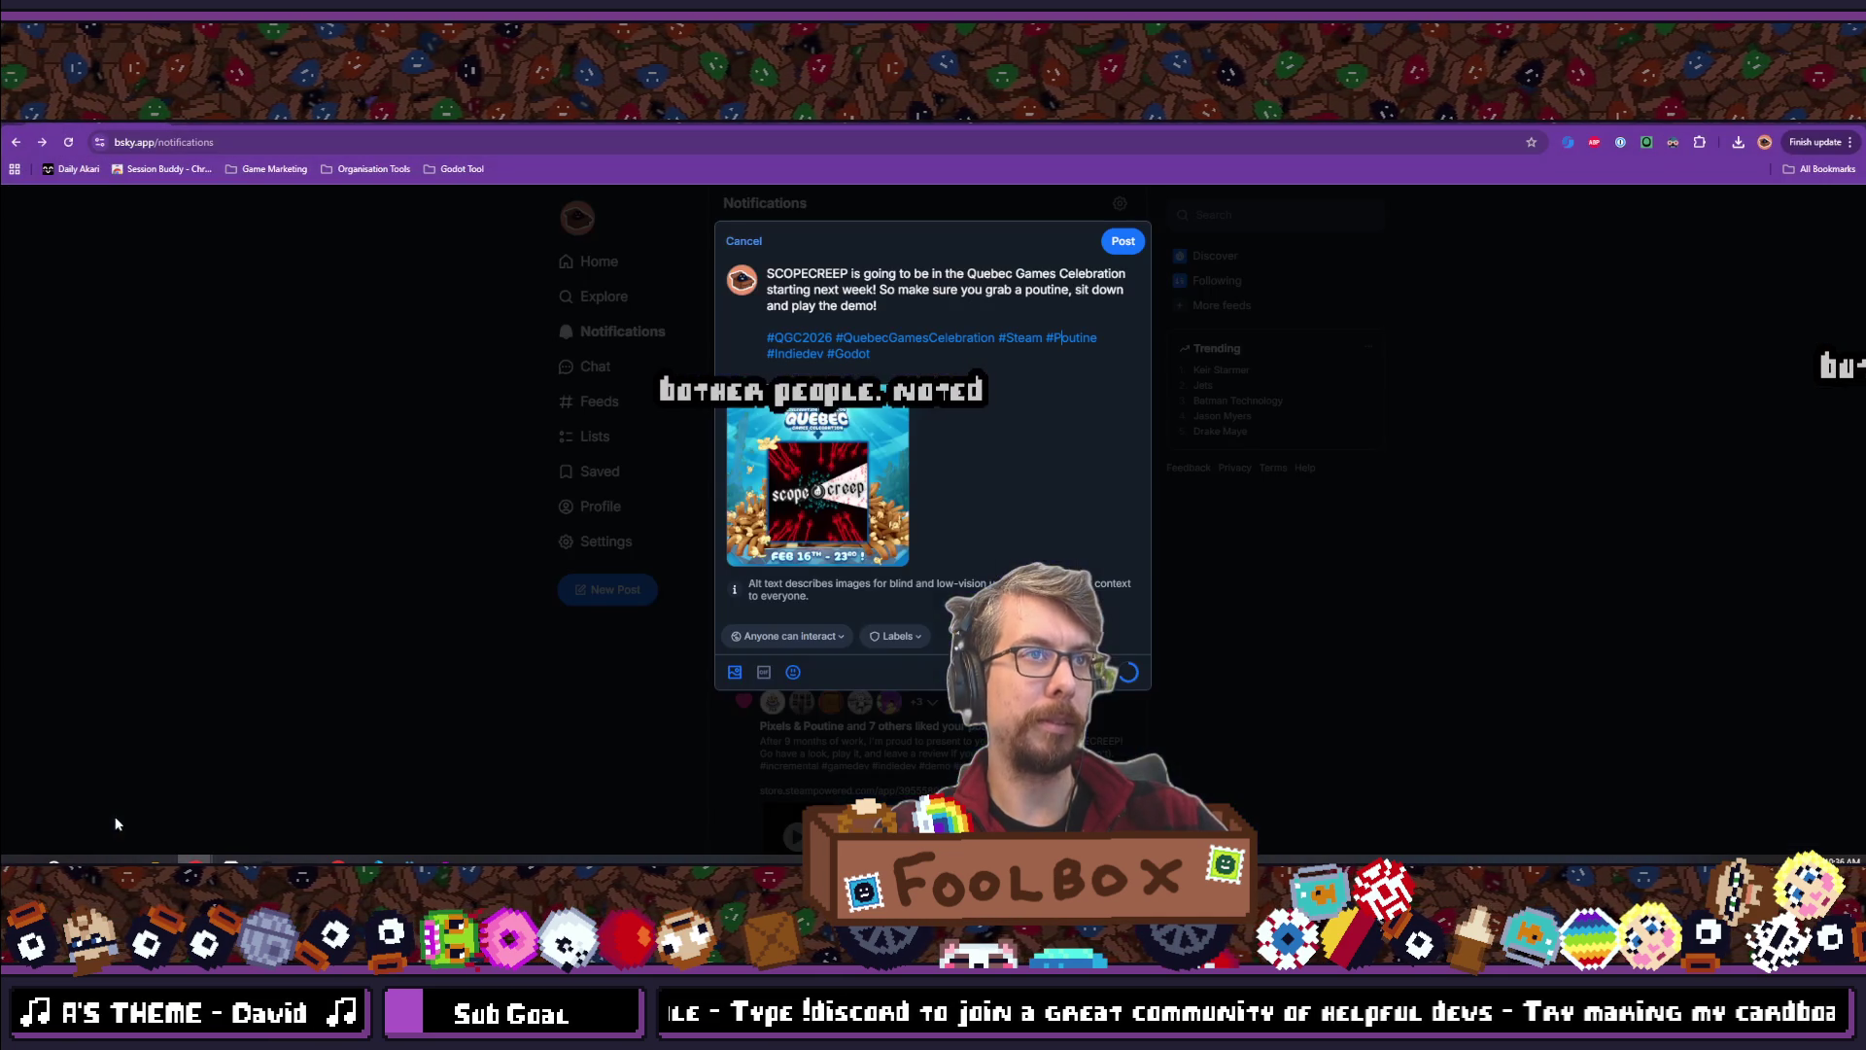
{"action": "mouse_move", "coordinate": [194, 861]}
{"action": "left_click", "coordinate": [299, 818]}
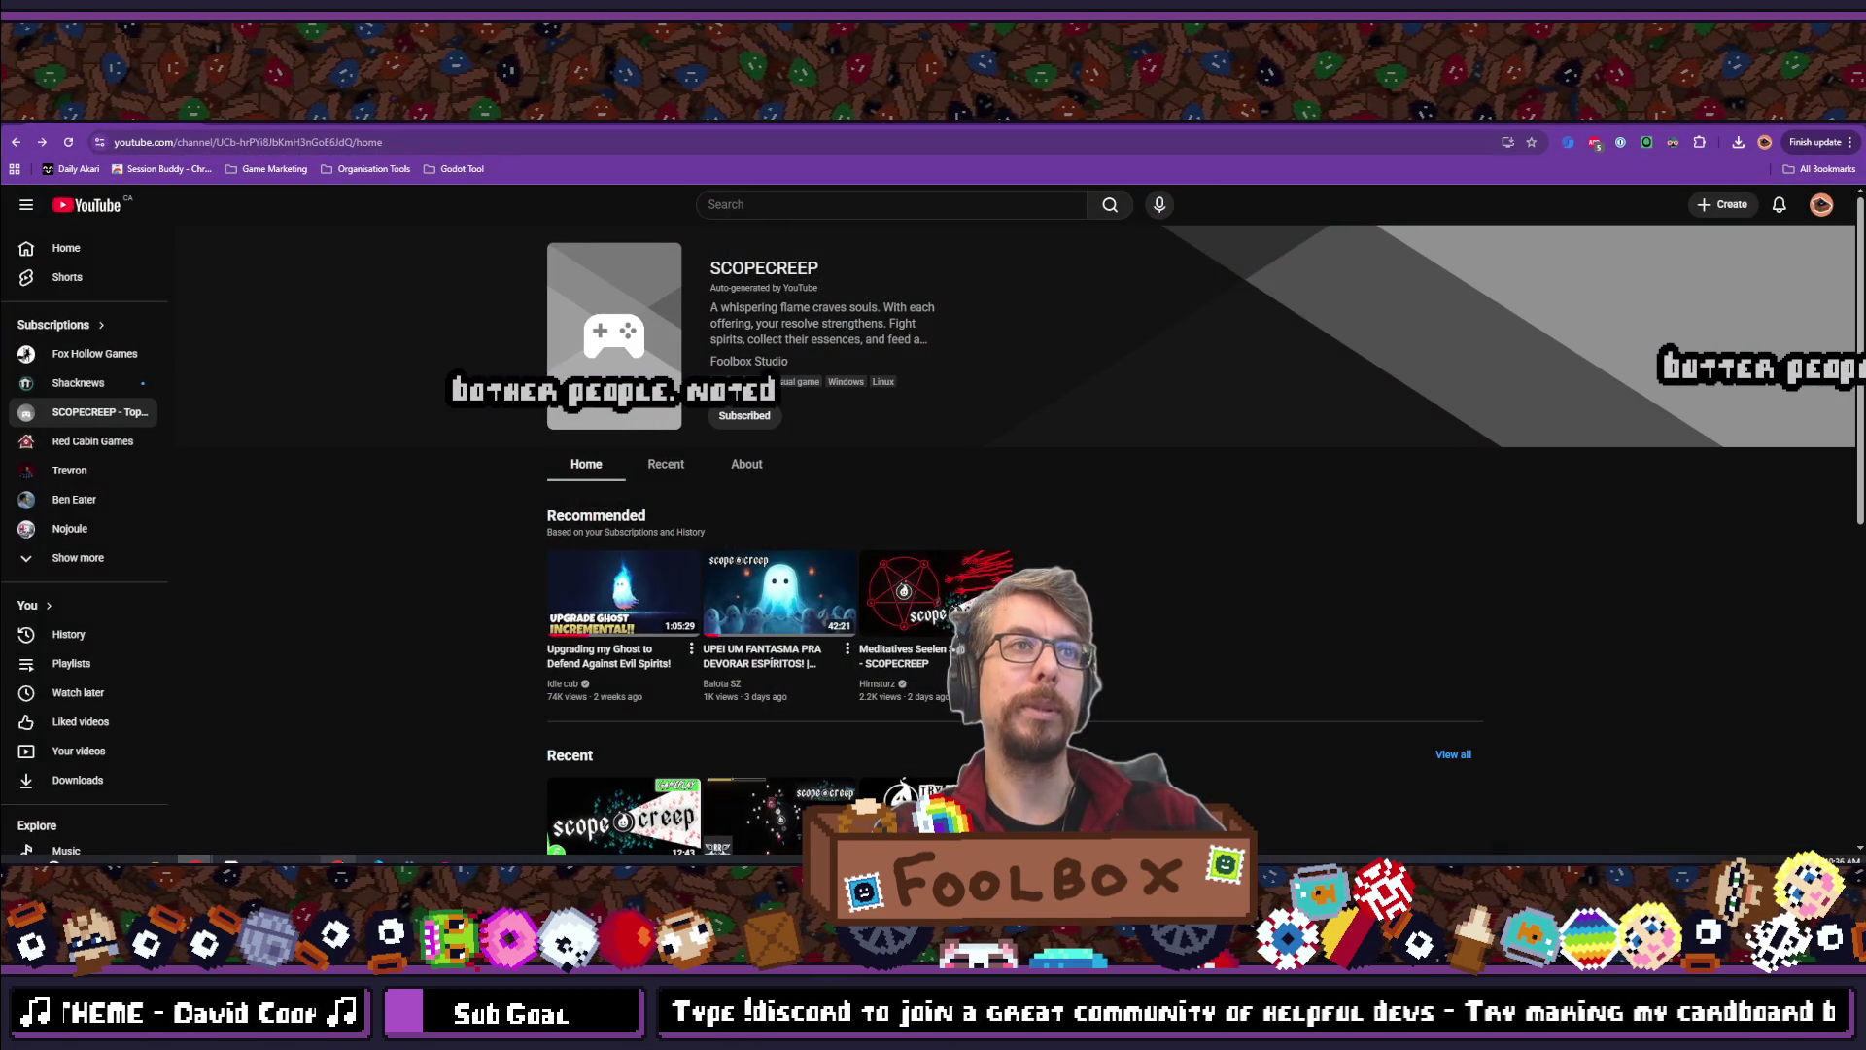
{"action": "left_click", "coordinate": [337, 862]}
{"action": "left_click", "coordinate": [1147, 119]}
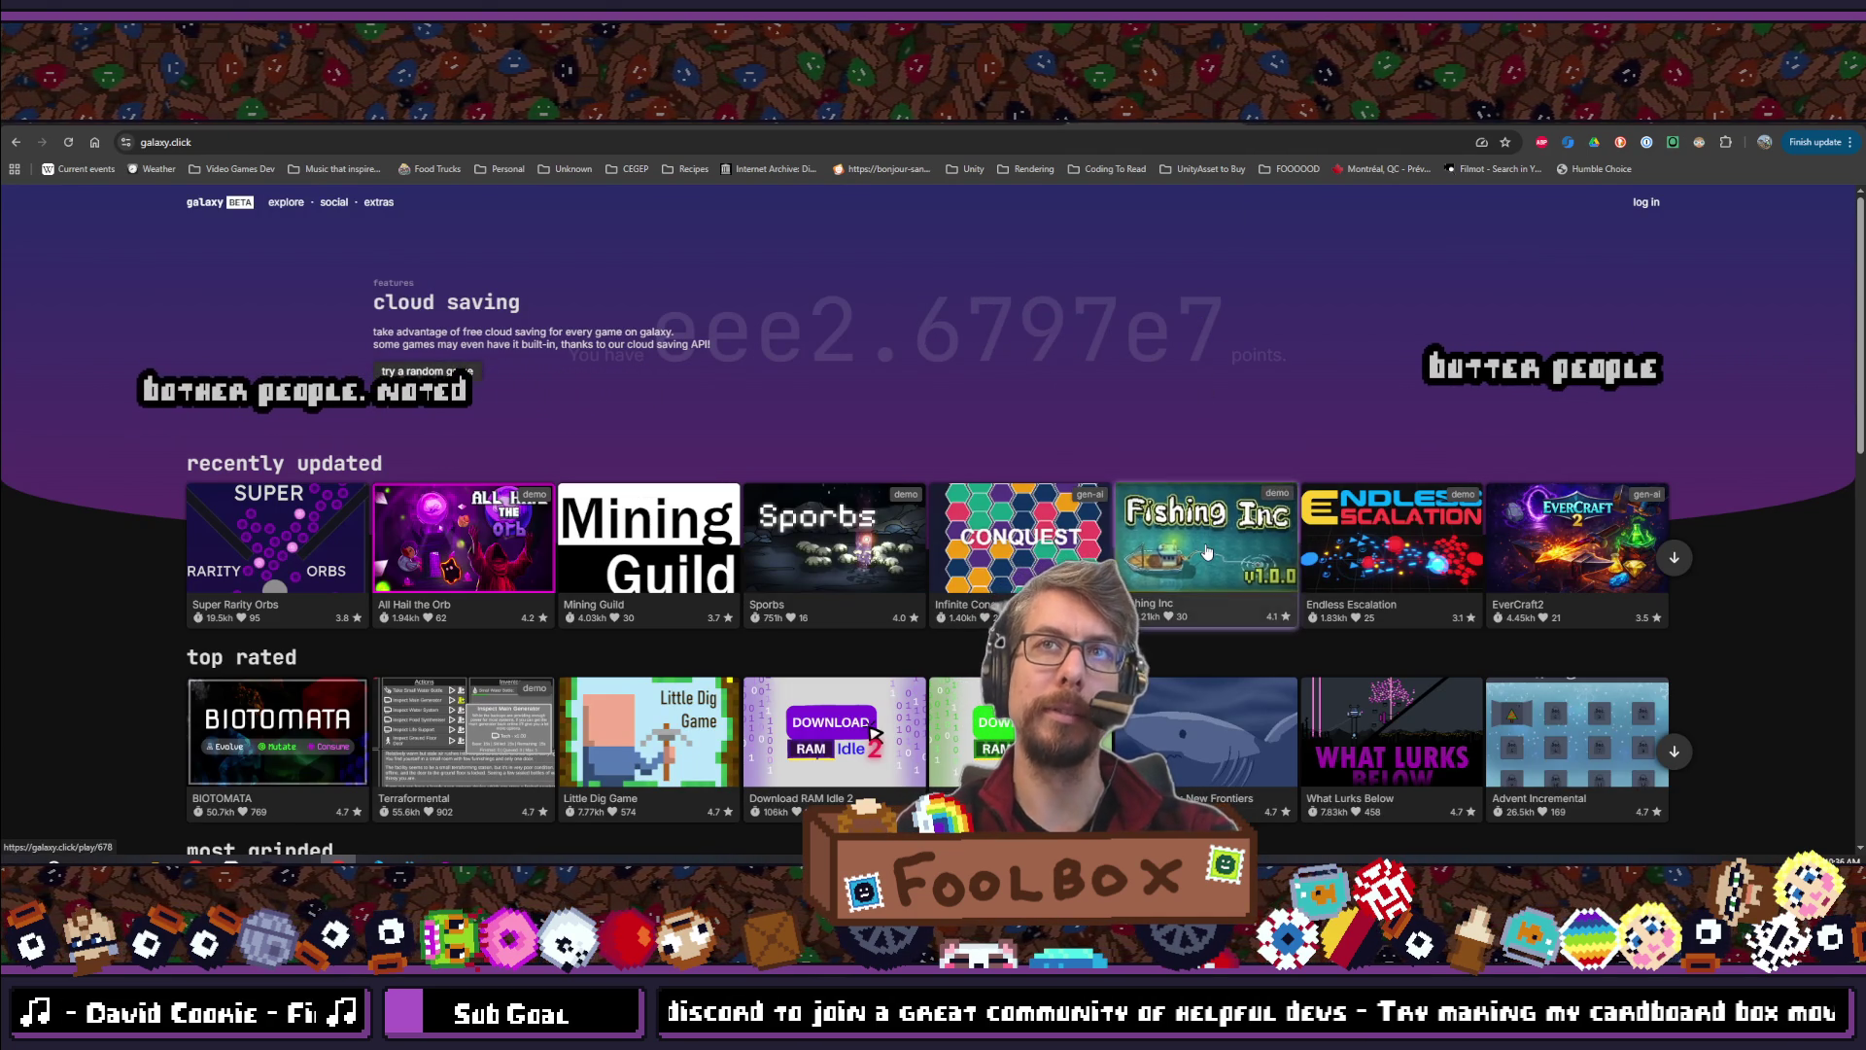
Open the galaxy.click log-in panel and choose its sign-up link
{"action": "left_click", "coordinate": [1648, 202]}
{"action": "left_click", "coordinate": [1650, 201]}
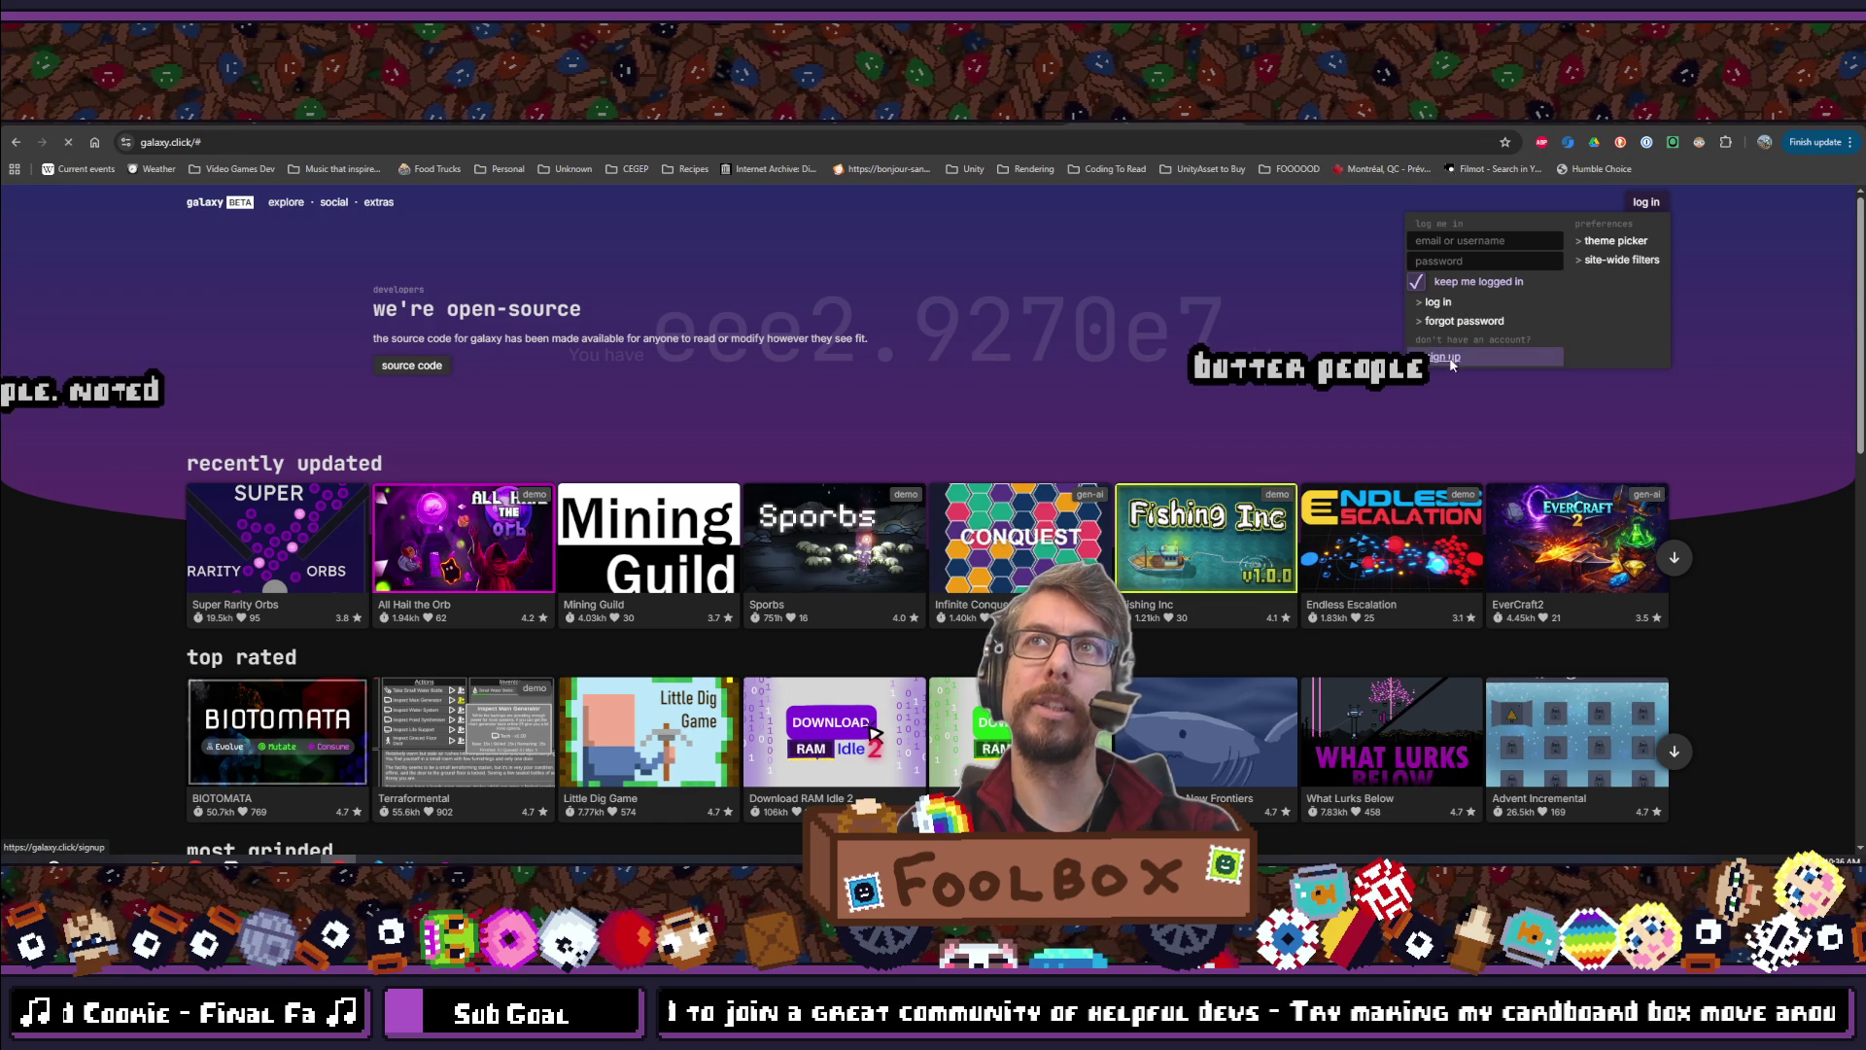
{"action": "left_click", "coordinate": [1457, 359]}
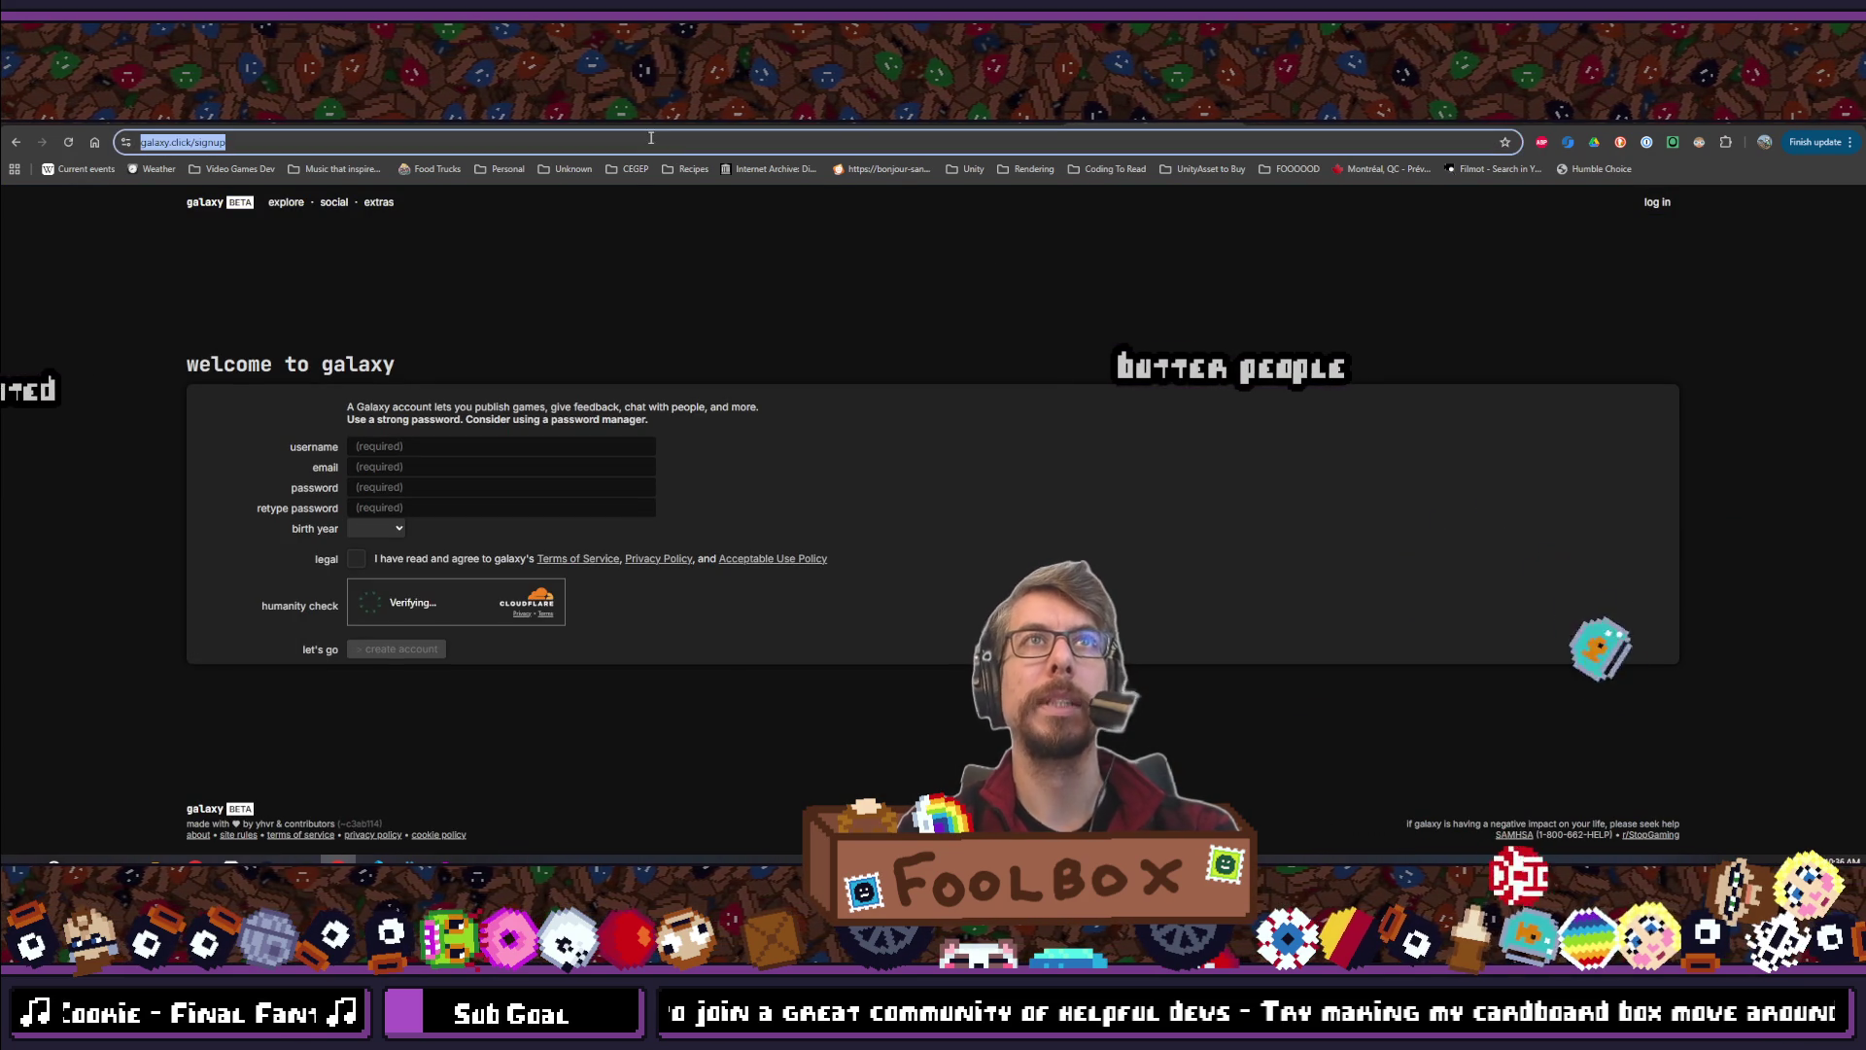
Load galaxy.click/signup in a new tab of the YouTube window, then go back to the SCOPECREEP Demo store page
{"action": "mouse_move", "coordinate": [195, 861]}
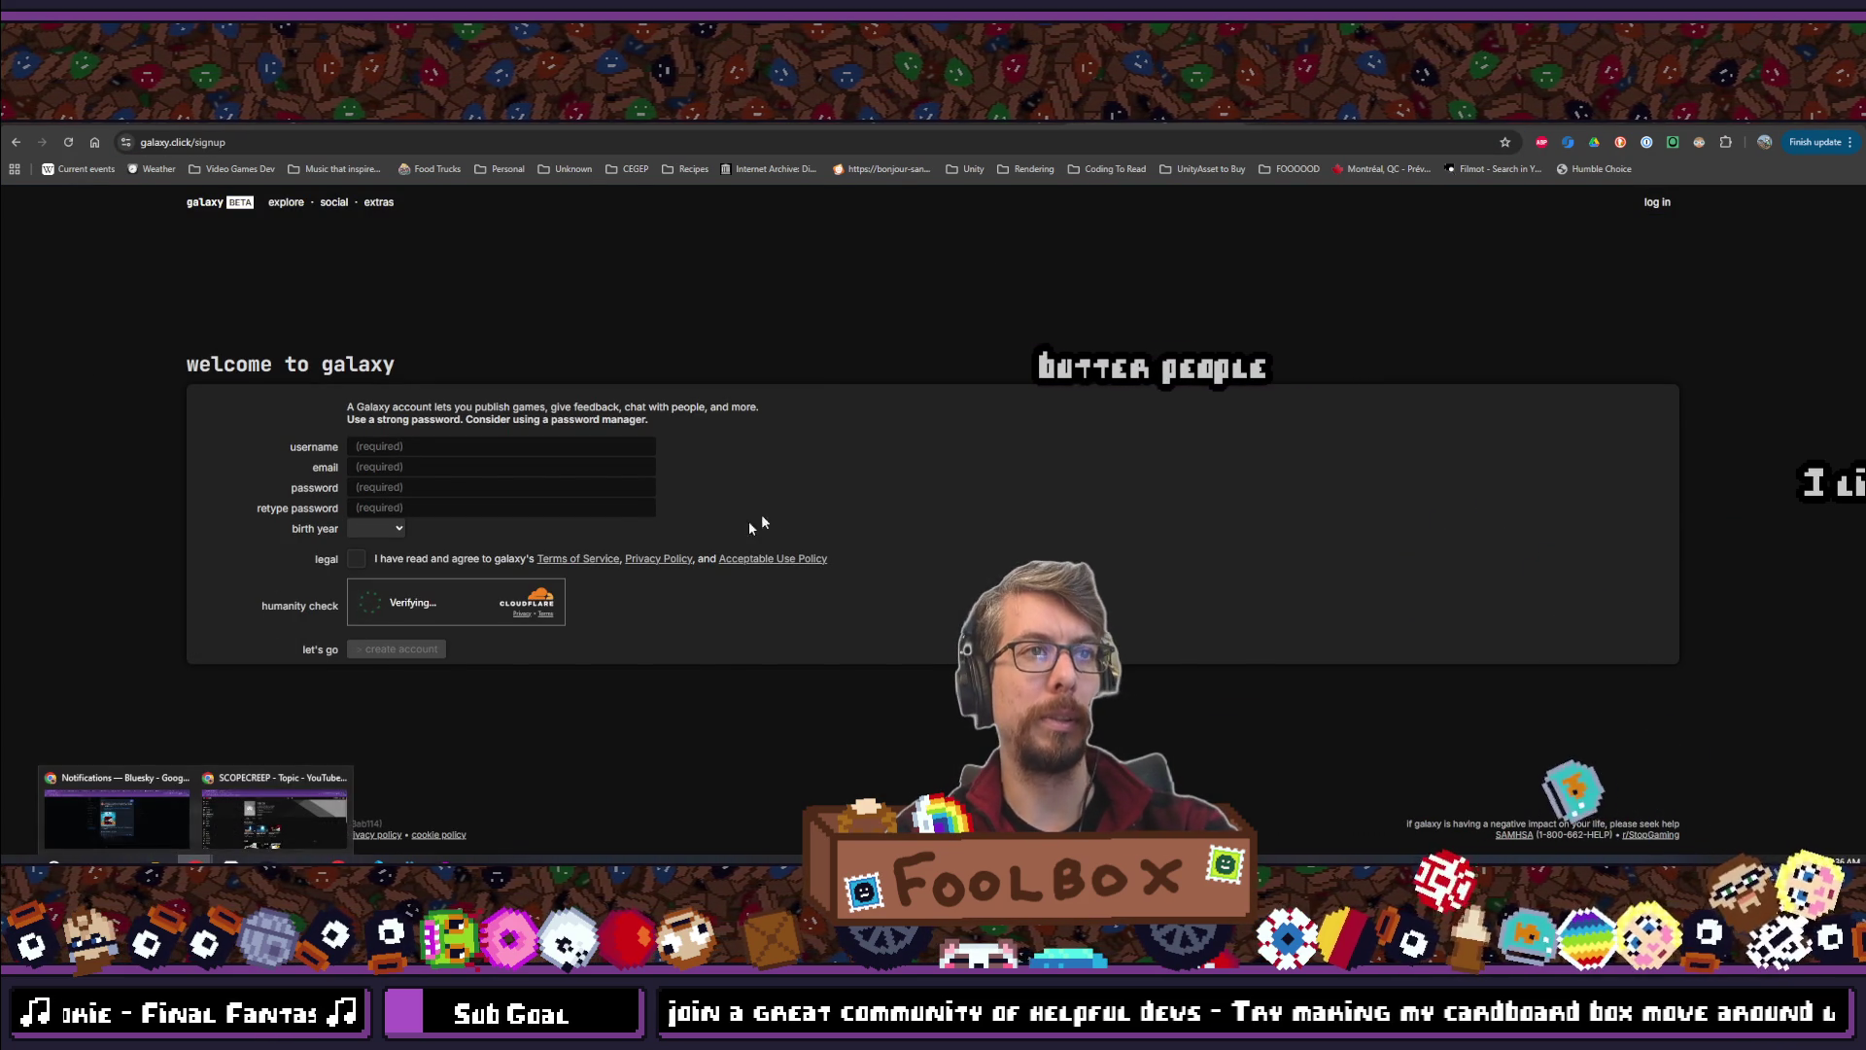
{"action": "left_click", "coordinate": [266, 807]}
{"action": "key", "text": "ctrl+t"}
{"action": "type", "text": "galaxy.click/signup"}
{"action": "key", "text": "Return"}
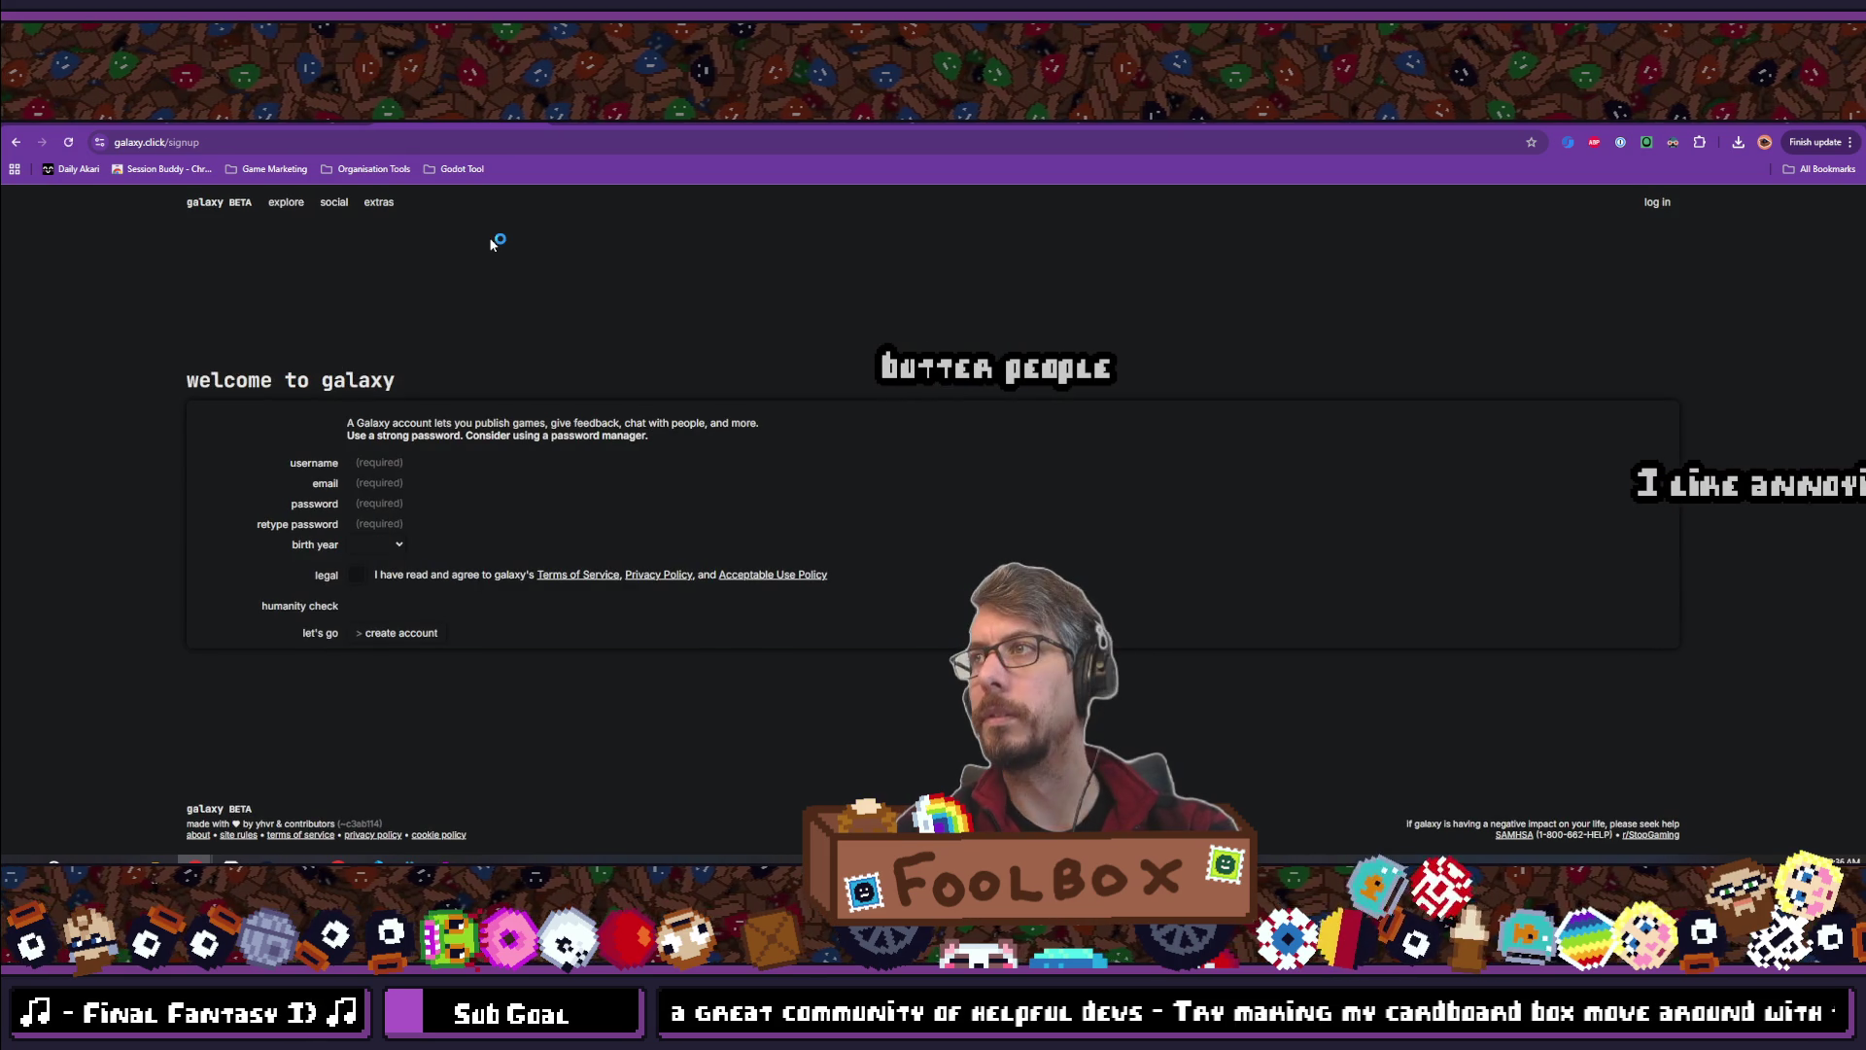
{"action": "left_click", "coordinate": [407, 448]}
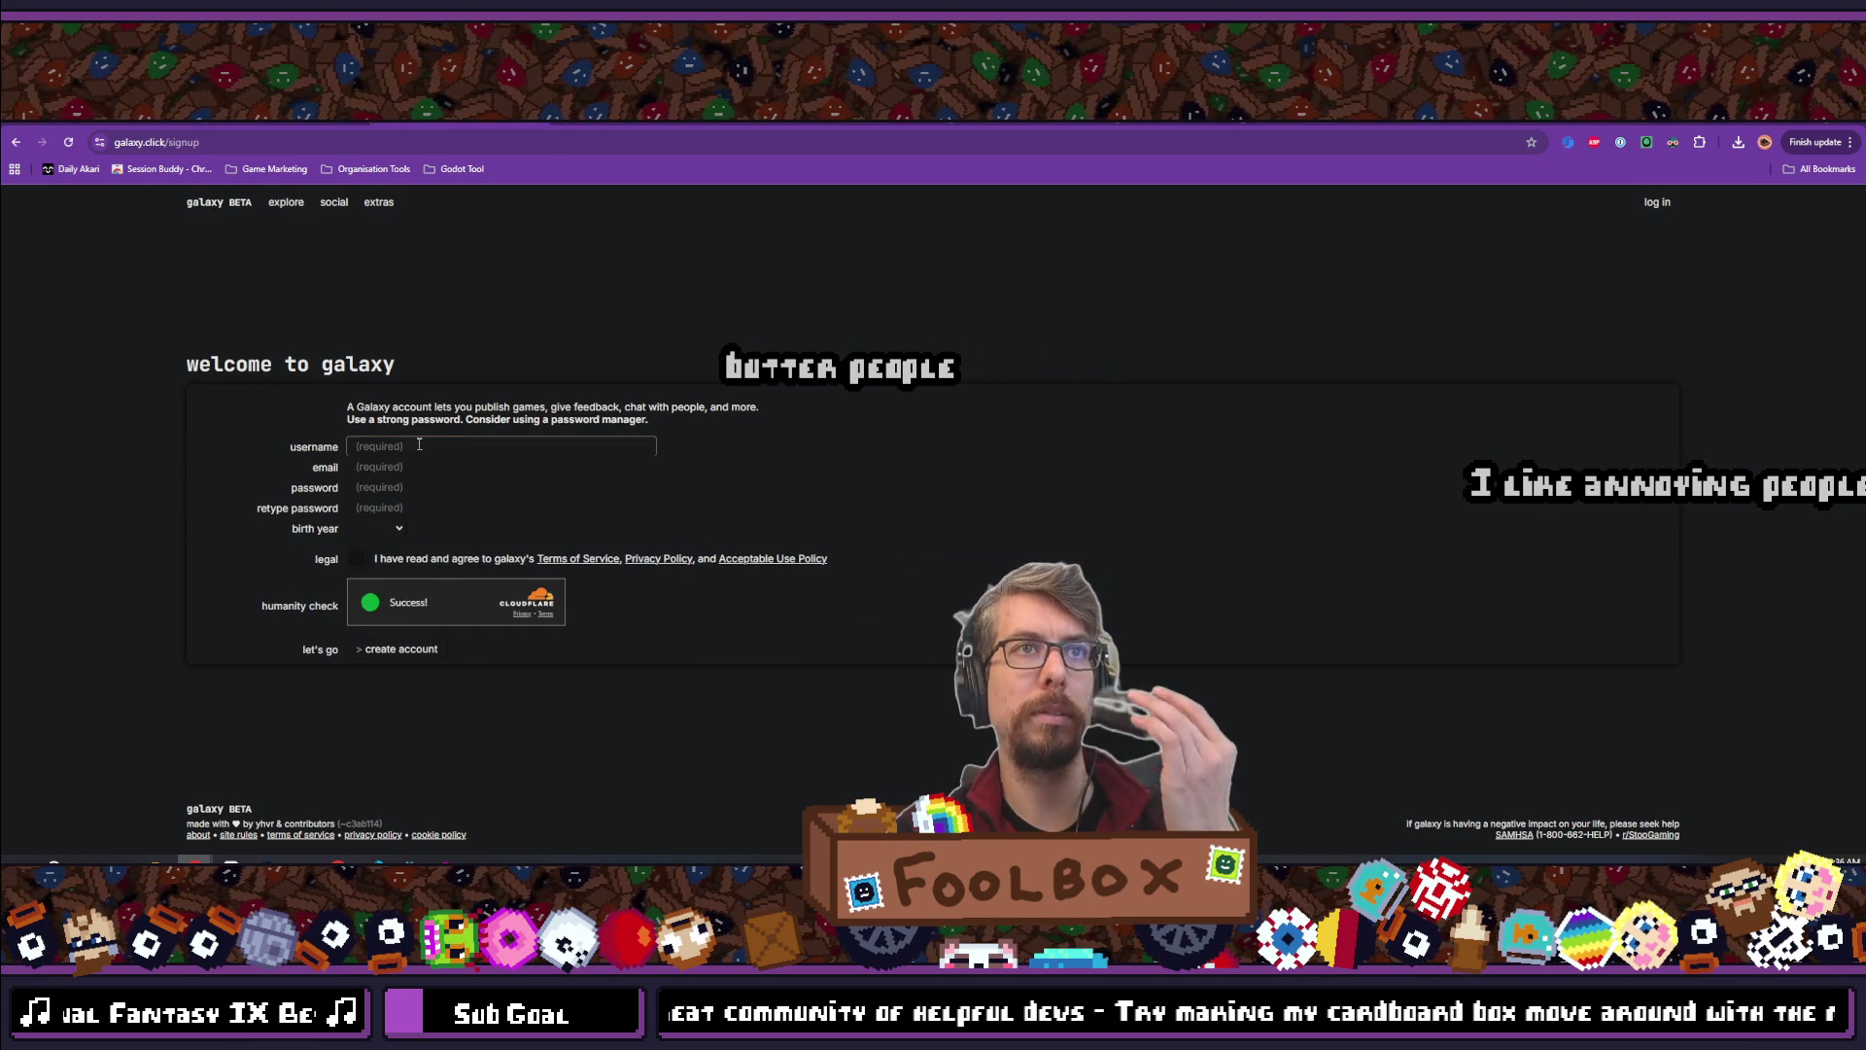
{"action": "key", "text": "alt+Tab"}
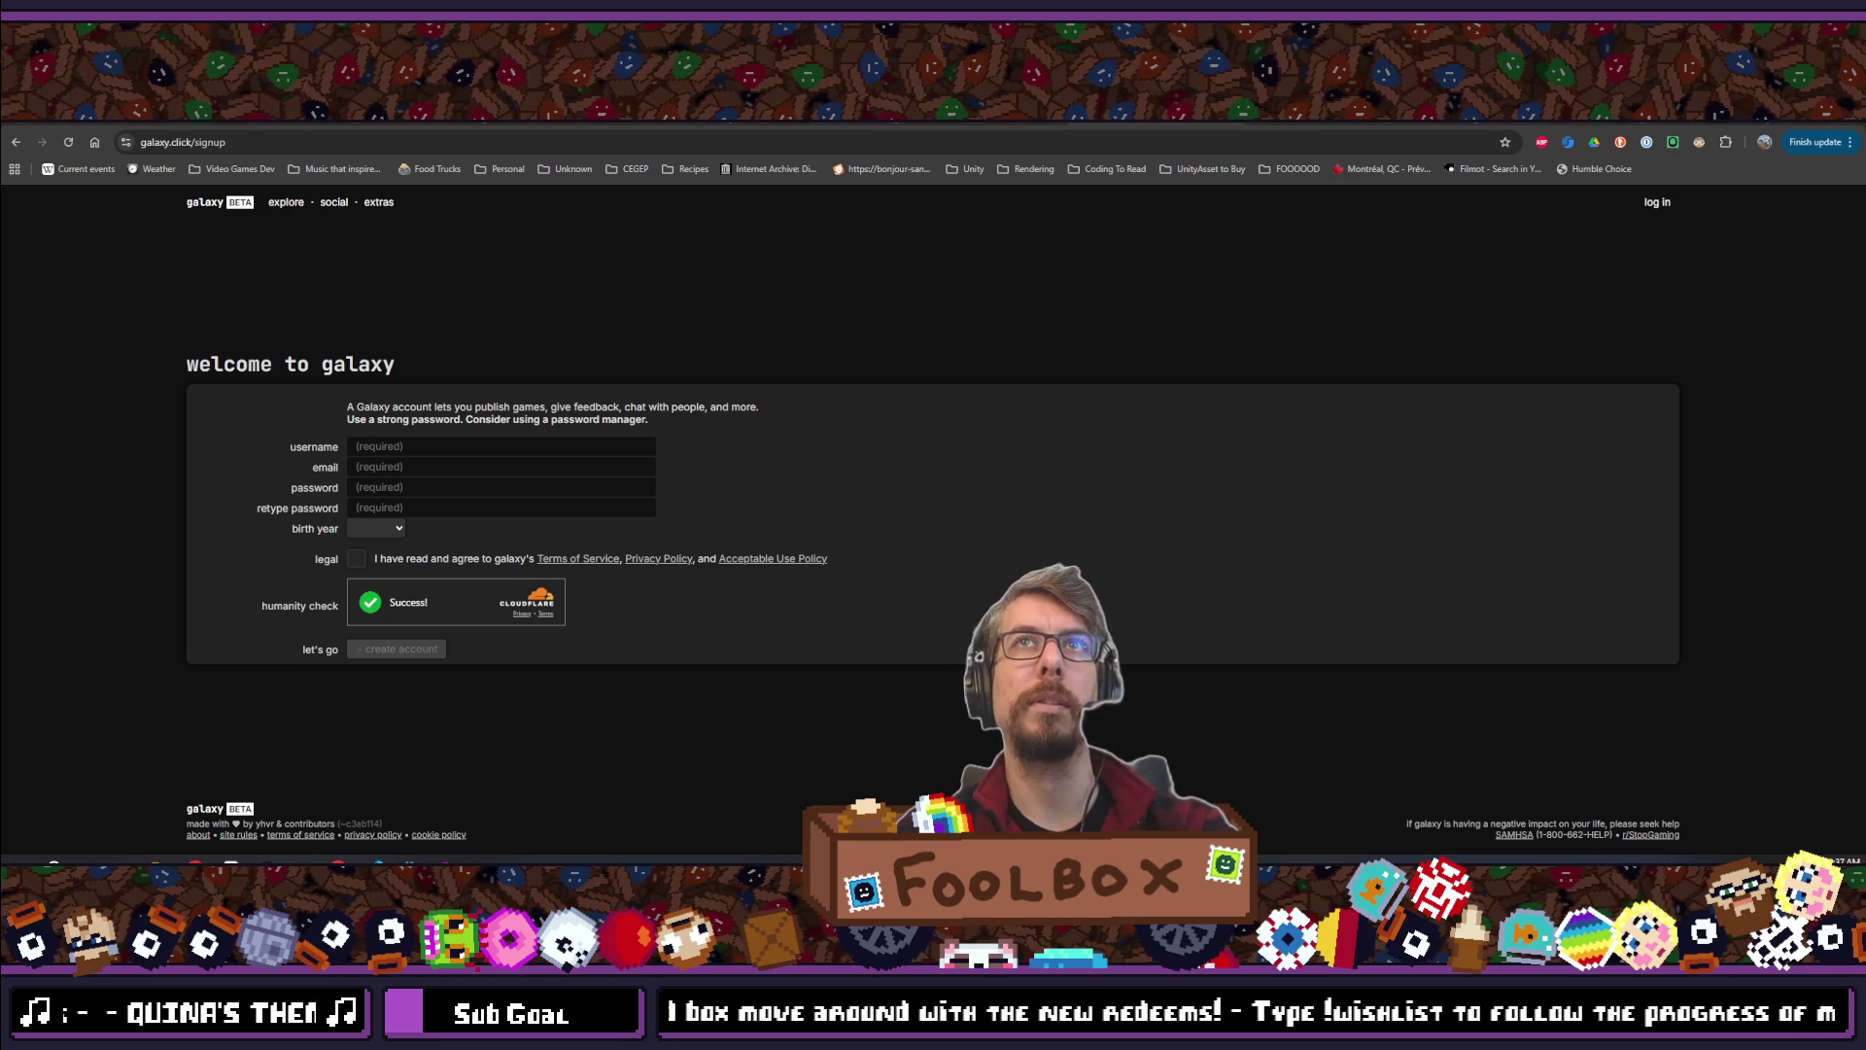
{"action": "key", "text": "alt+Left"}
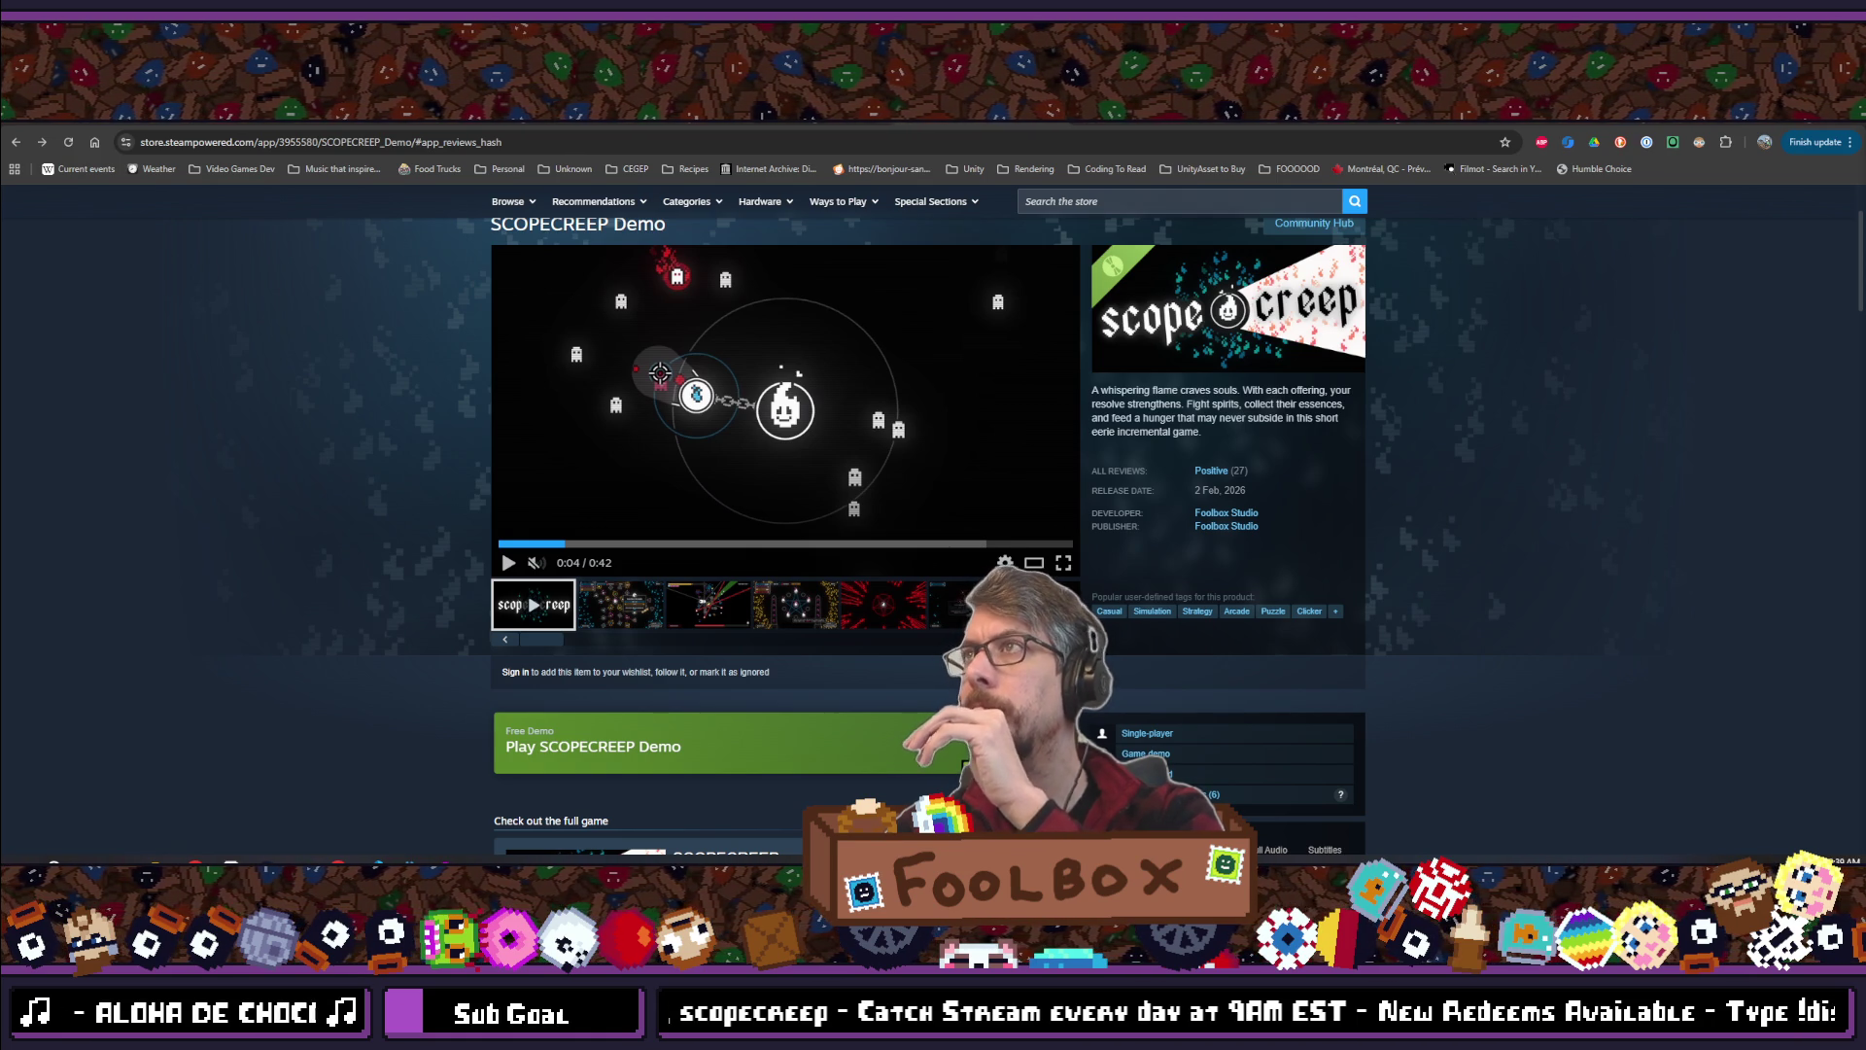
Cycle tabs past galaxy.click to The Verge's Discord age-verification article
{"action": "key", "text": "ctrl+Tab"}
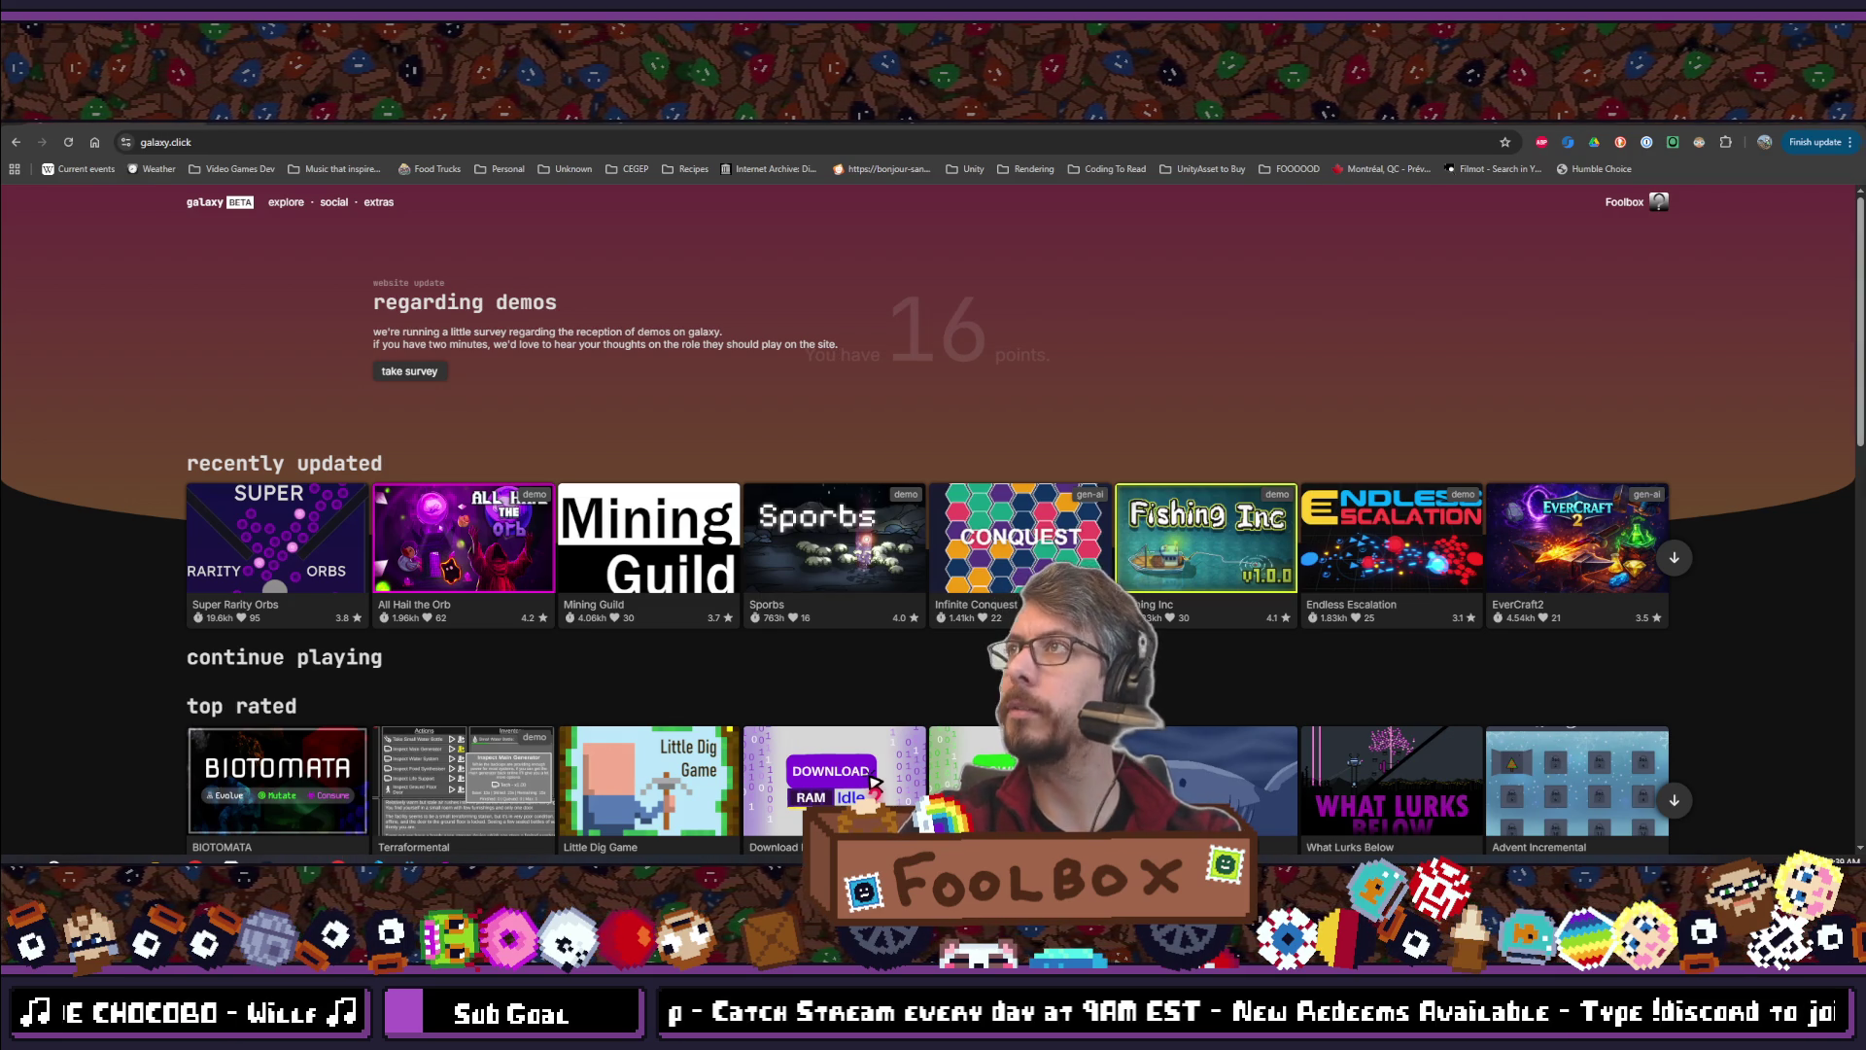
{"action": "key", "text": "ctrl+Tab"}
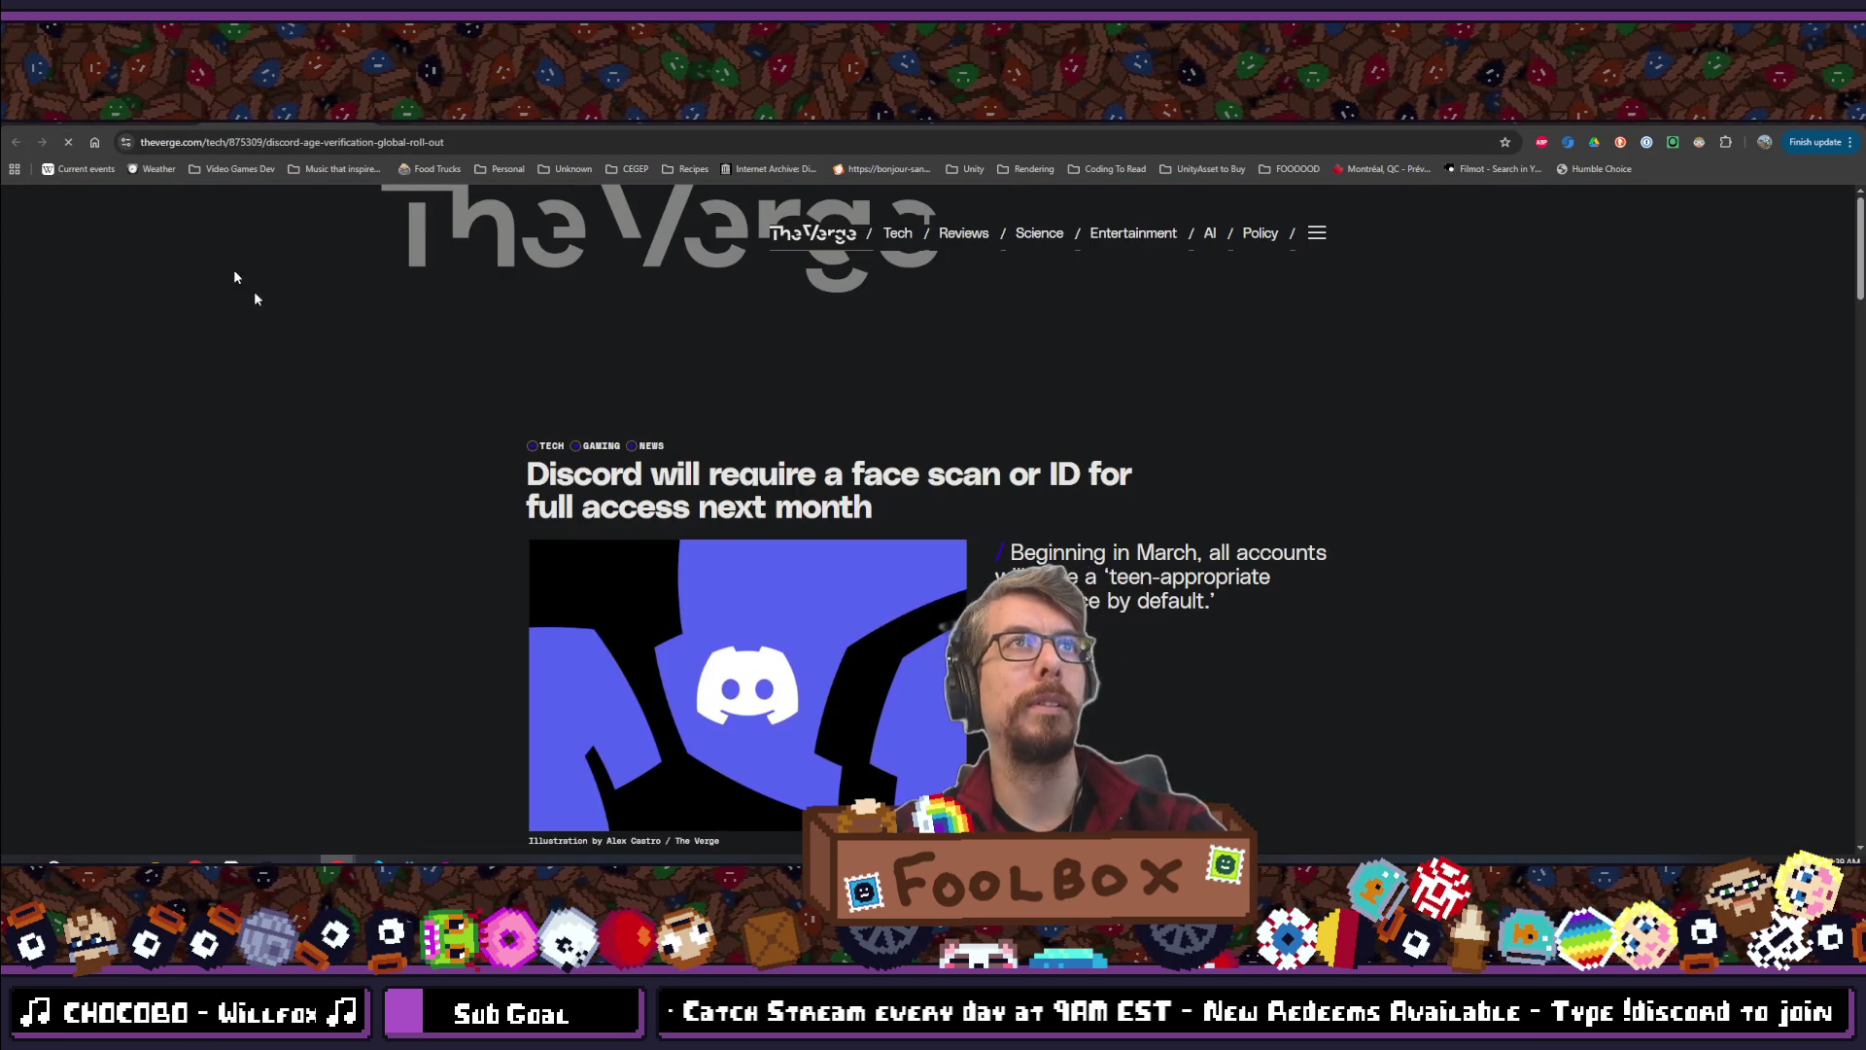
Scroll the Discord face-scan article and close the Adblock Plus cookie popup
{"action": "scroll", "coordinate": [286, 335], "scroll_direction": "down", "scroll_amount": 5}
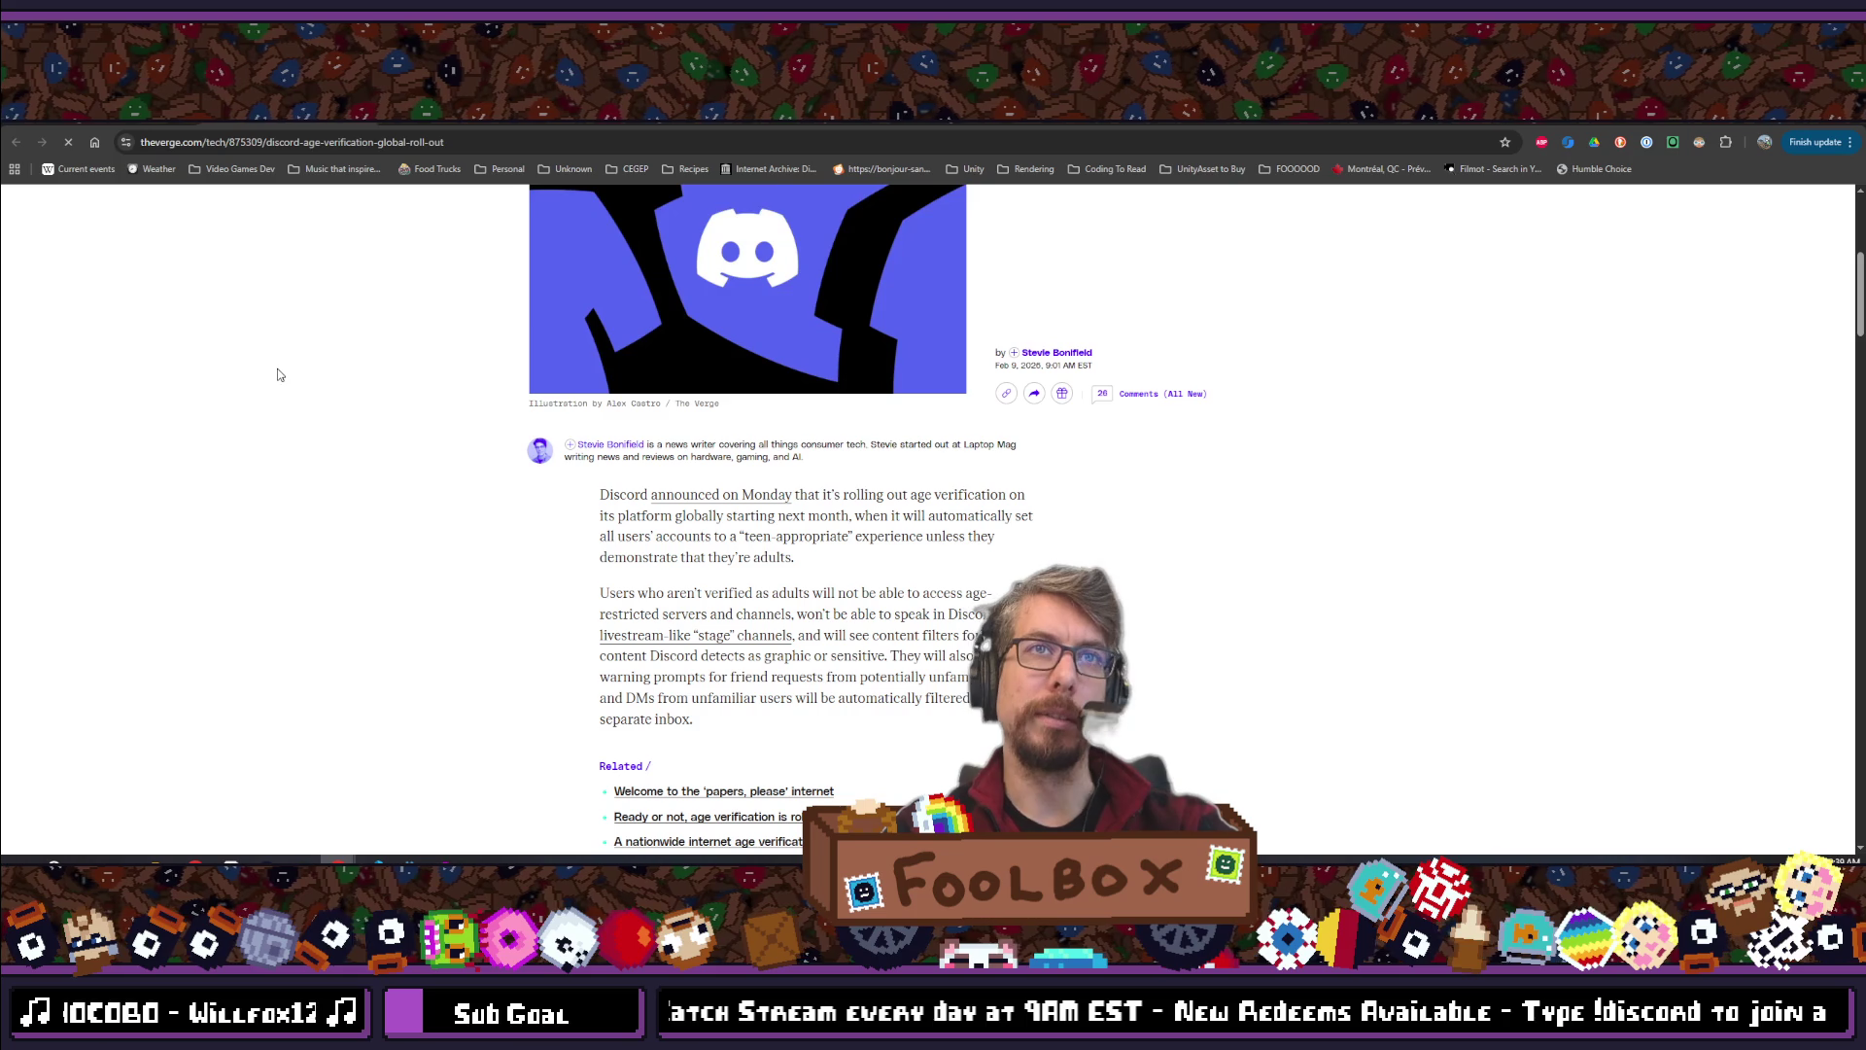
{"action": "scroll", "coordinate": [288, 387], "scroll_direction": "down", "scroll_amount": 3}
{"action": "scroll", "coordinate": [303, 408], "scroll_direction": "down", "scroll_amount": 3}
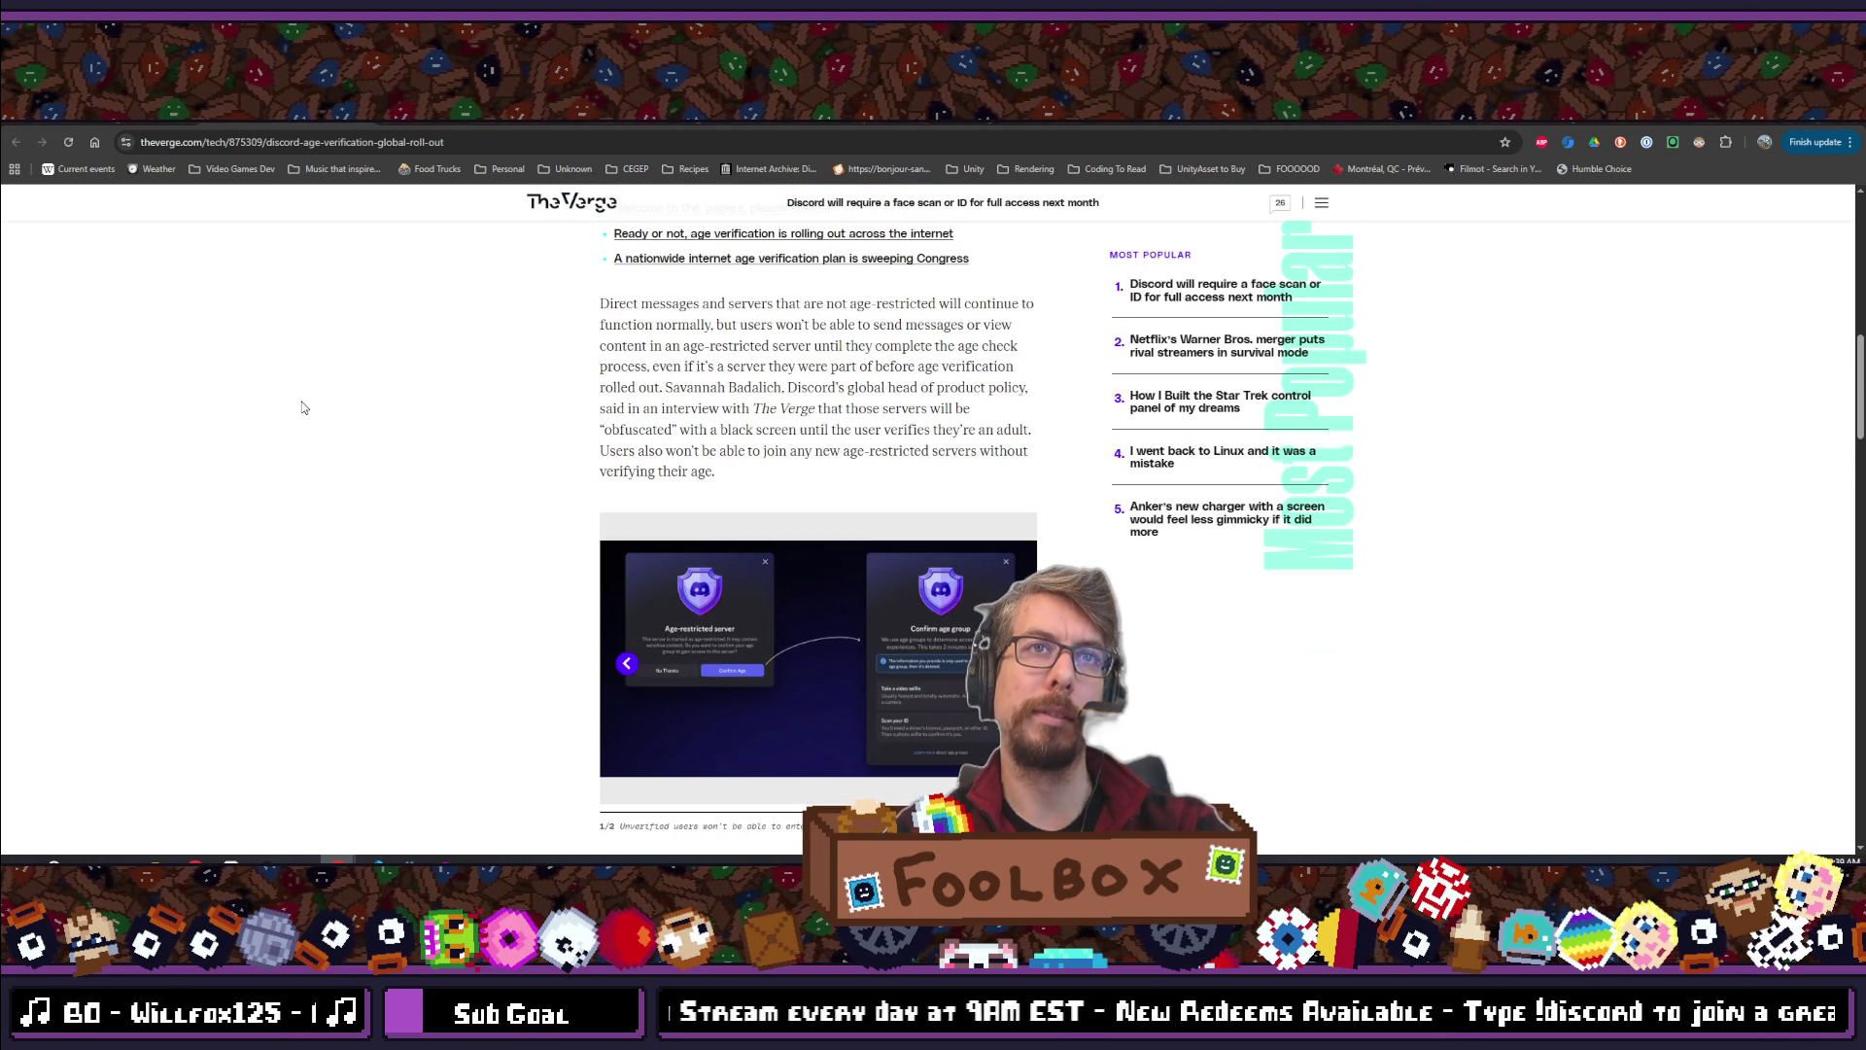
{"action": "scroll", "coordinate": [302, 408], "scroll_direction": "down", "scroll_amount": 10}
{"action": "scroll", "coordinate": [302, 418], "scroll_direction": "down", "scroll_amount": 3}
{"action": "scroll", "coordinate": [312, 423], "scroll_direction": "up", "scroll_amount": 15}
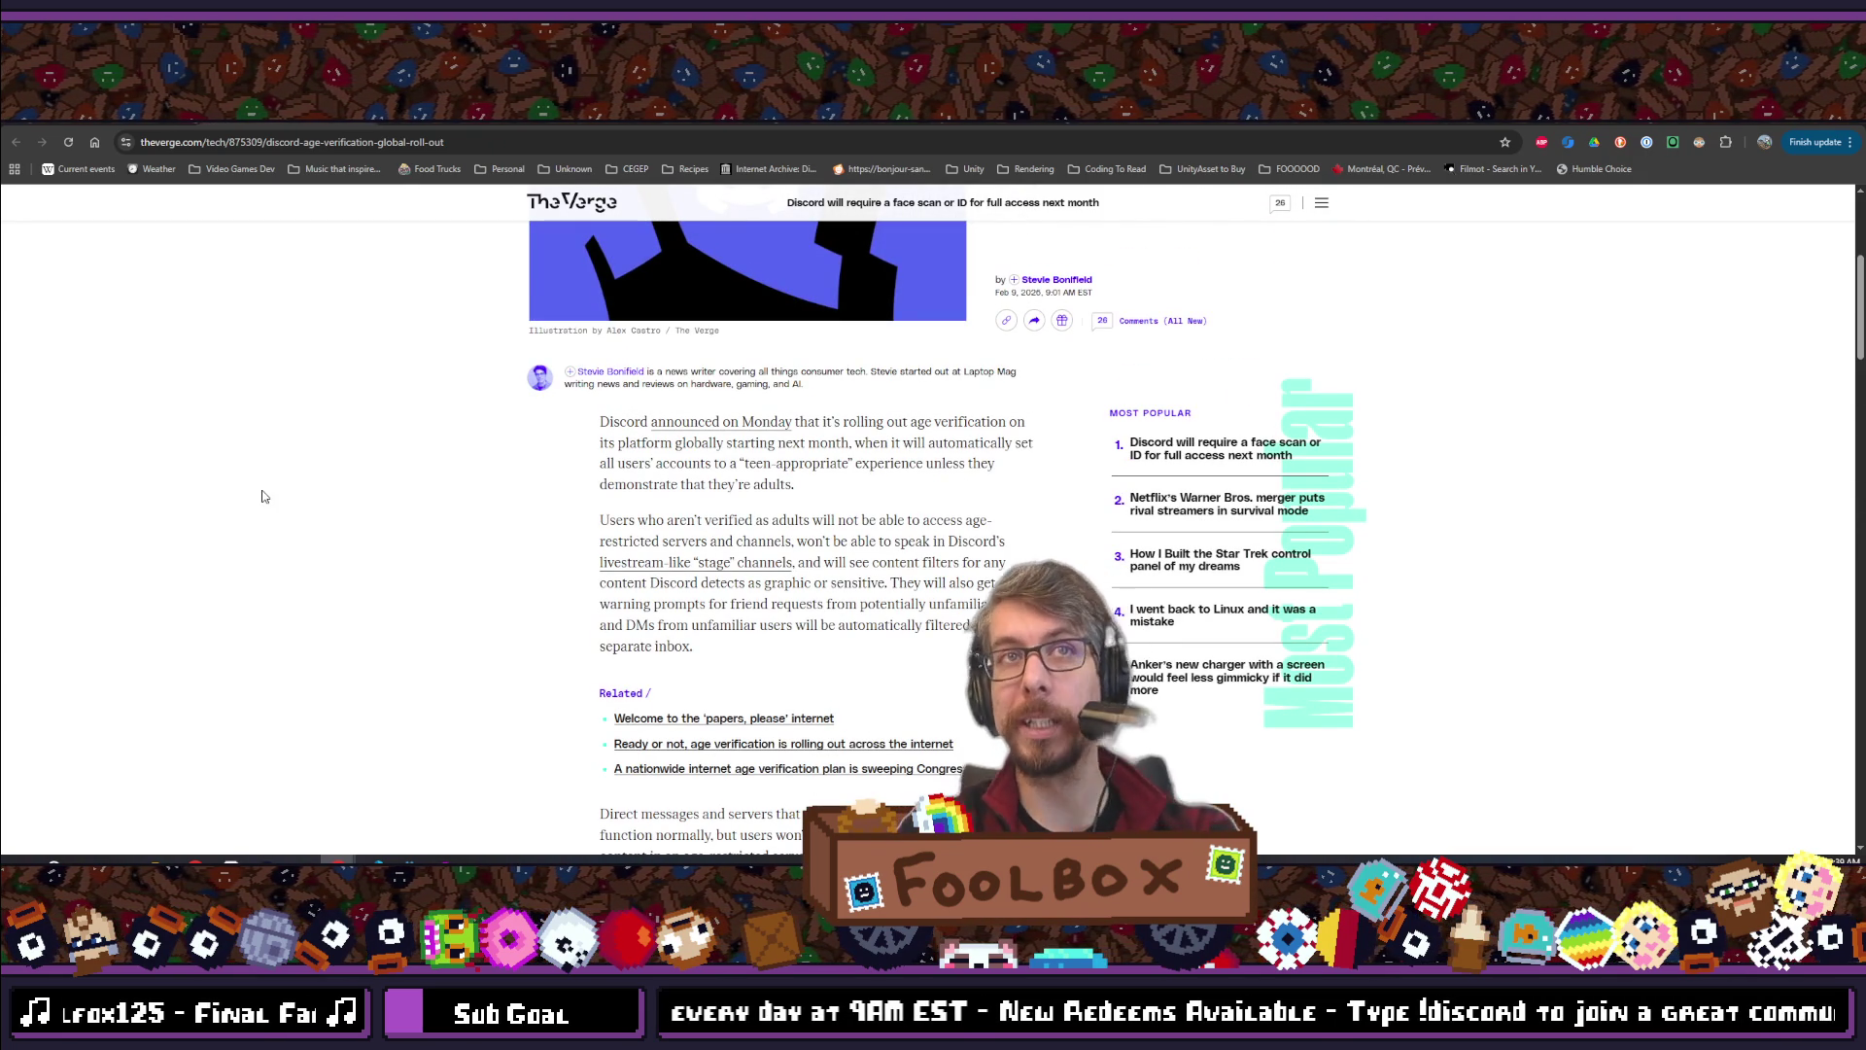
{"action": "scroll", "coordinate": [263, 496], "scroll_direction": "up", "scroll_amount": 3}
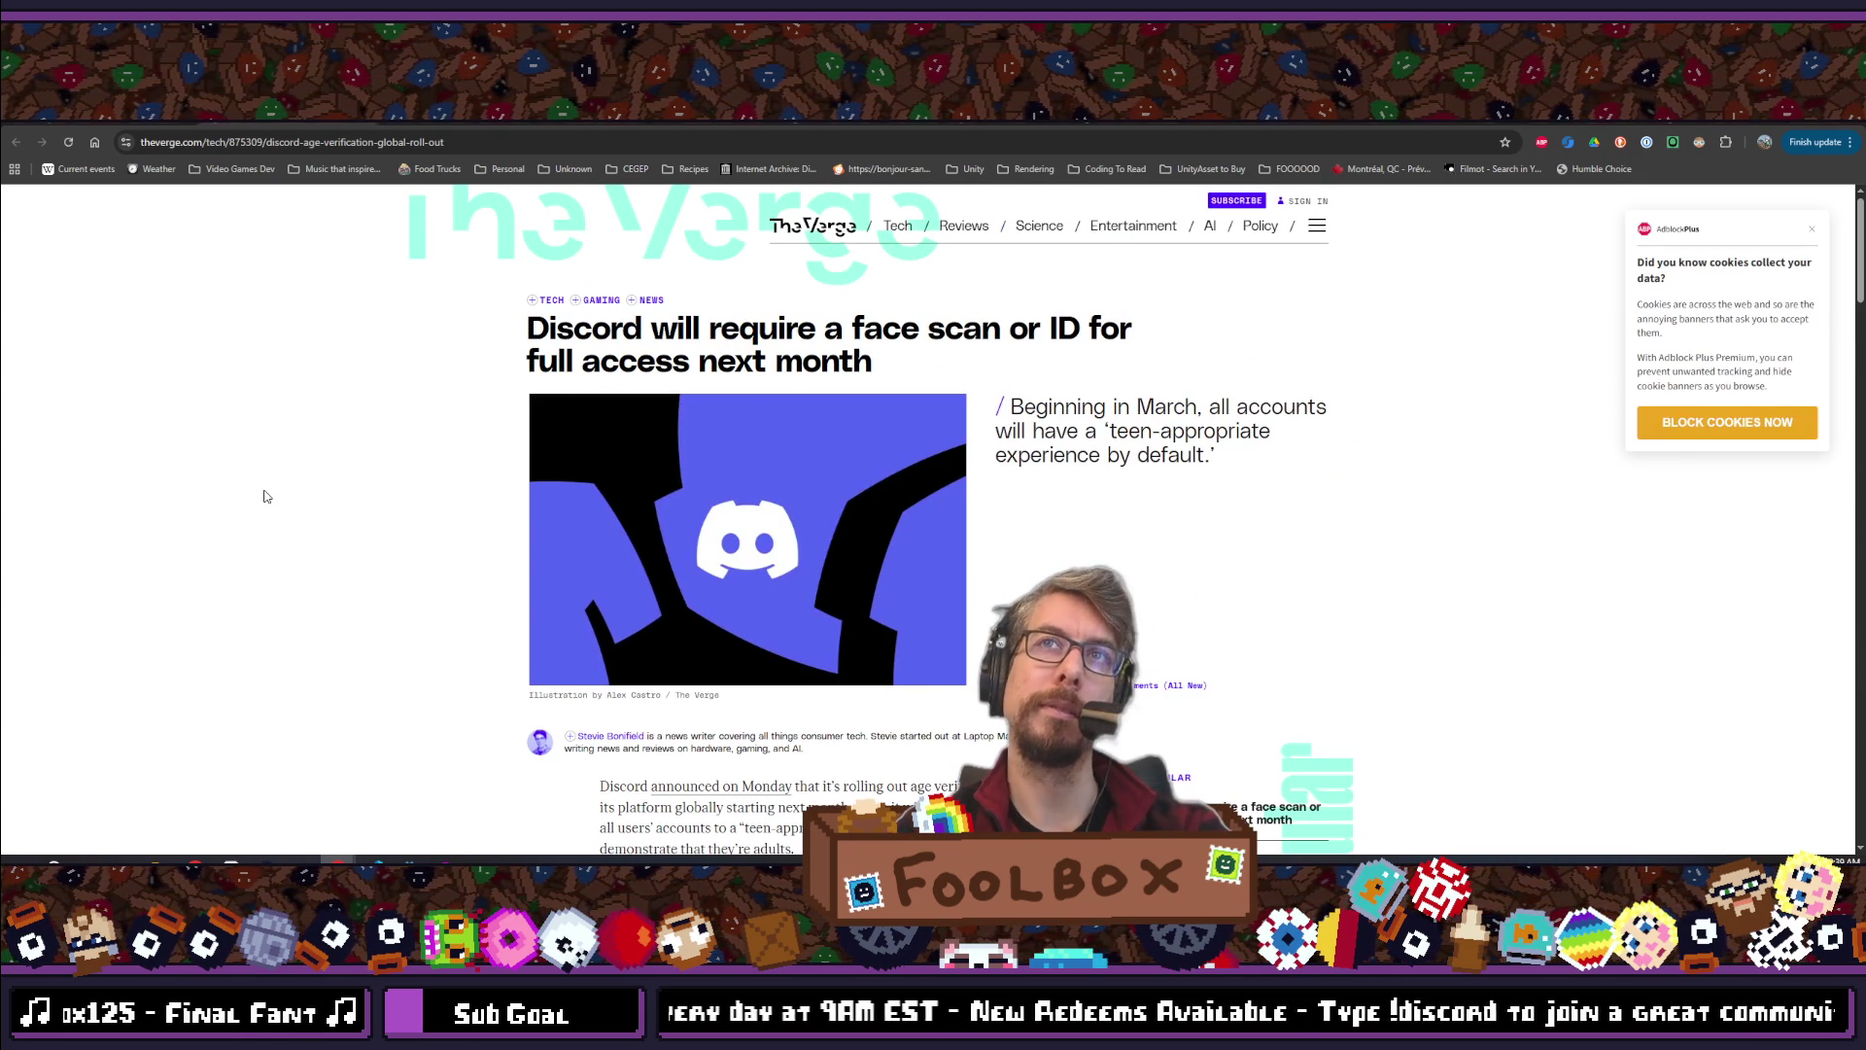
{"action": "left_click", "coordinate": [1810, 233]}
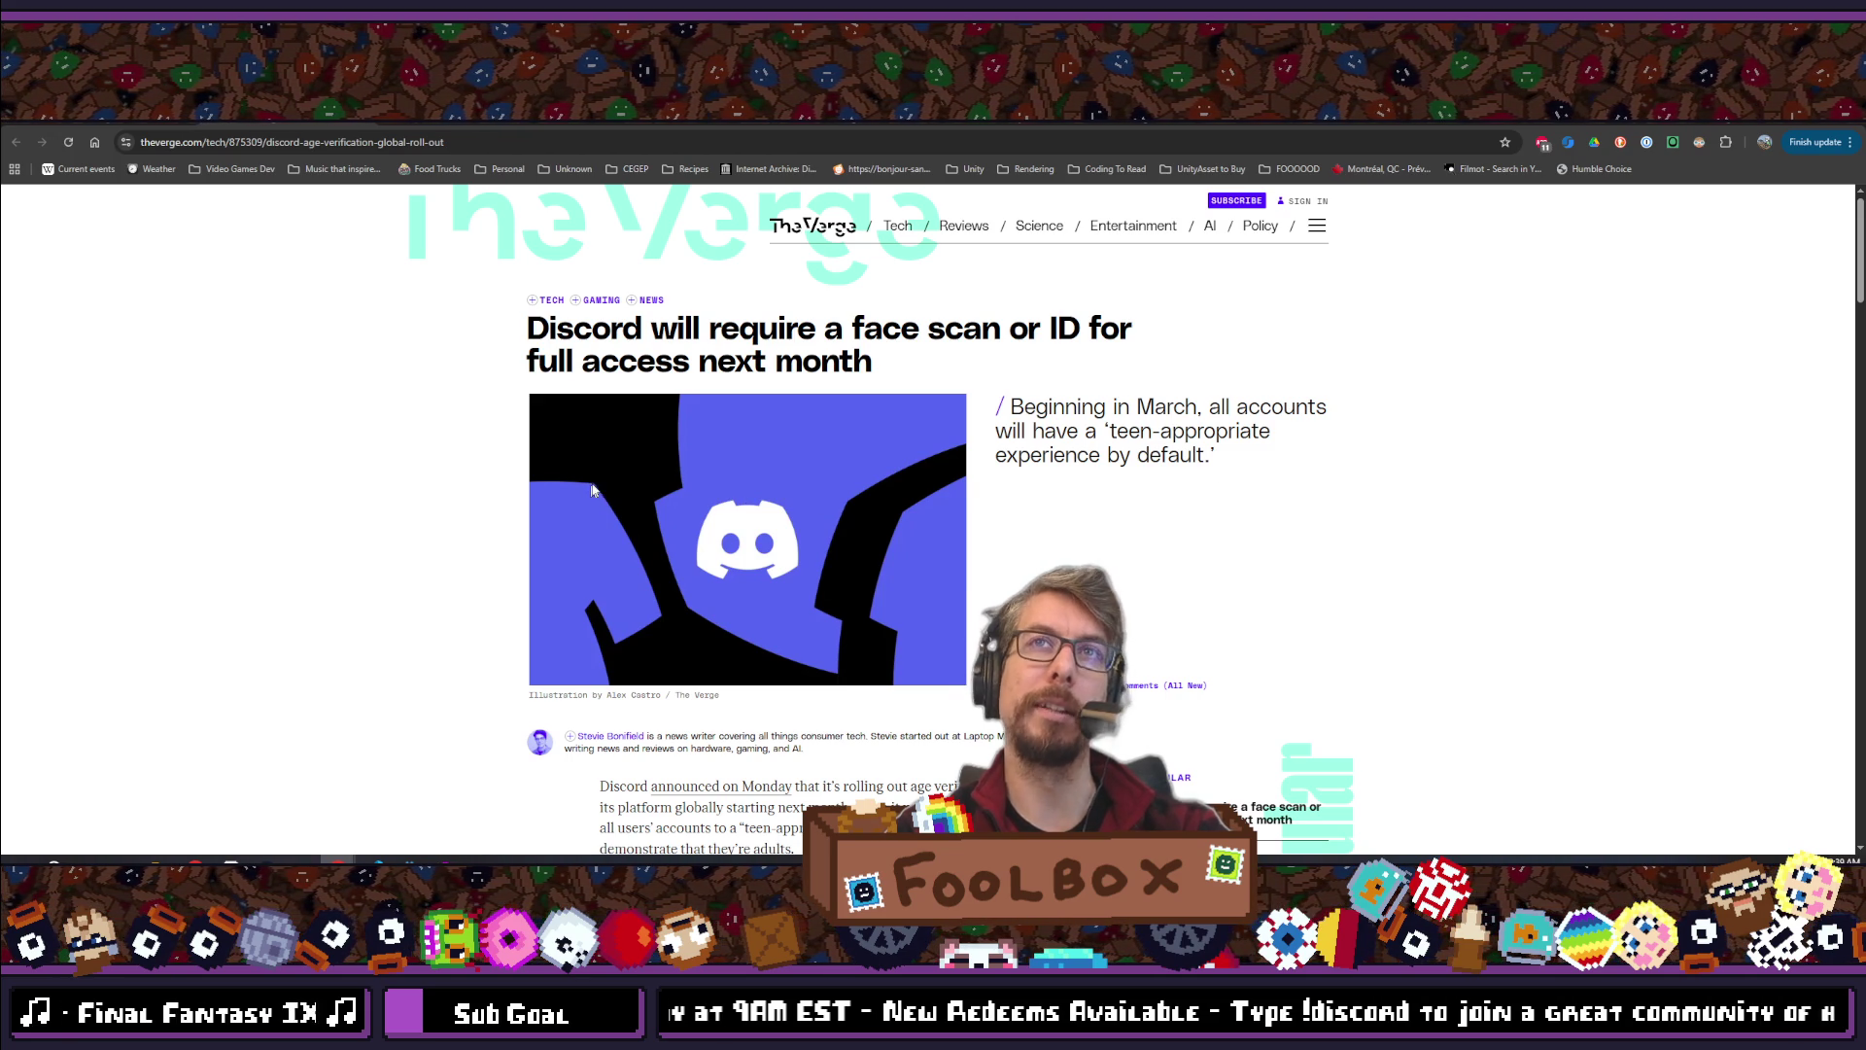
Read further down the article, then return to the galaxy.click tab
{"action": "scroll", "coordinate": [603, 471], "scroll_direction": "down", "scroll_amount": 1}
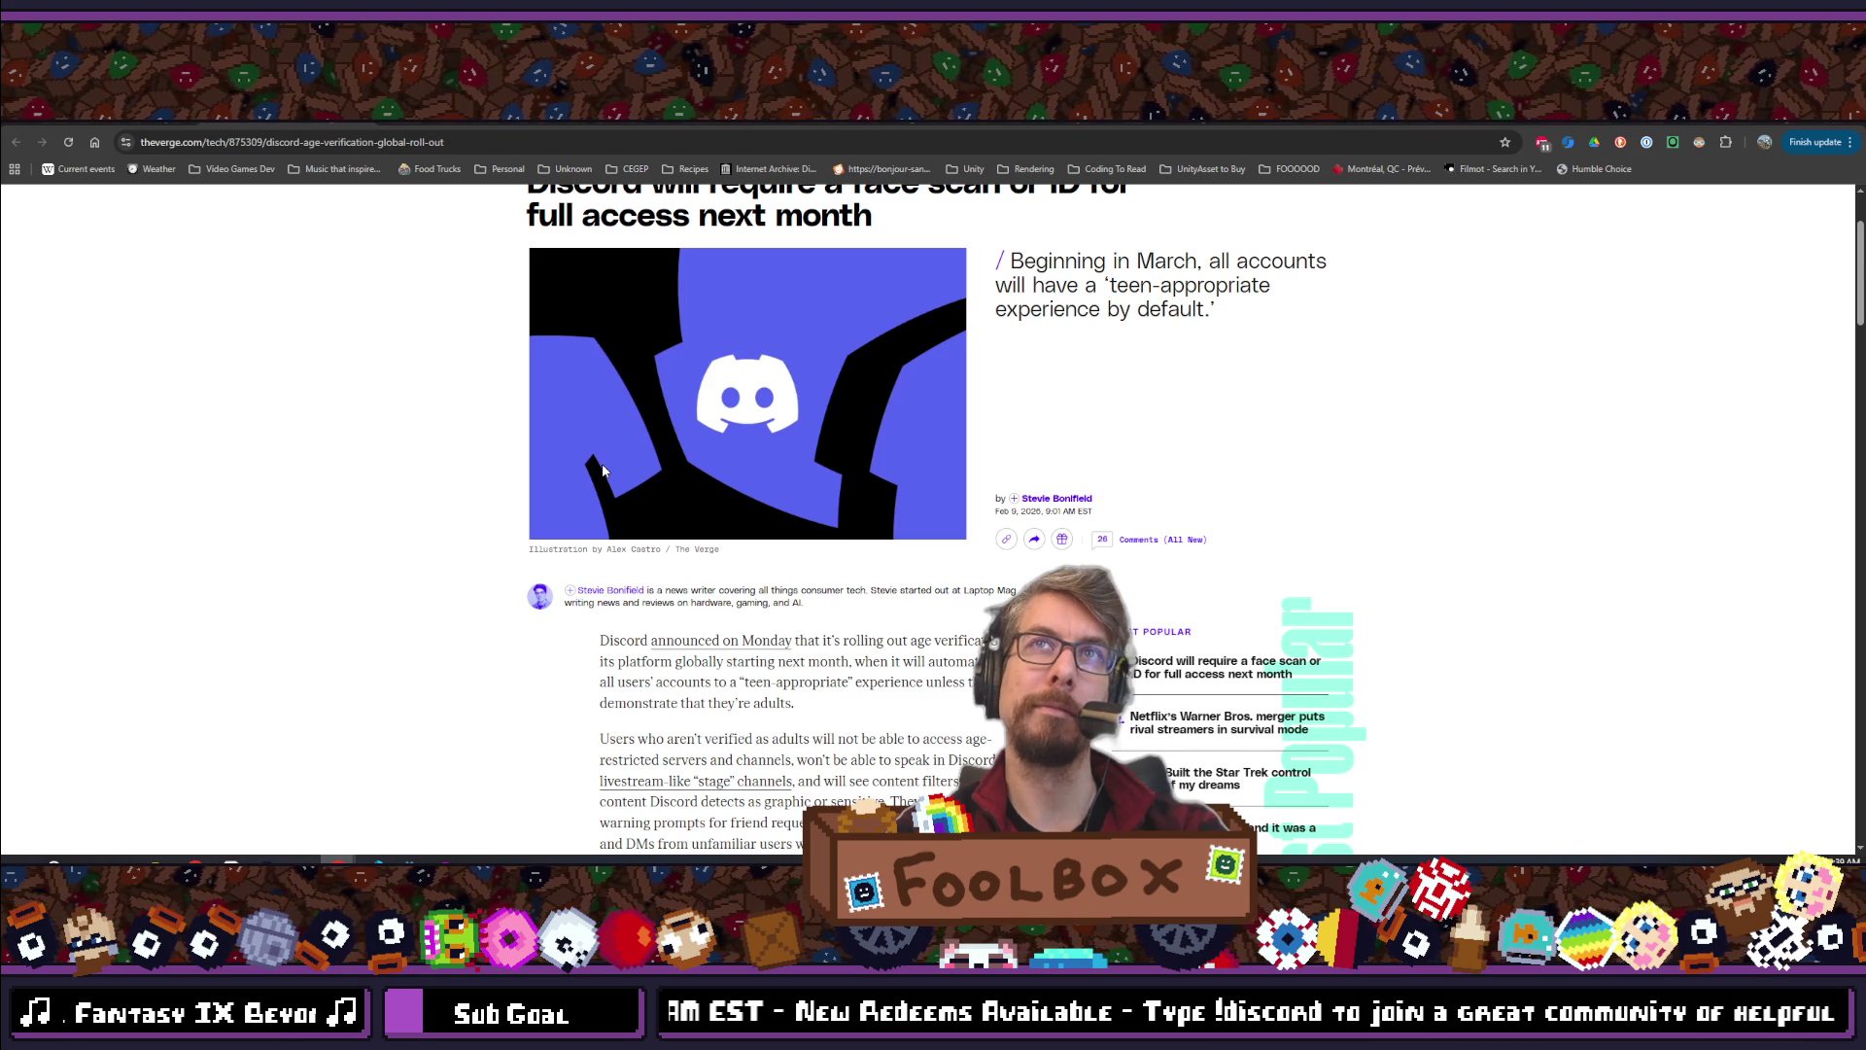
{"action": "scroll", "coordinate": [604, 471], "scroll_direction": "down", "scroll_amount": 3}
{"action": "scroll", "coordinate": [604, 466], "scroll_direction": "down", "scroll_amount": 15}
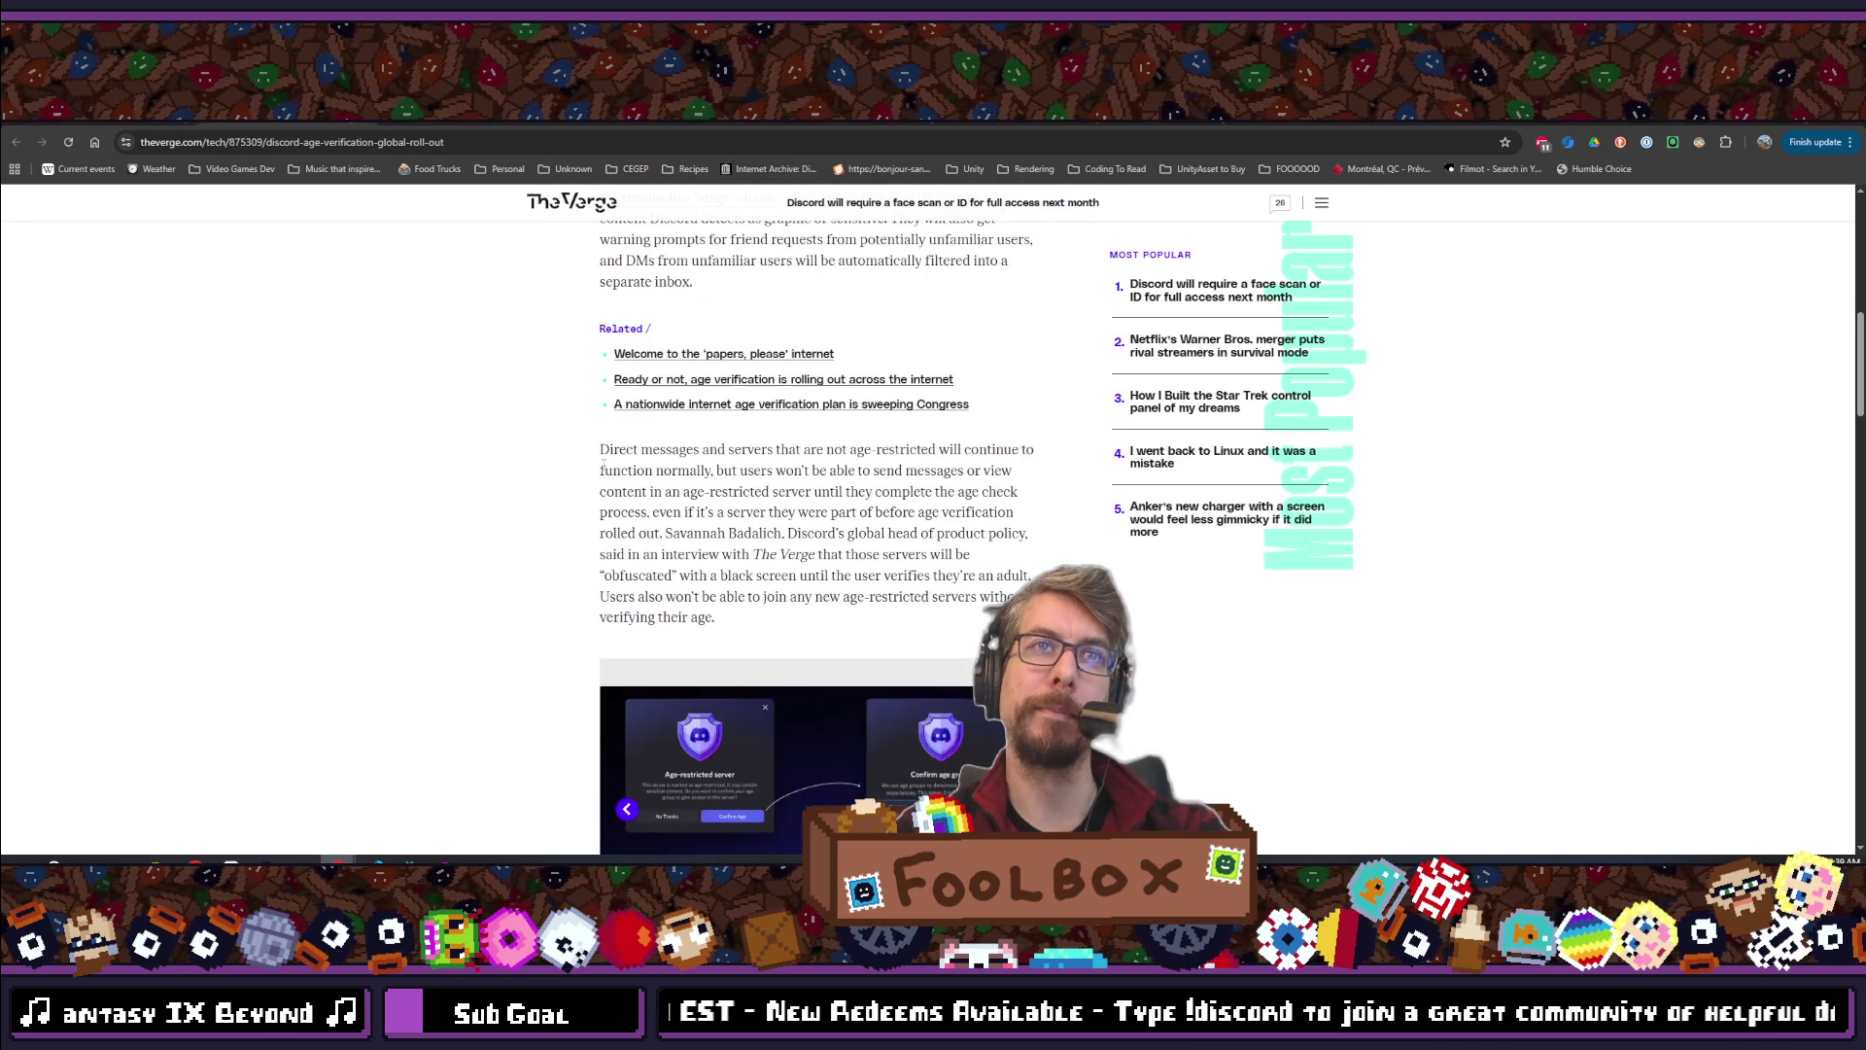
{"action": "scroll", "coordinate": [605, 472], "scroll_direction": "down", "scroll_amount": 3}
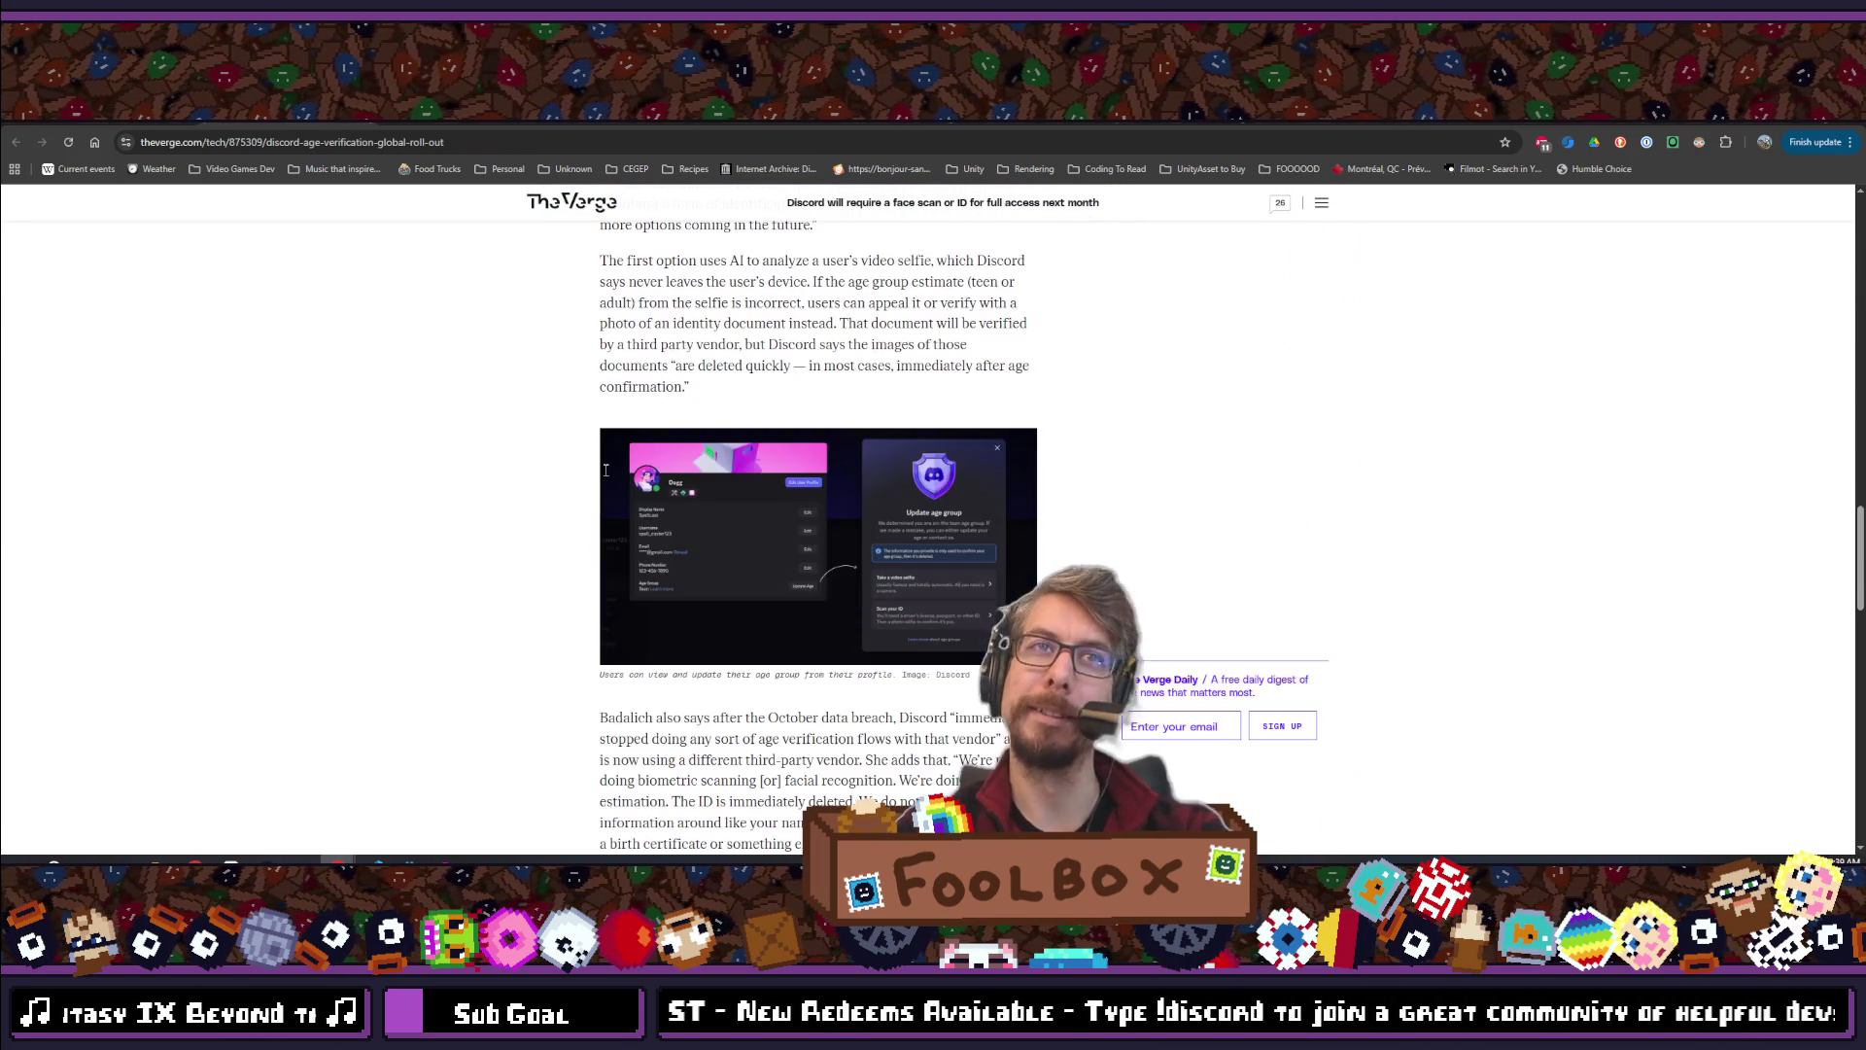
{"action": "scroll", "coordinate": [603, 469], "scroll_direction": "down", "scroll_amount": 10}
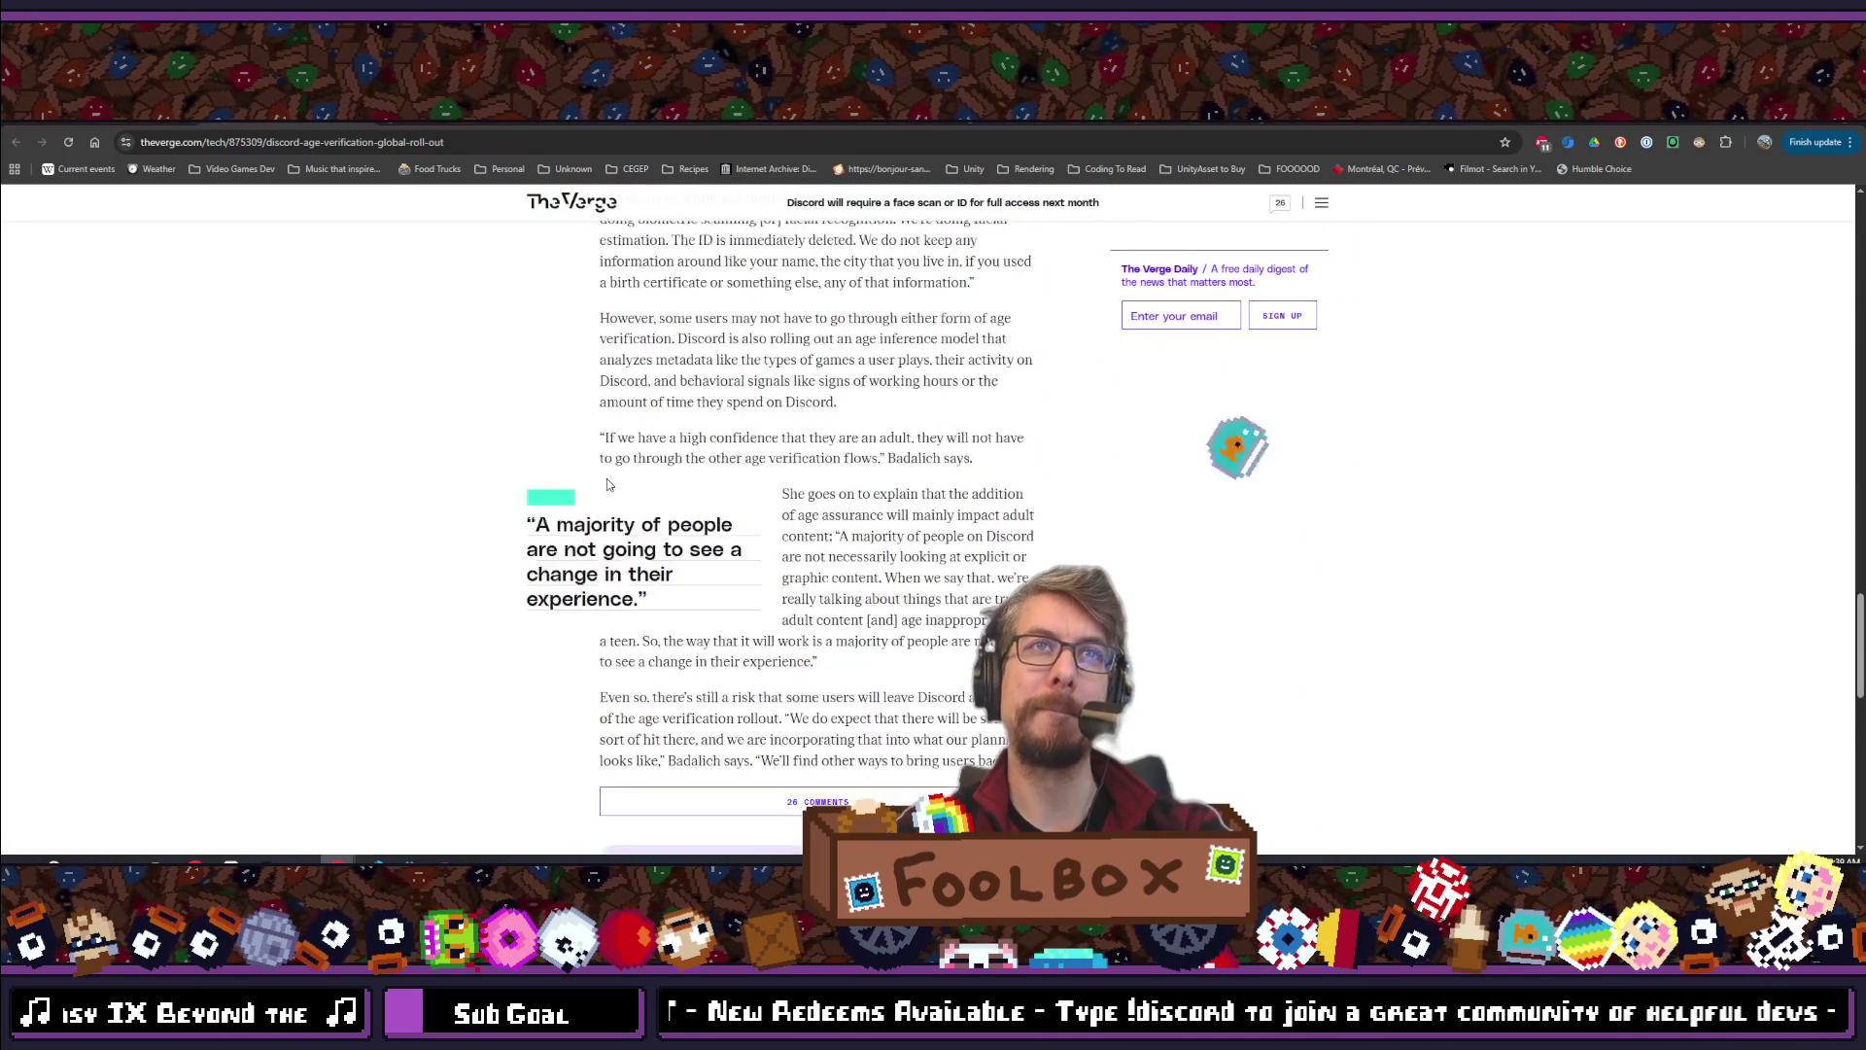
{"action": "scroll", "coordinate": [608, 485], "scroll_direction": "up", "scroll_amount": 12}
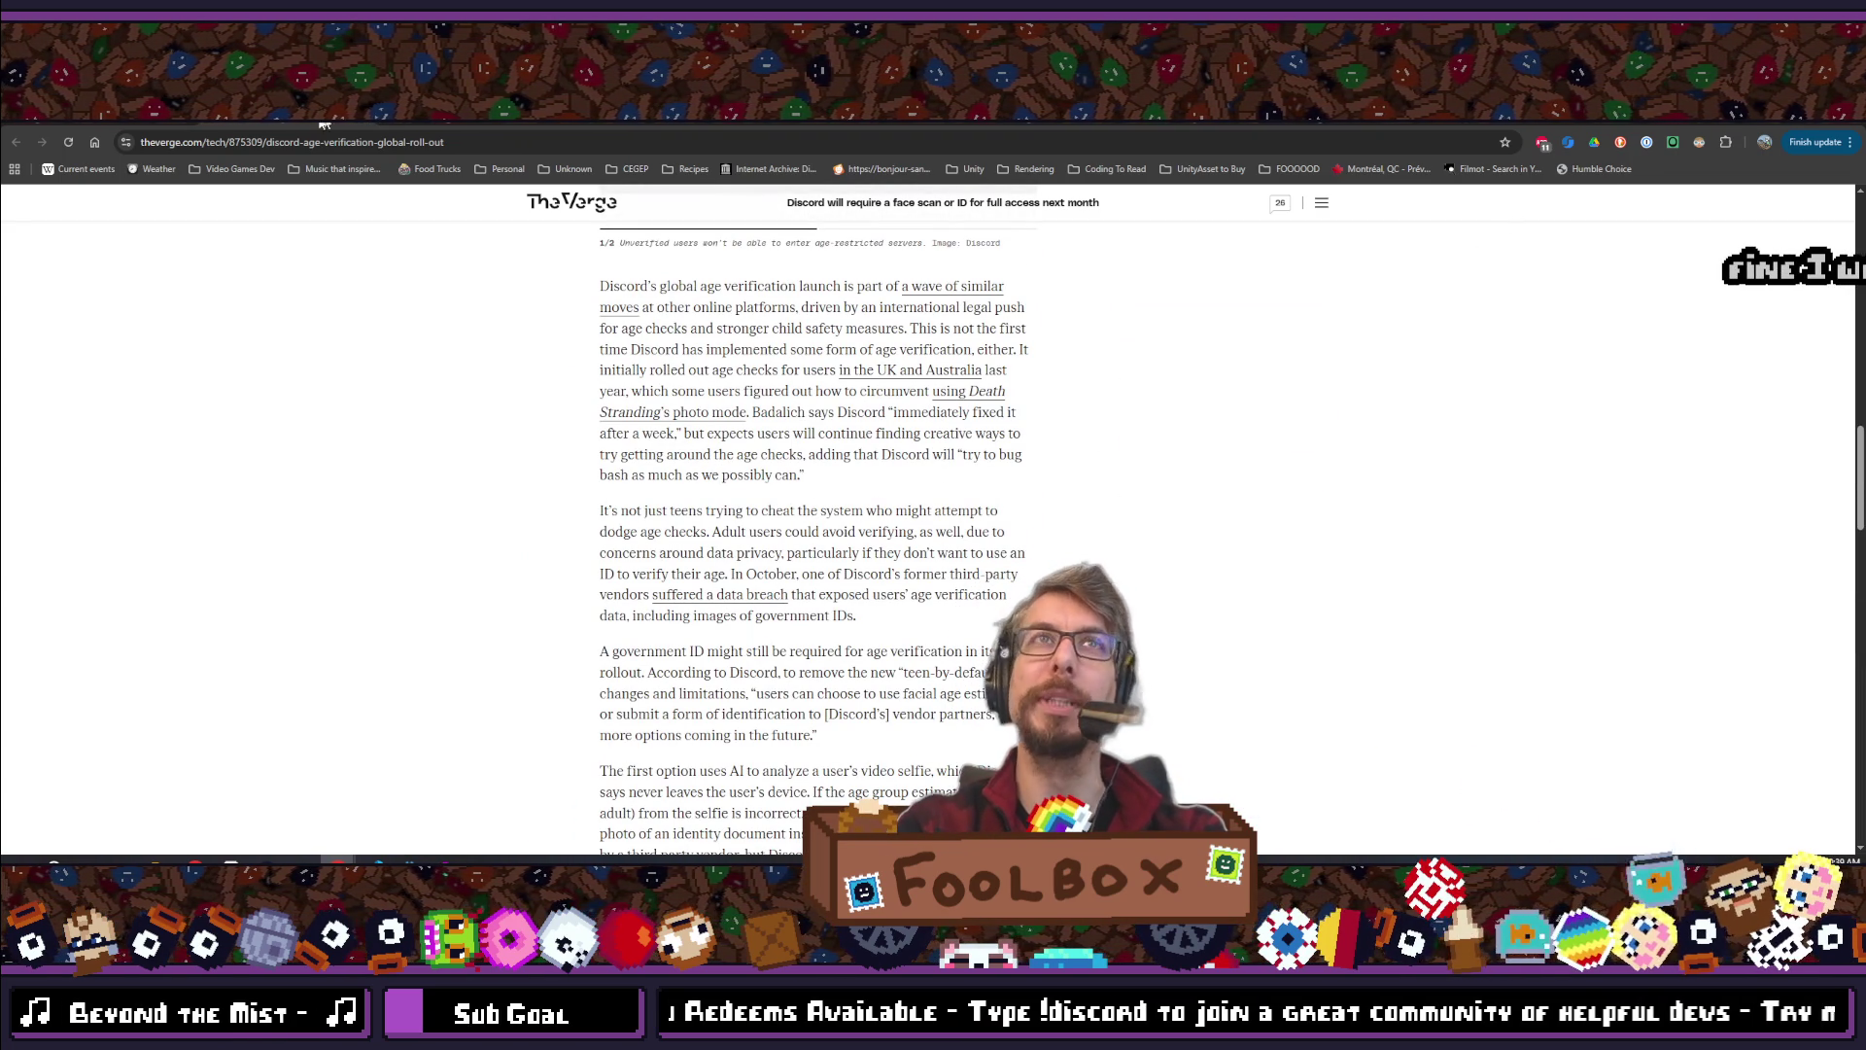
{"action": "key", "text": "ctrl+Tab"}
Choose 'publish a game' from the Foolbox menu, tick authorship, no-login and browser-play boxes, and continue
{"action": "mouse_move", "coordinate": [413, 403]}
{"action": "mouse_move", "coordinate": [1614, 214]}
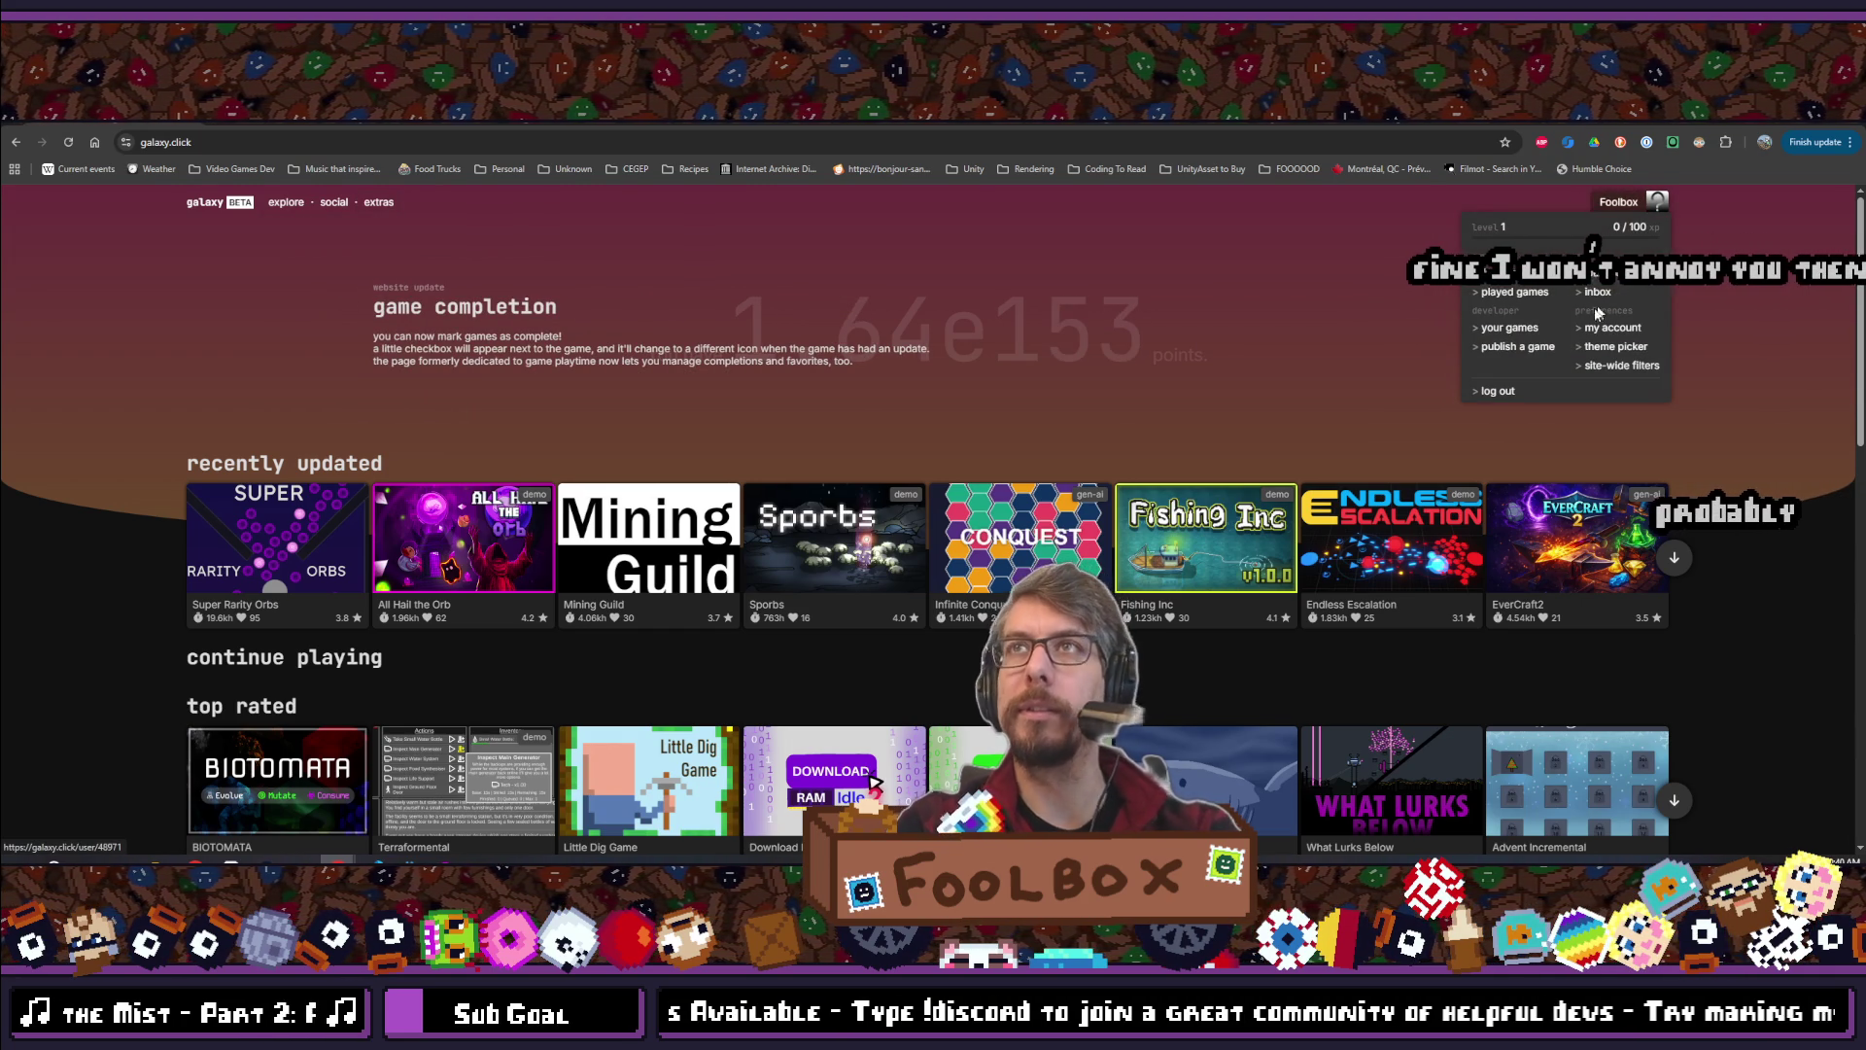
{"action": "left_click", "coordinate": [1512, 348]}
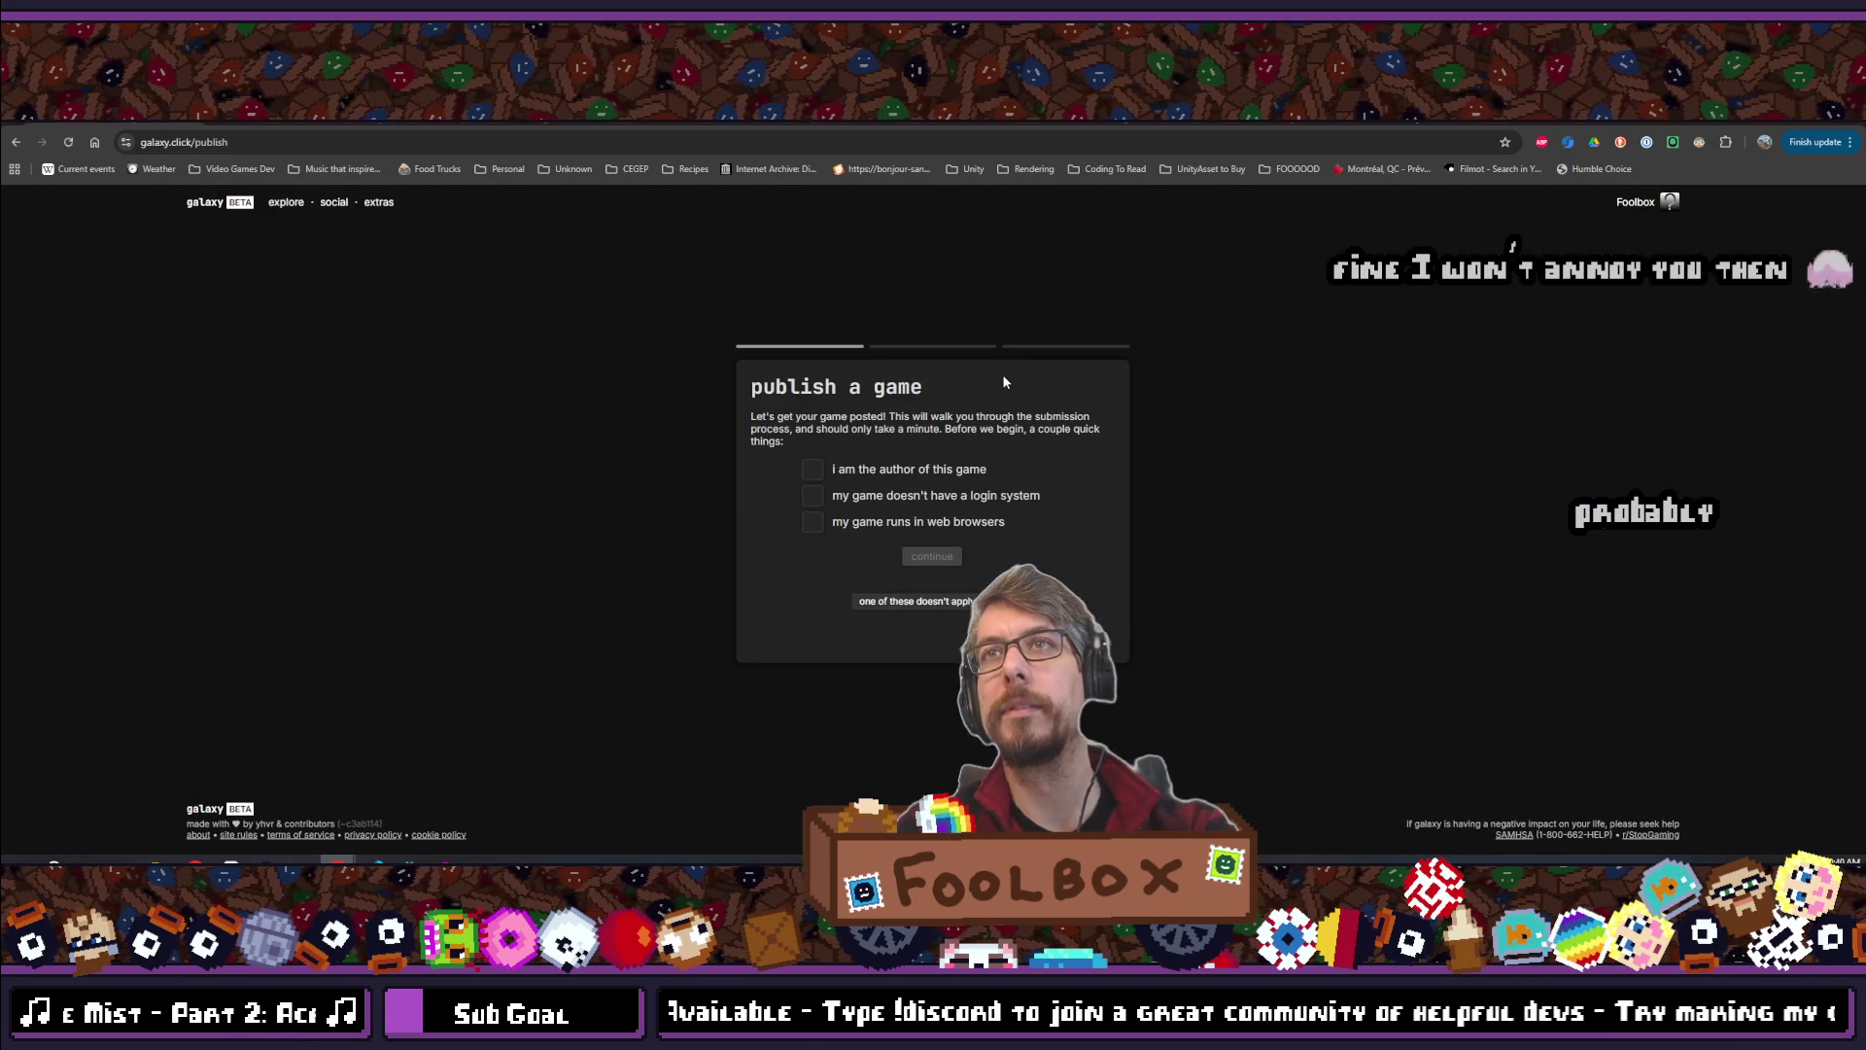
{"action": "left_click", "coordinate": [1011, 472]}
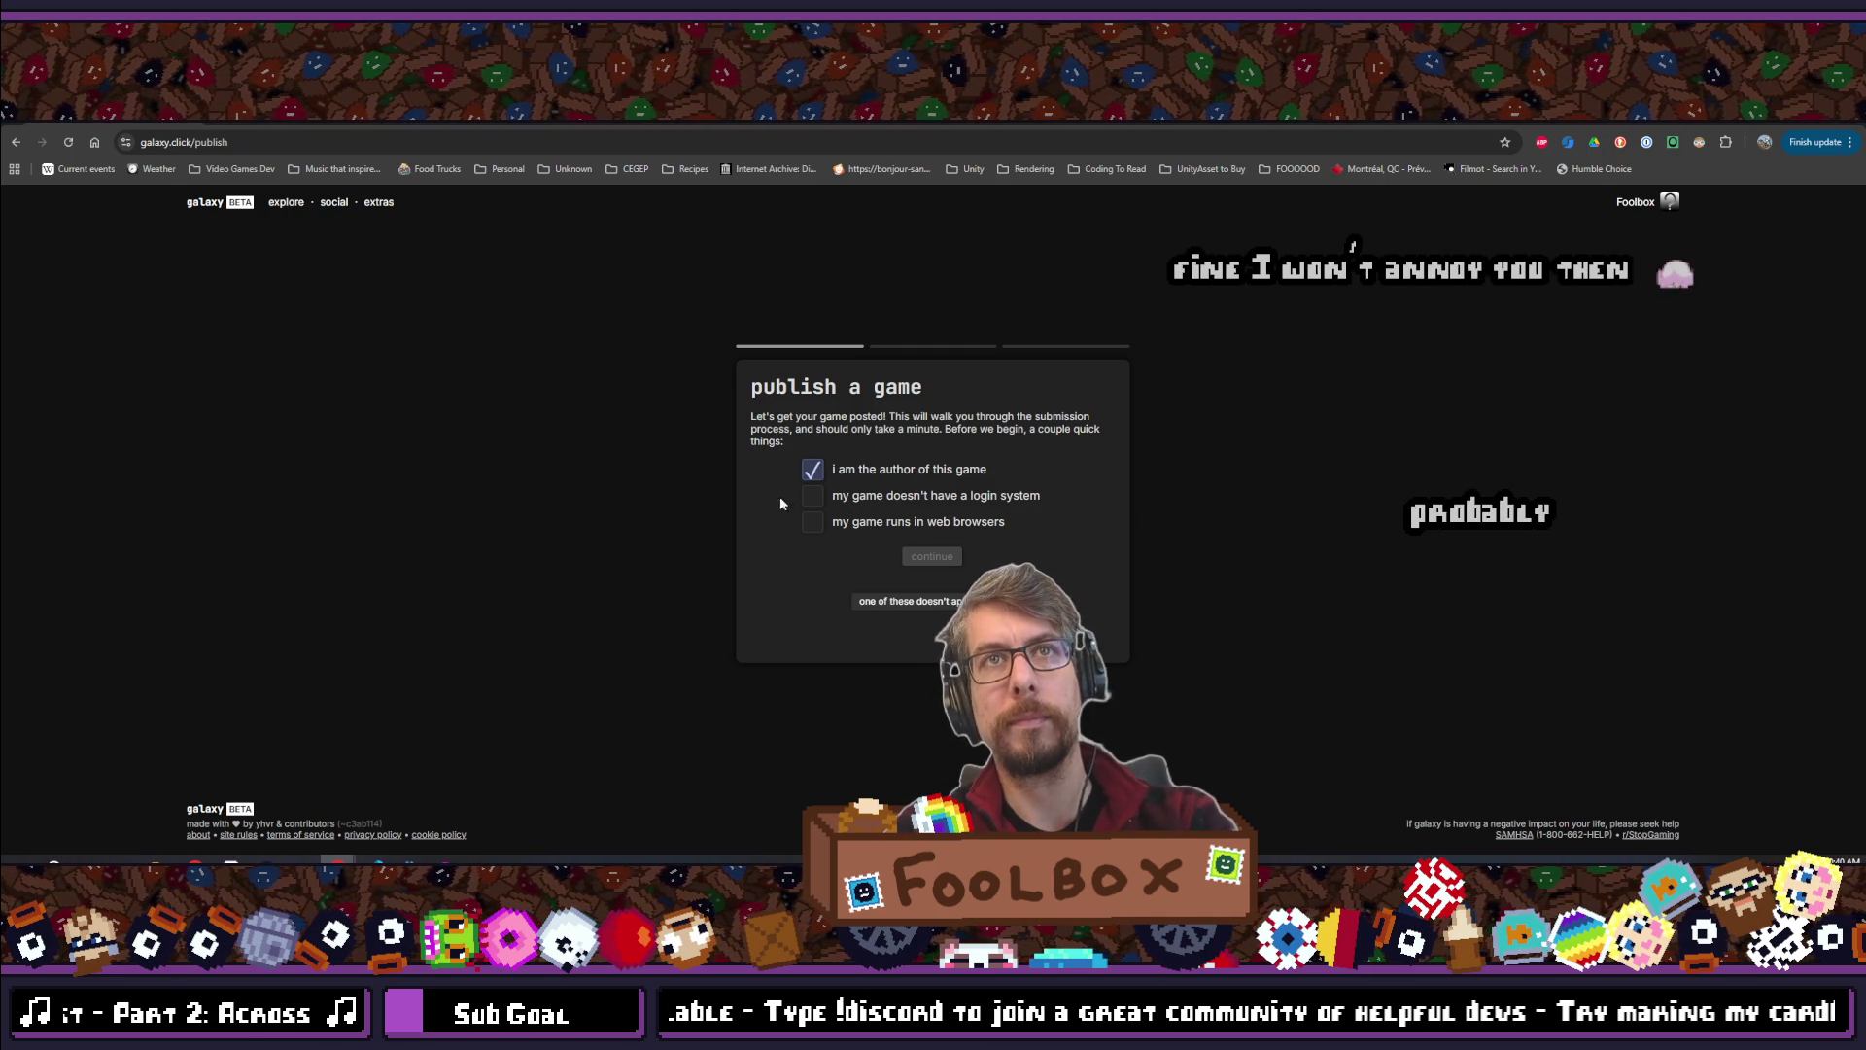
{"action": "left_click", "coordinate": [815, 497]}
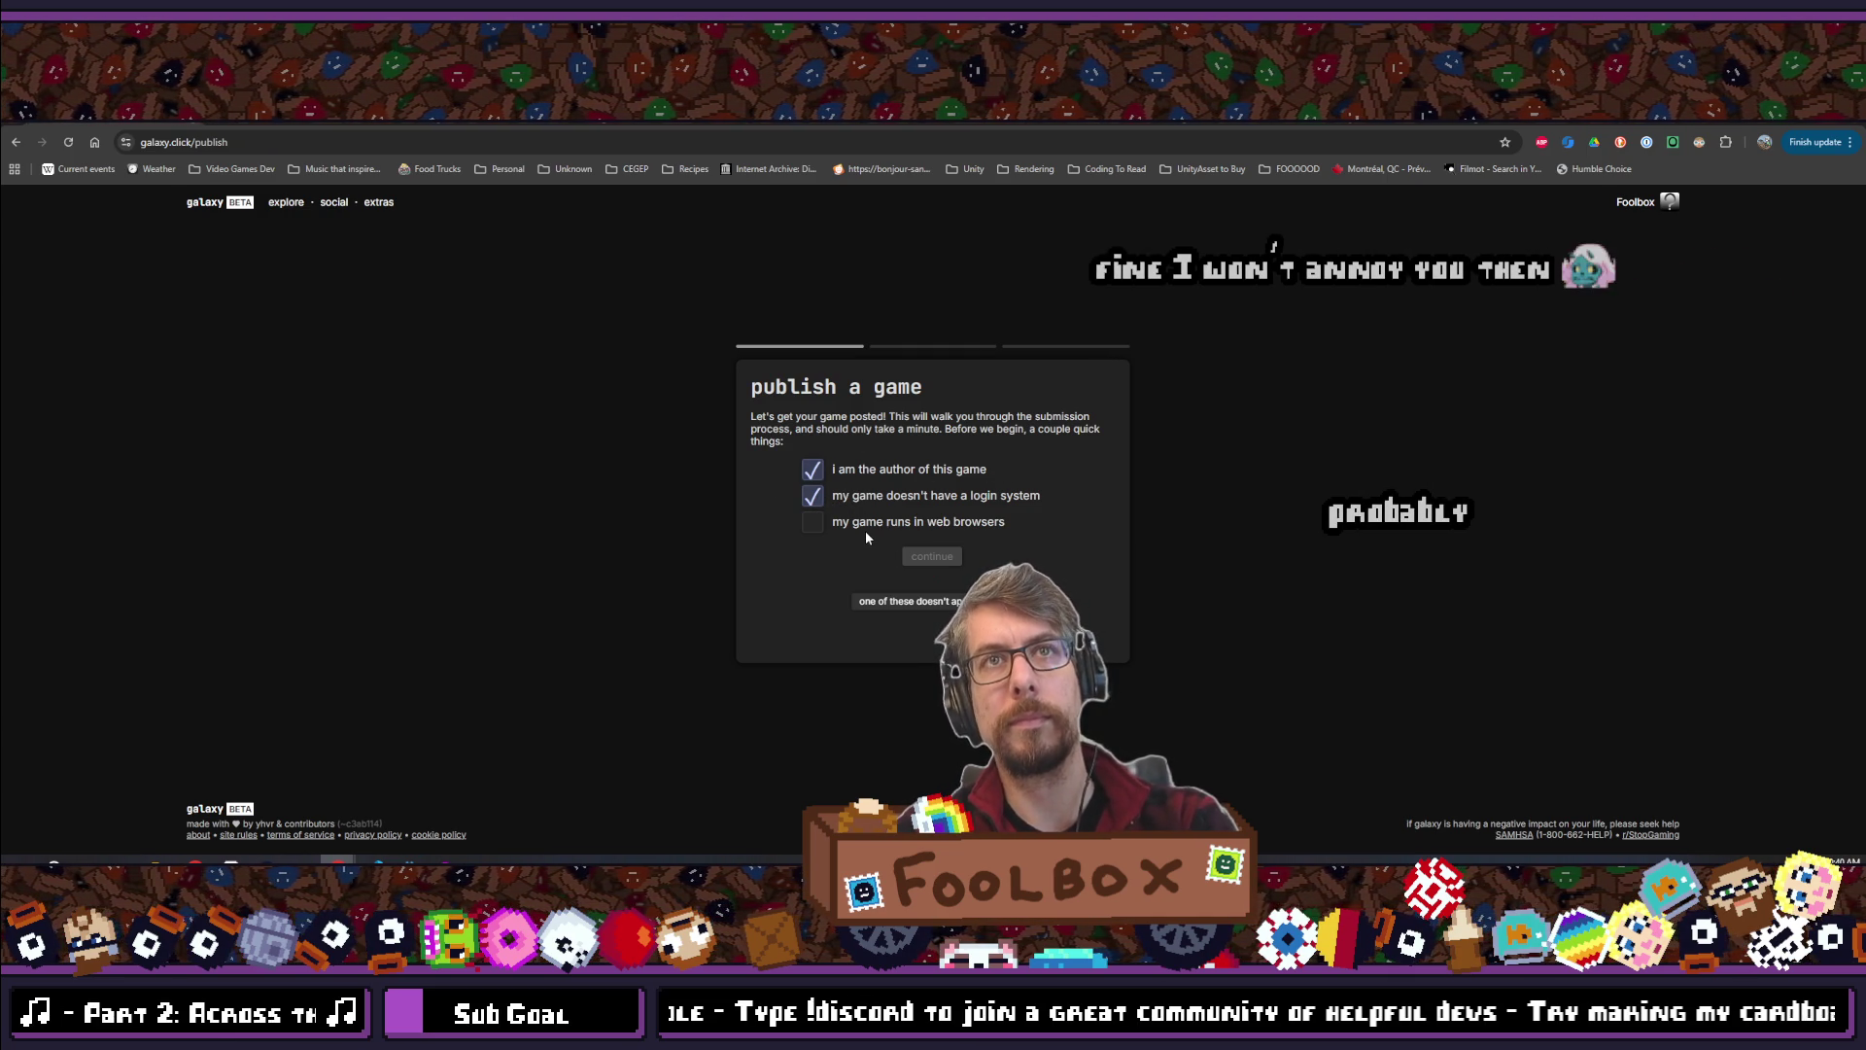
{"action": "left_click", "coordinate": [817, 524]}
{"action": "left_click", "coordinate": [926, 555]}
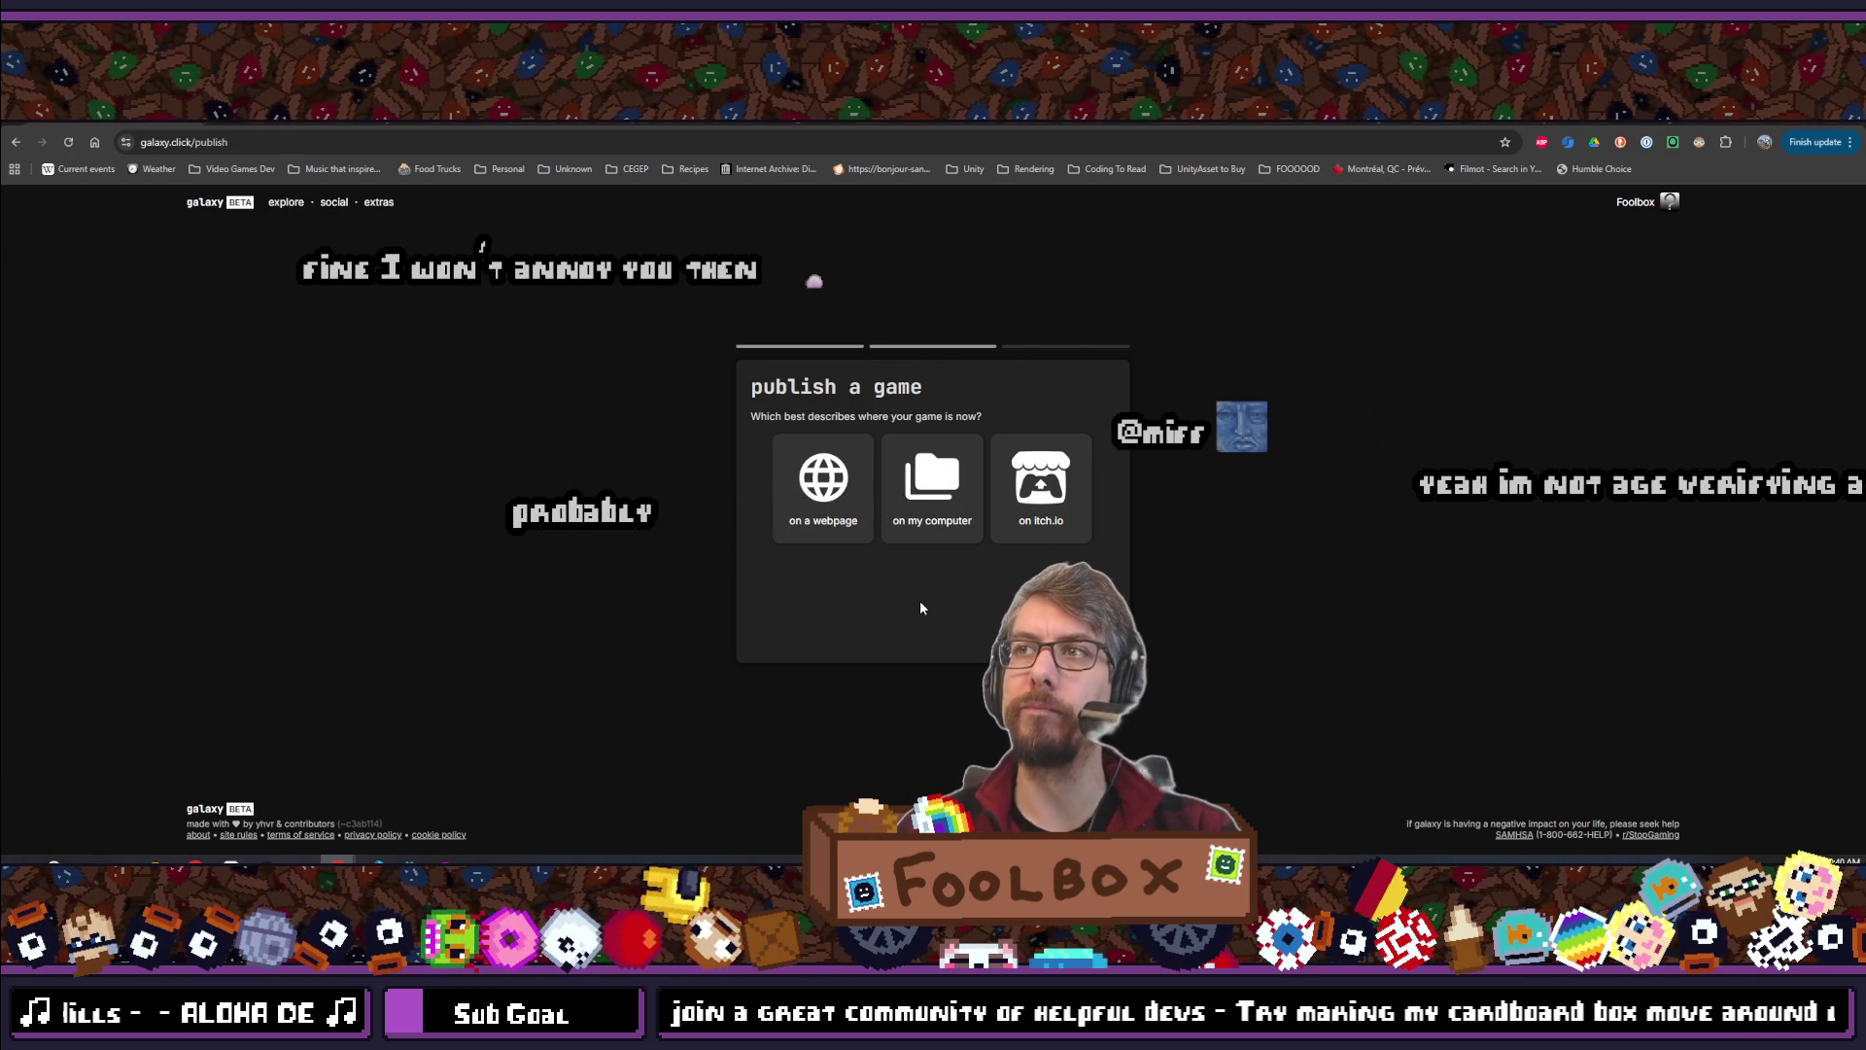
Choose 'on itch.io' as the game's location after reading its warning and comparing 'on my computer'
{"action": "left_click", "coordinate": [1041, 481]}
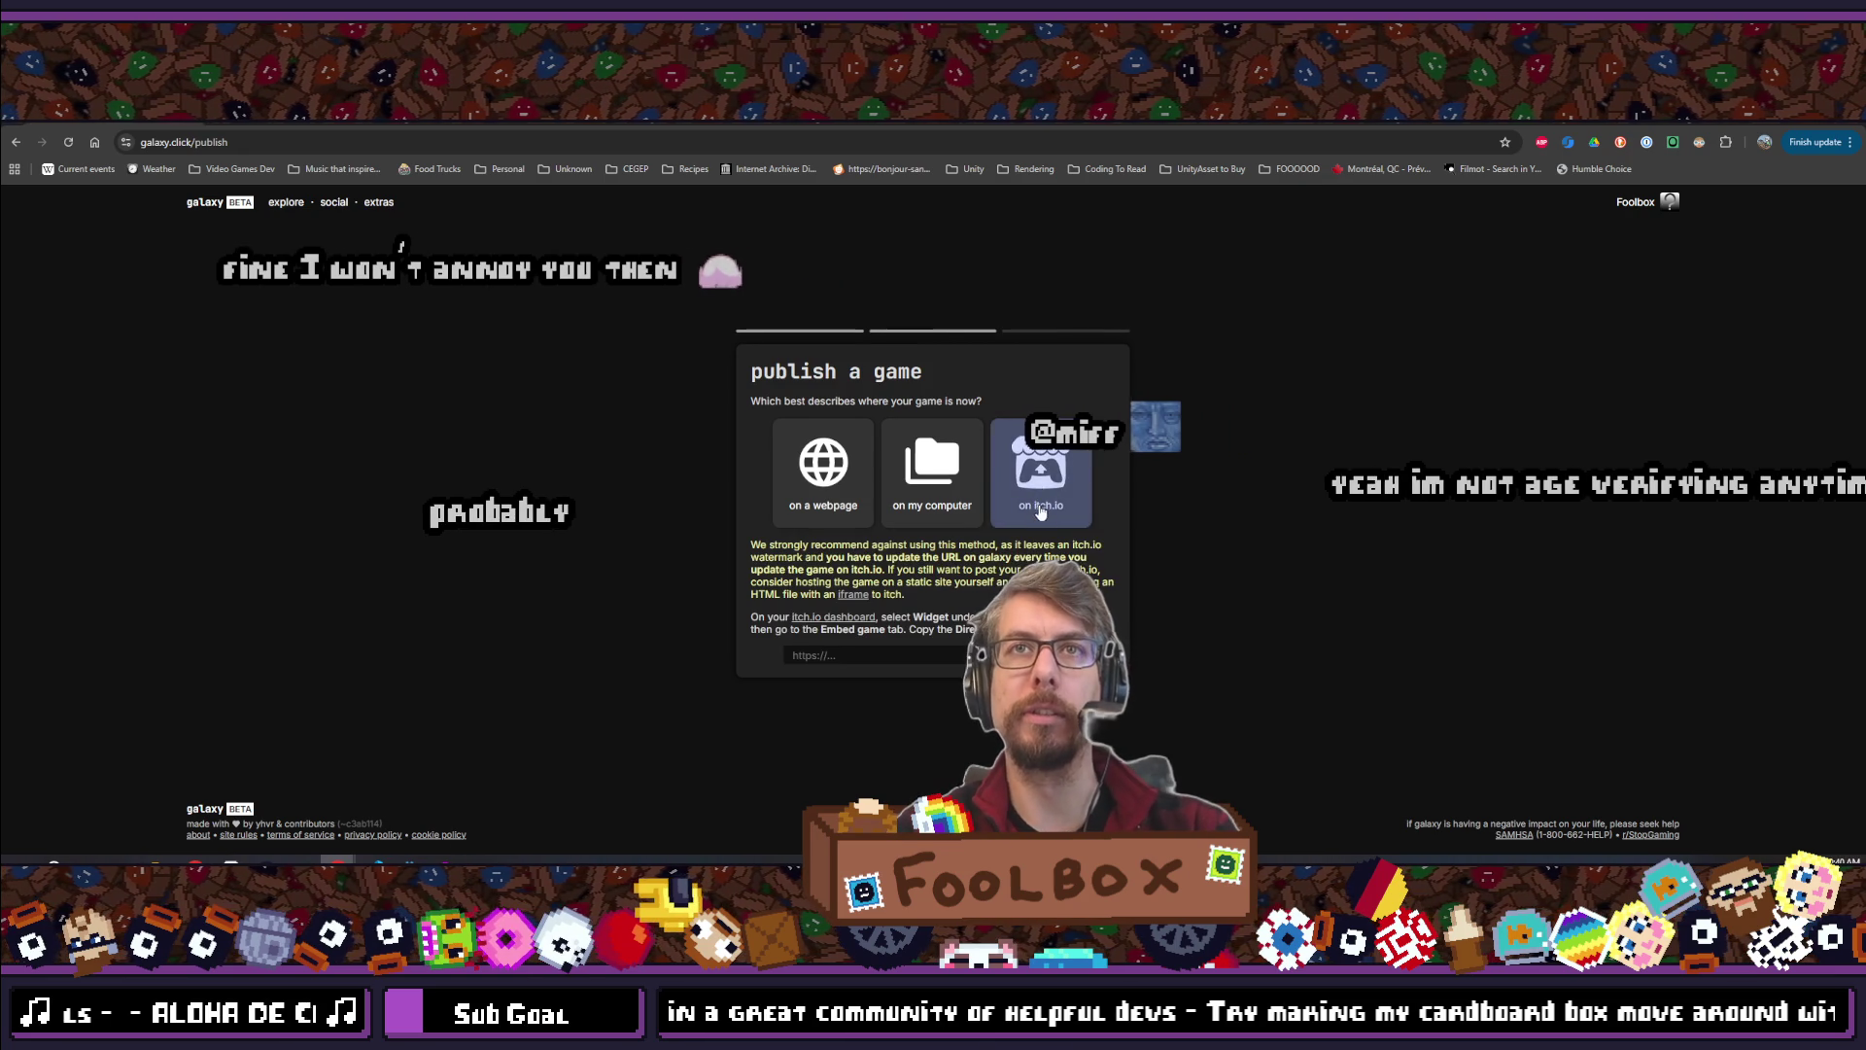
{"action": "mouse_move", "coordinate": [884, 546]}
{"action": "left_mouse_down"}
{"action": "mouse_move", "coordinate": [1064, 557]}
{"action": "mouse_move", "coordinate": [929, 571]}
{"action": "left_mouse_up"}
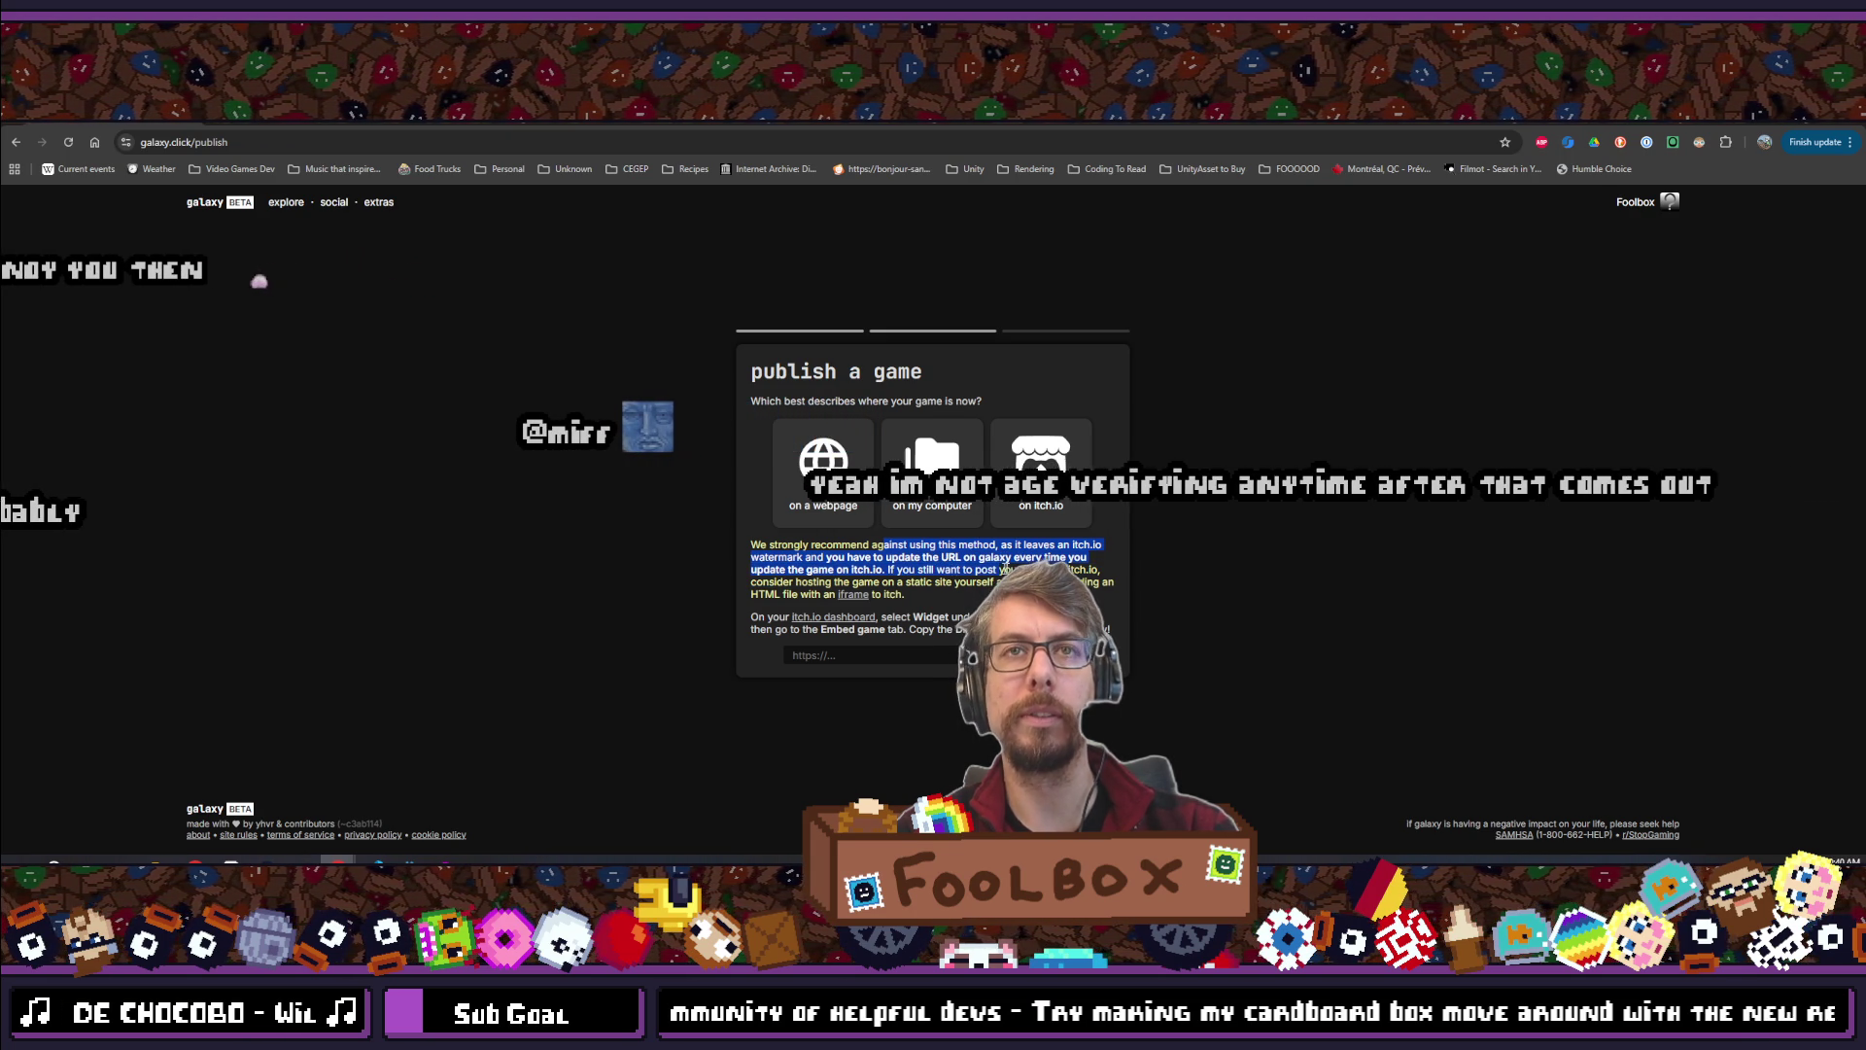
{"action": "left_click_drag", "start_coordinate": [1069, 574], "coordinate": [975, 583]}
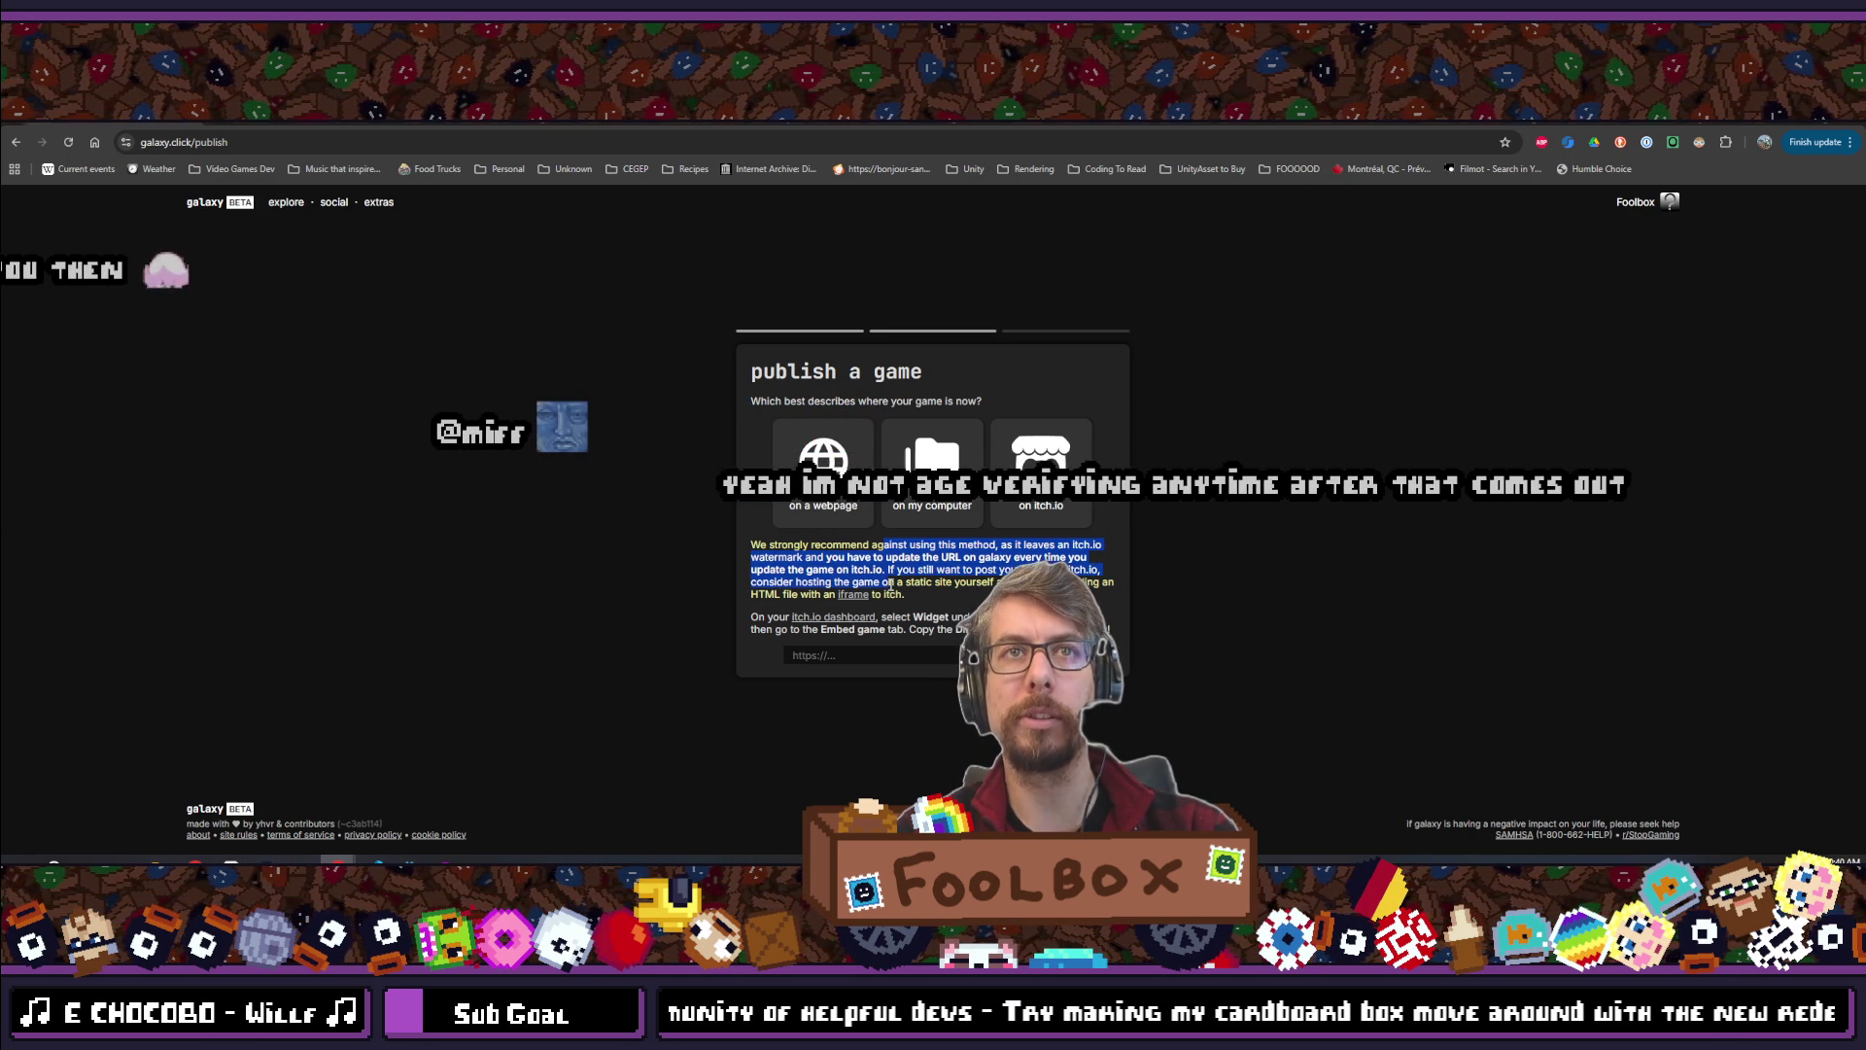
{"action": "left_click", "coordinate": [933, 457]}
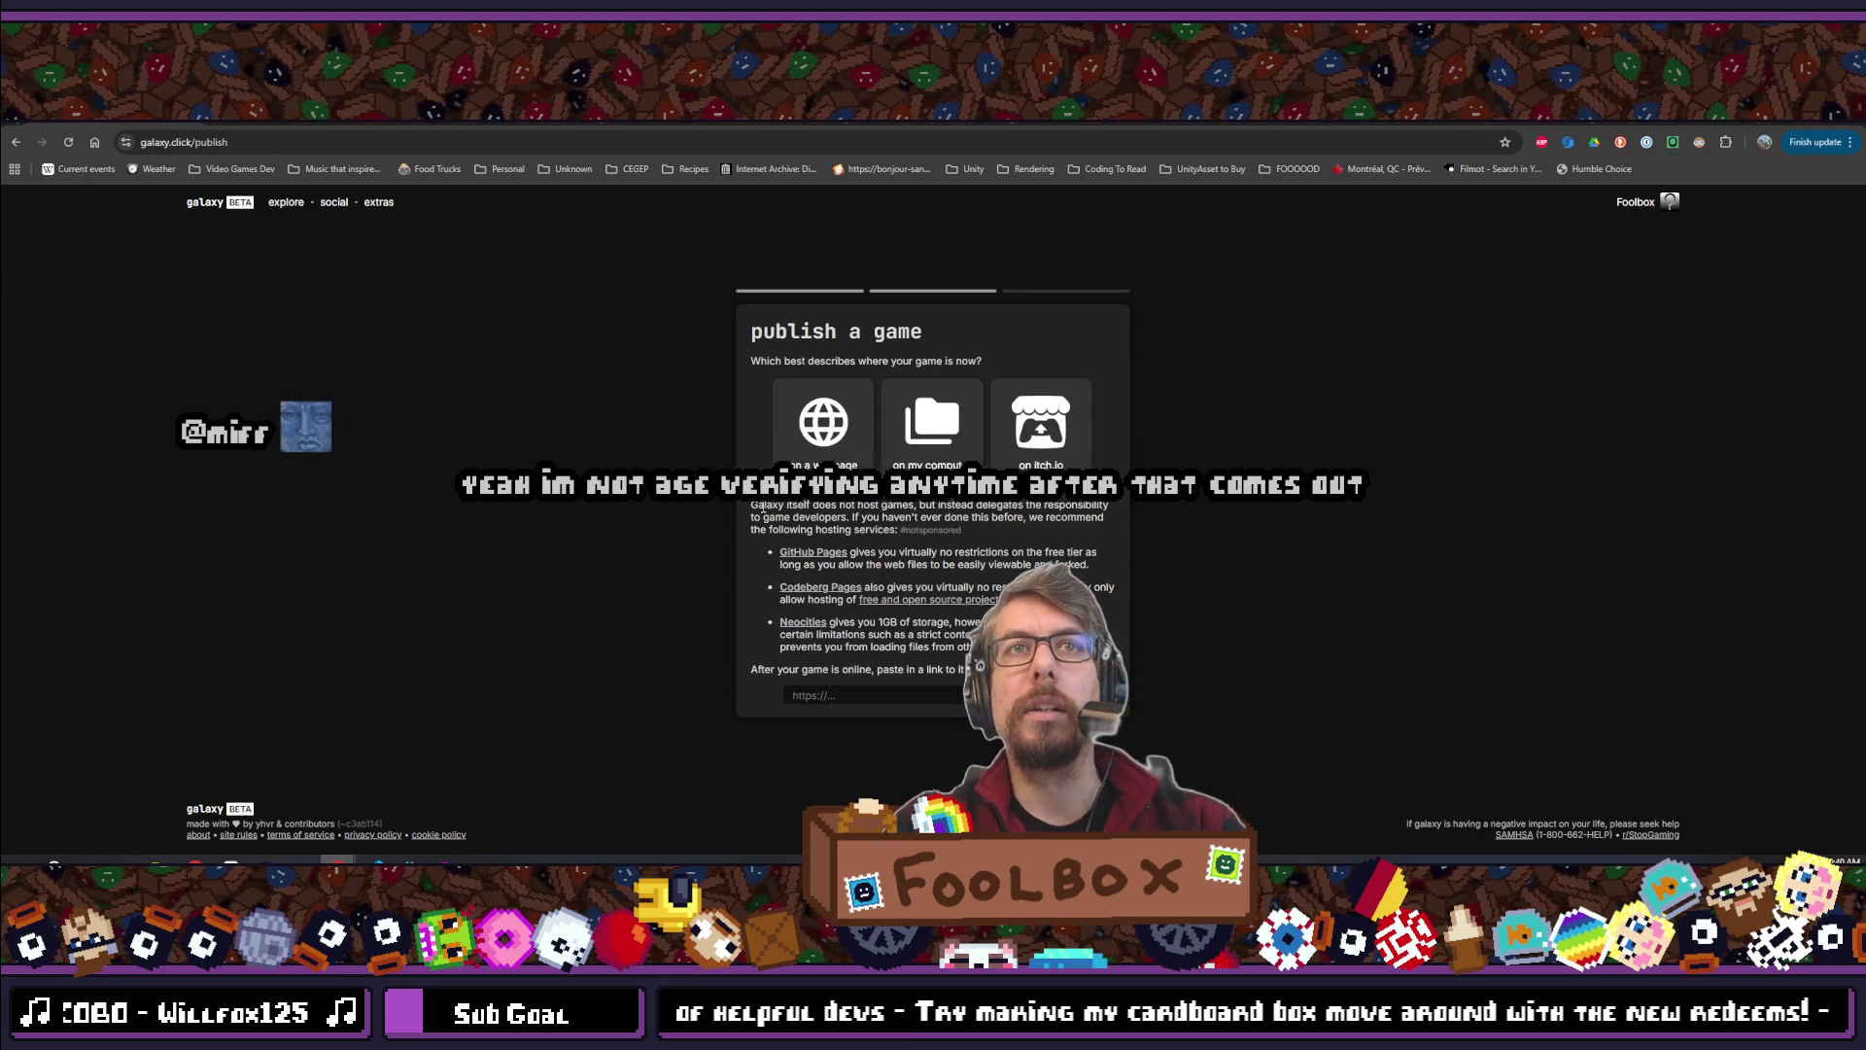
{"action": "mouse_move", "coordinate": [764, 504]}
{"action": "left_mouse_down"}
{"action": "mouse_move", "coordinate": [1109, 509]}
{"action": "mouse_move", "coordinate": [856, 518]}
{"action": "mouse_move", "coordinate": [918, 517]}
{"action": "left_mouse_up"}
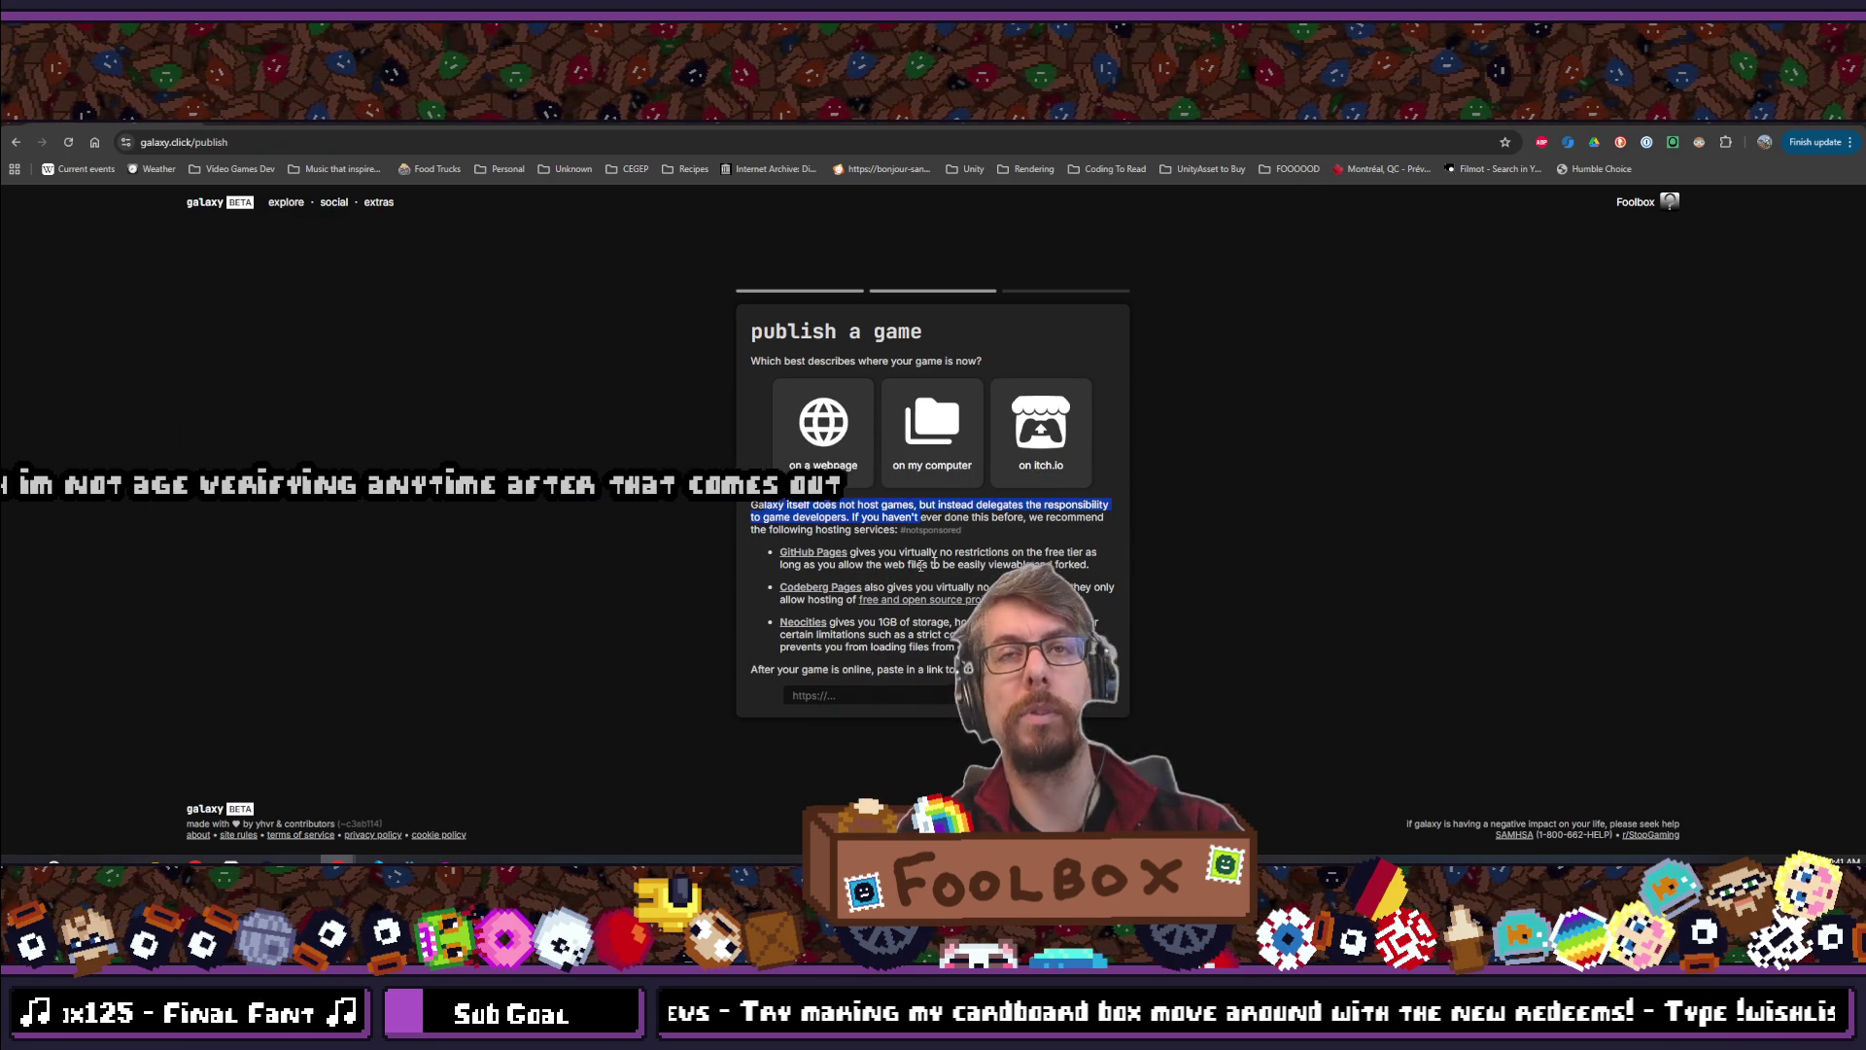
{"action": "left_click", "coordinate": [1041, 428]}
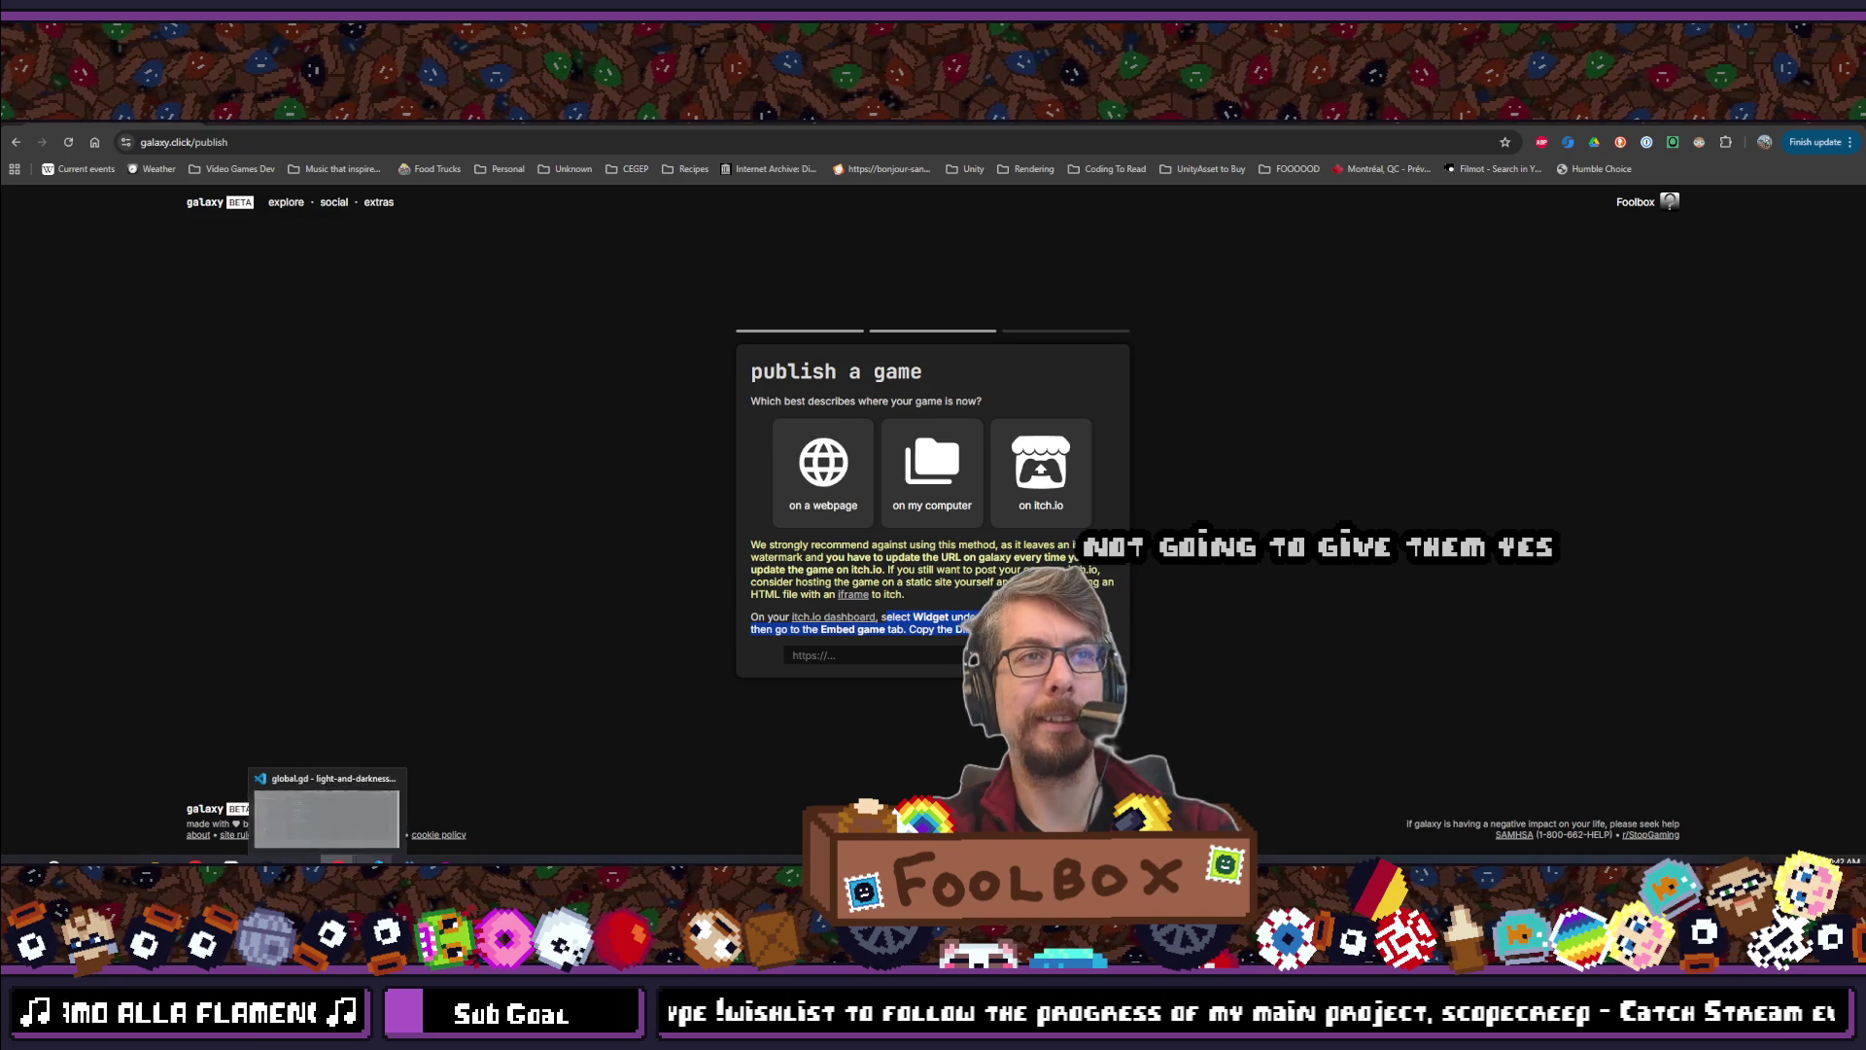
Switch to the SCOPECREEP Demo Steam store page window from the taskbar
{"action": "mouse_move", "coordinate": [196, 863]}
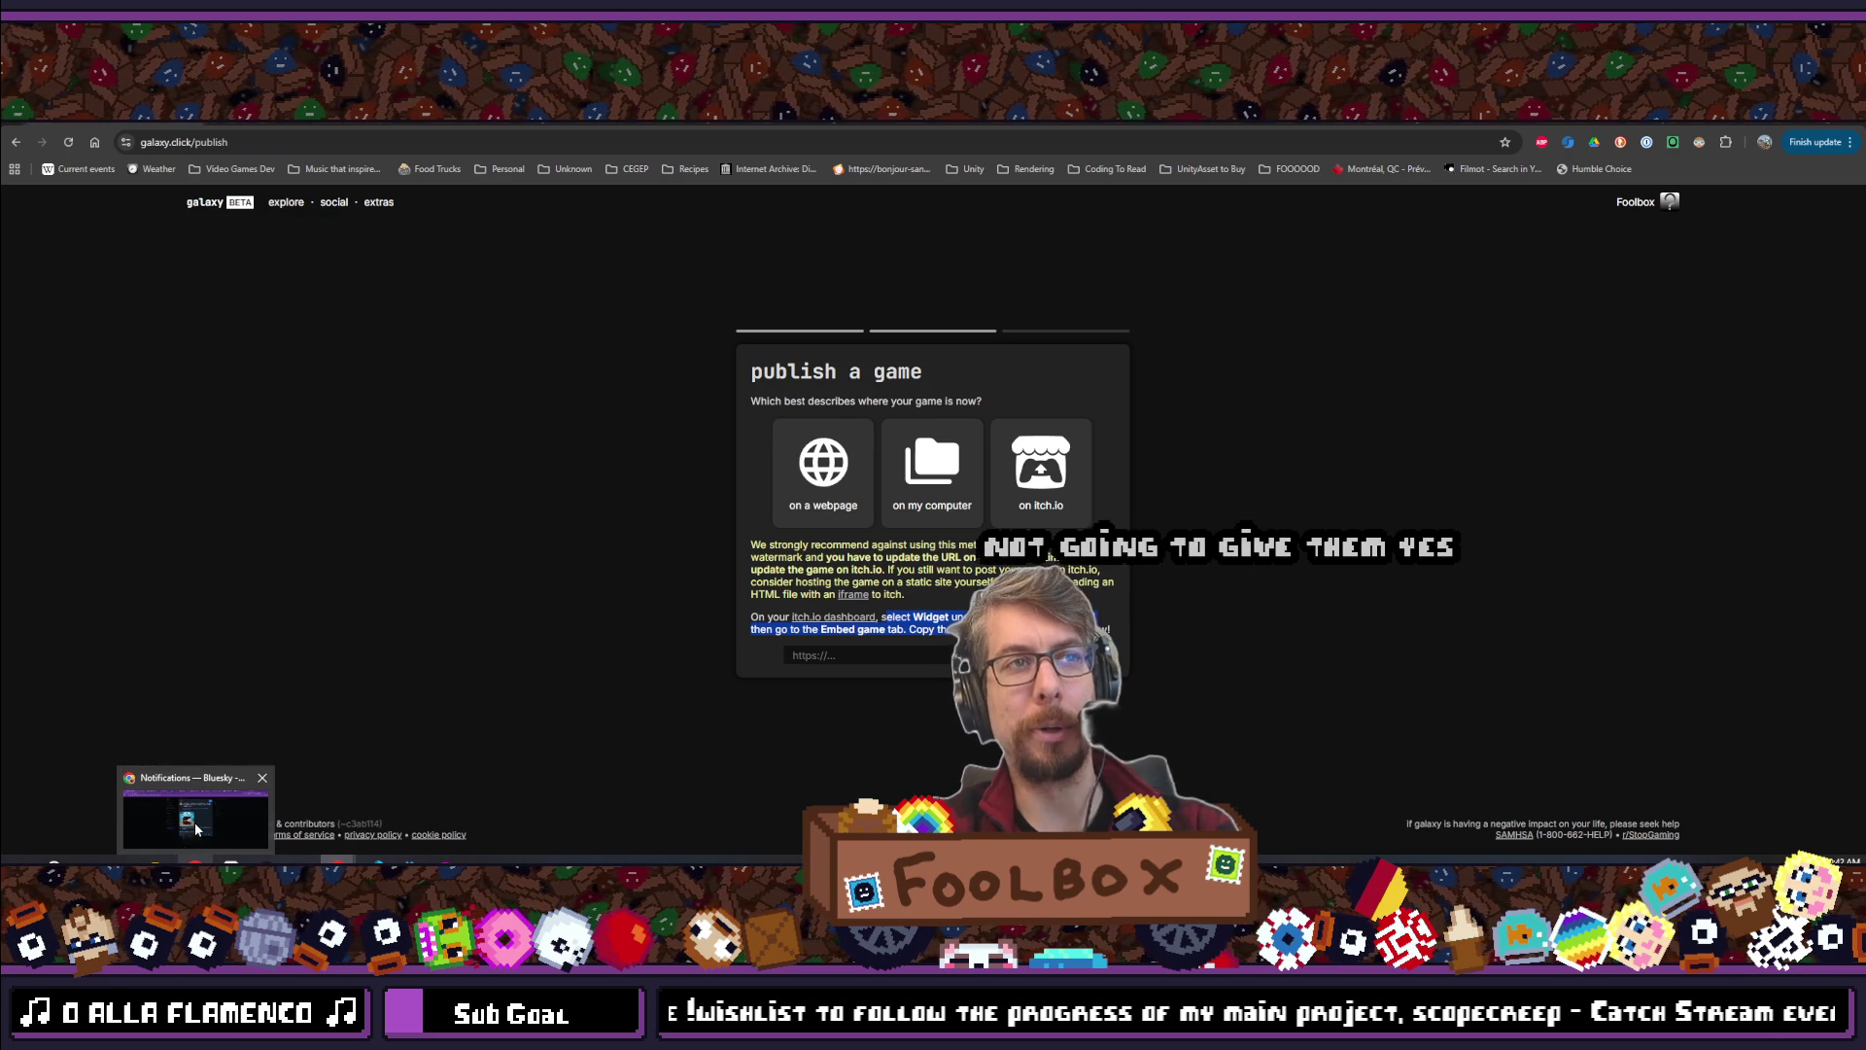
{"action": "mouse_move", "coordinate": [337, 863]}
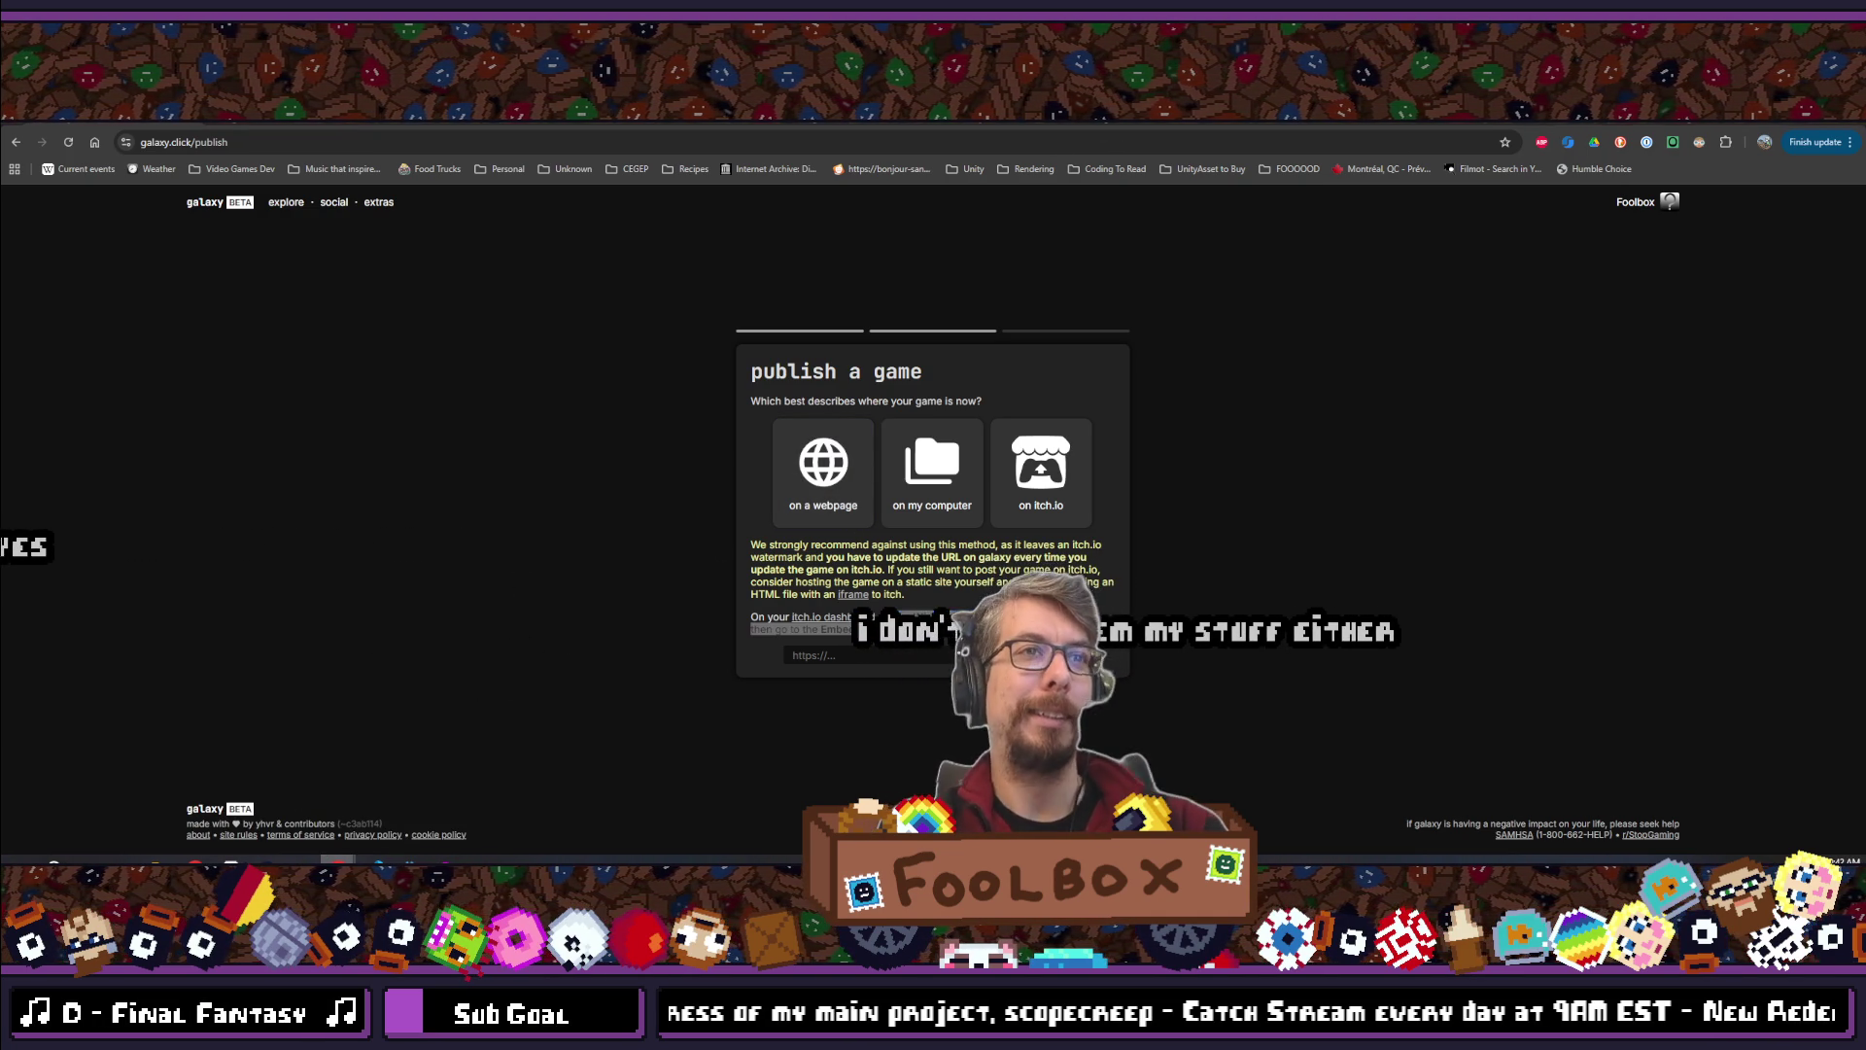
{"action": "left_click", "coordinate": [338, 861]}
{"action": "left_click", "coordinate": [287, 826]}
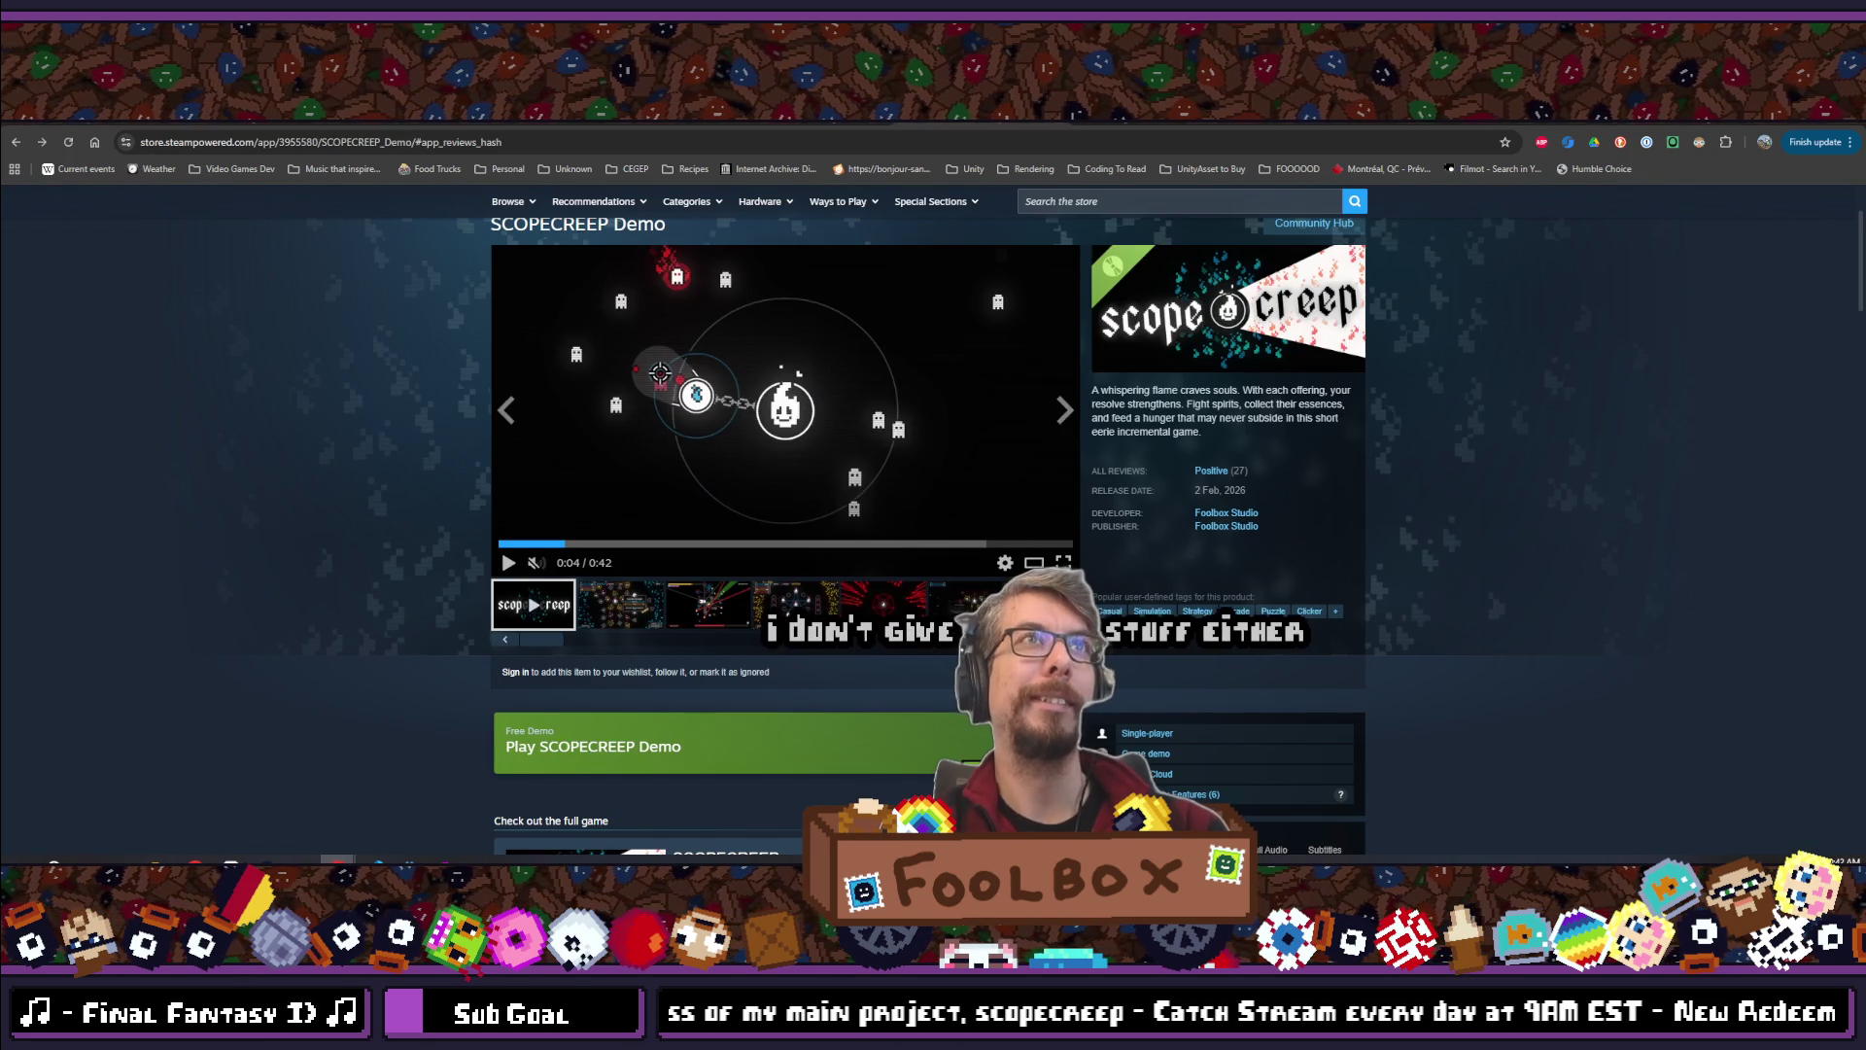
Switch to the itch.io tab and view SCOPECREEP's analytics: 9,948 views, 58 downloads, 7,603 plays
{"action": "left_click", "coordinate": [147, 123]}
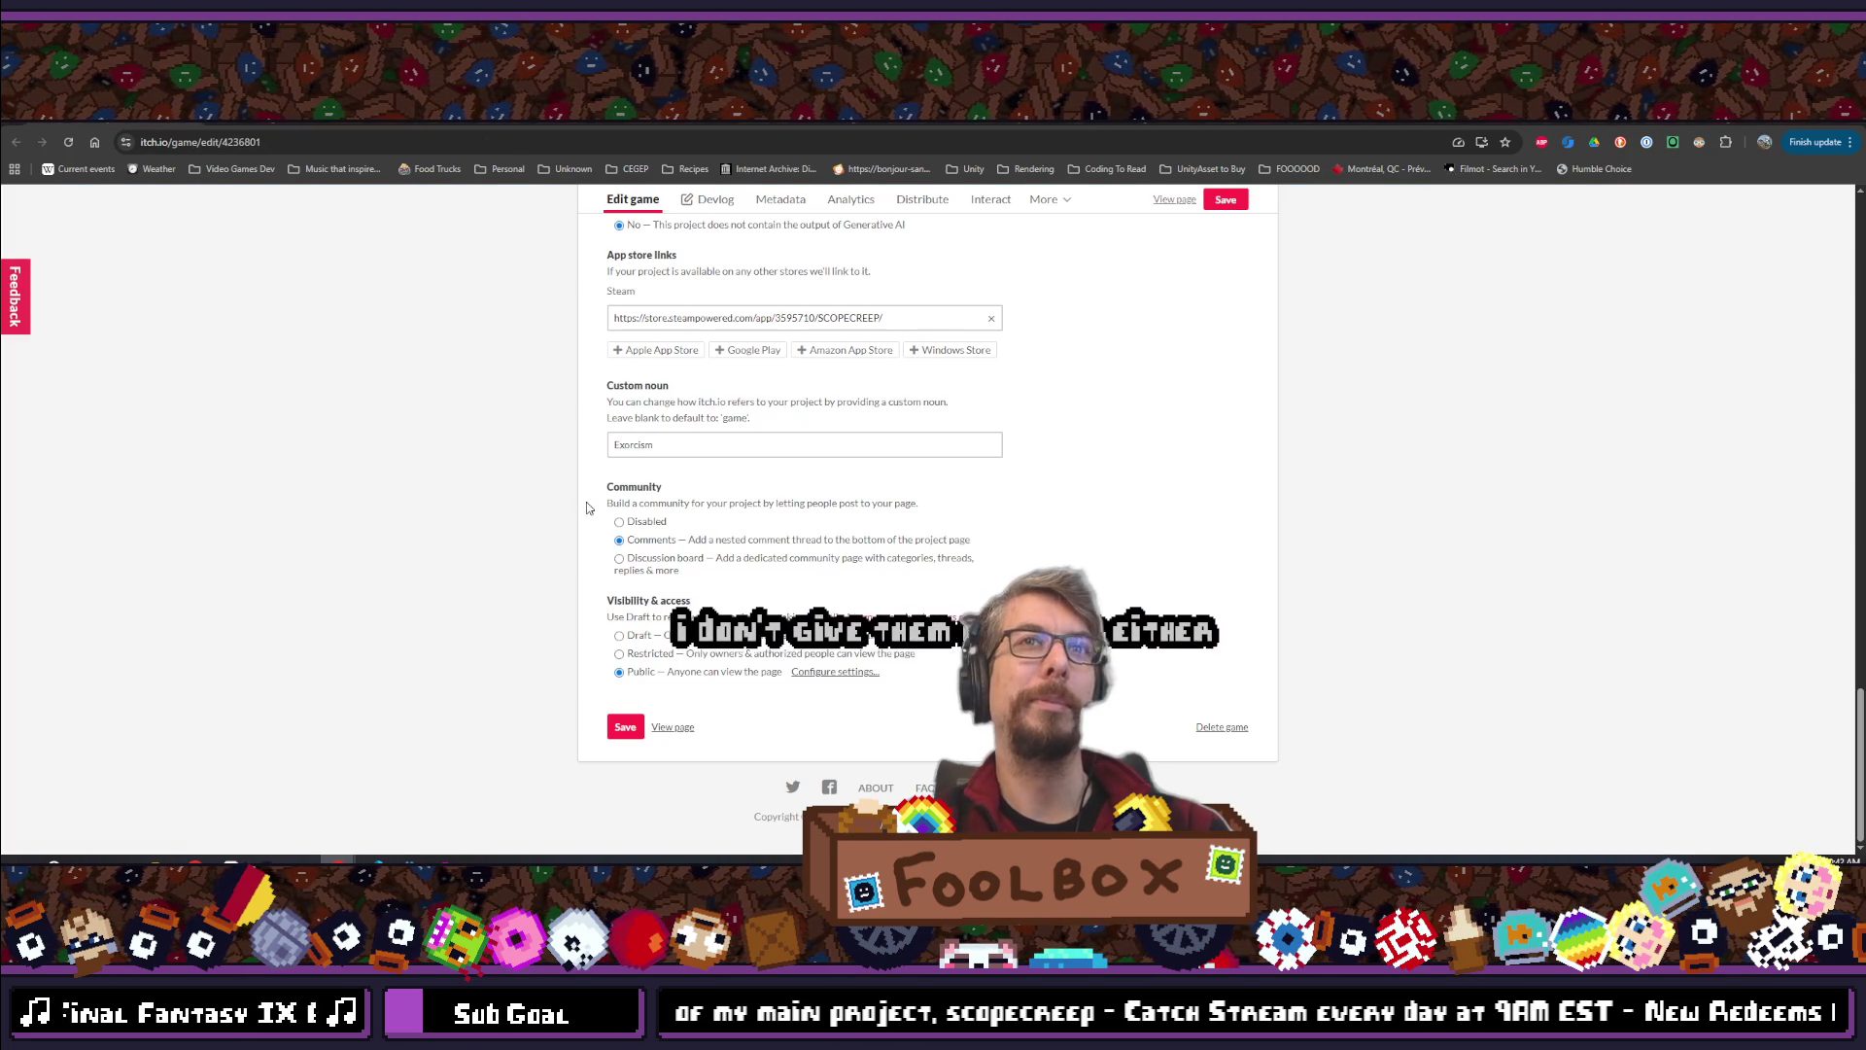
{"action": "scroll", "coordinate": [399, 447], "scroll_direction": "down", "scroll_amount": 15}
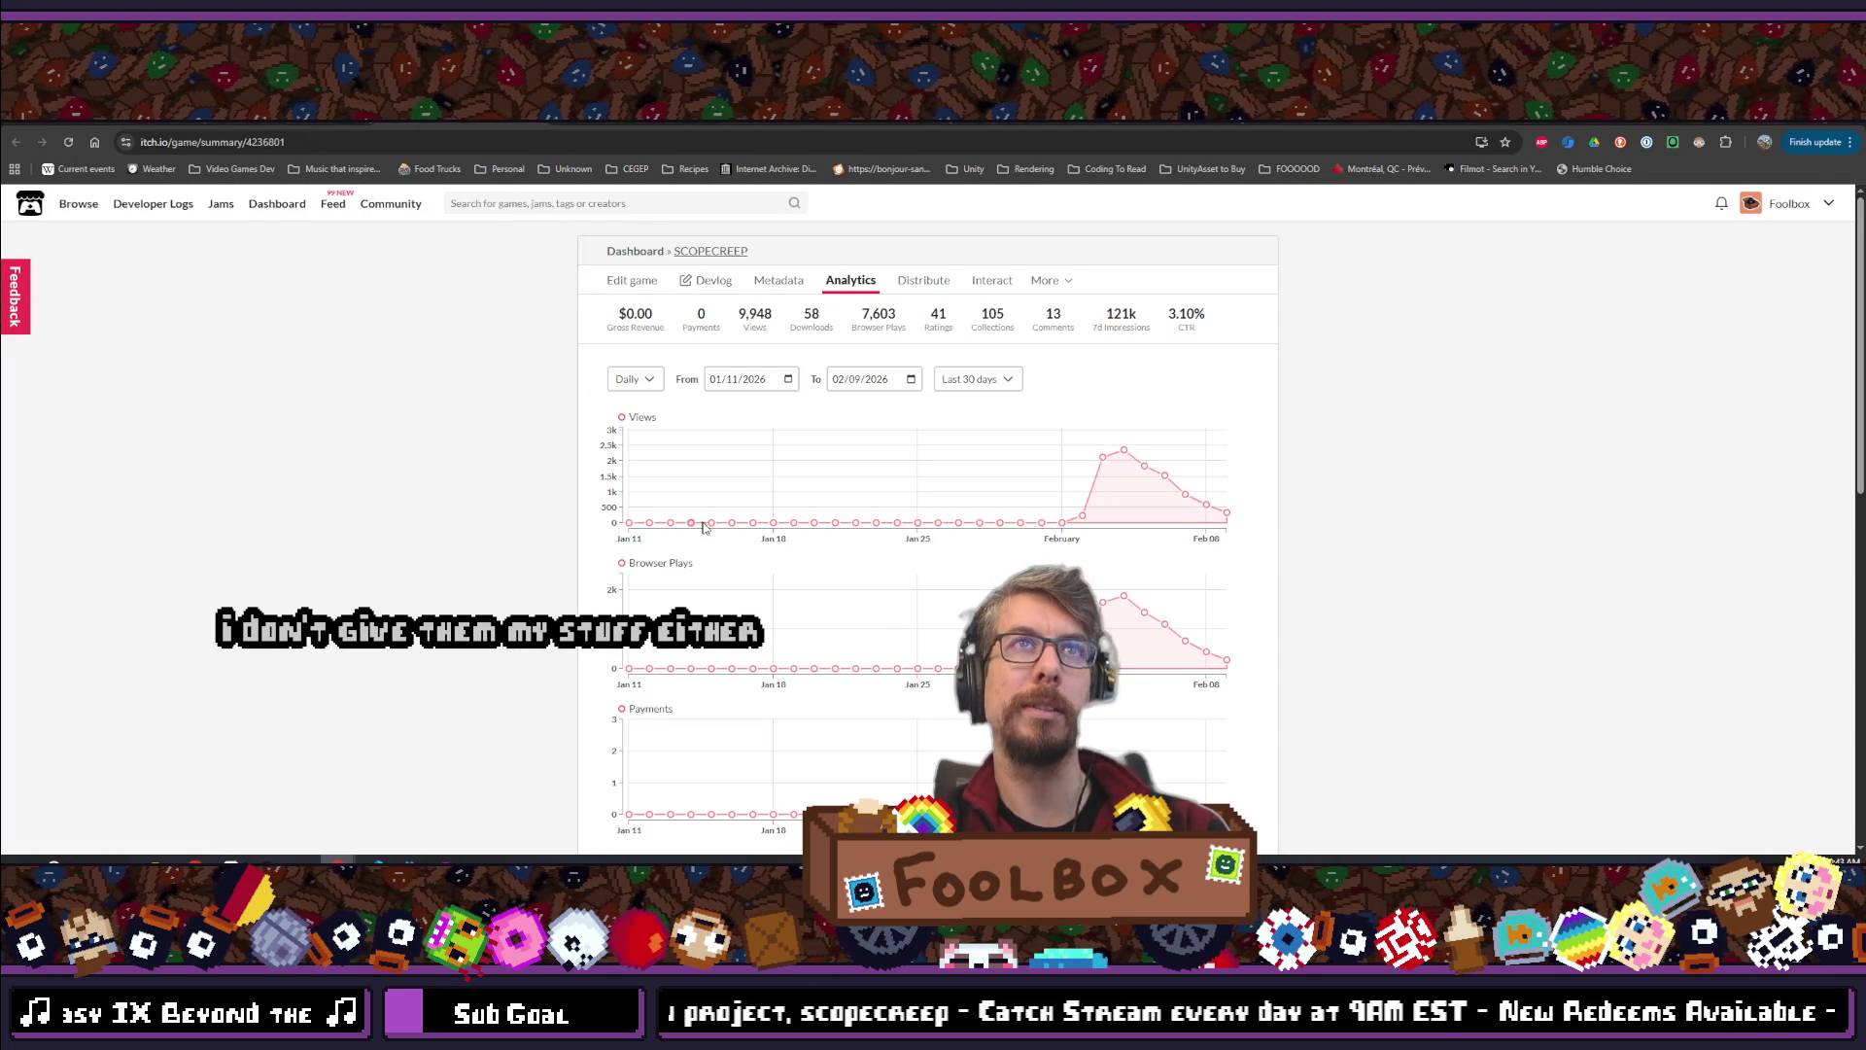
Snap itch.io to the left half and galaxy's publish form to the right, then return to the itch.io dashboard
{"action": "mouse_move", "coordinate": [933, 124]}
{"action": "left_mouse_down"}
{"action": "mouse_move", "coordinate": [494, 428]}
{"action": "mouse_move", "coordinate": [3, 316]}
{"action": "left_mouse_up"}
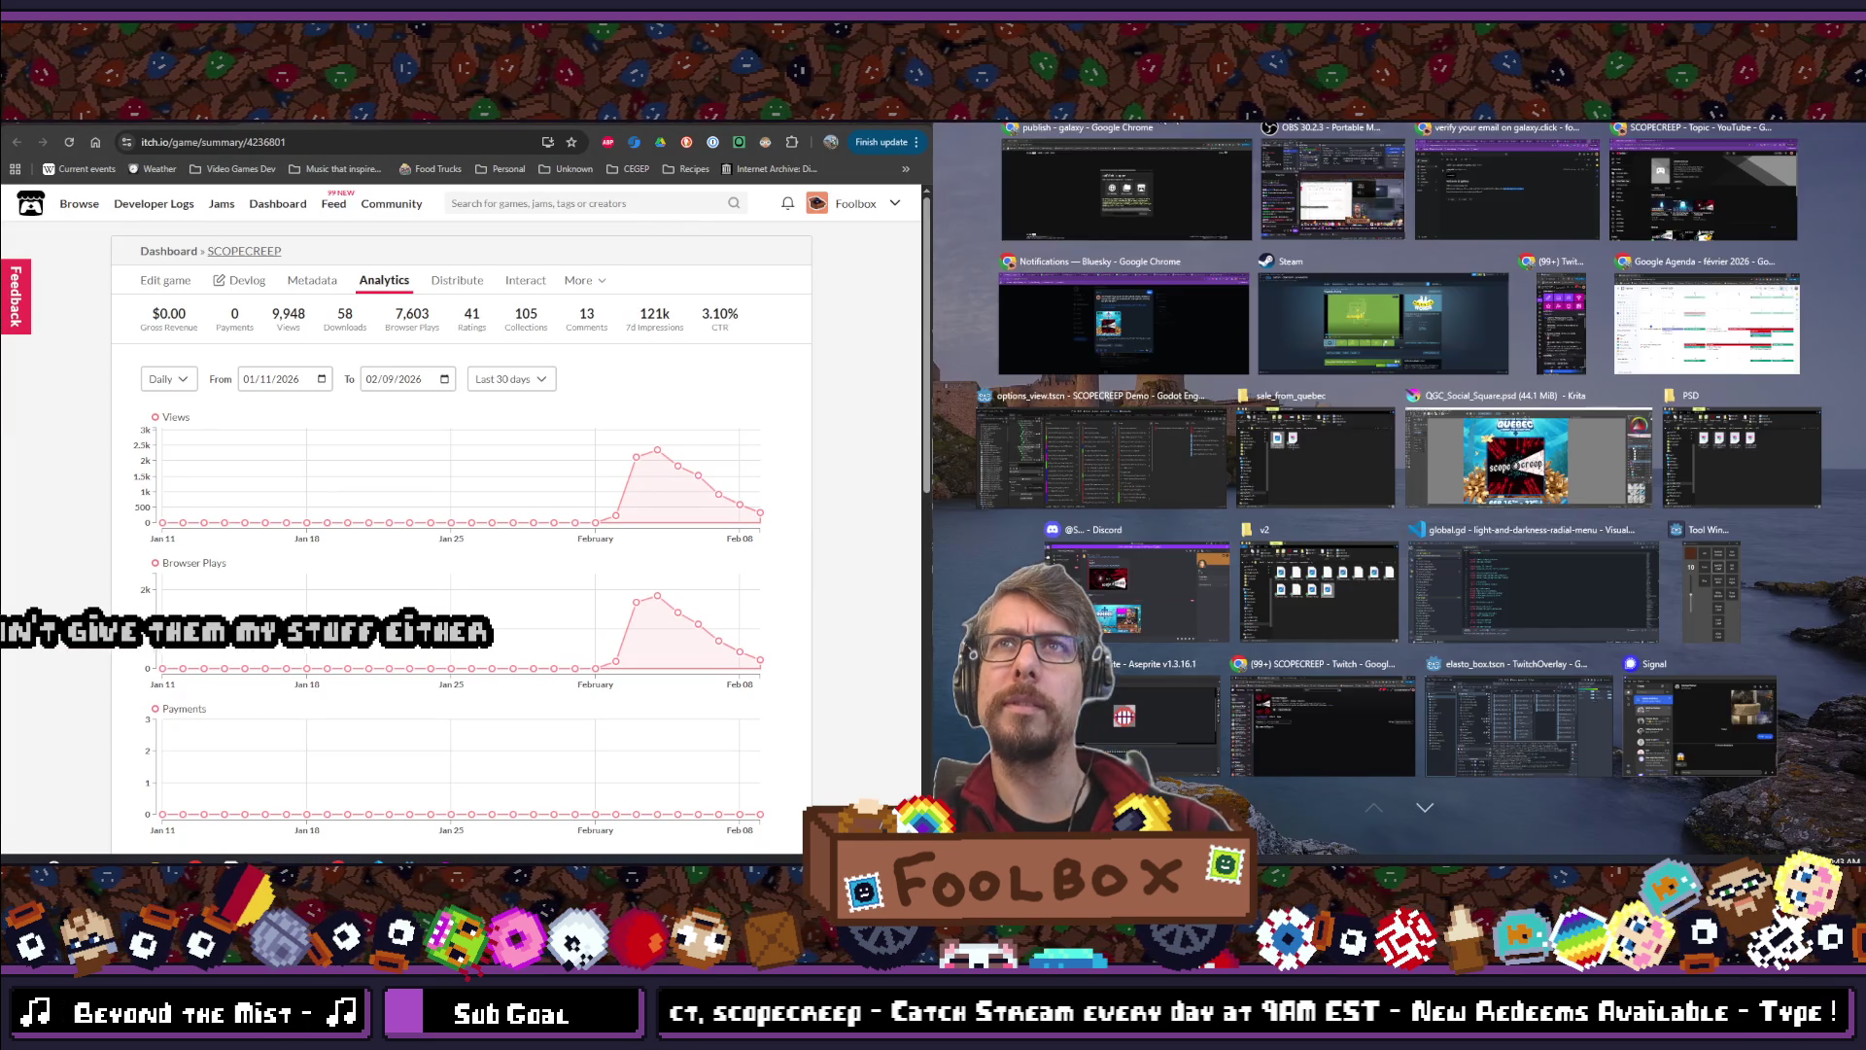
{"action": "left_click", "coordinate": [1180, 212]}
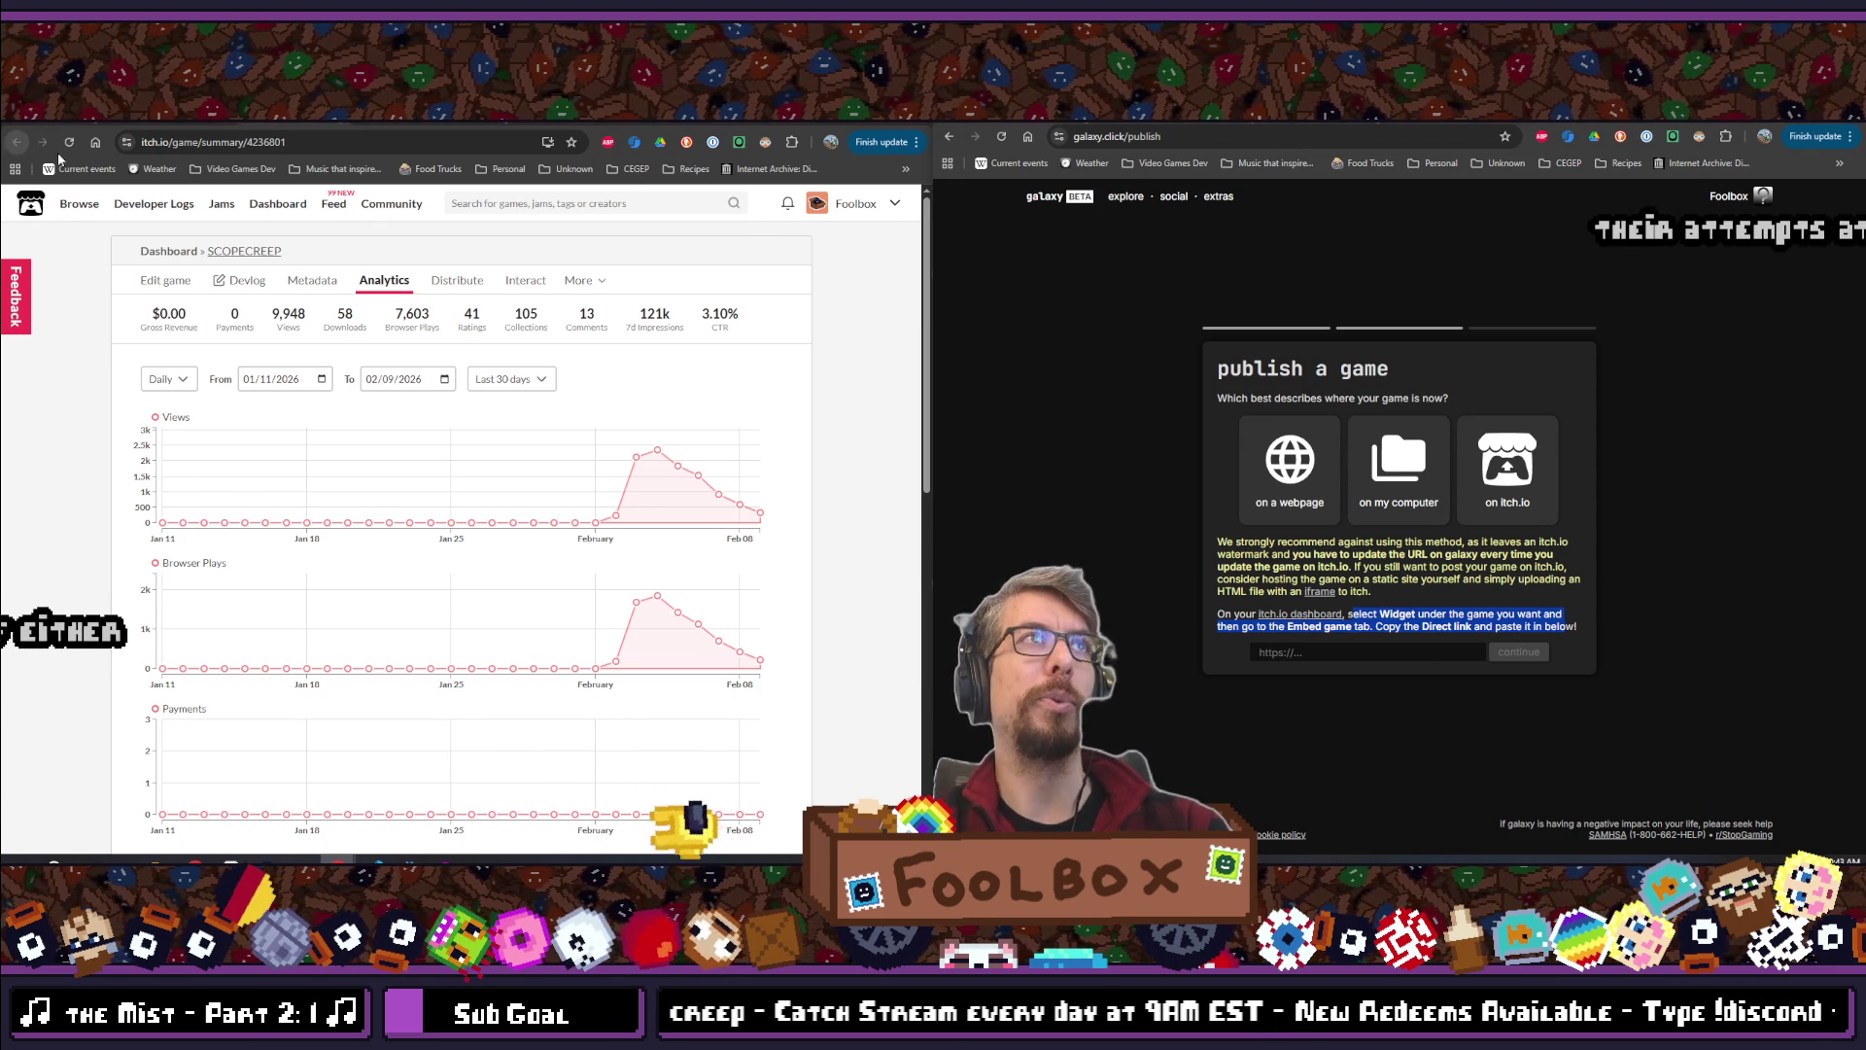
{"action": "left_click", "coordinate": [17, 142]}
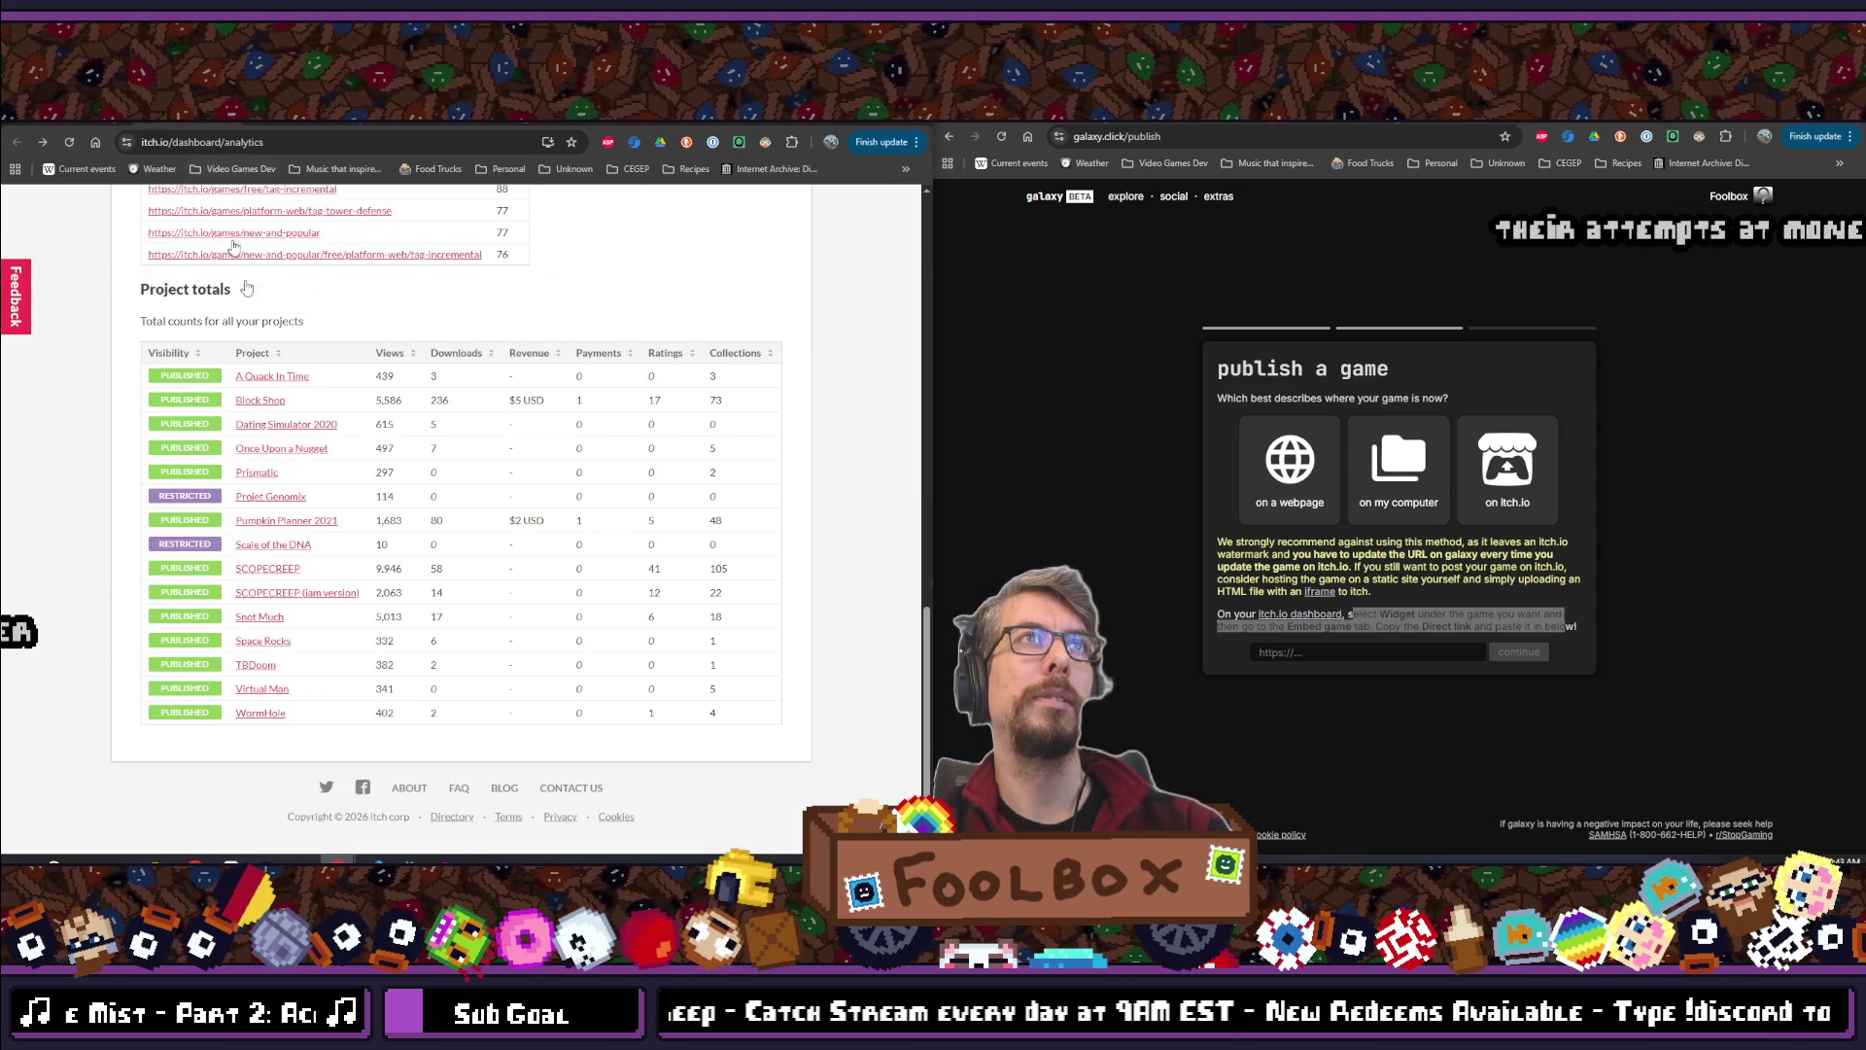
{"action": "scroll", "coordinate": [327, 505], "scroll_direction": "up", "scroll_amount": 5}
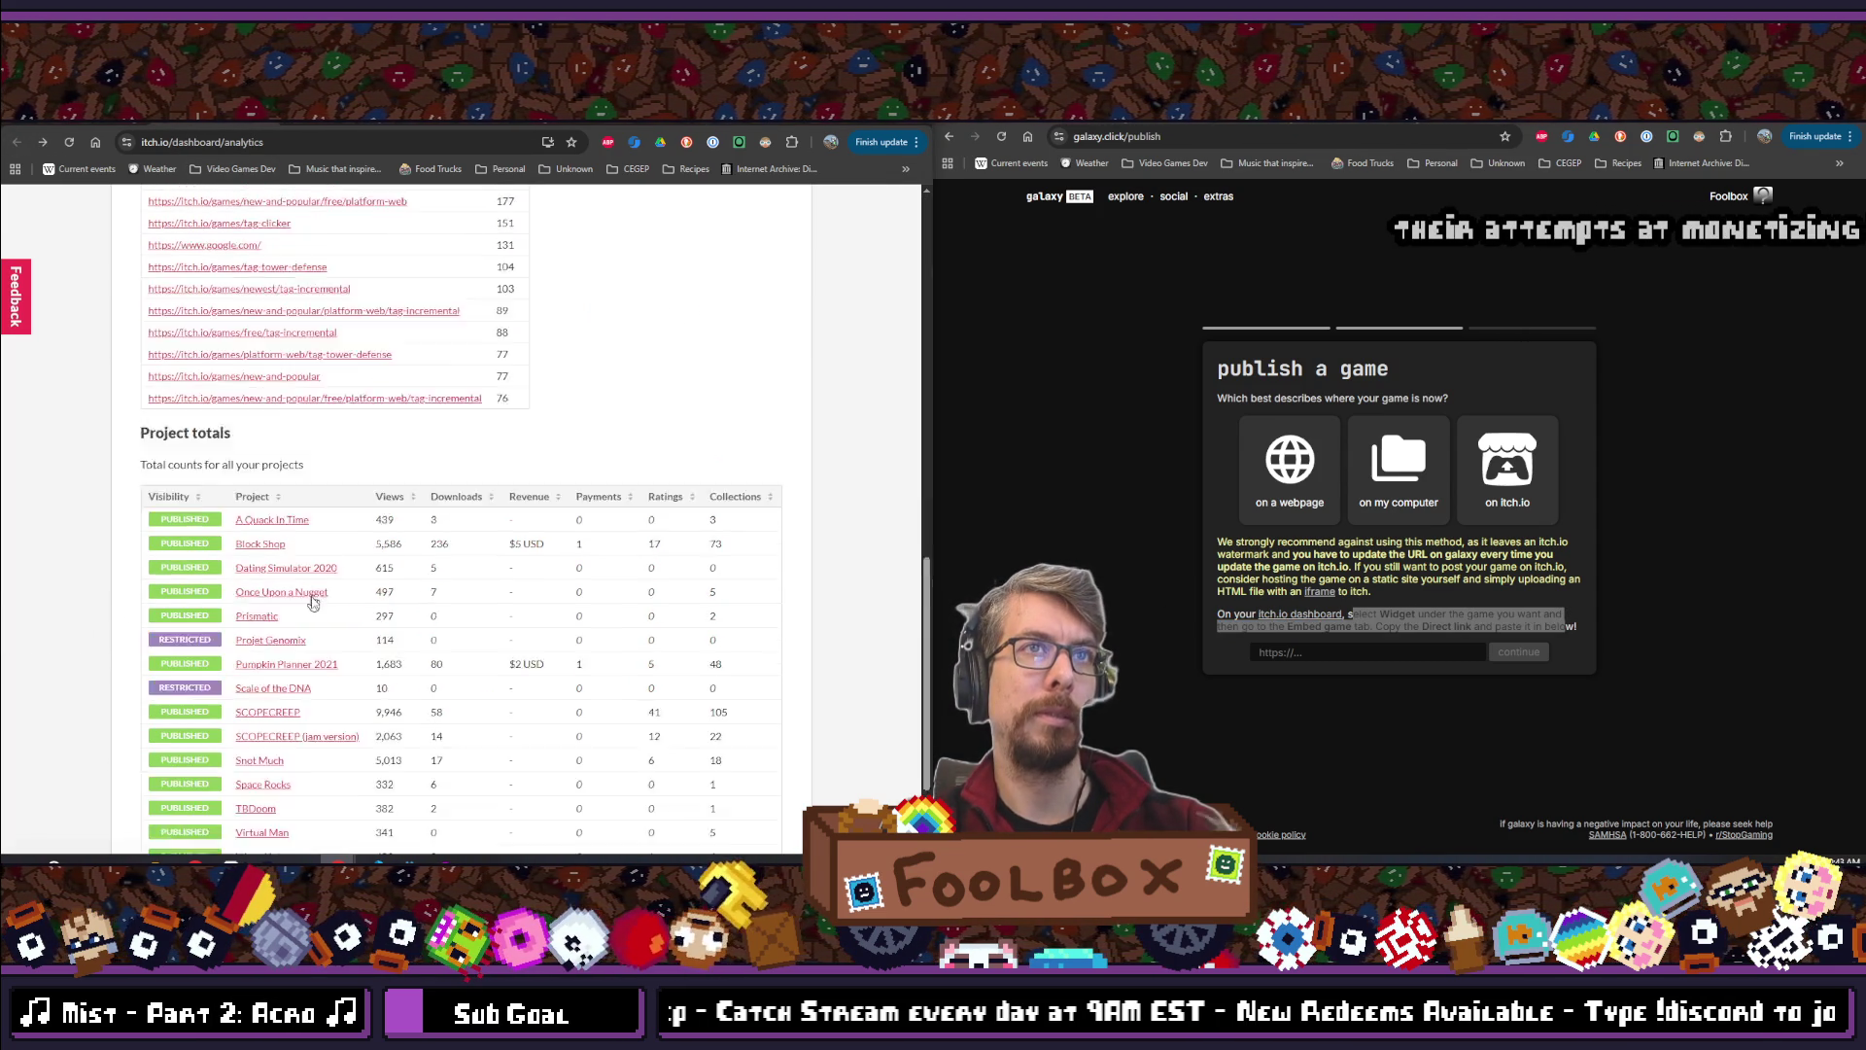
{"action": "scroll", "coordinate": [327, 505], "scroll_direction": "up", "scroll_amount": 10}
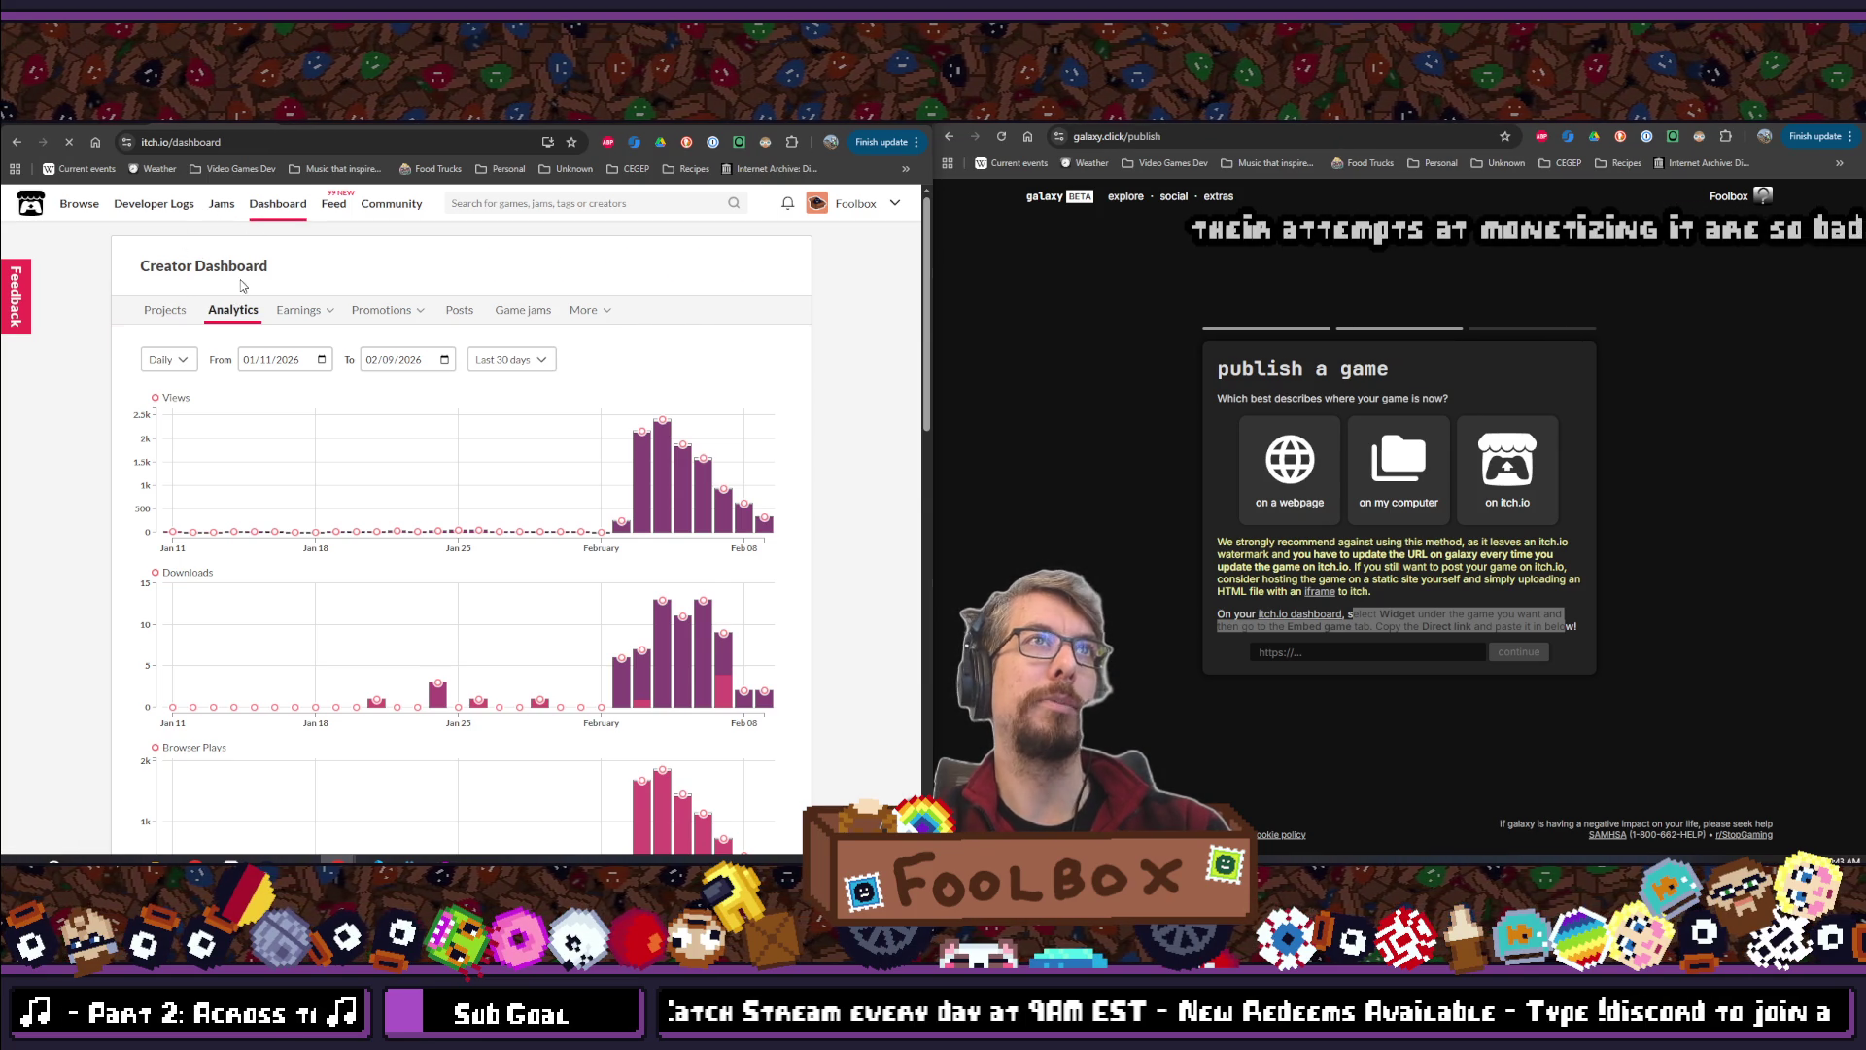
{"action": "scroll", "coordinate": [269, 309], "scroll_direction": "down", "scroll_amount": 1}
{"action": "scroll", "coordinate": [281, 389], "scroll_direction": "down", "scroll_amount": 1}
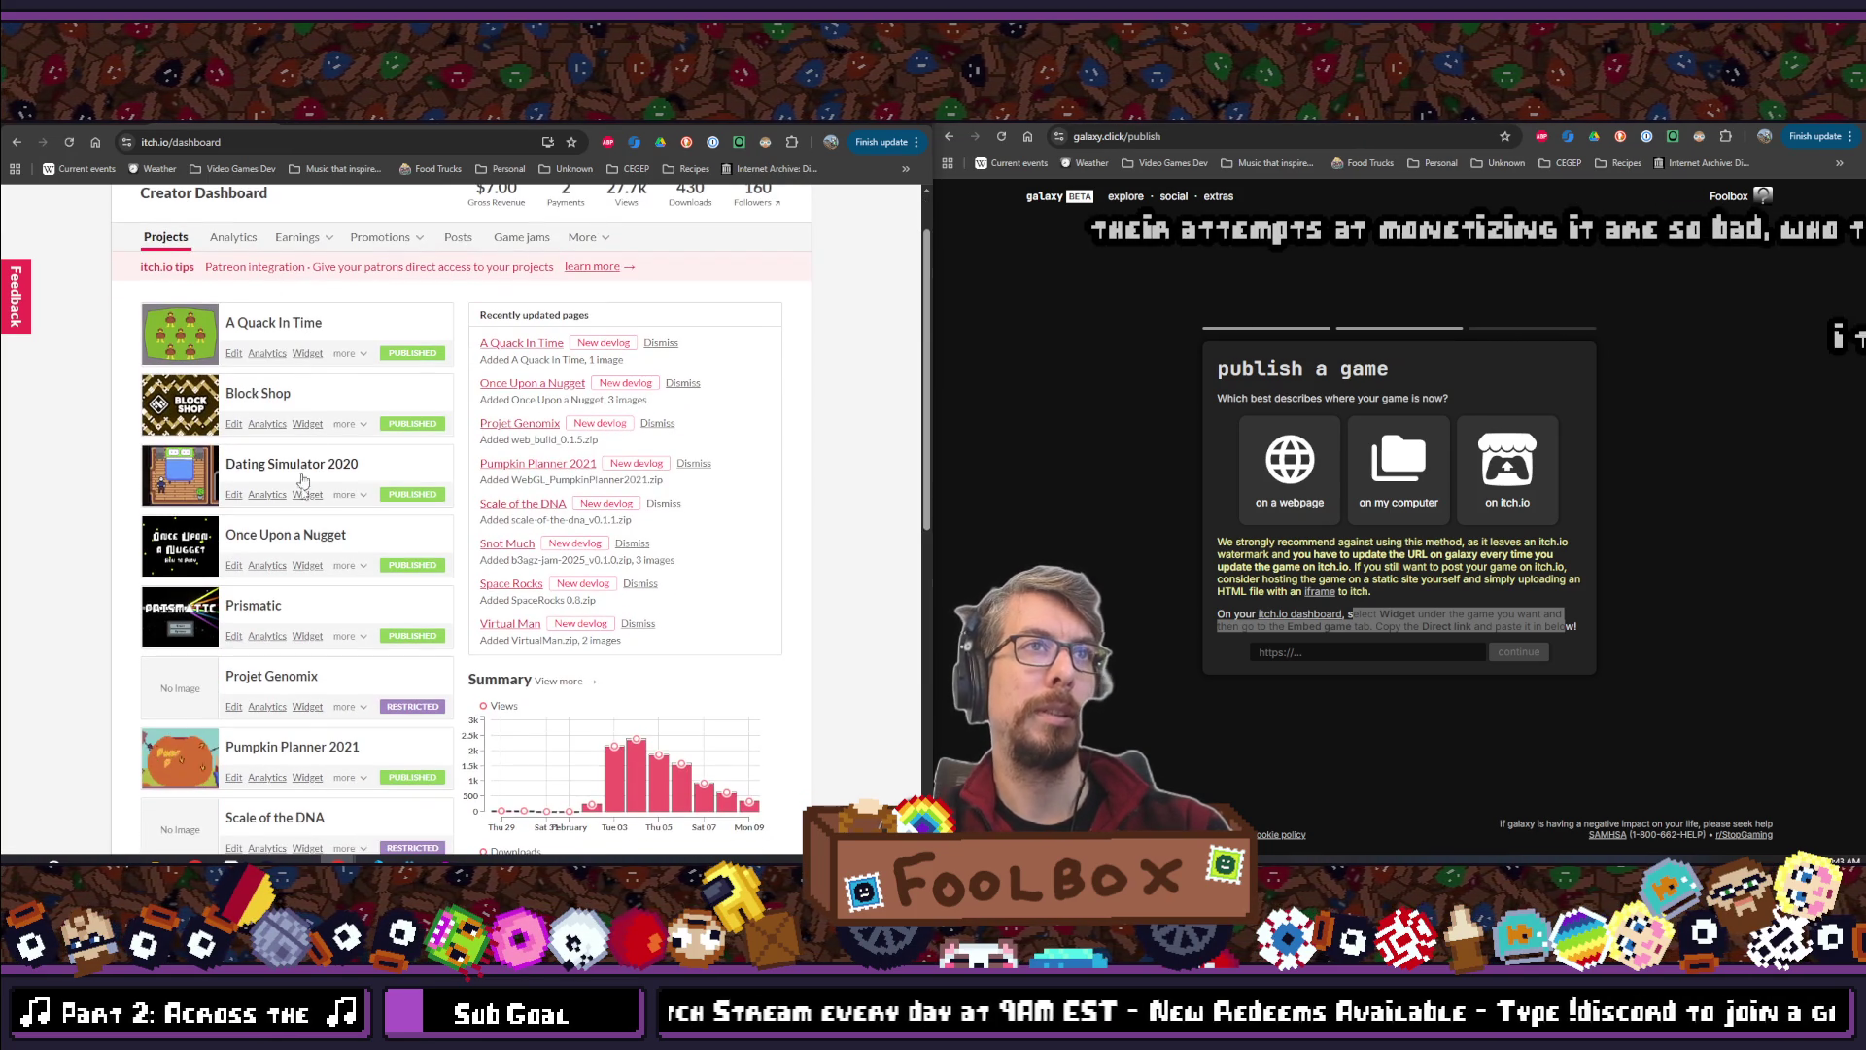
{"action": "scroll", "coordinate": [291, 558], "scroll_direction": "down", "scroll_amount": 10}
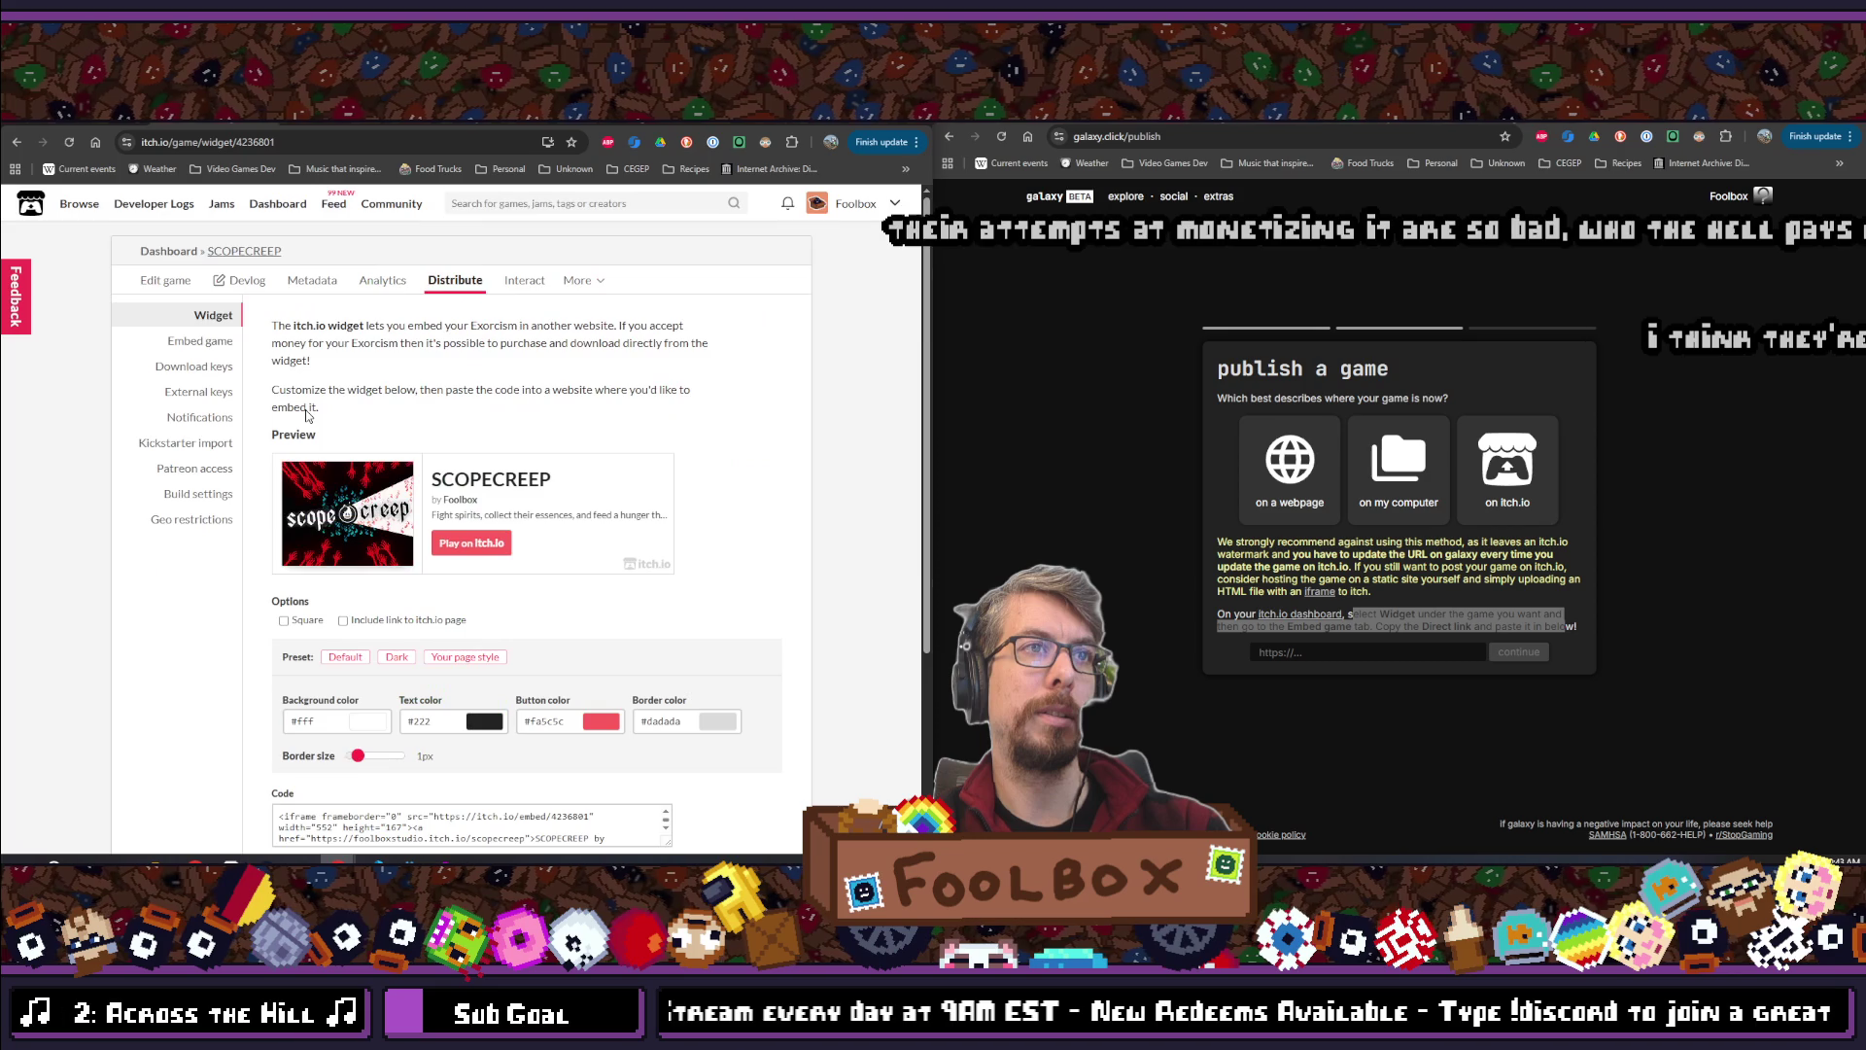
{"action": "scroll", "coordinate": [334, 394], "scroll_direction": "down", "scroll_amount": 2}
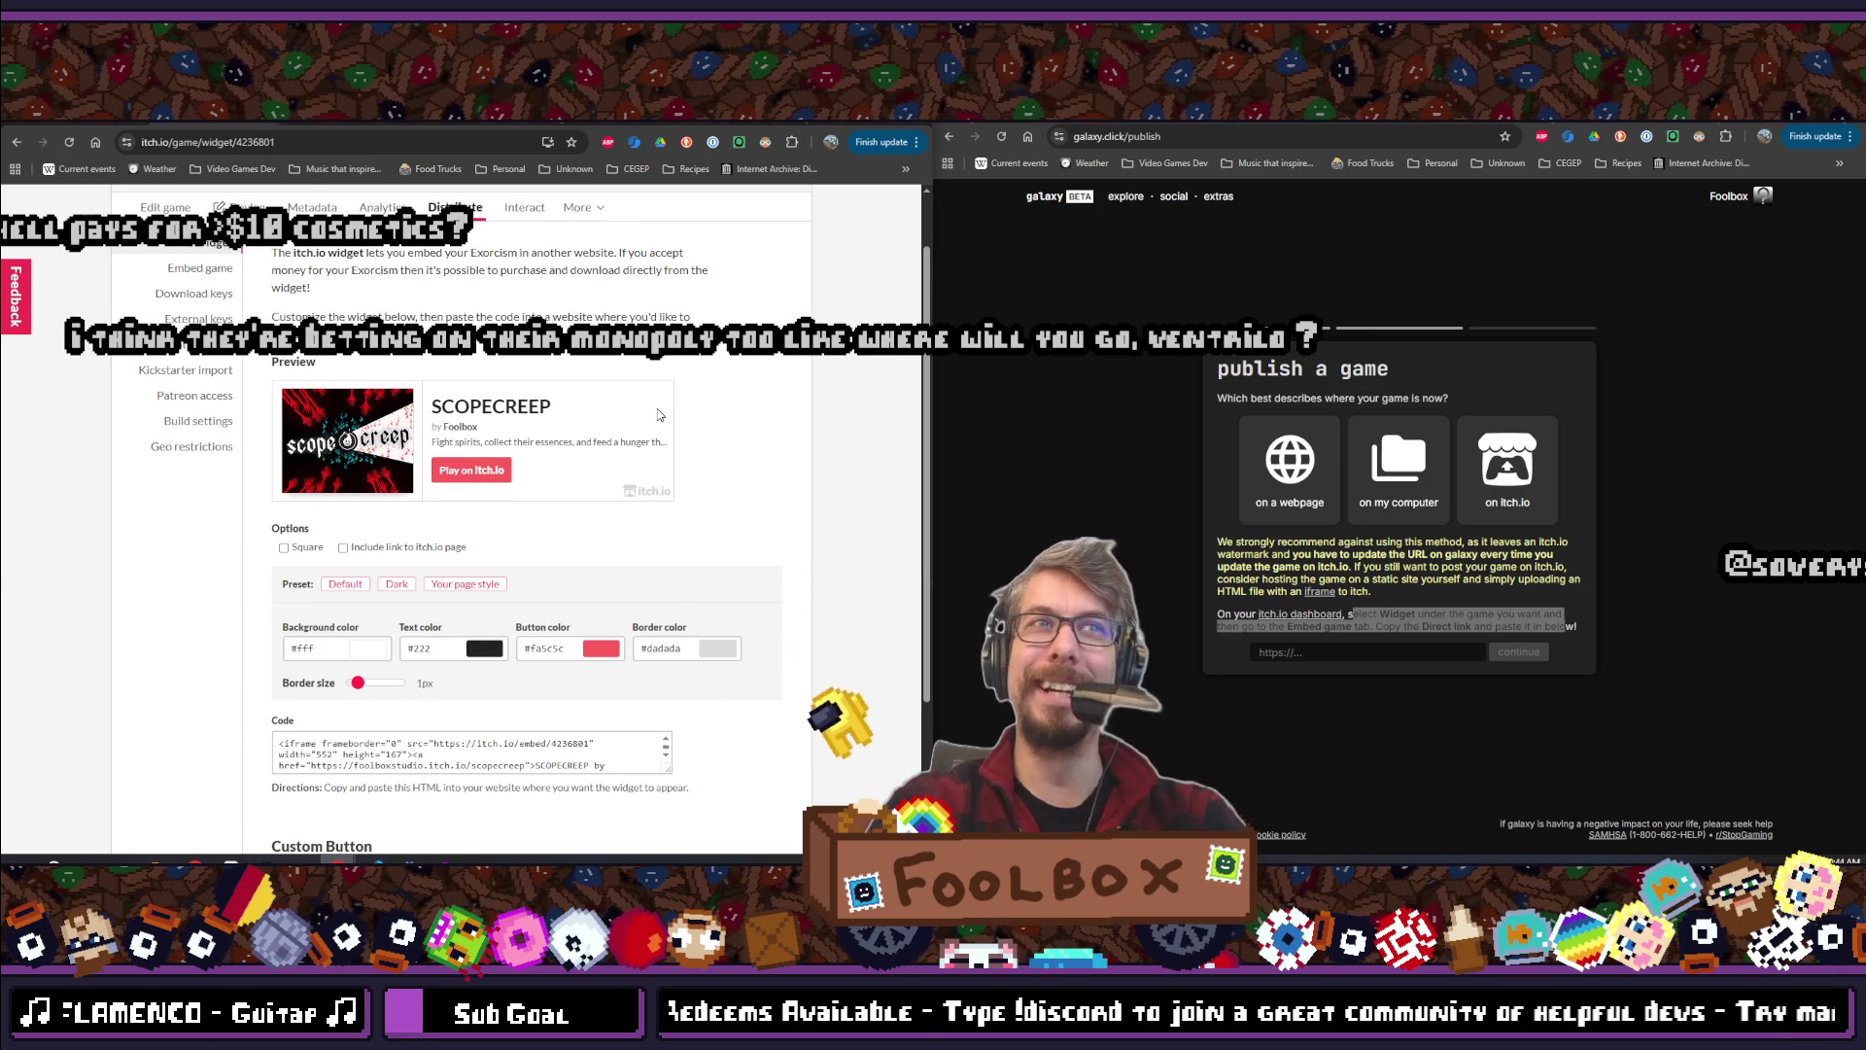
{"action": "scroll", "coordinate": [659, 415], "scroll_direction": "down", "scroll_amount": 2}
{"action": "scroll", "coordinate": [647, 453], "scroll_direction": "up", "scroll_amount": 3}
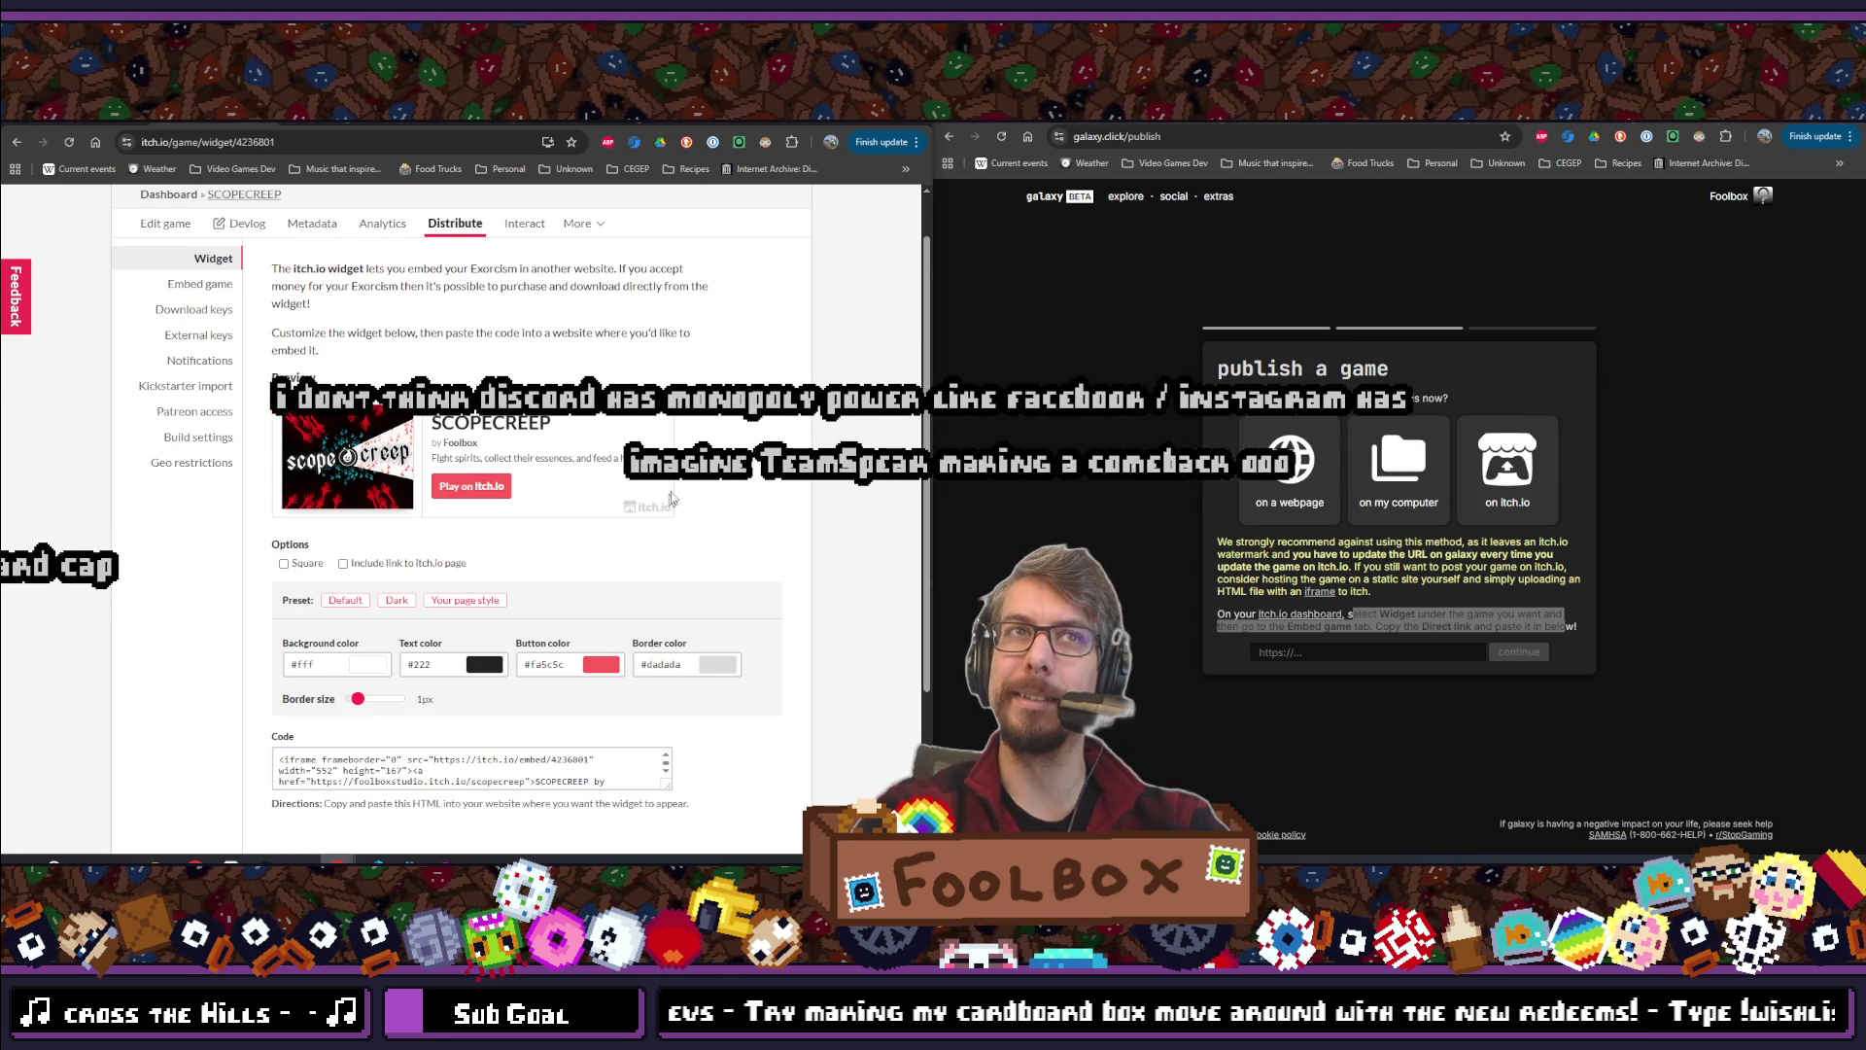
{"action": "scroll", "coordinate": [481, 424], "scroll_direction": "down", "scroll_amount": 2}
{"action": "scroll", "coordinate": [481, 424], "scroll_direction": "down", "scroll_amount": 2}
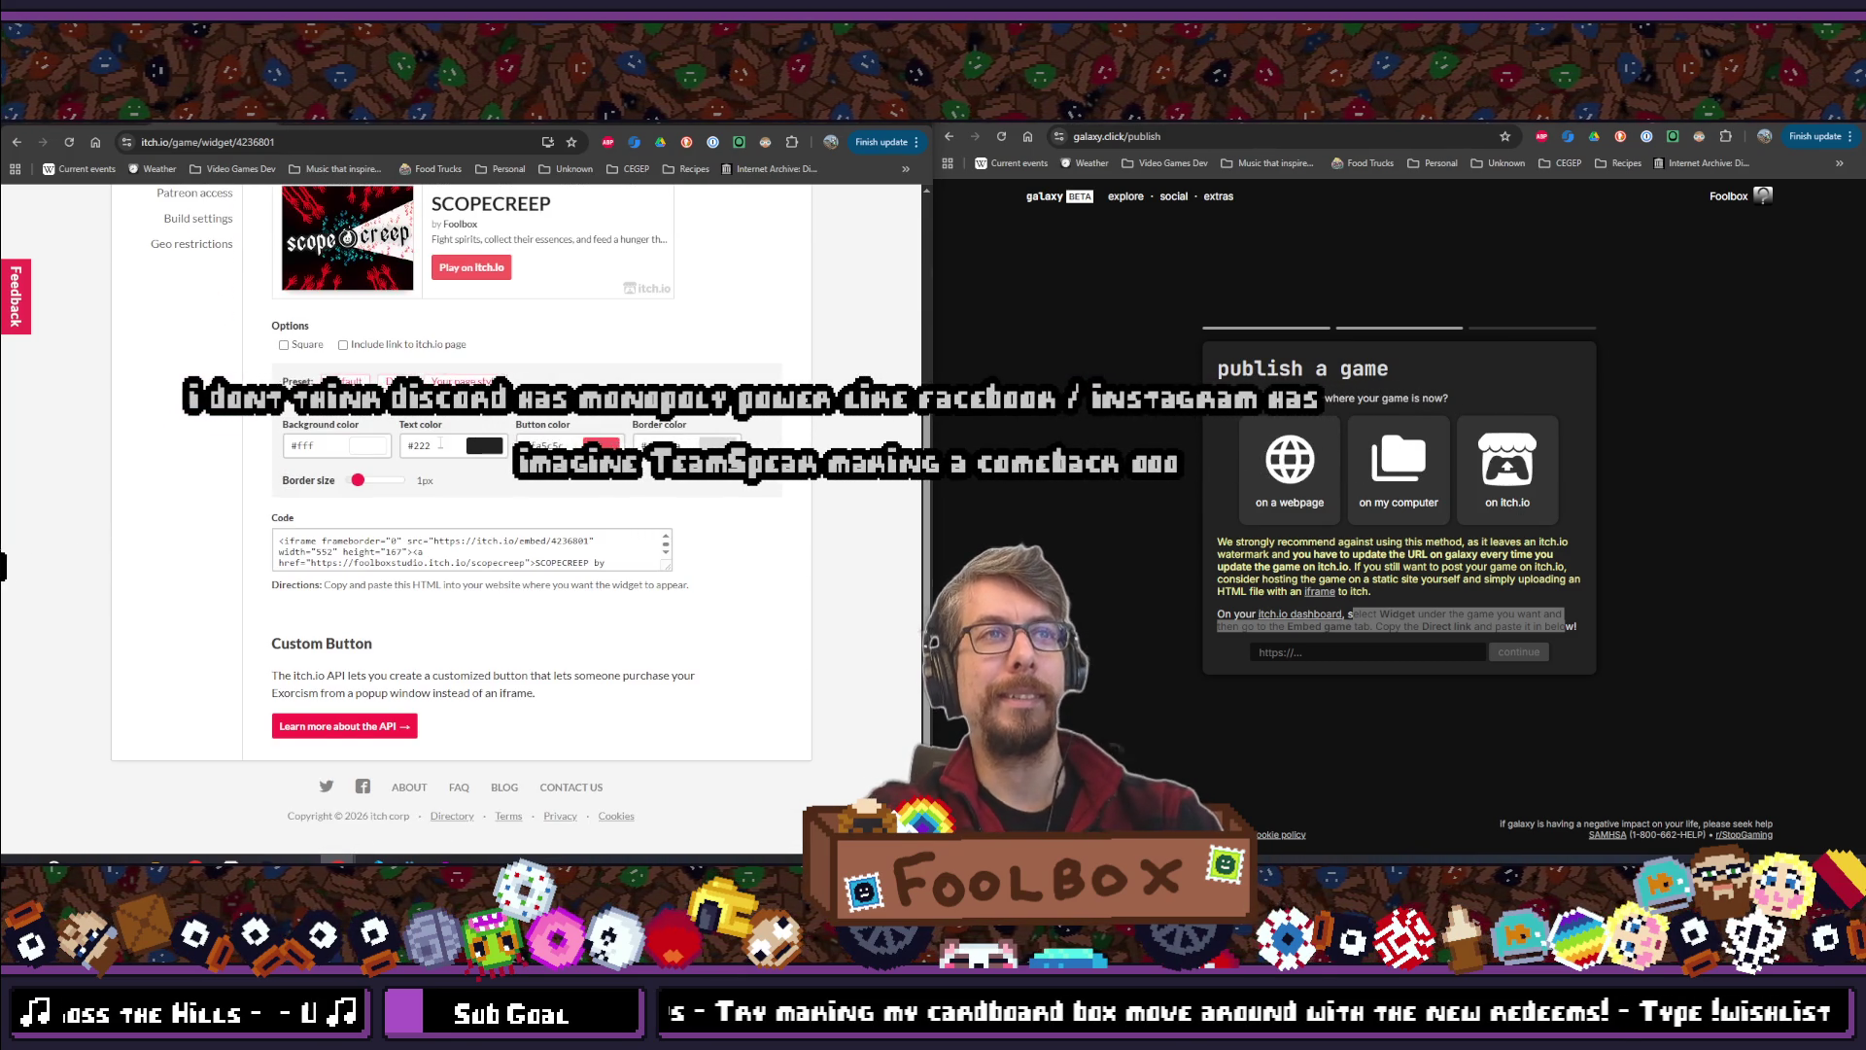
{"action": "scroll", "coordinate": [450, 618], "scroll_direction": "up", "scroll_amount": 5}
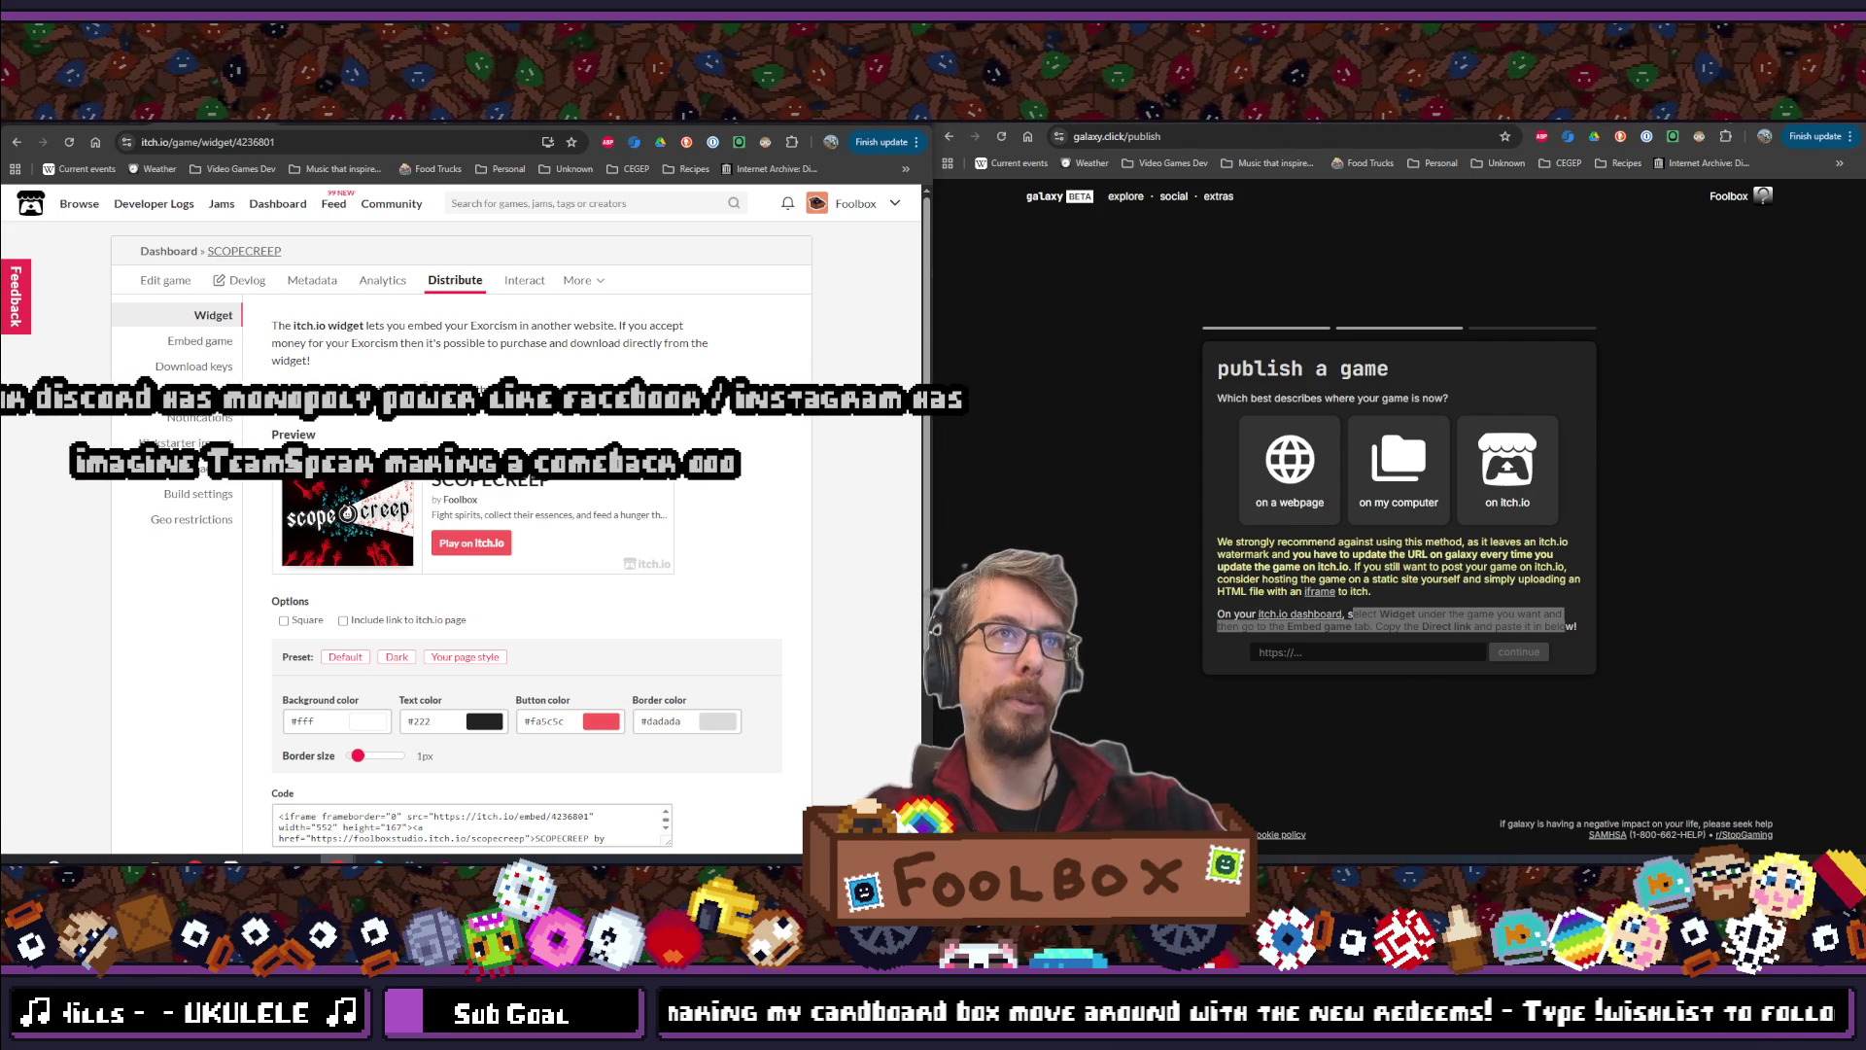
{"action": "scroll", "coordinate": [573, 560], "scroll_direction": "down", "scroll_amount": 3}
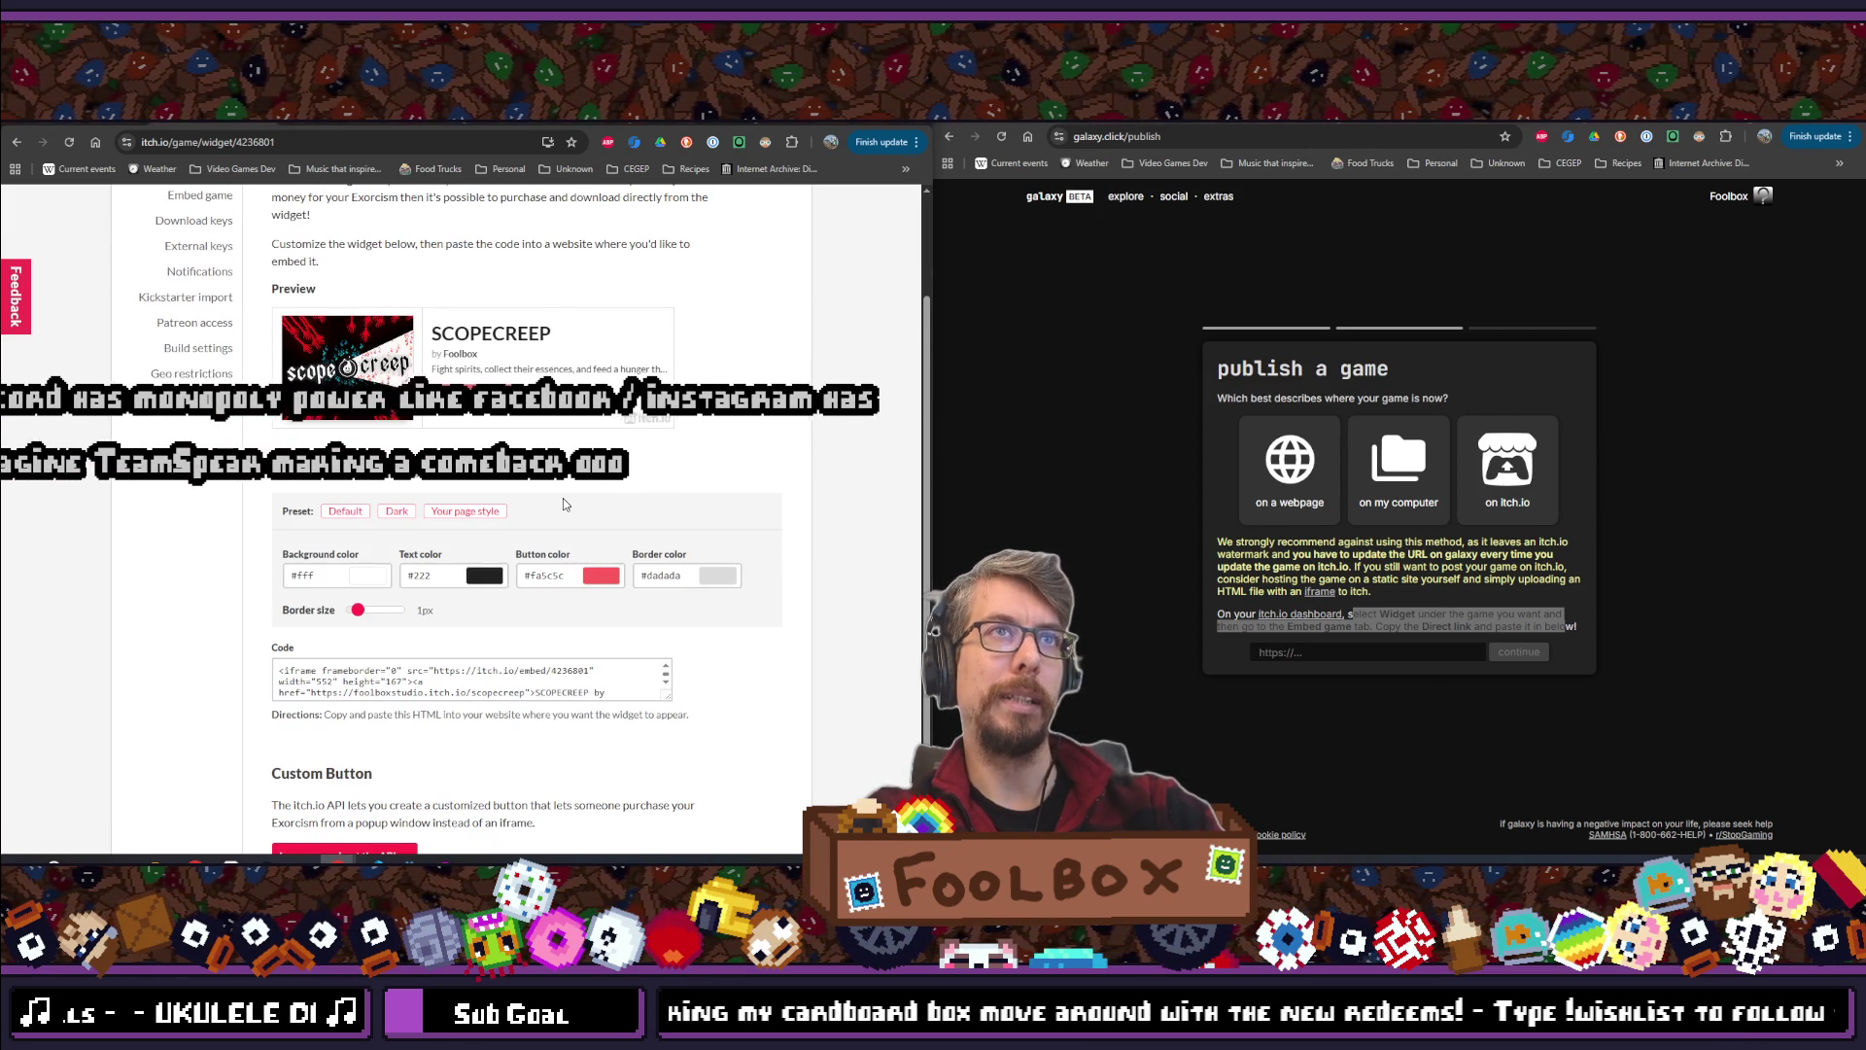
{"action": "scroll", "coordinate": [563, 497], "scroll_direction": "down", "scroll_amount": 3}
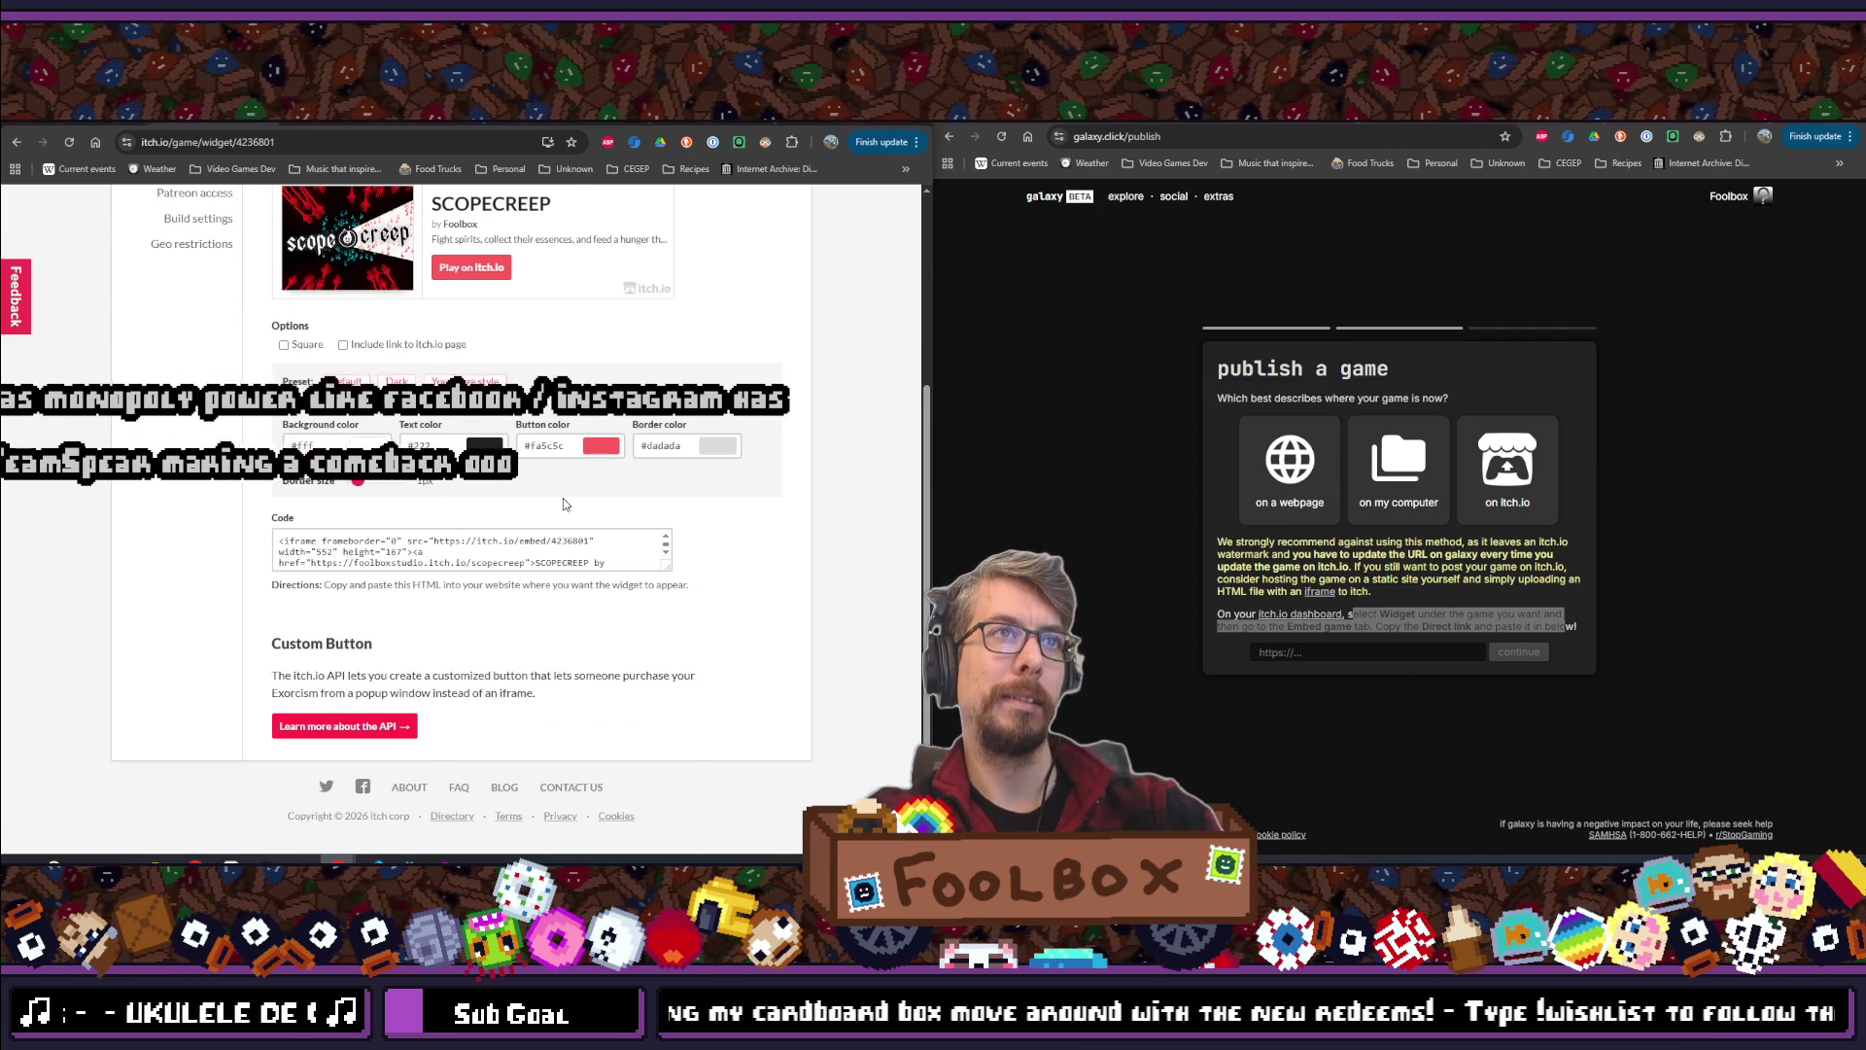
{"action": "scroll", "coordinate": [563, 506], "scroll_direction": "up", "scroll_amount": 5}
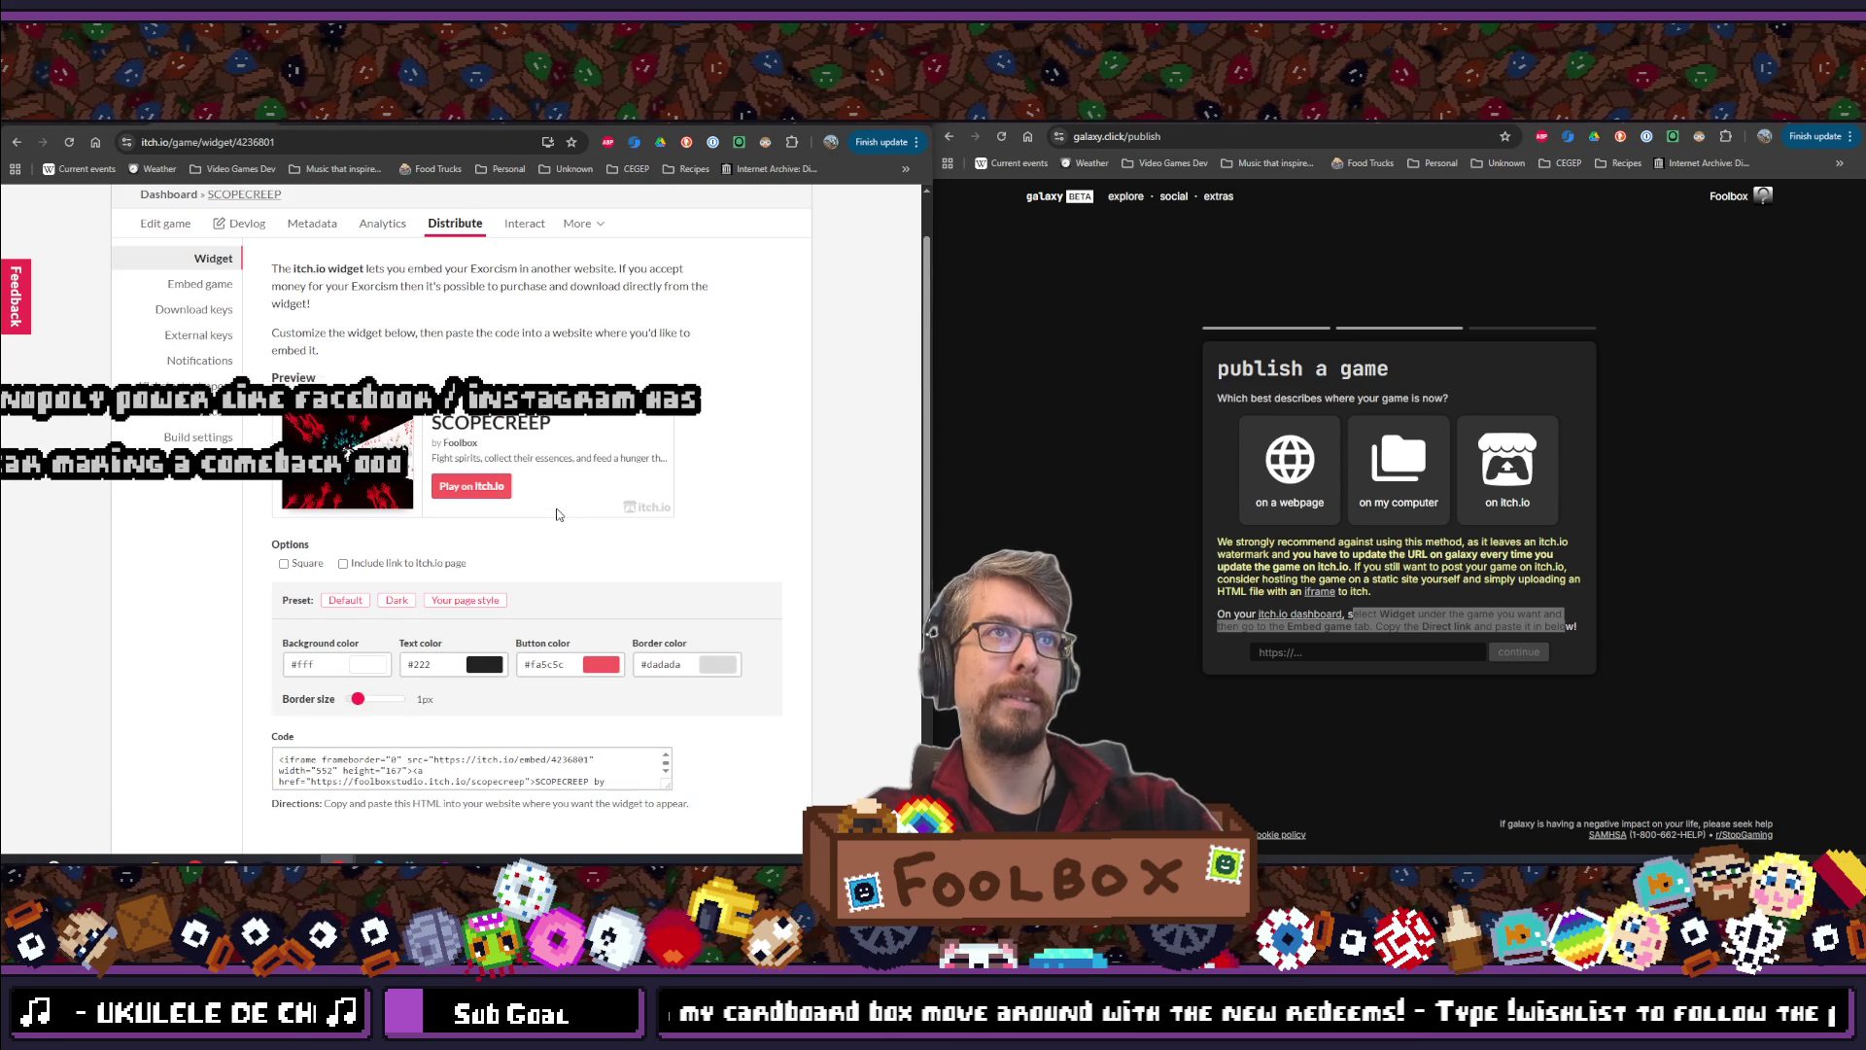
{"action": "scroll", "coordinate": [522, 459], "scroll_direction": "up", "scroll_amount": 2}
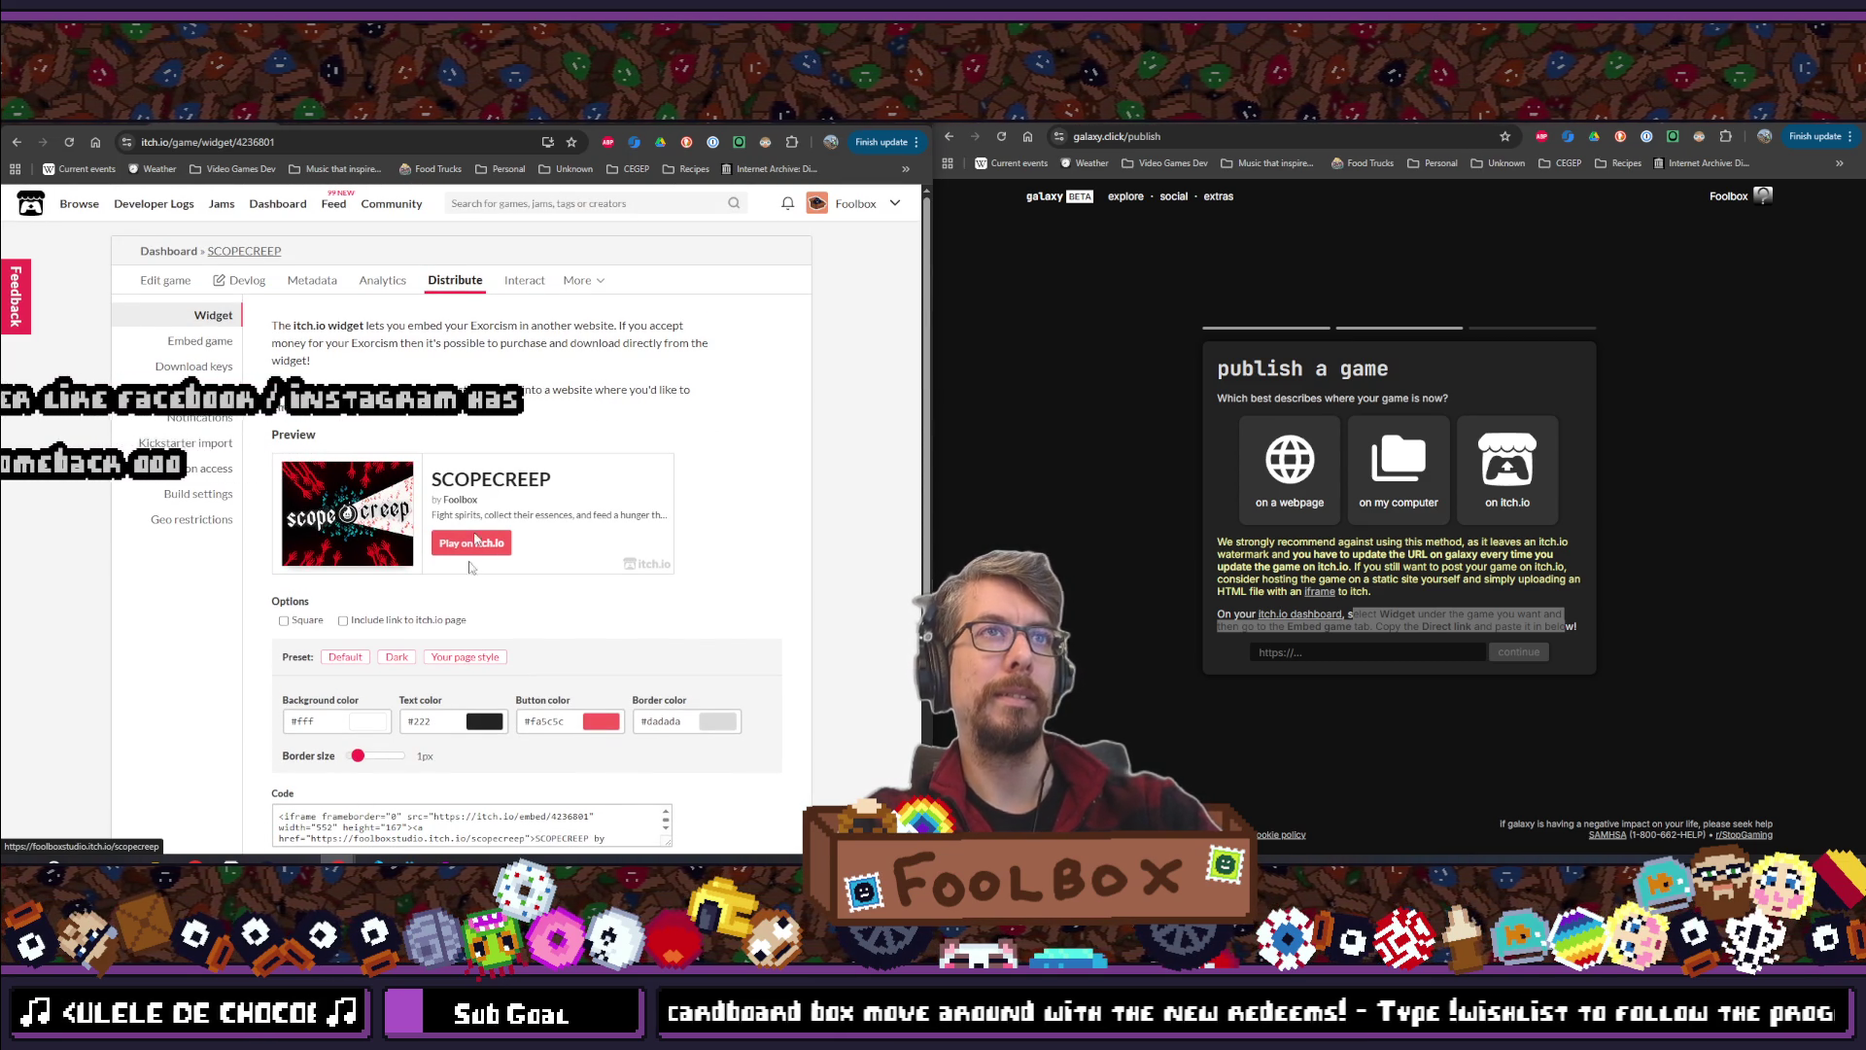
{"action": "scroll", "coordinate": [447, 632], "scroll_direction": "down", "scroll_amount": 3}
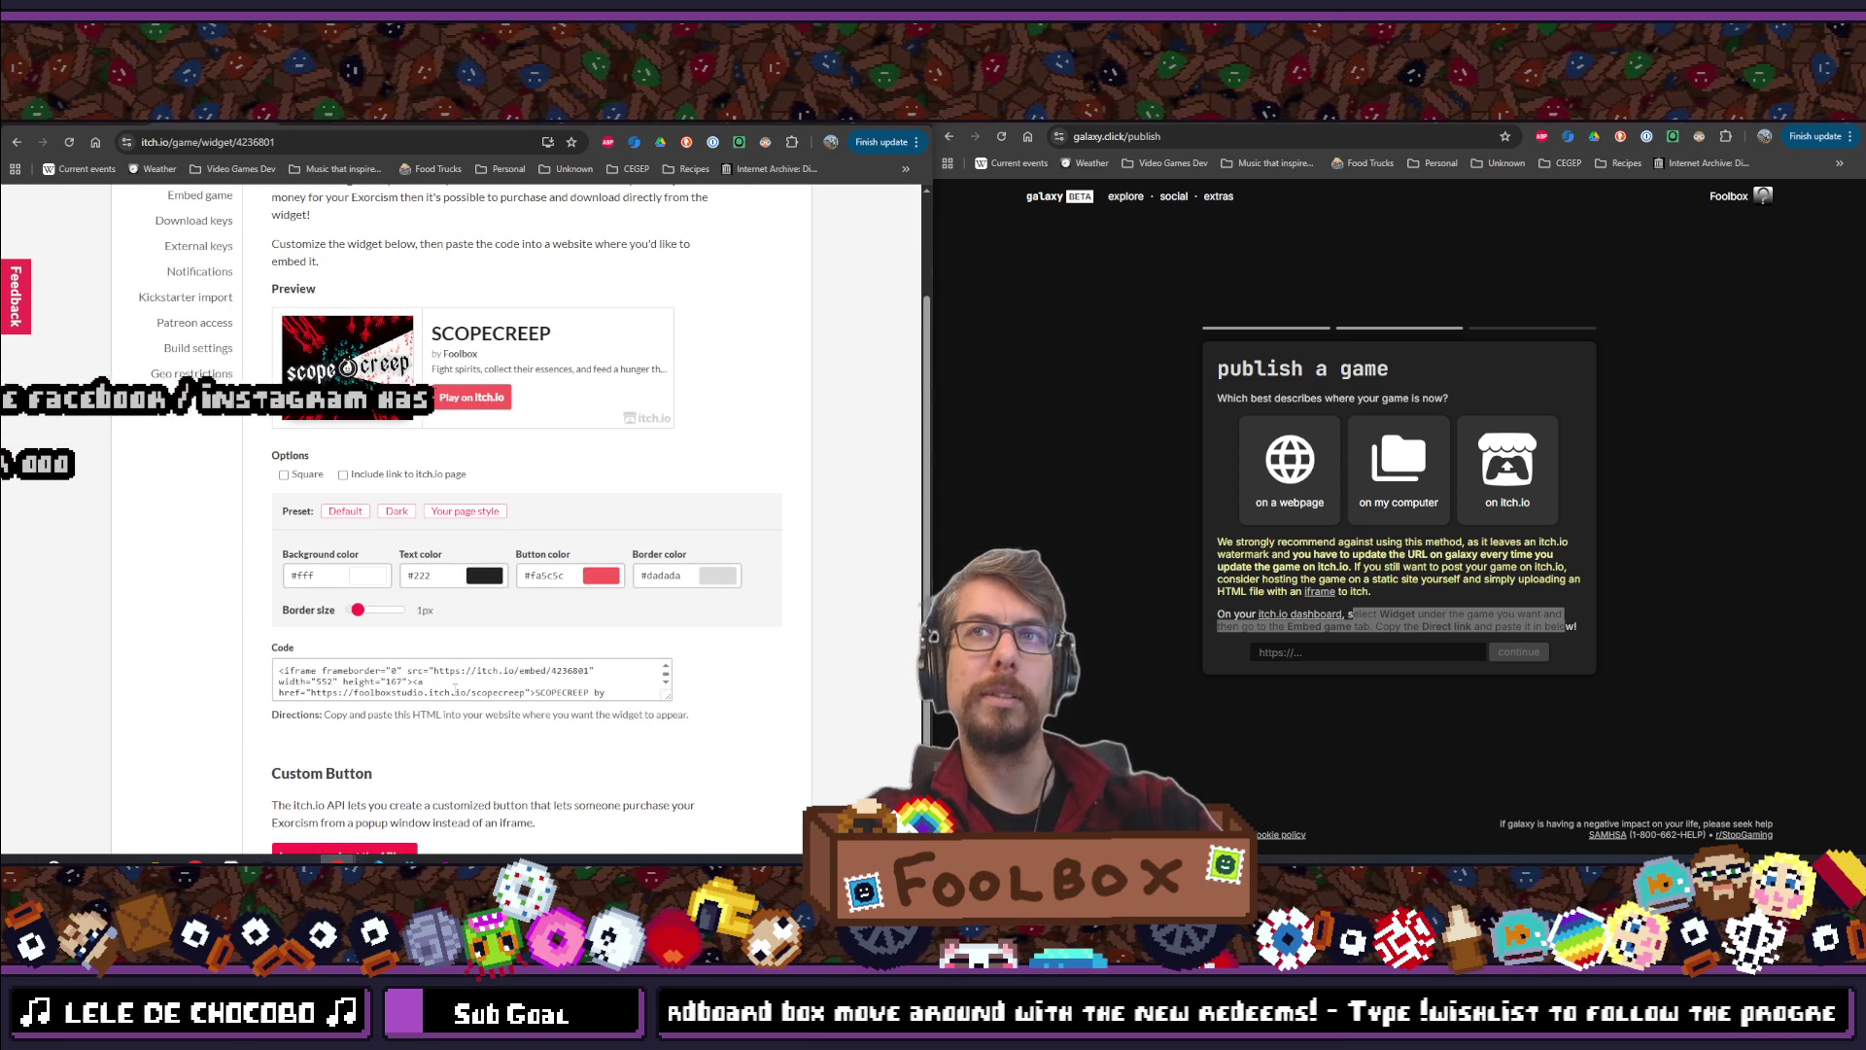
{"action": "scroll", "coordinate": [460, 682], "scroll_direction": "up", "scroll_amount": 3}
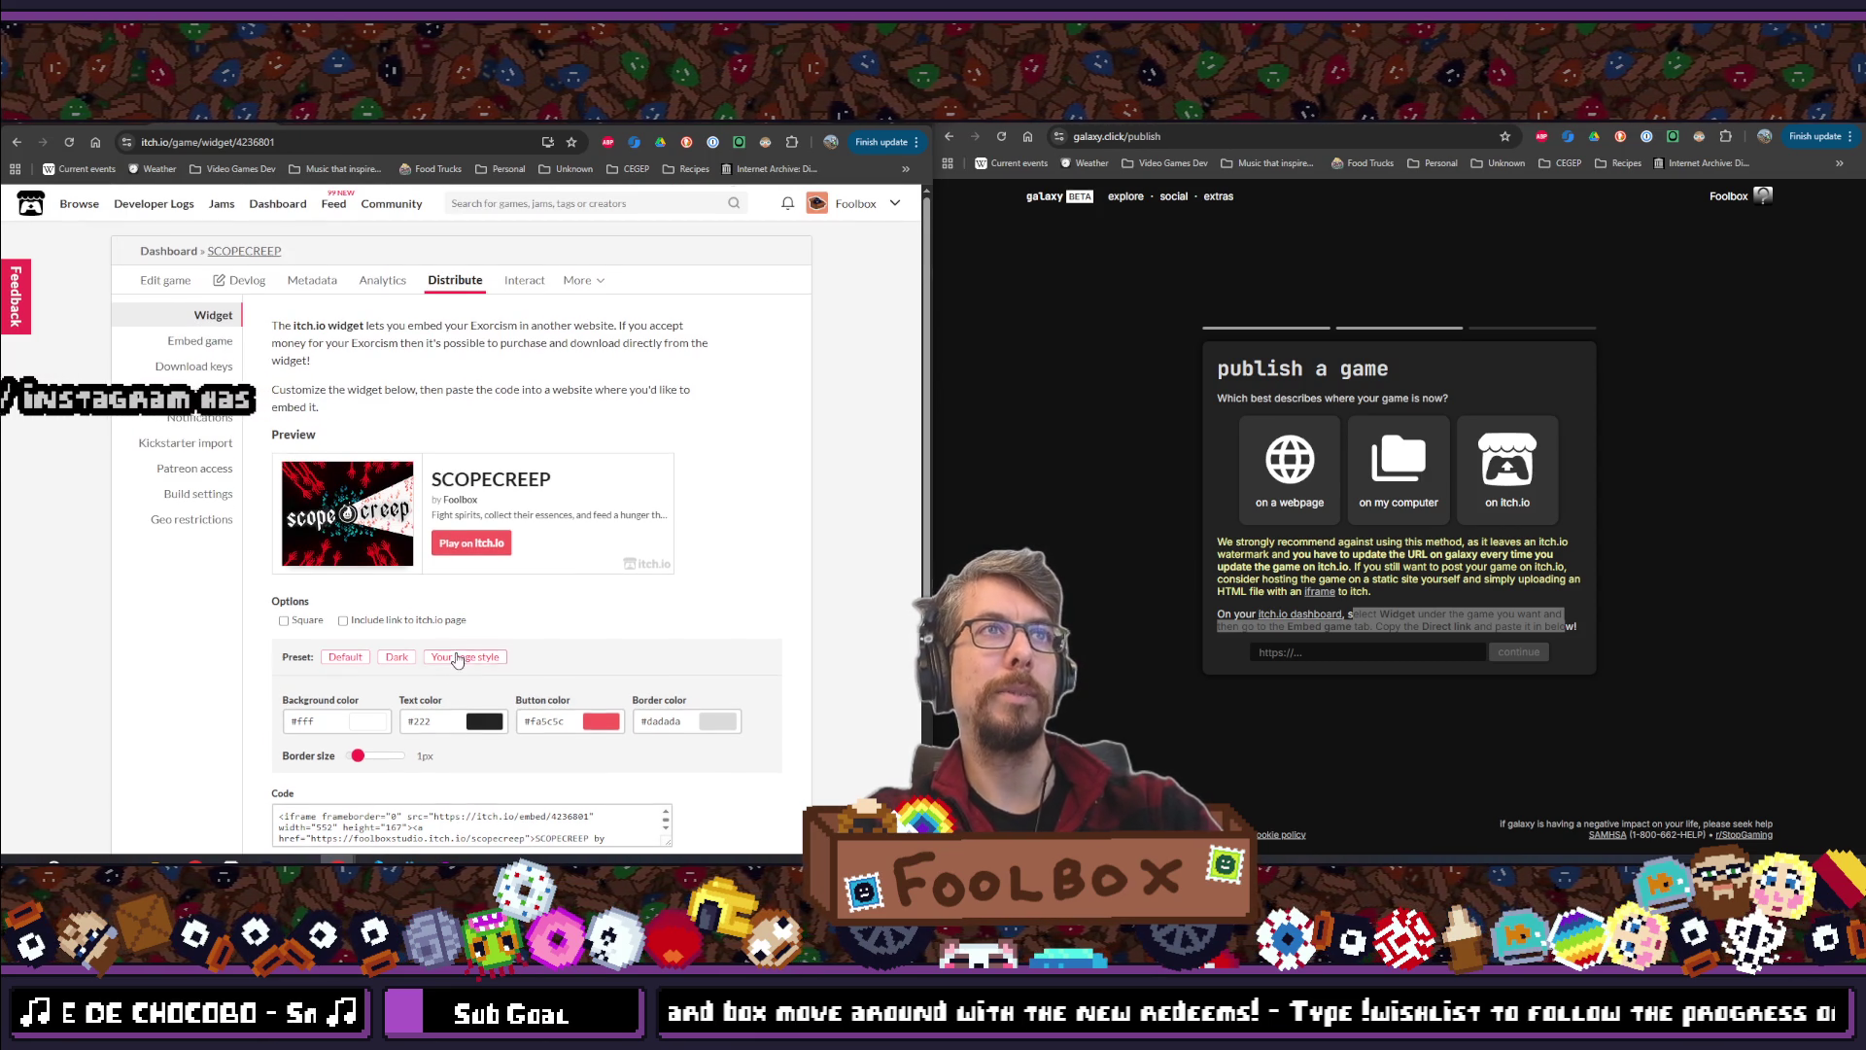
{"action": "scroll", "coordinate": [505, 669], "scroll_direction": "down", "scroll_amount": 5}
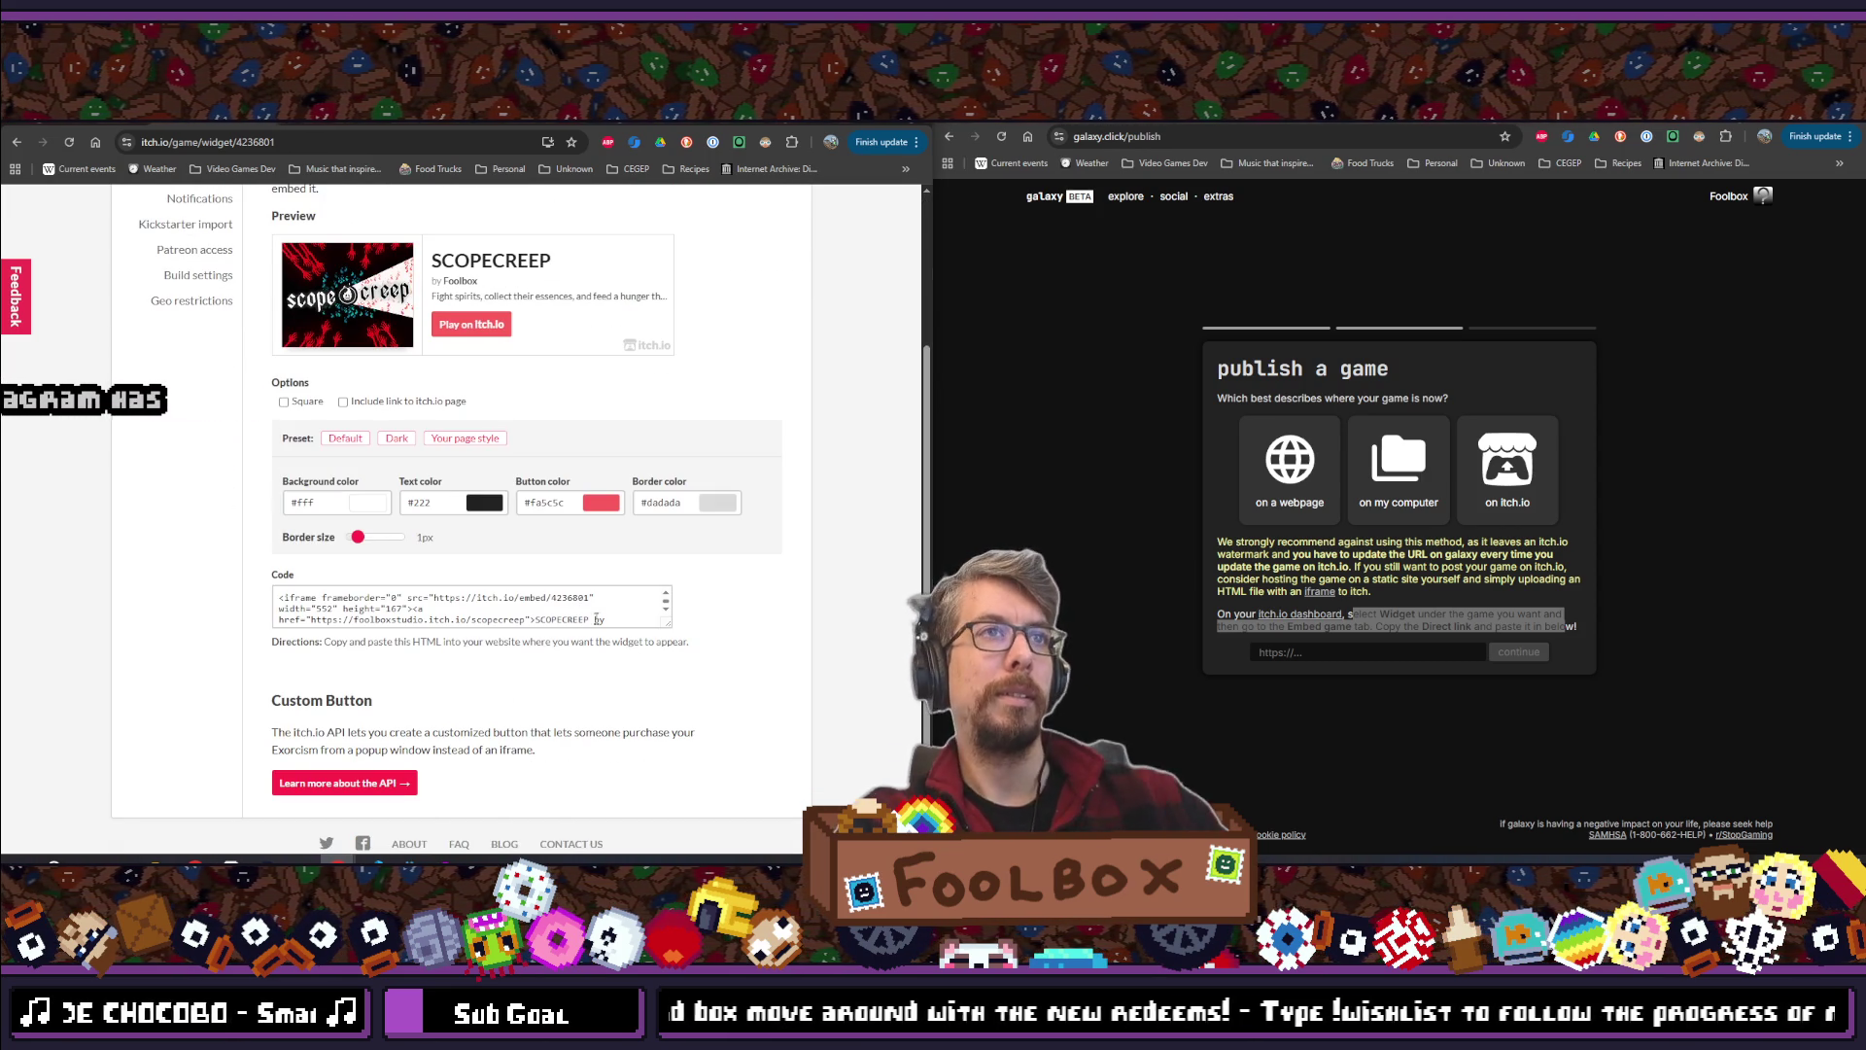
{"action": "scroll", "coordinate": [595, 610], "scroll_direction": "down", "scroll_amount": 1}
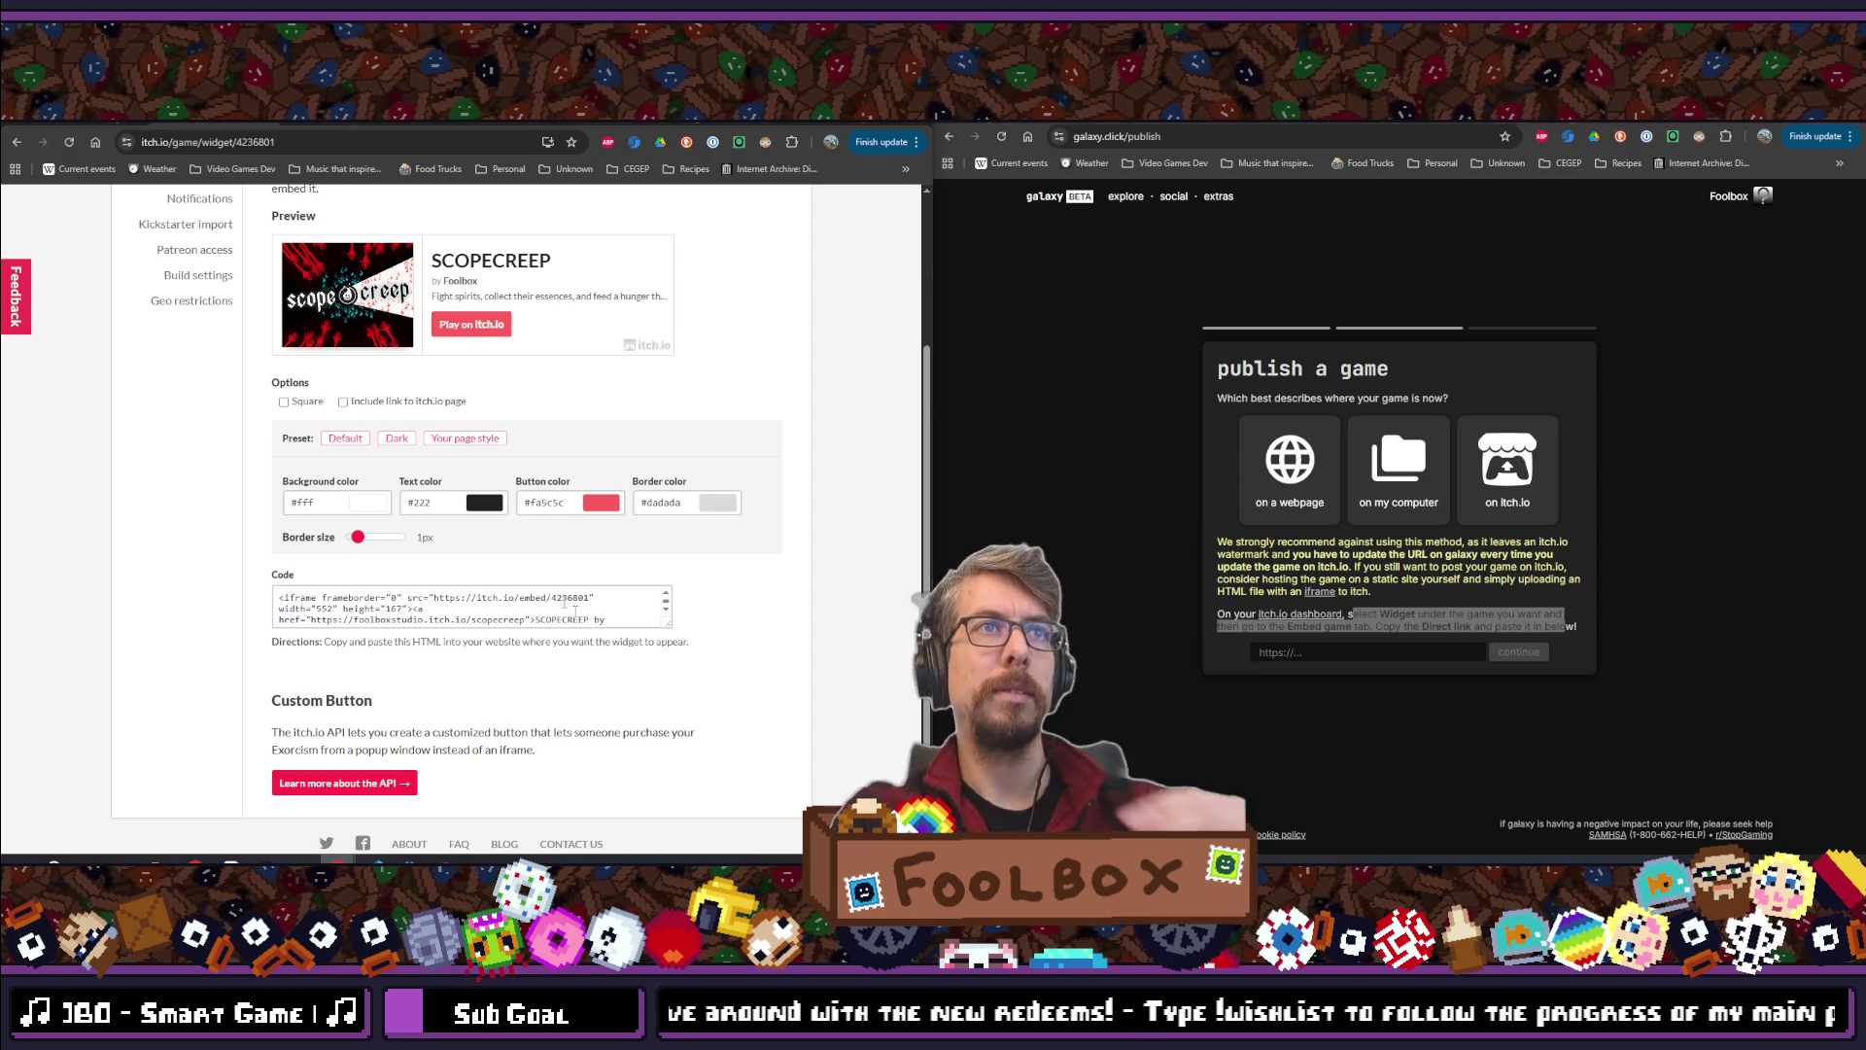
{"action": "scroll", "coordinate": [511, 578], "scroll_direction": "up", "scroll_amount": 1}
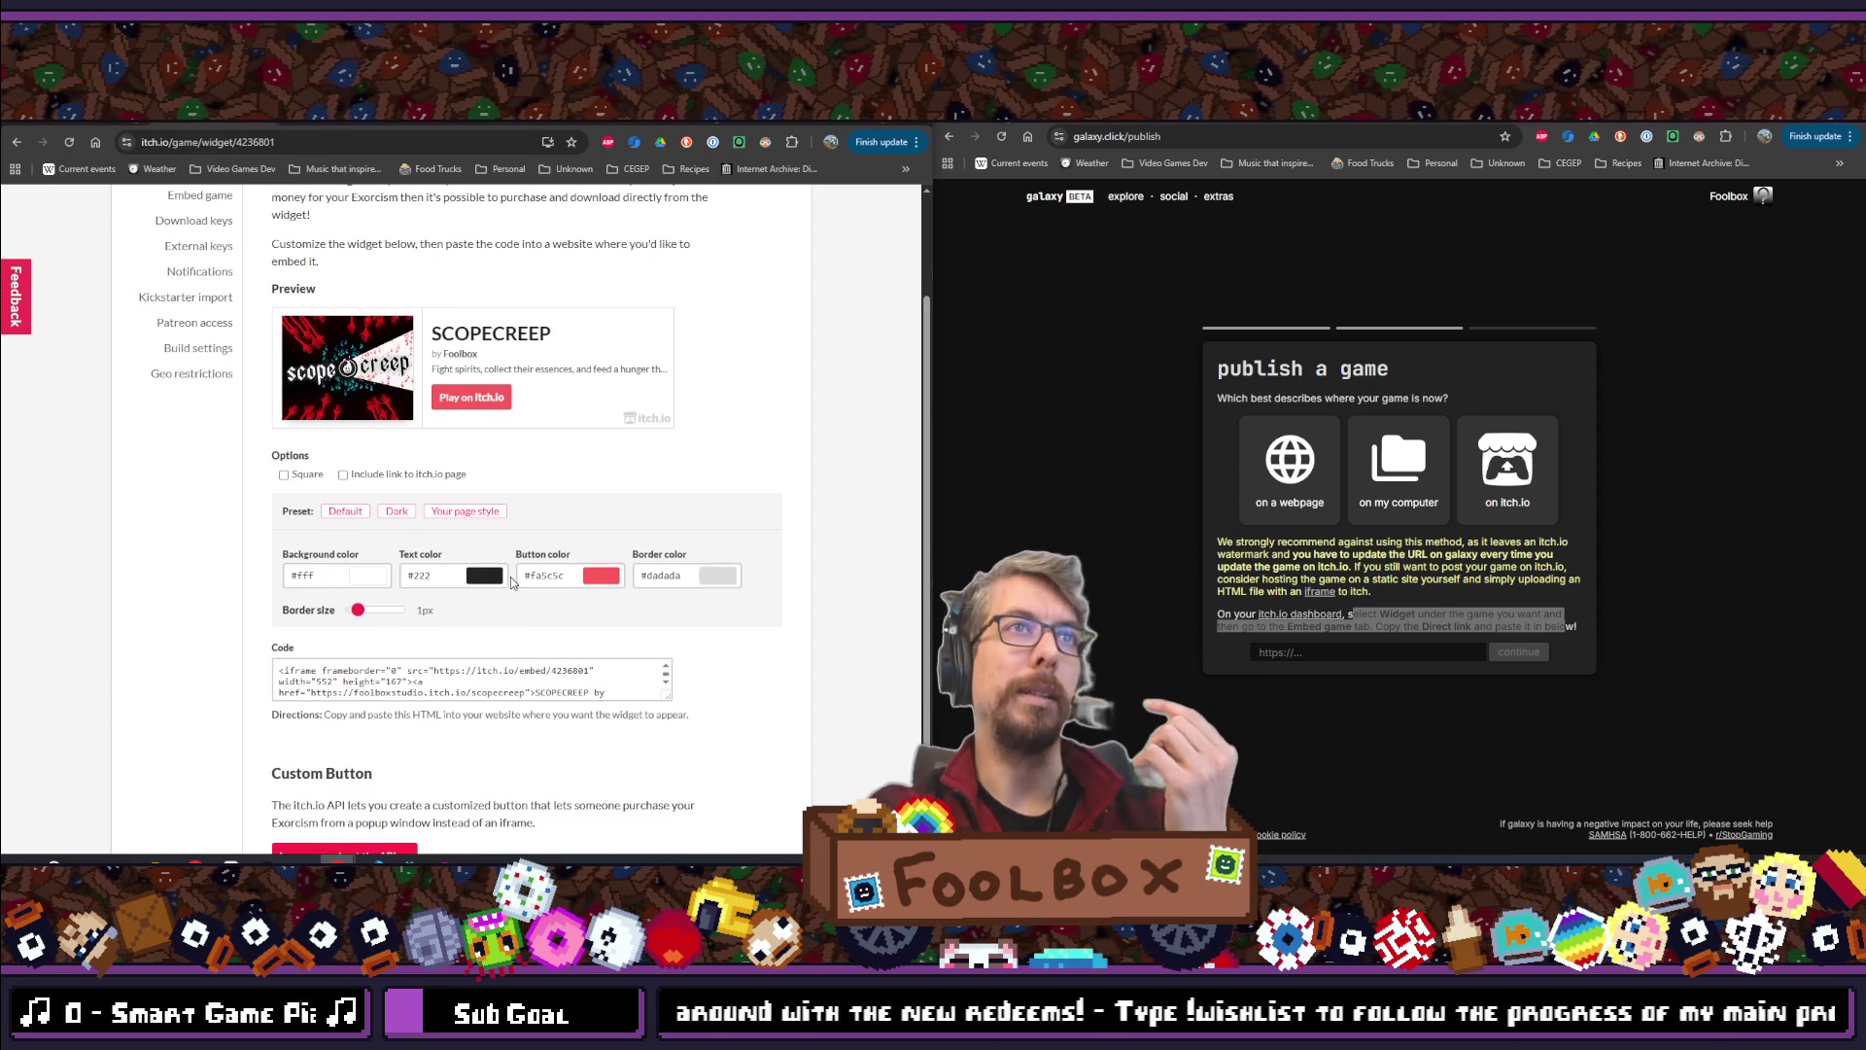
{"action": "scroll", "coordinate": [513, 581], "scroll_direction": "up", "scroll_amount": 2}
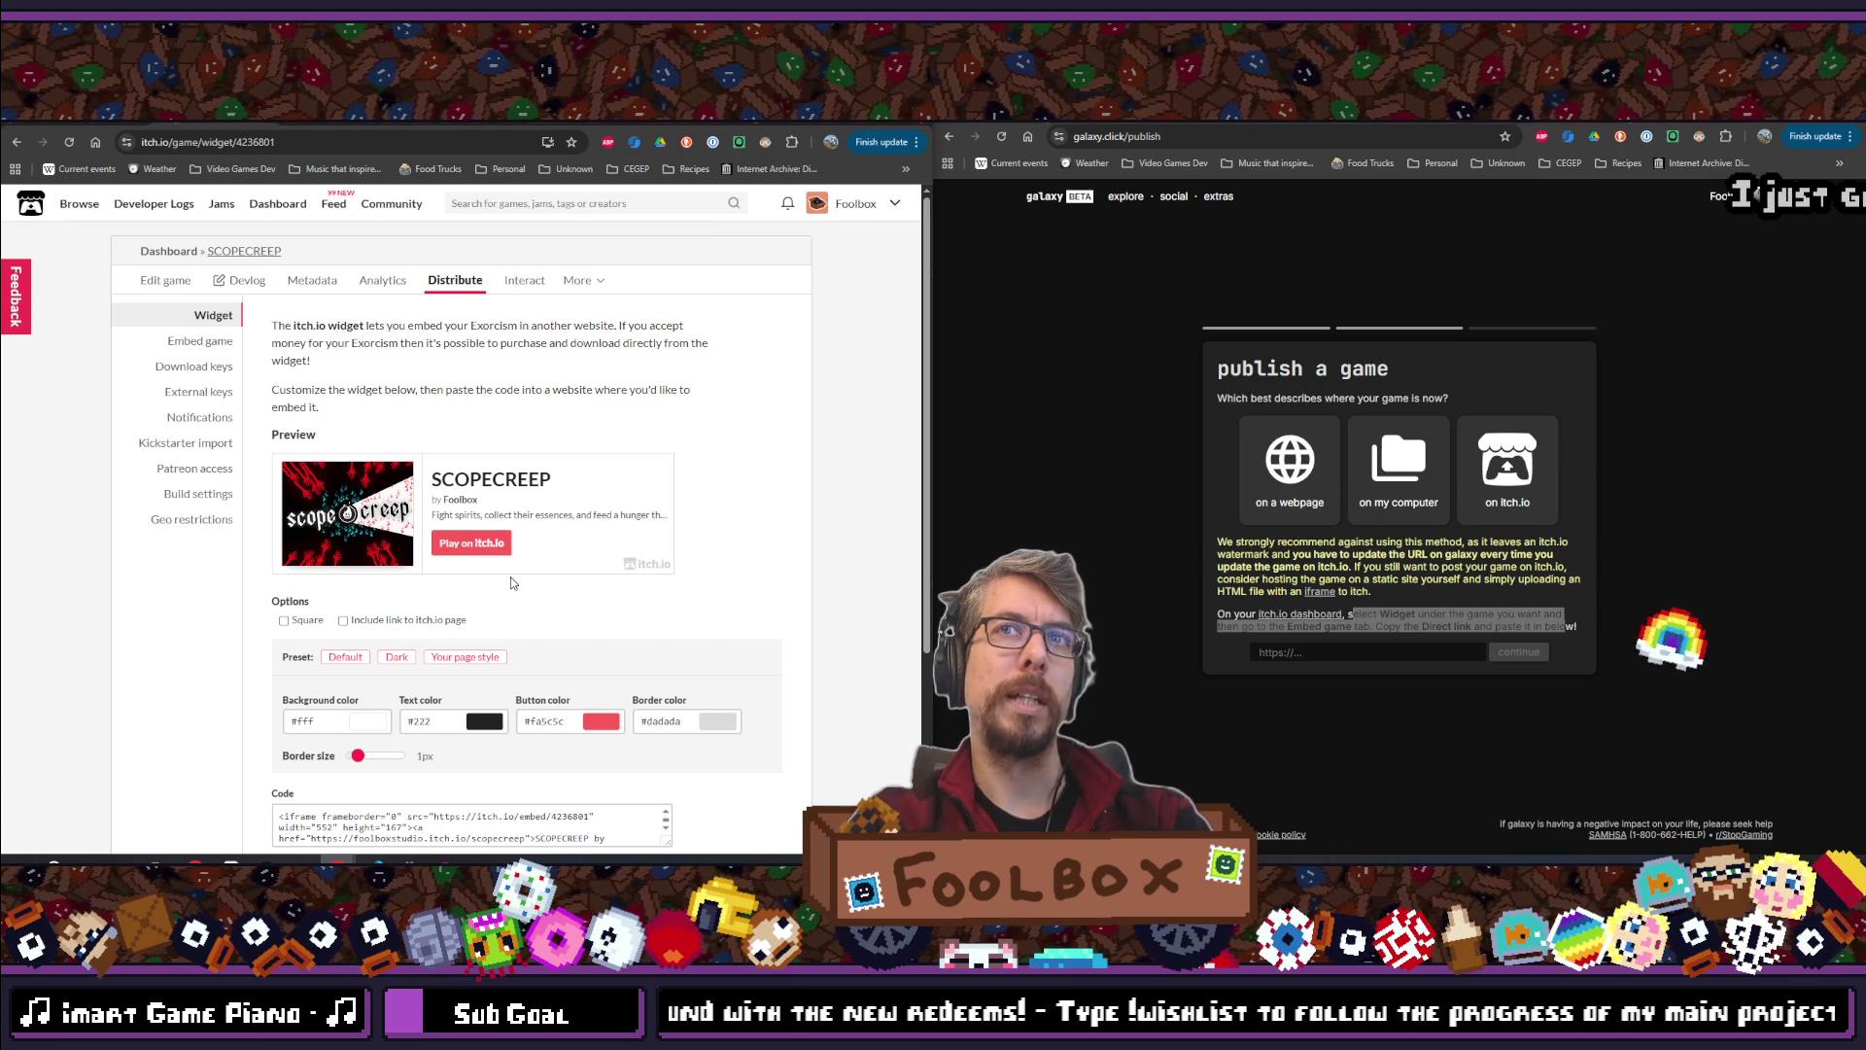
{"action": "left_click", "coordinate": [200, 340]}
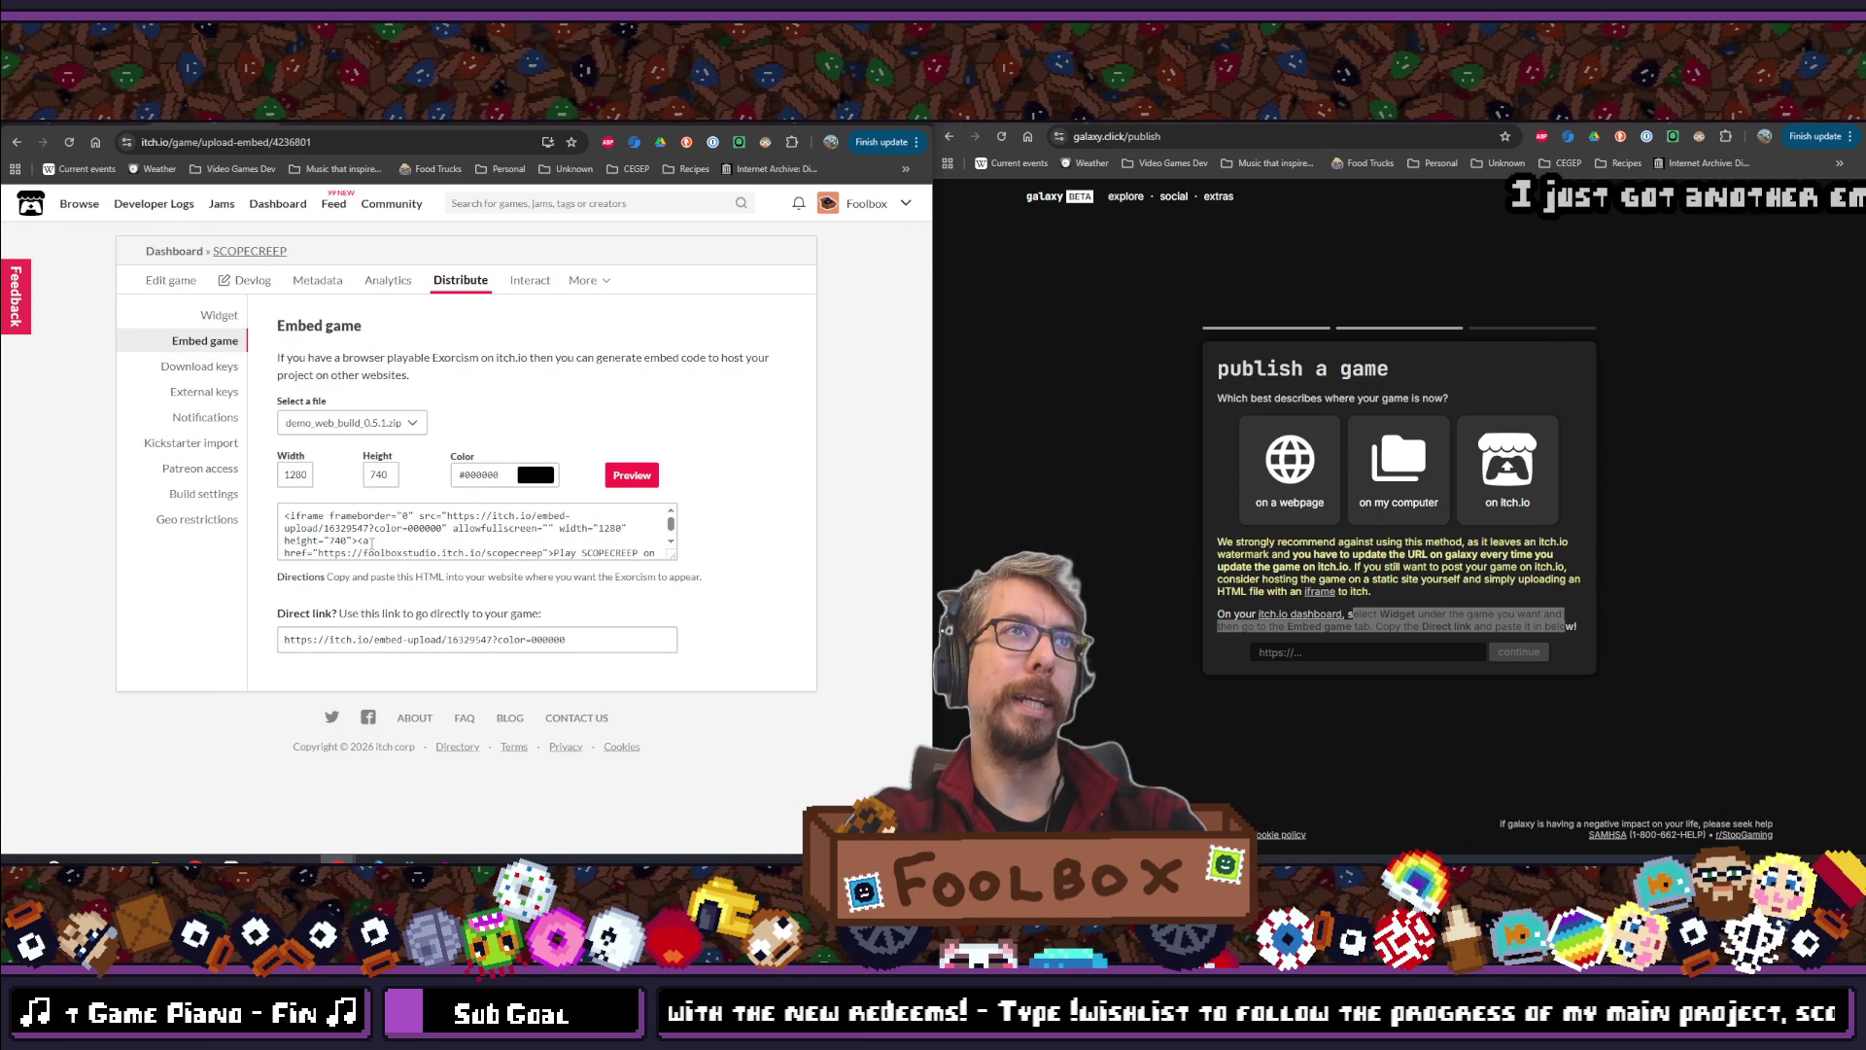
Copy SCOPECREEP's itch.io Embed game direct link and paste it into galaxy's itch.io link field
{"action": "scroll", "coordinate": [371, 545], "scroll_direction": "down", "scroll_amount": 1}
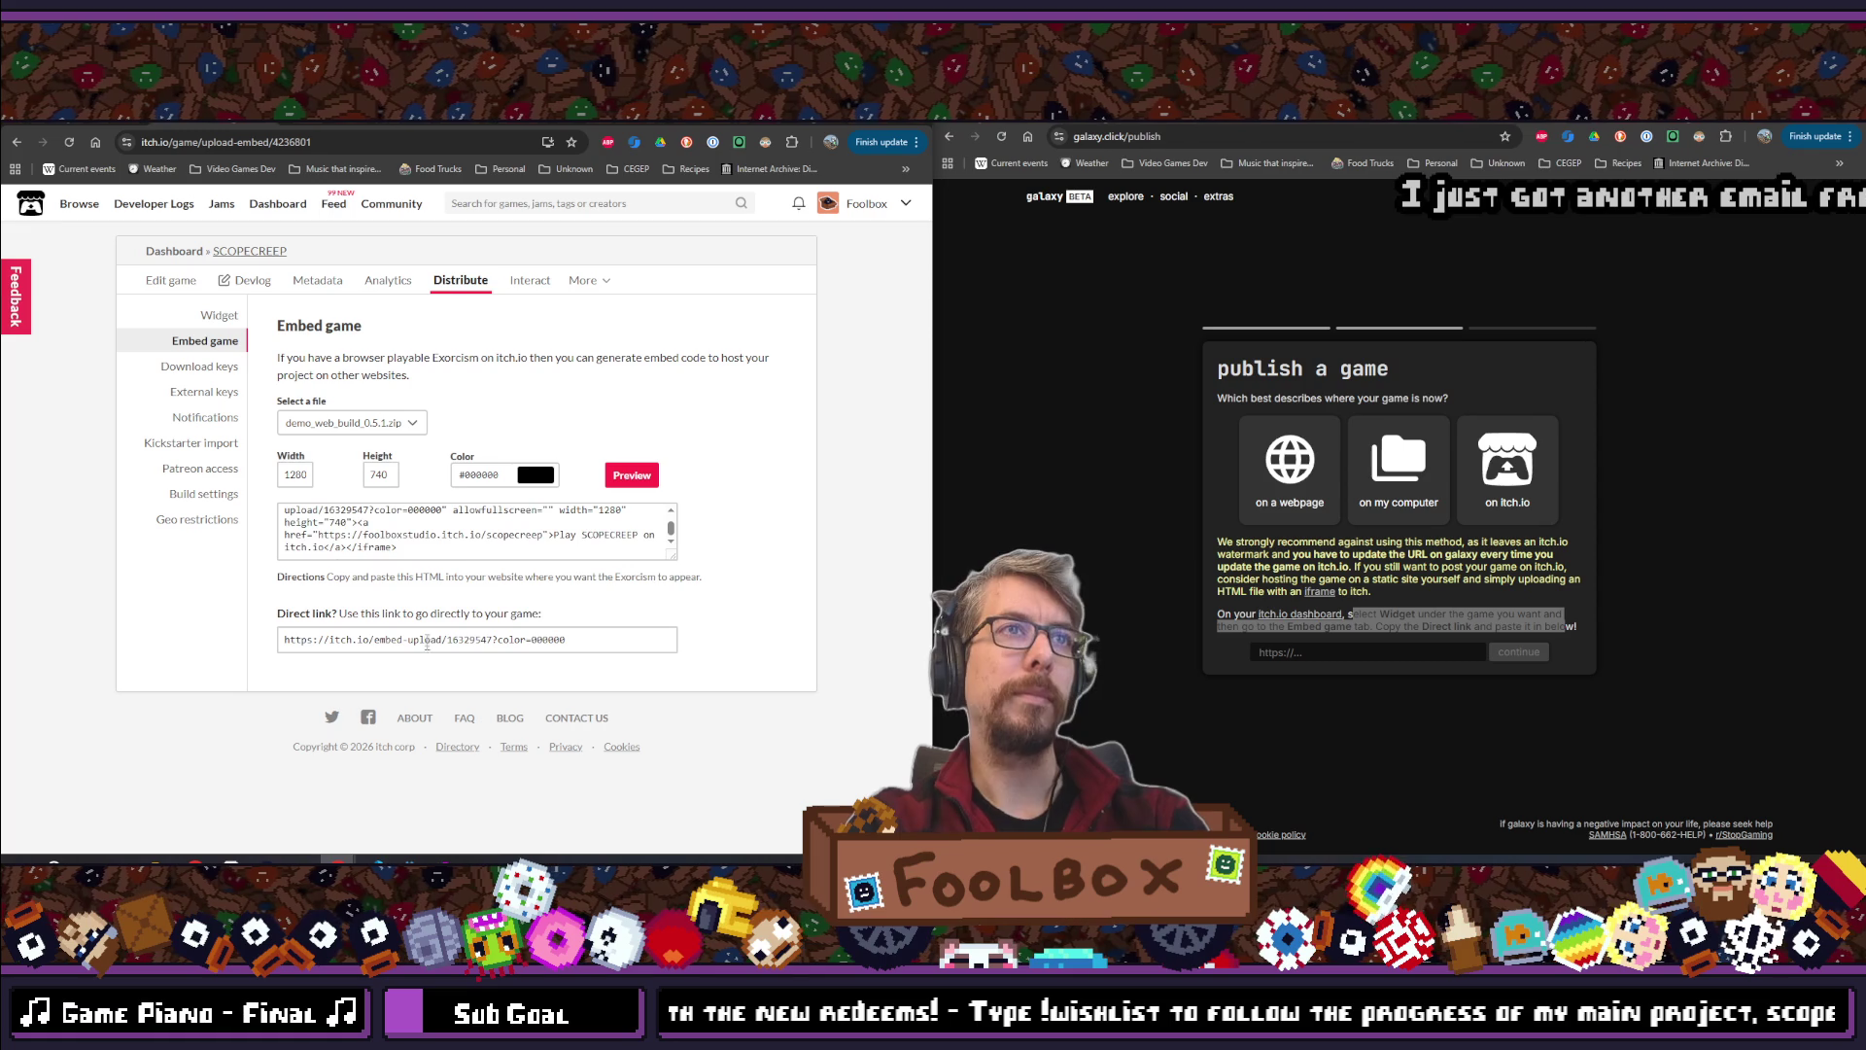
{"action": "left_click", "coordinate": [417, 638]}
{"action": "left_click", "coordinate": [1323, 660]}
{"action": "key", "text": "ctrl+v"}
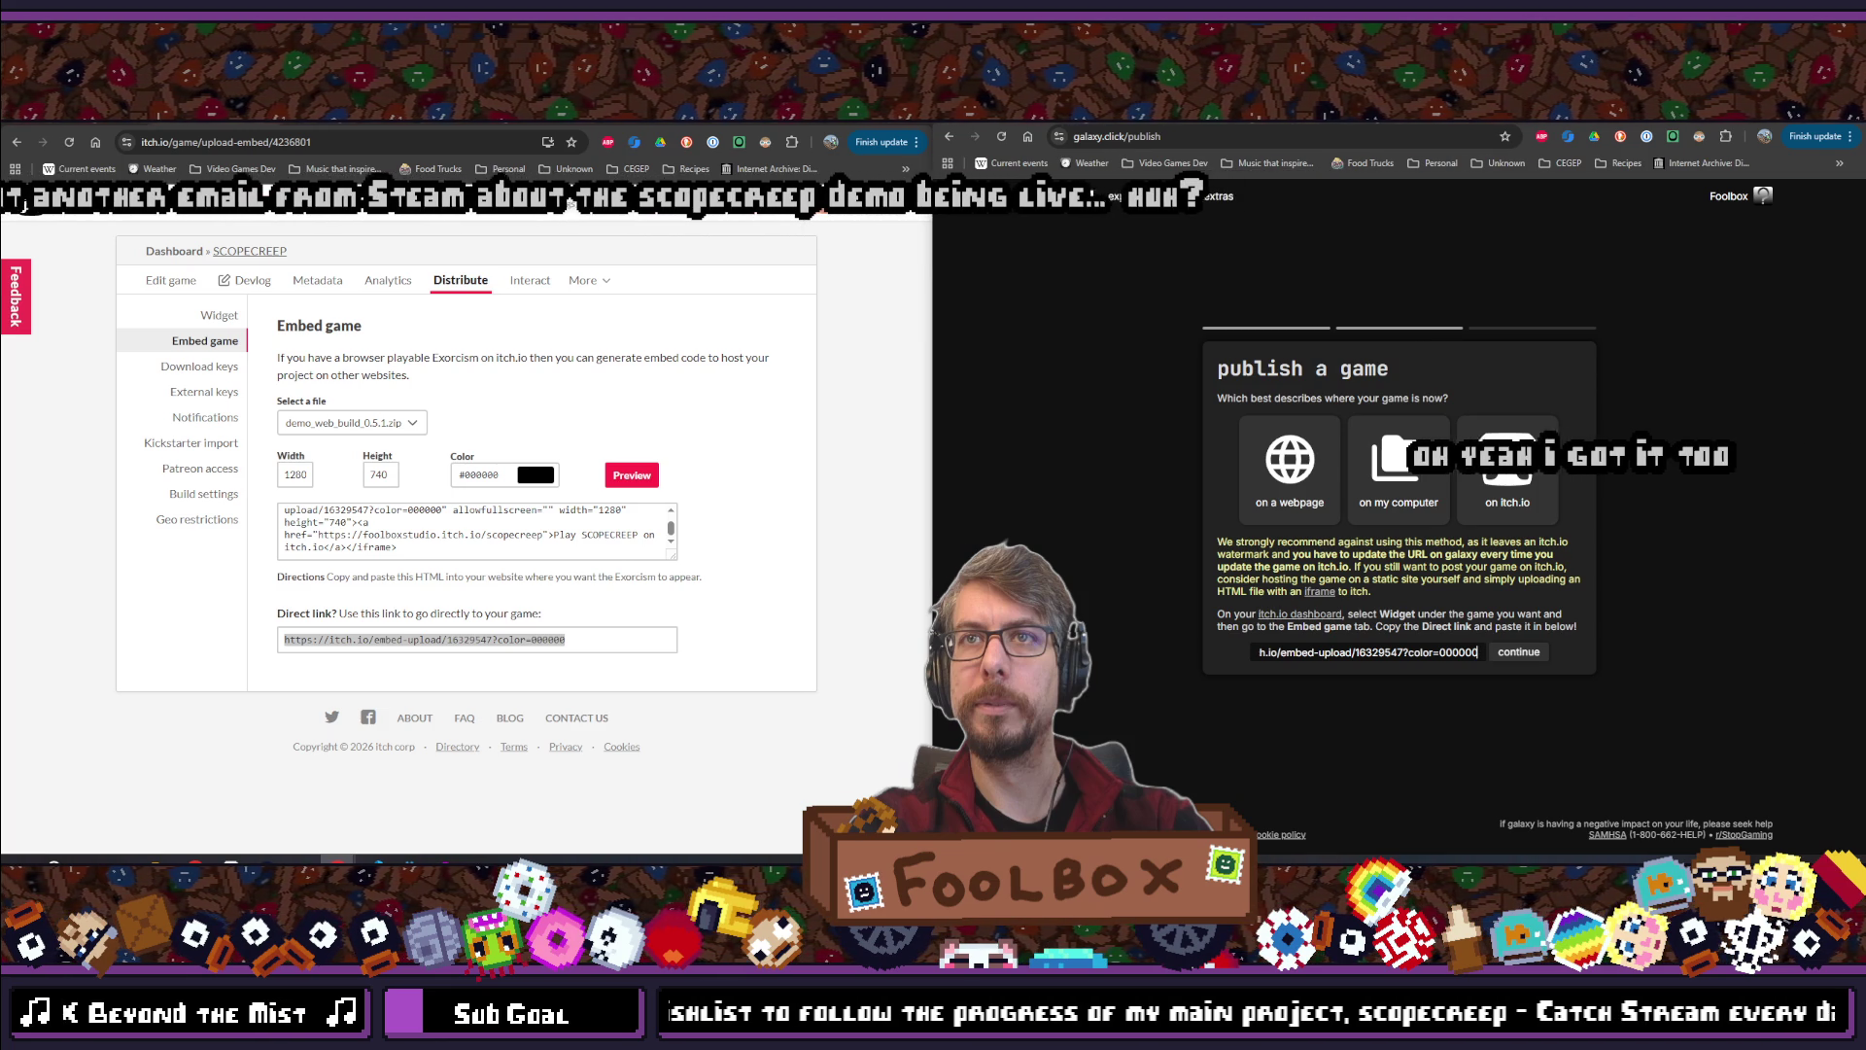
Continue galaxy's publish wizard to the game details step with the itch.io URL filled in
{"action": "key", "text": "Home"}
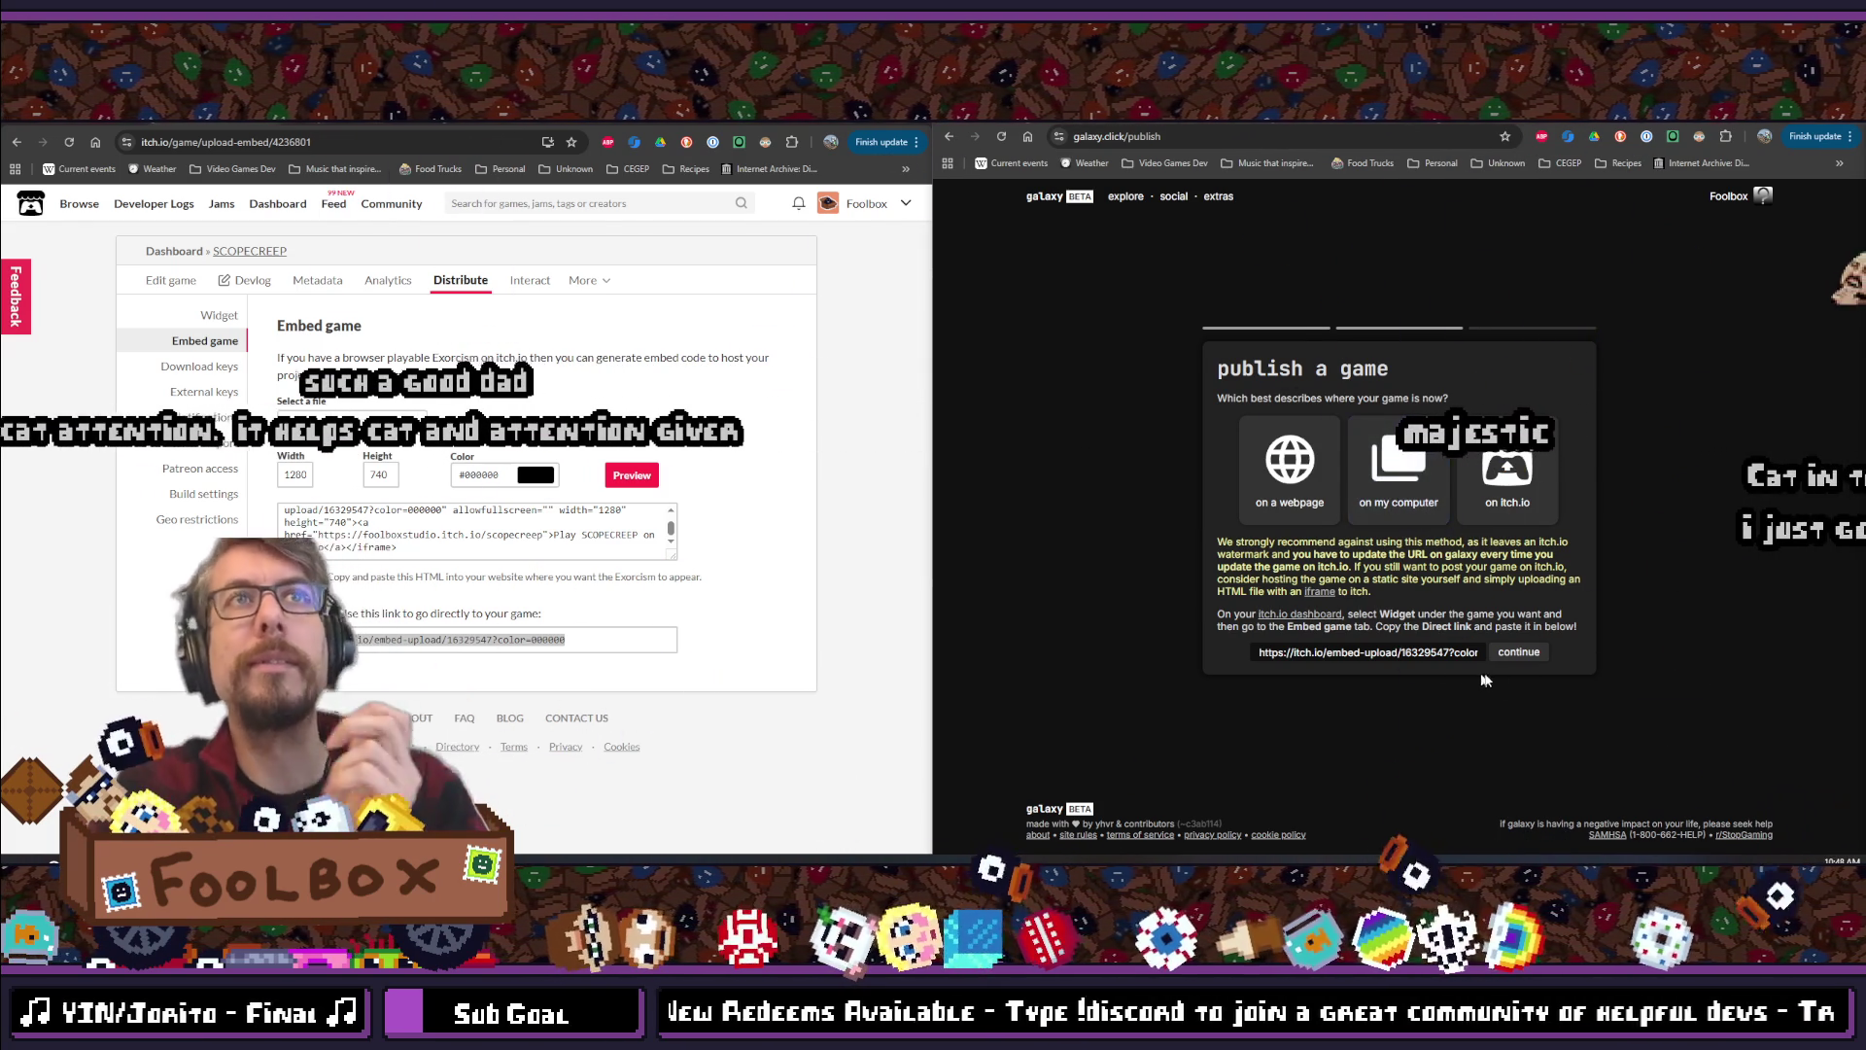
{"action": "left_click", "coordinate": [1519, 653]}
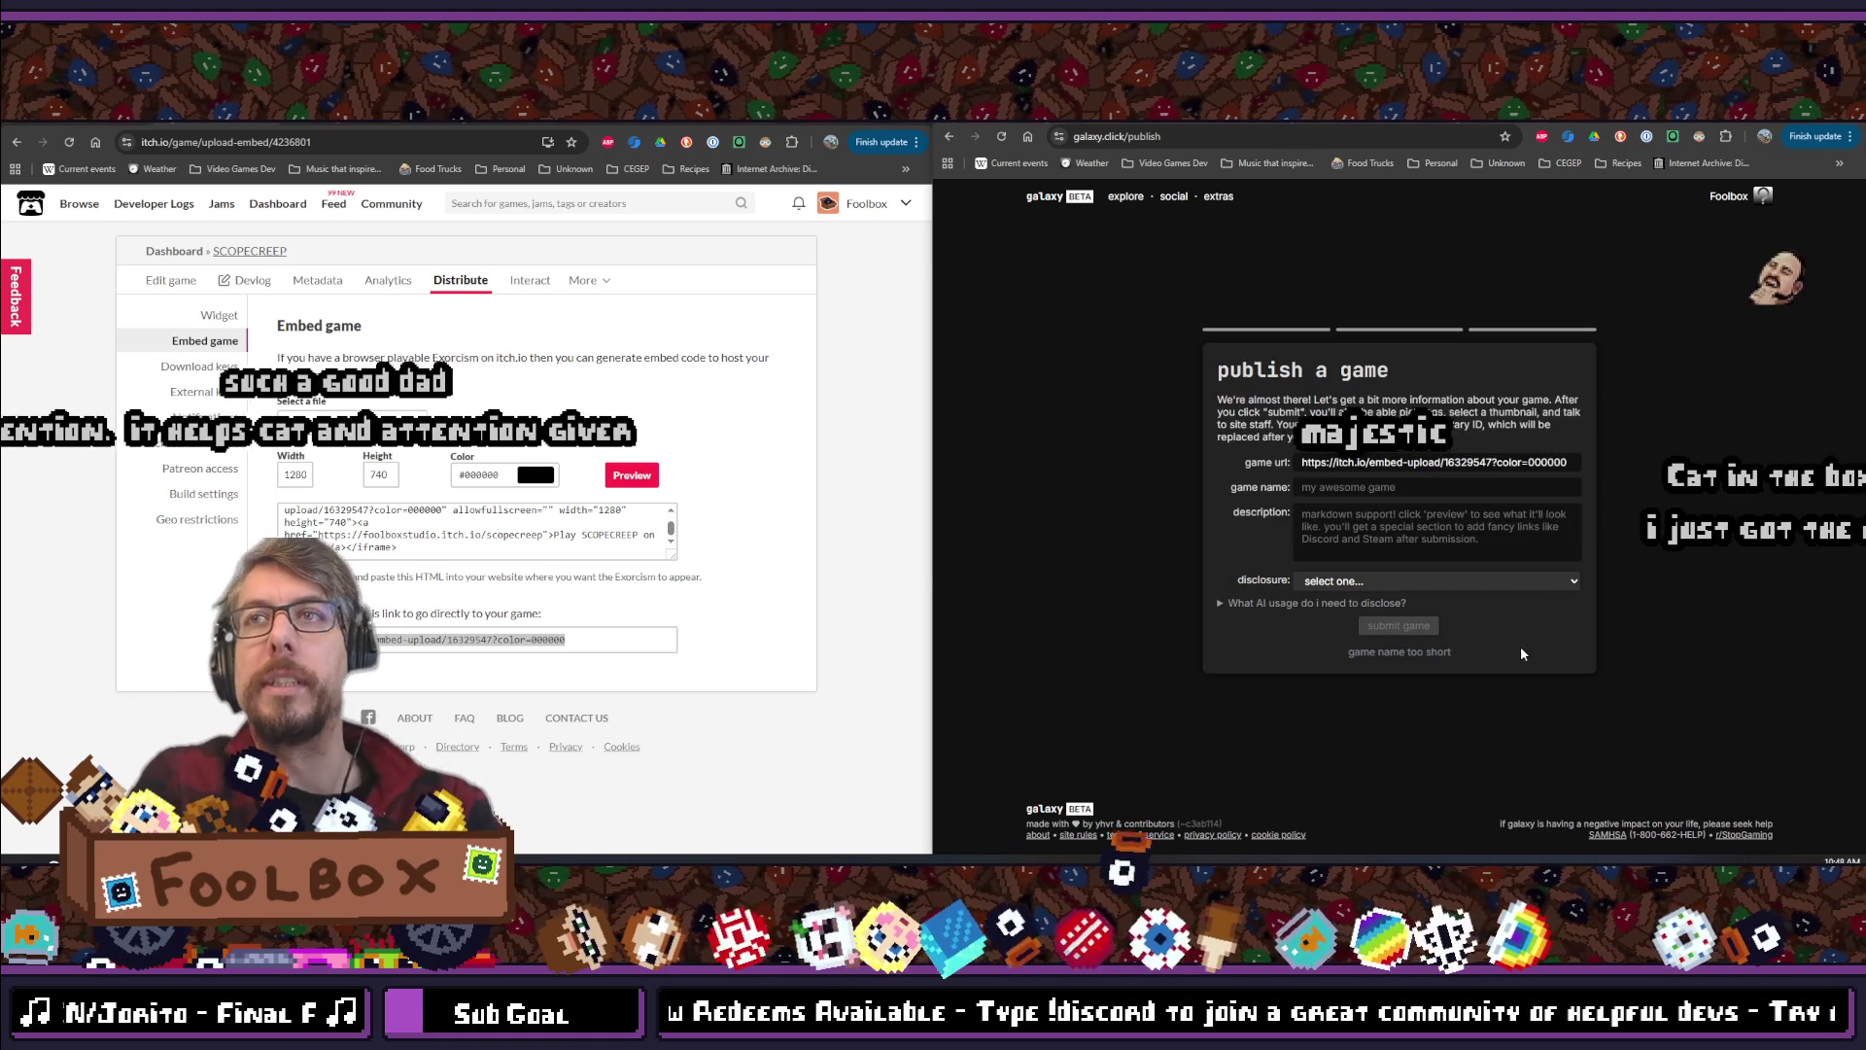
Enter SCOPECREEP as the game name
{"action": "left_click", "coordinate": [1365, 496]}
{"action": "type", "text": "SCOPECREEP"}
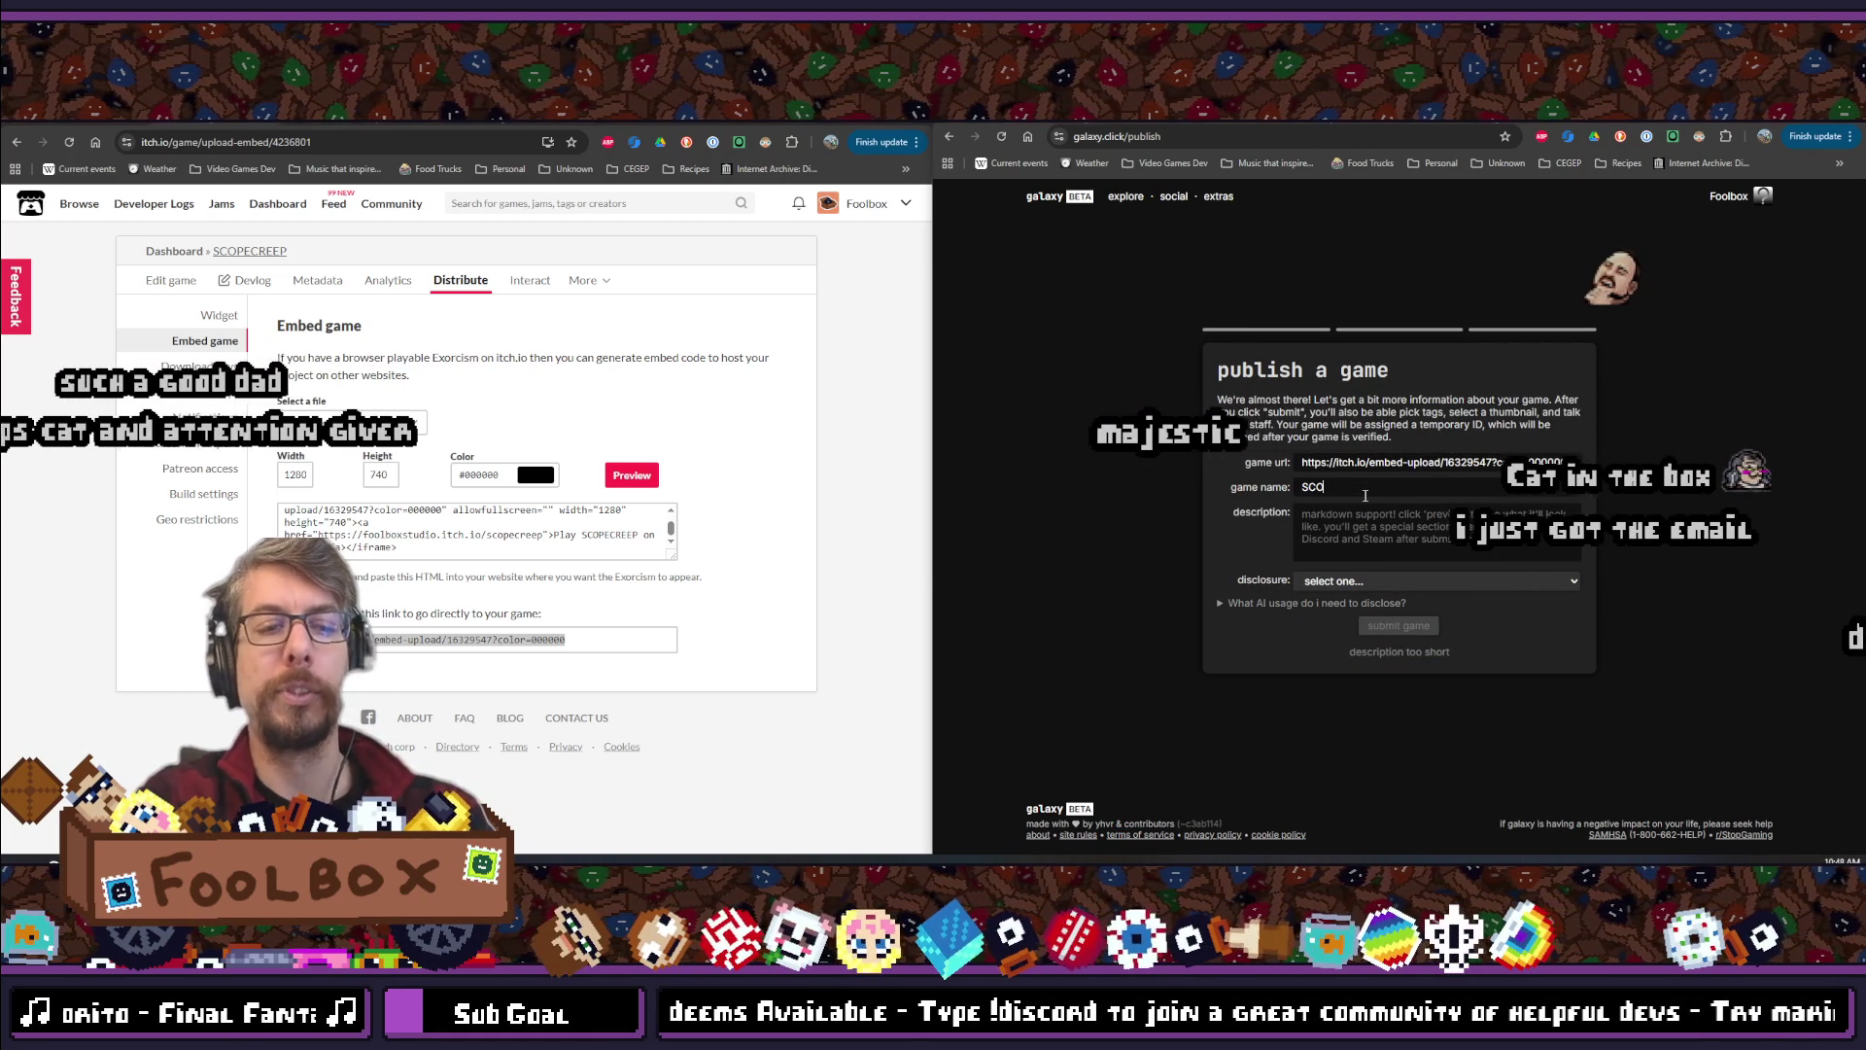
{"action": "key", "text": "Tab"}
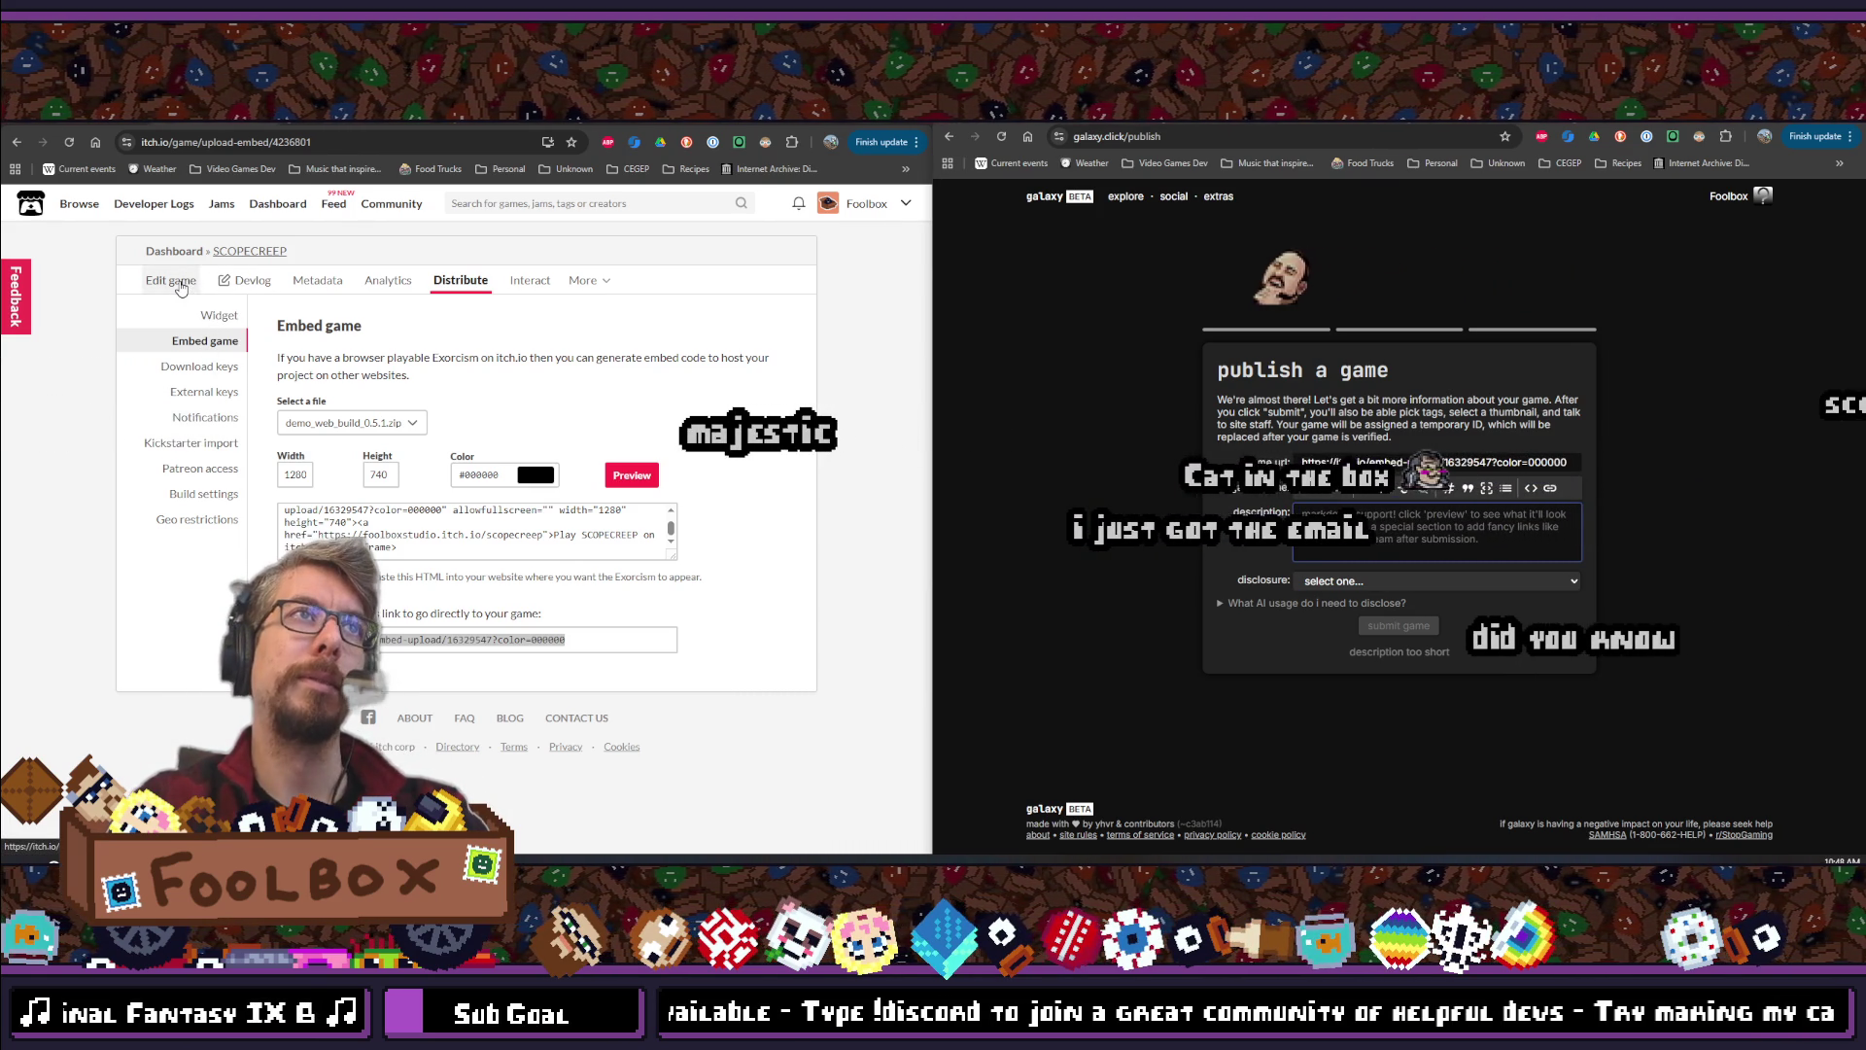
Paste the itch.io tagline into the description and declare that no generative AI was used
{"action": "left_click", "coordinate": [126, 233]}
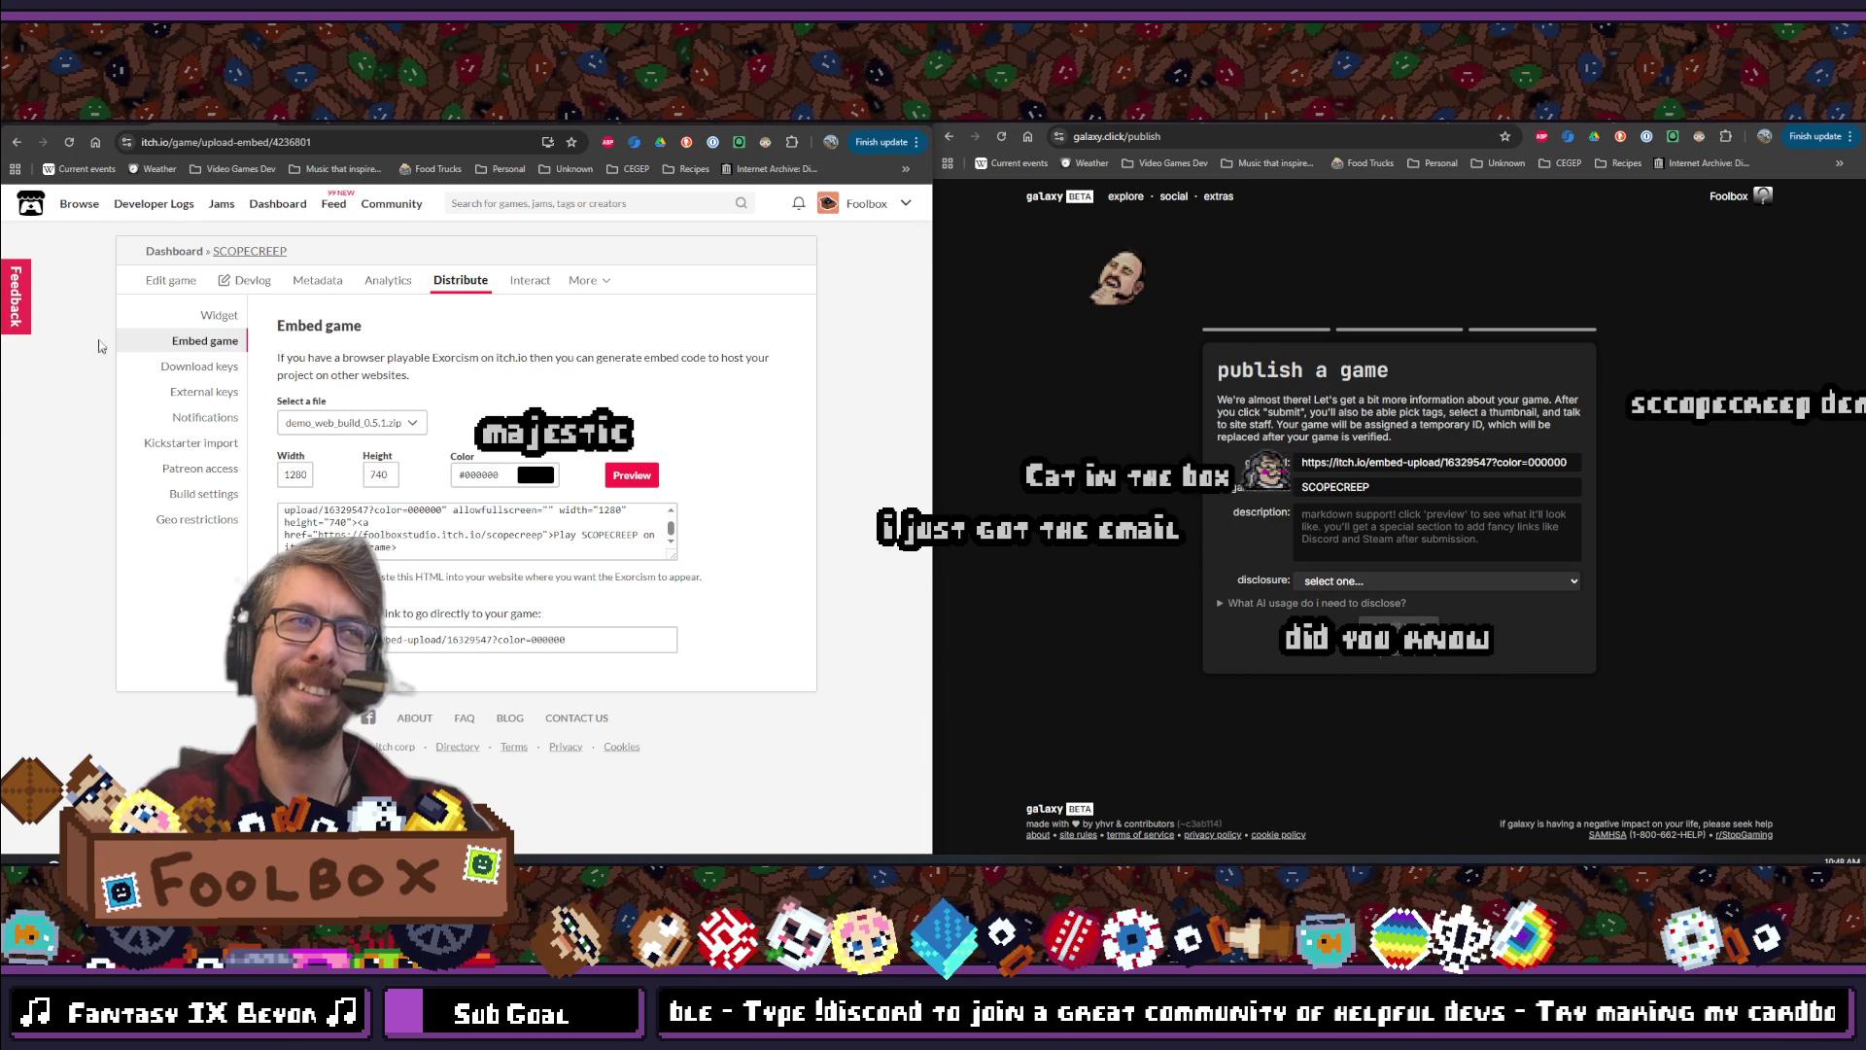
{"action": "left_click", "coordinate": [161, 280]}
{"action": "scroll", "coordinate": [181, 385], "scroll_direction": "down", "scroll_amount": 3}
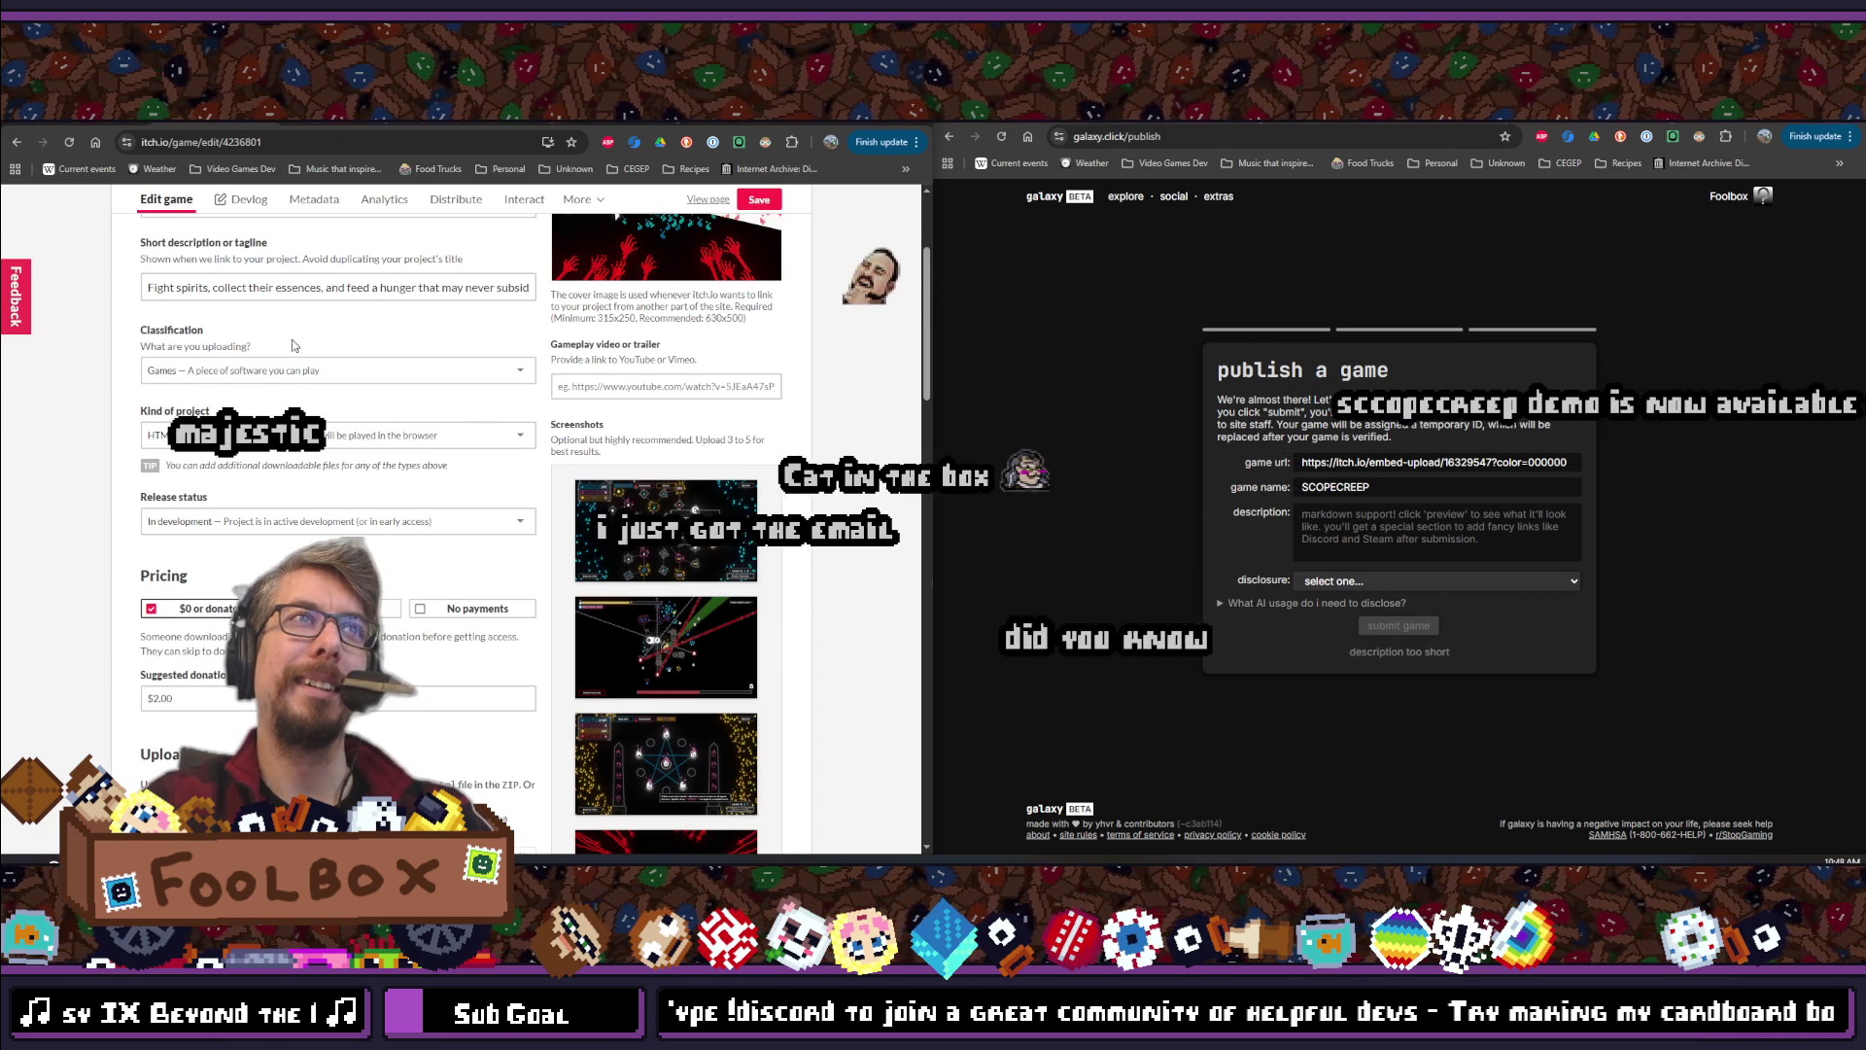
{"action": "scroll", "coordinate": [309, 398], "scroll_direction": "up", "scroll_amount": 2}
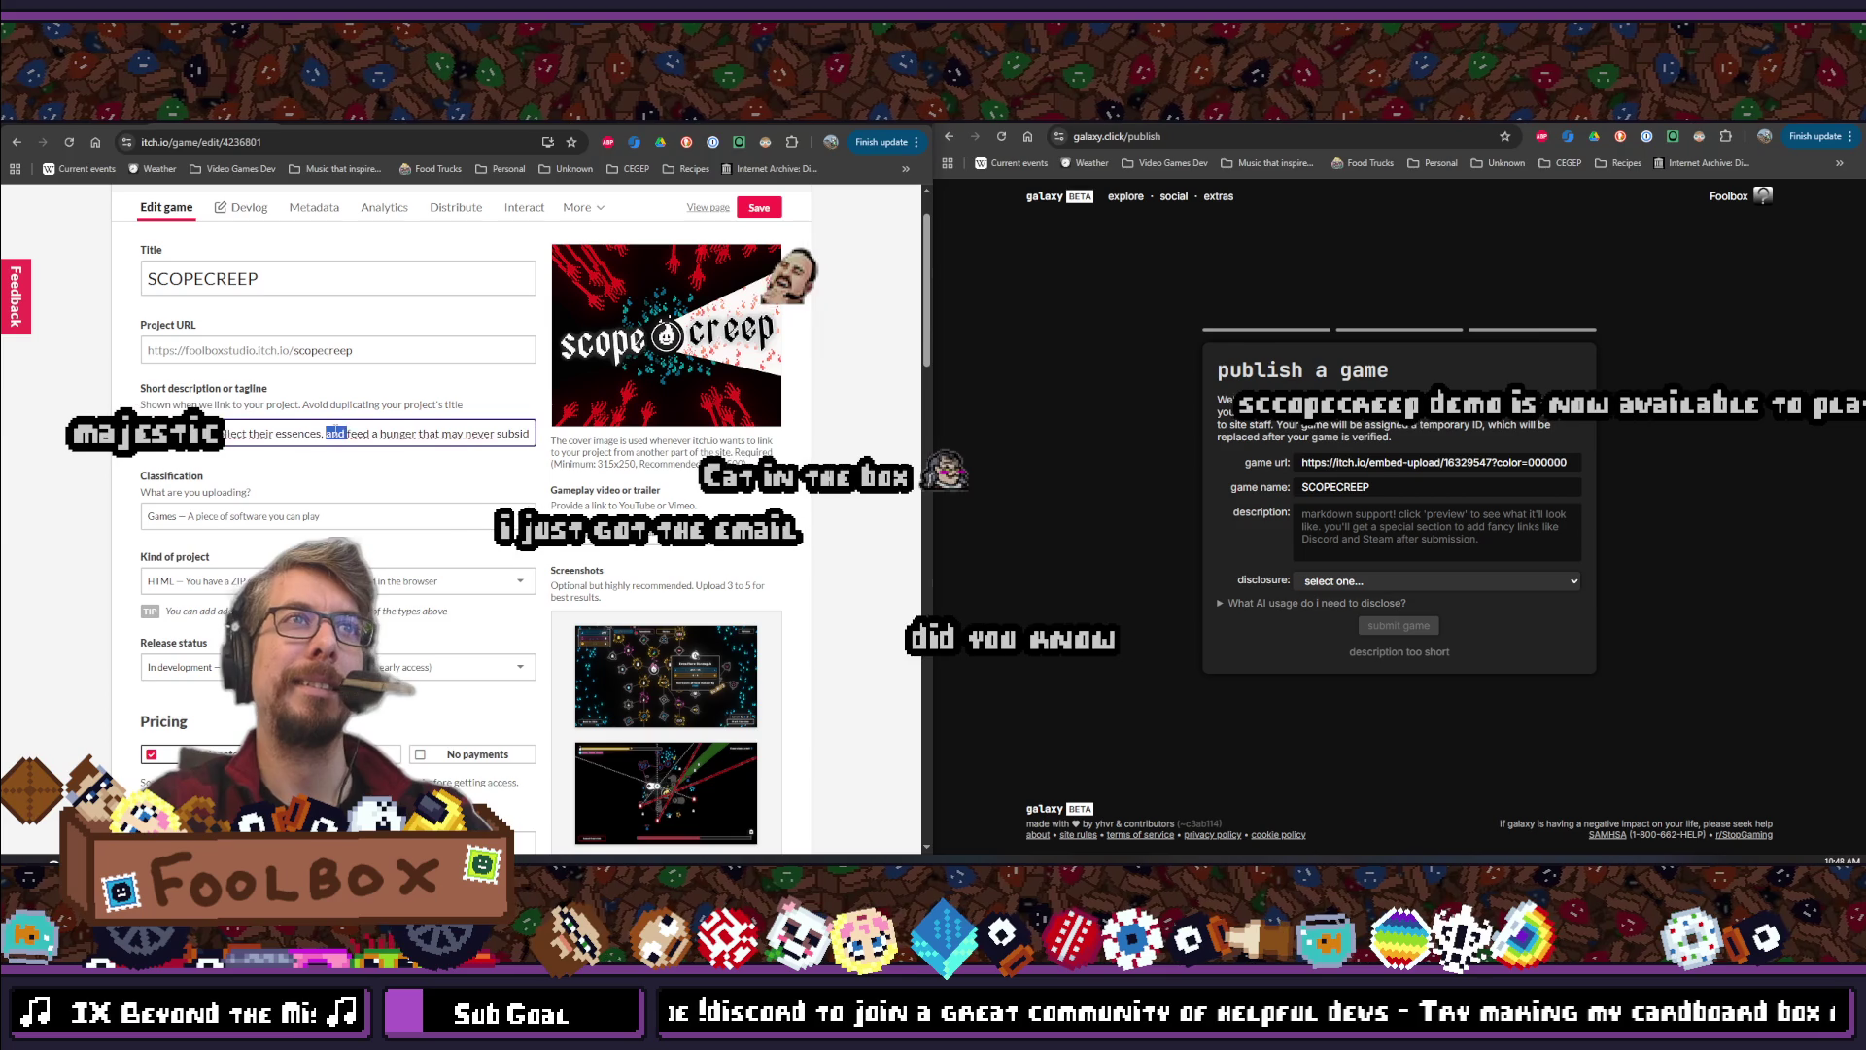
{"action": "key", "text": "ctrl+a"}
{"action": "key", "text": "ctrl+c"}
{"action": "left_click", "coordinate": [1396, 541]}
{"action": "key", "text": "ctrl+v"}
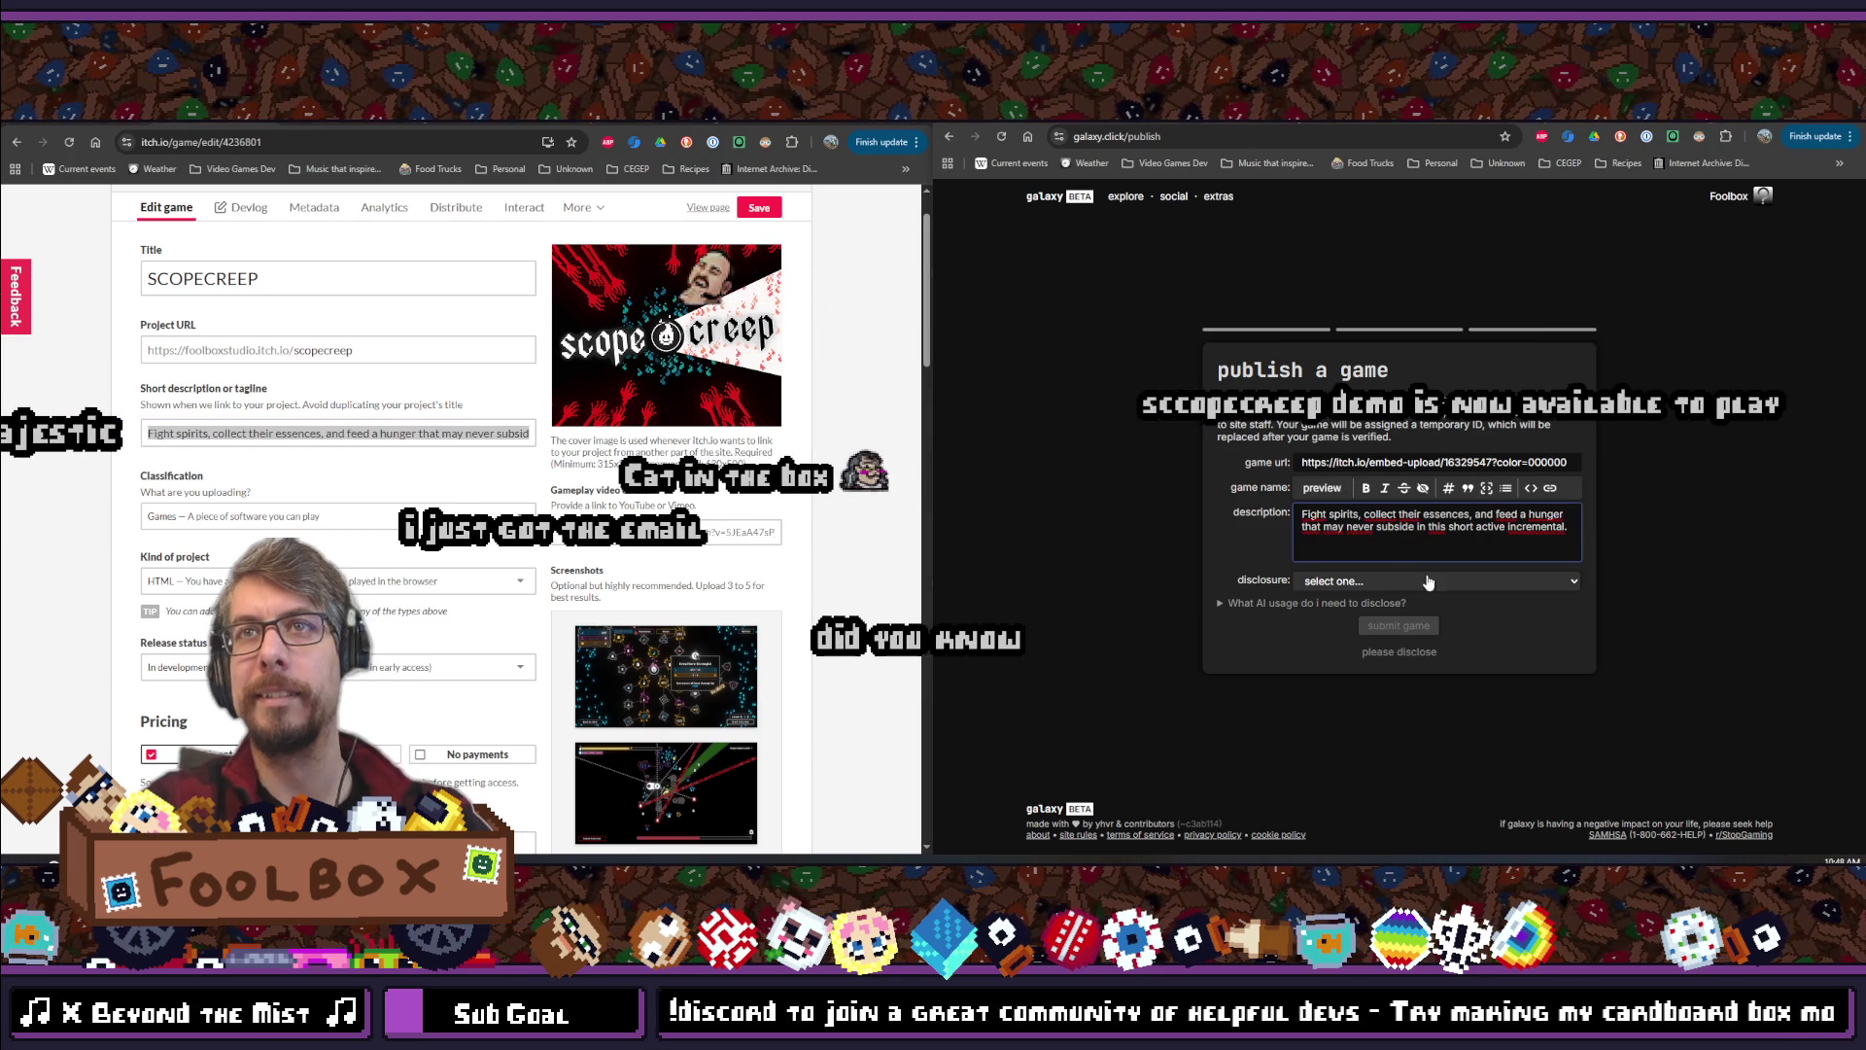
{"action": "left_click", "coordinate": [1402, 586]}
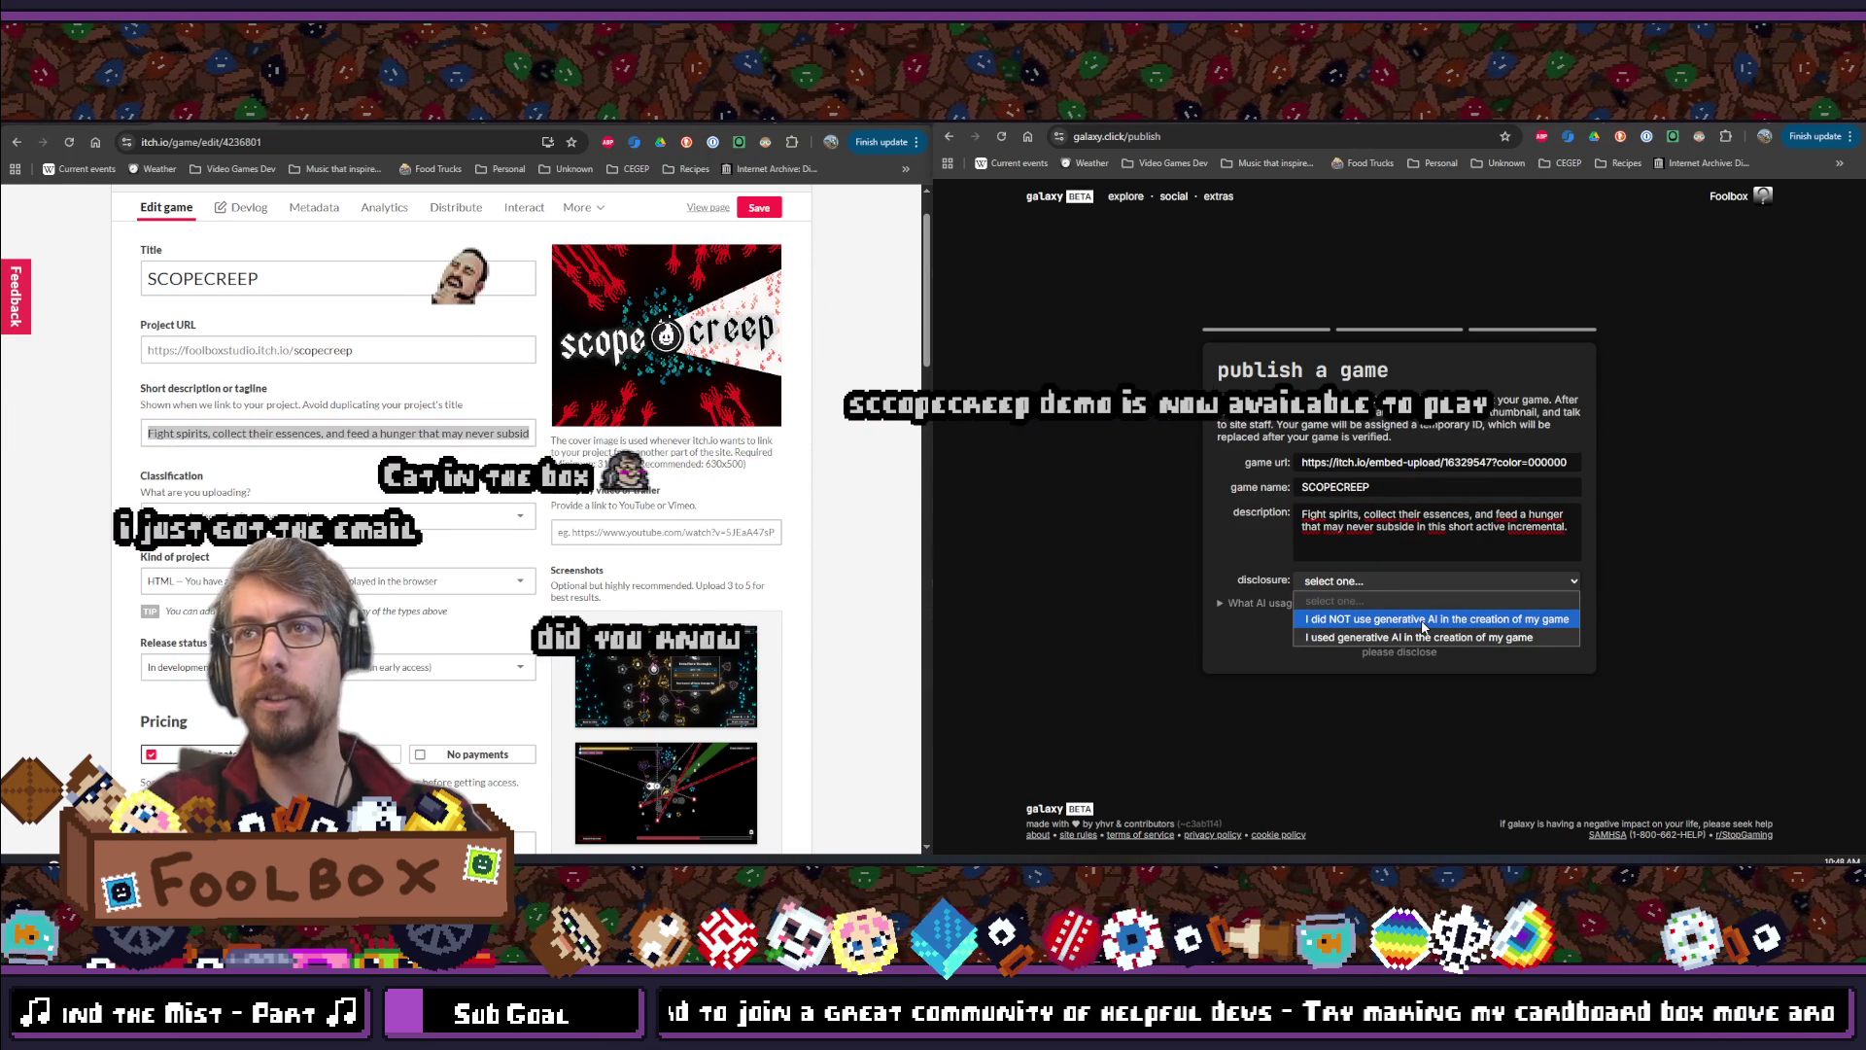
{"action": "left_click", "coordinate": [1425, 622]}
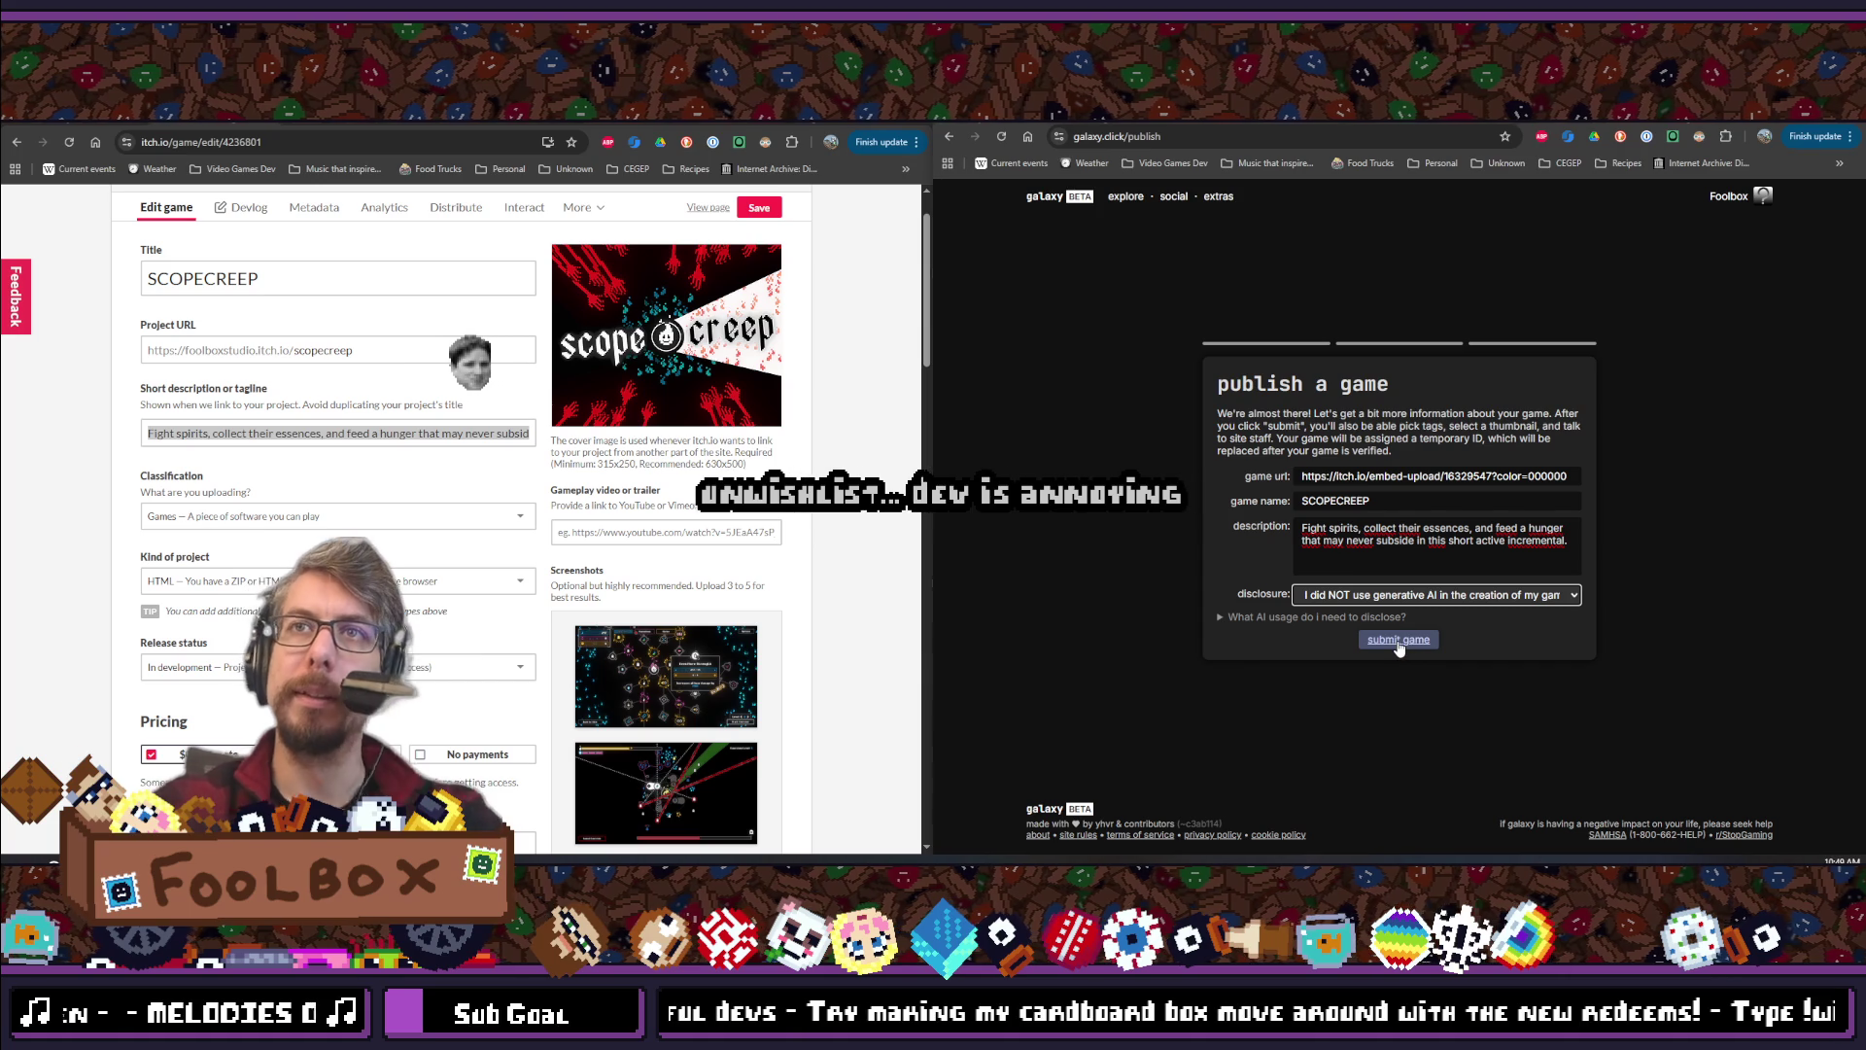
Submit SCOPECREEP, then open and cancel the thumbnail file picker on its edit page
{"action": "left_click", "coordinate": [1398, 641]}
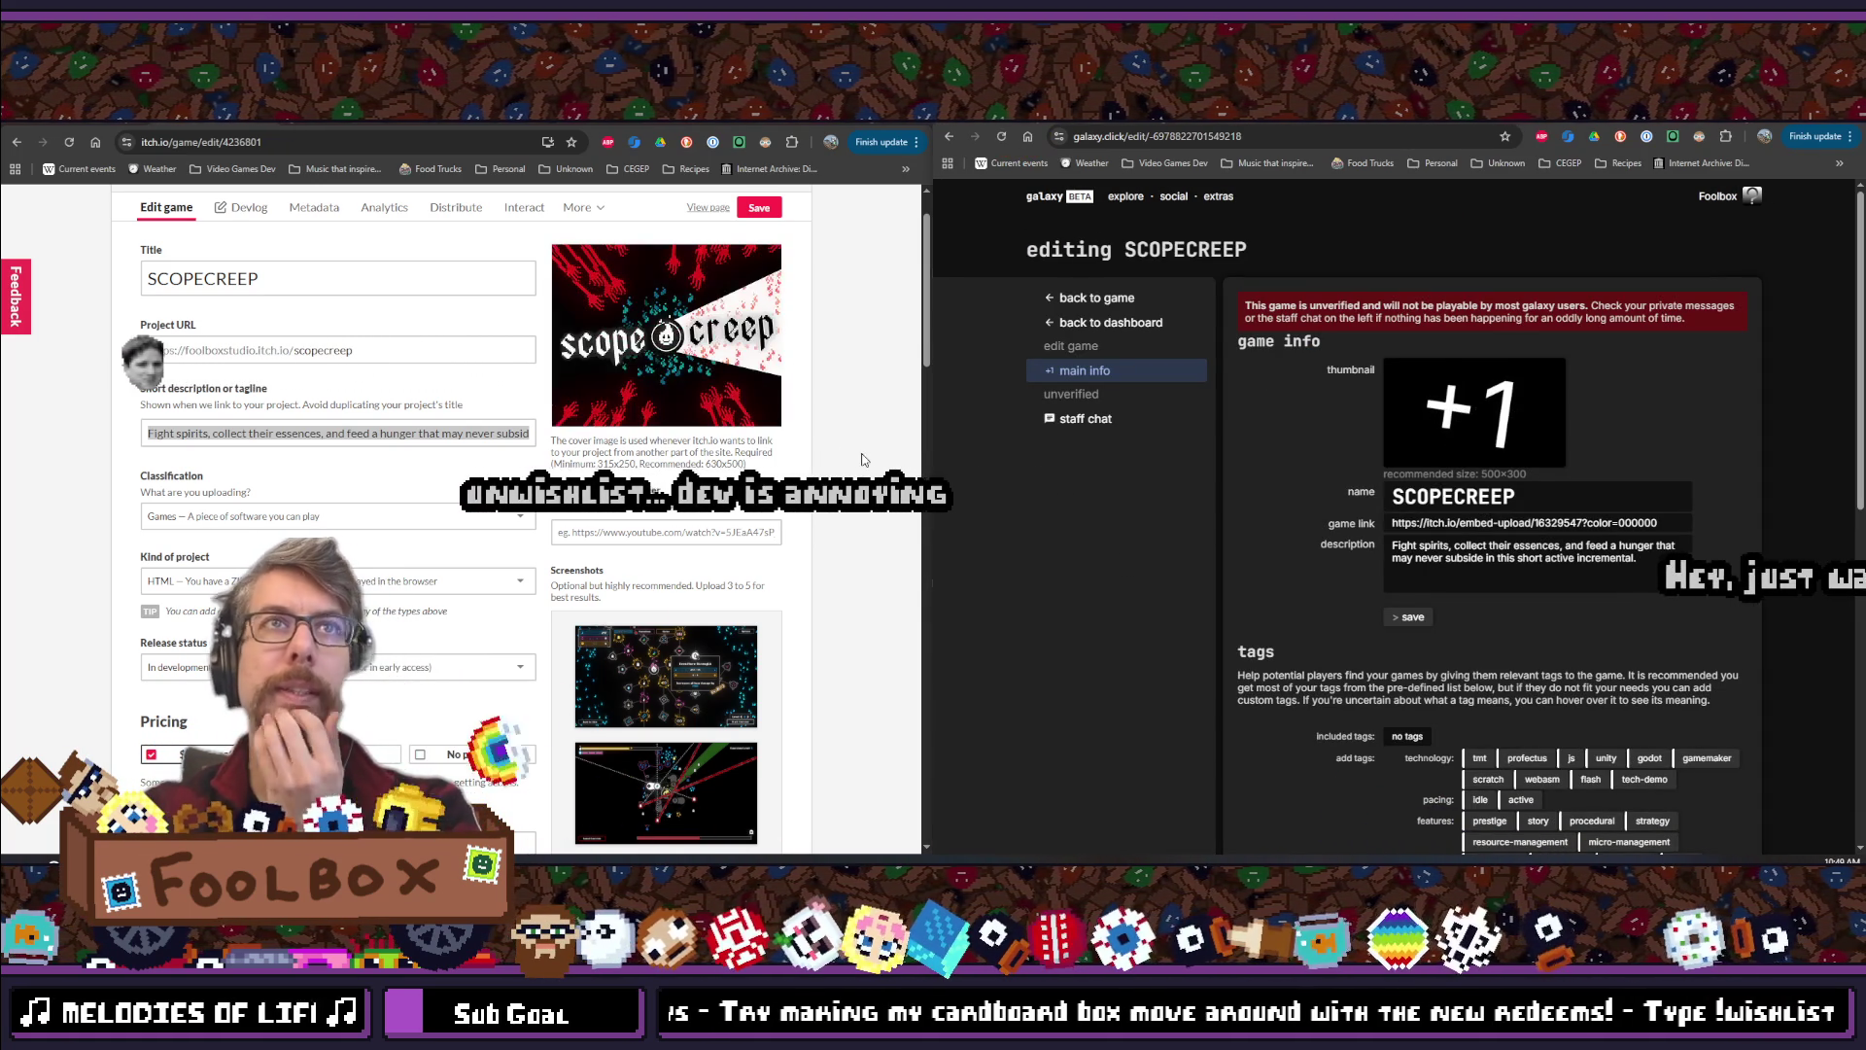
{"action": "left_click", "coordinate": [1475, 414]}
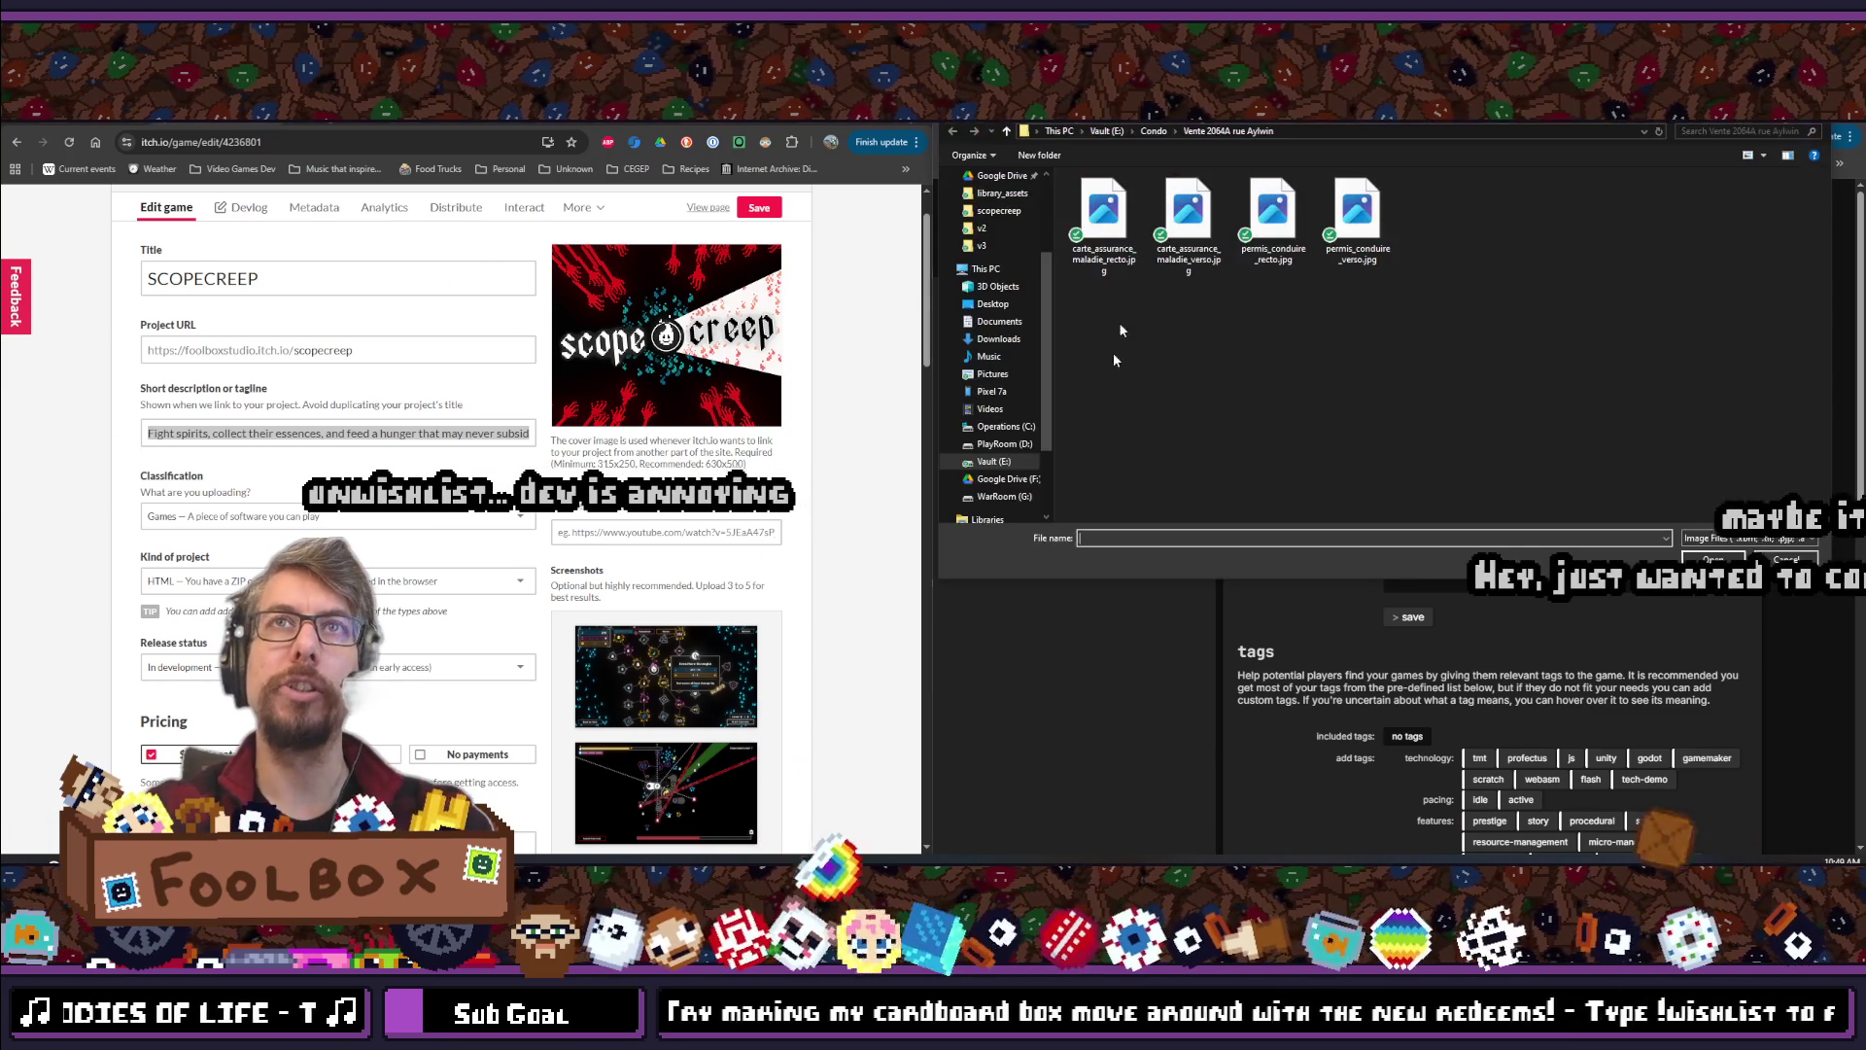
{"action": "key", "text": "Escape"}
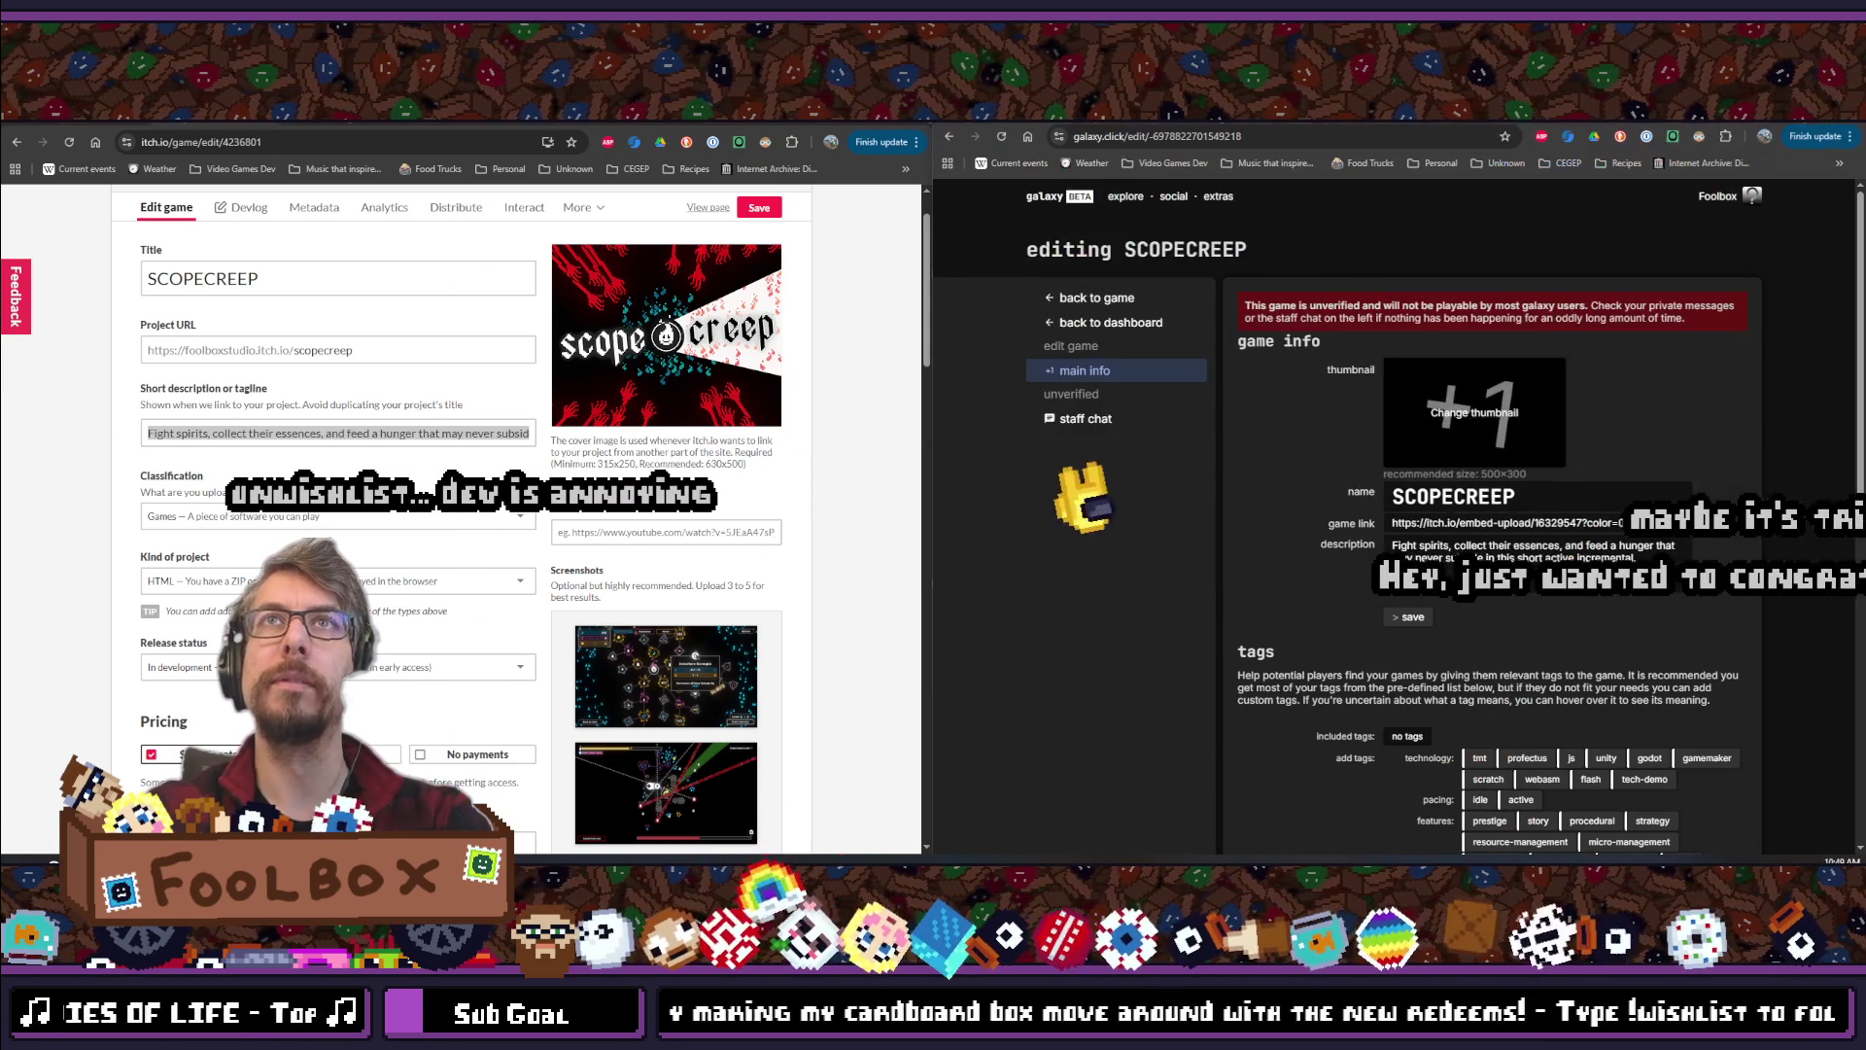
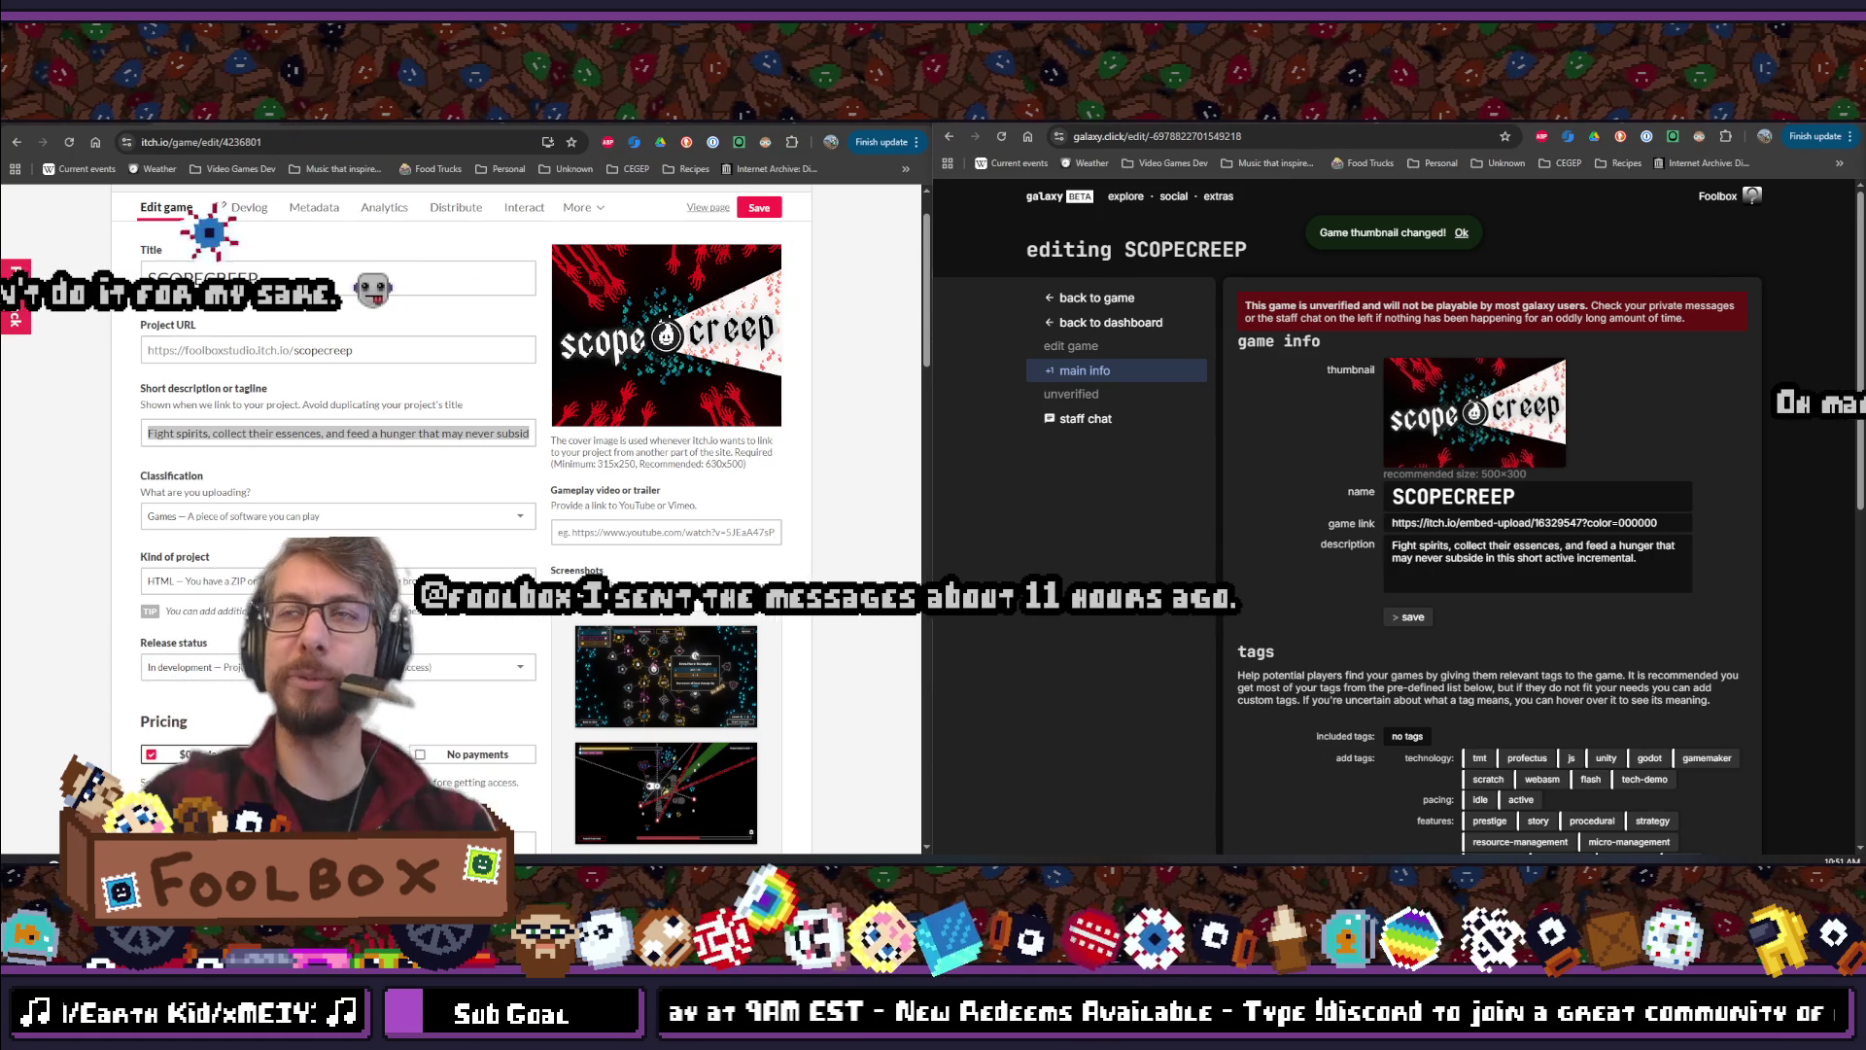
Add and then remove the idle tag, and maximize the galaxy.click window to full screen
{"action": "scroll", "coordinate": [1351, 544], "scroll_direction": "down", "scroll_amount": 4}
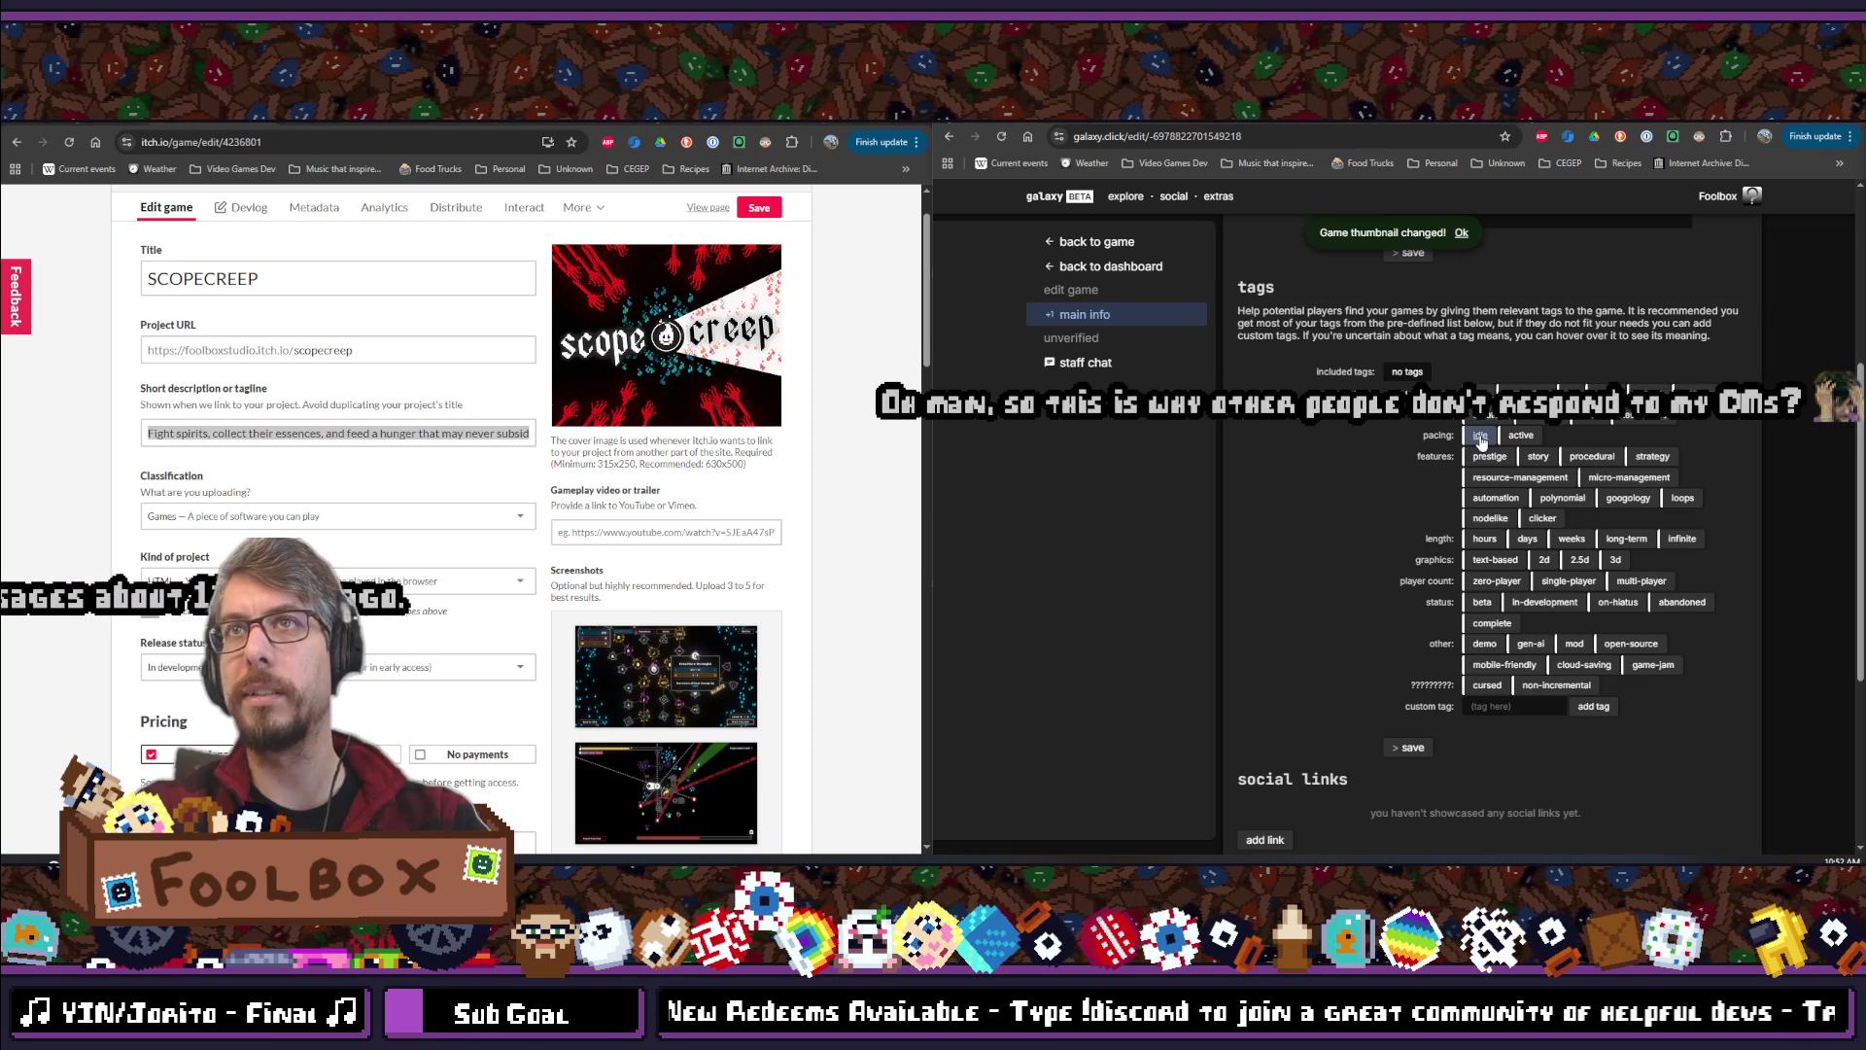
{"action": "left_click", "coordinate": [1480, 435]}
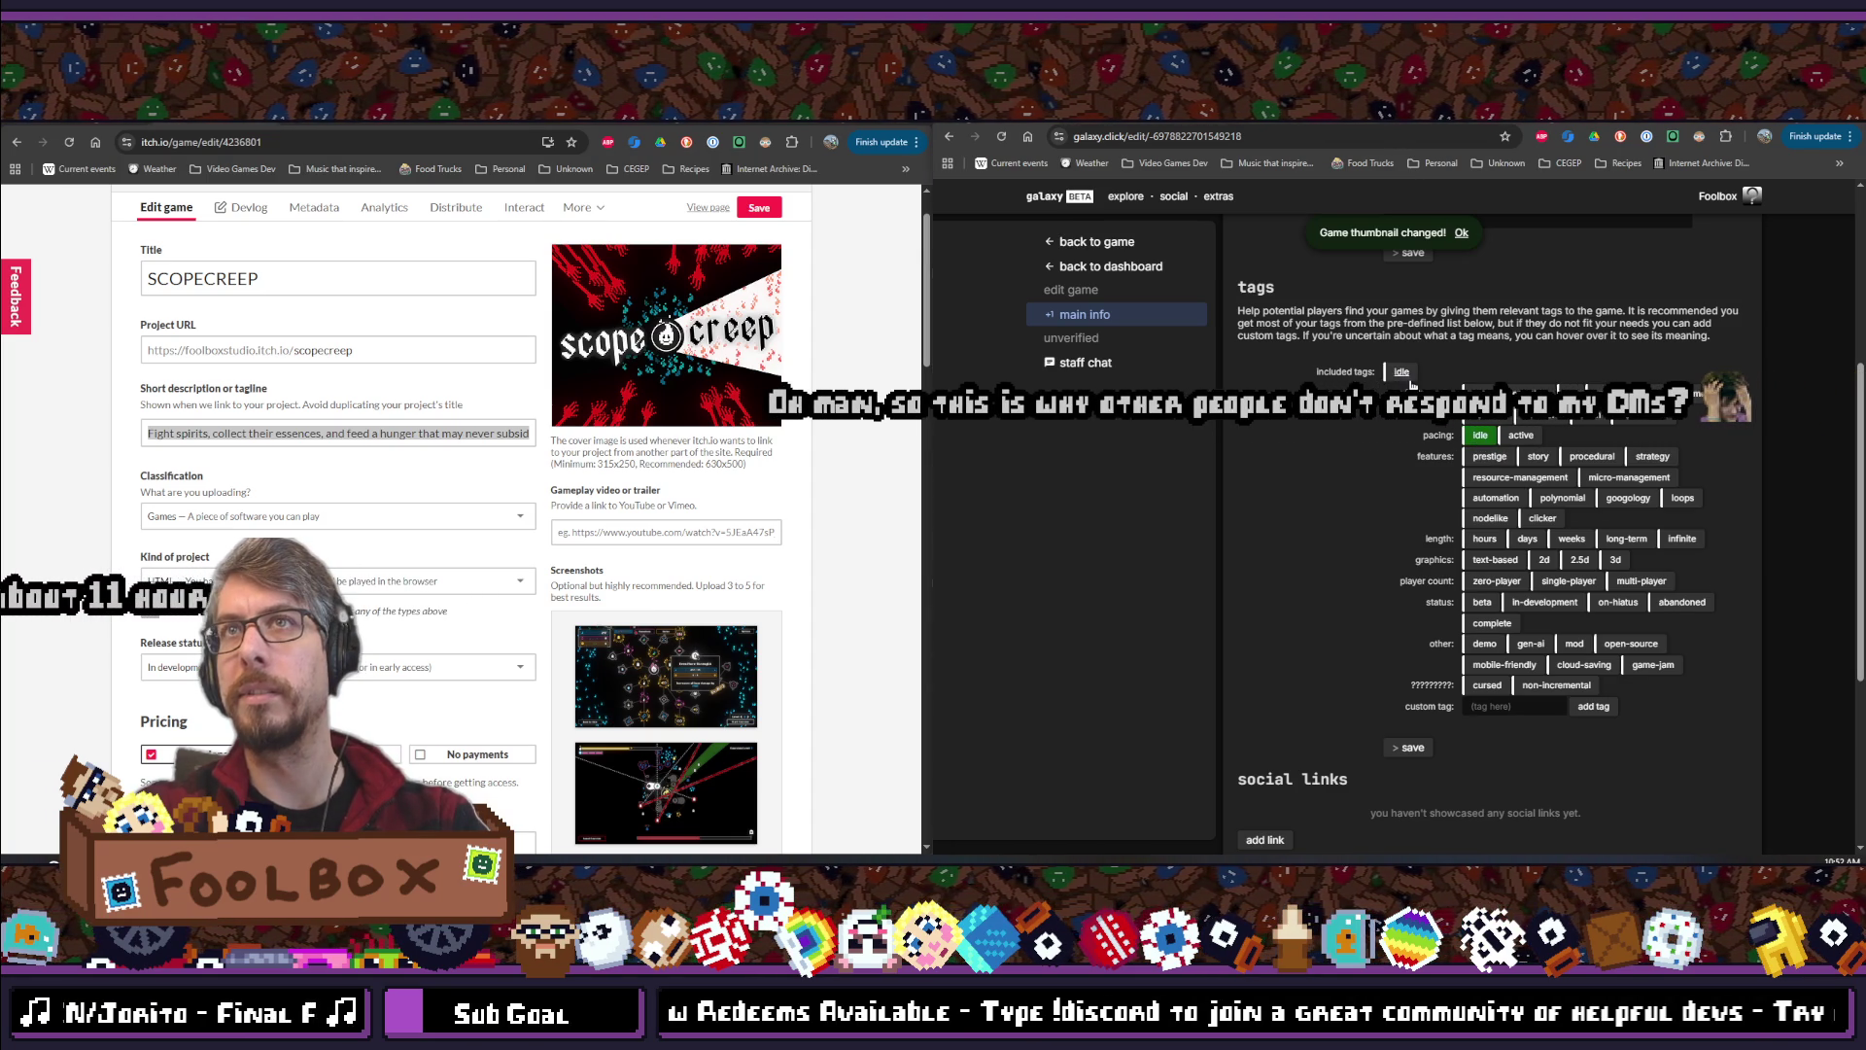
{"action": "left_click", "coordinate": [1479, 435]}
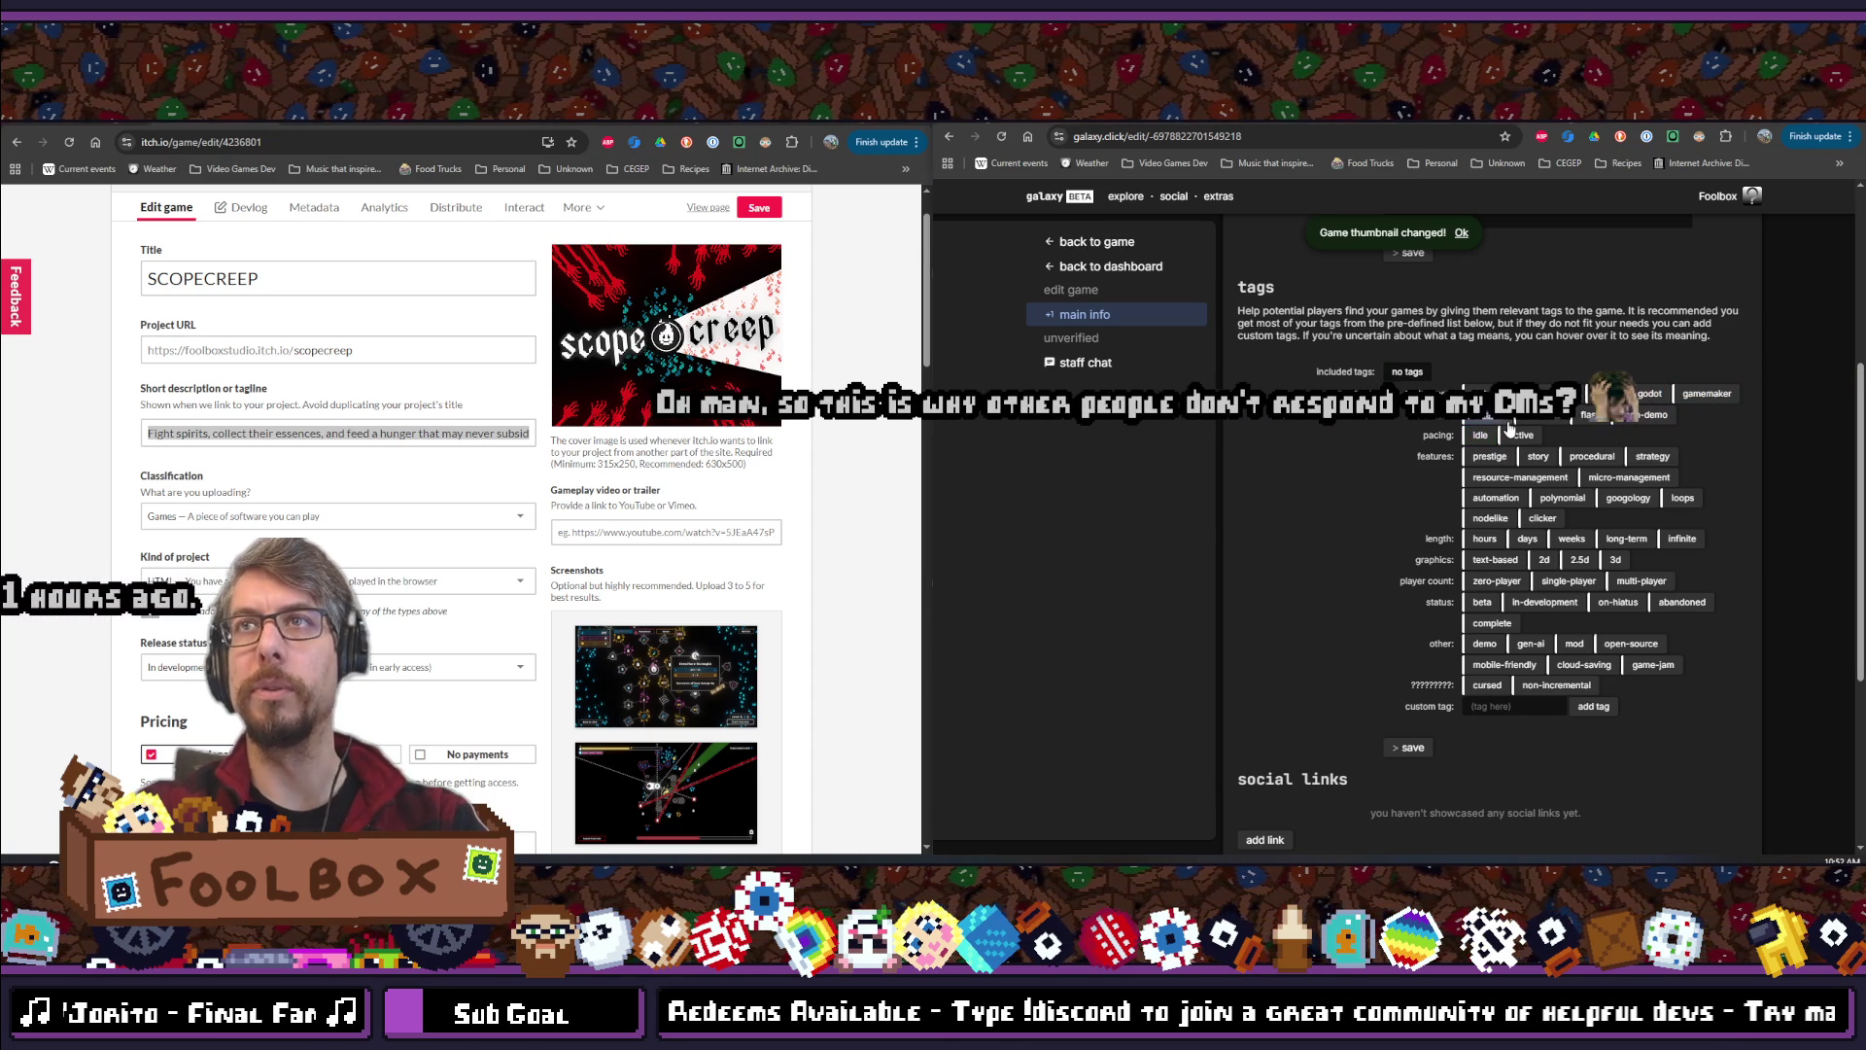
{"action": "scroll", "coordinate": [1297, 568], "scroll_direction": "up", "scroll_amount": 5}
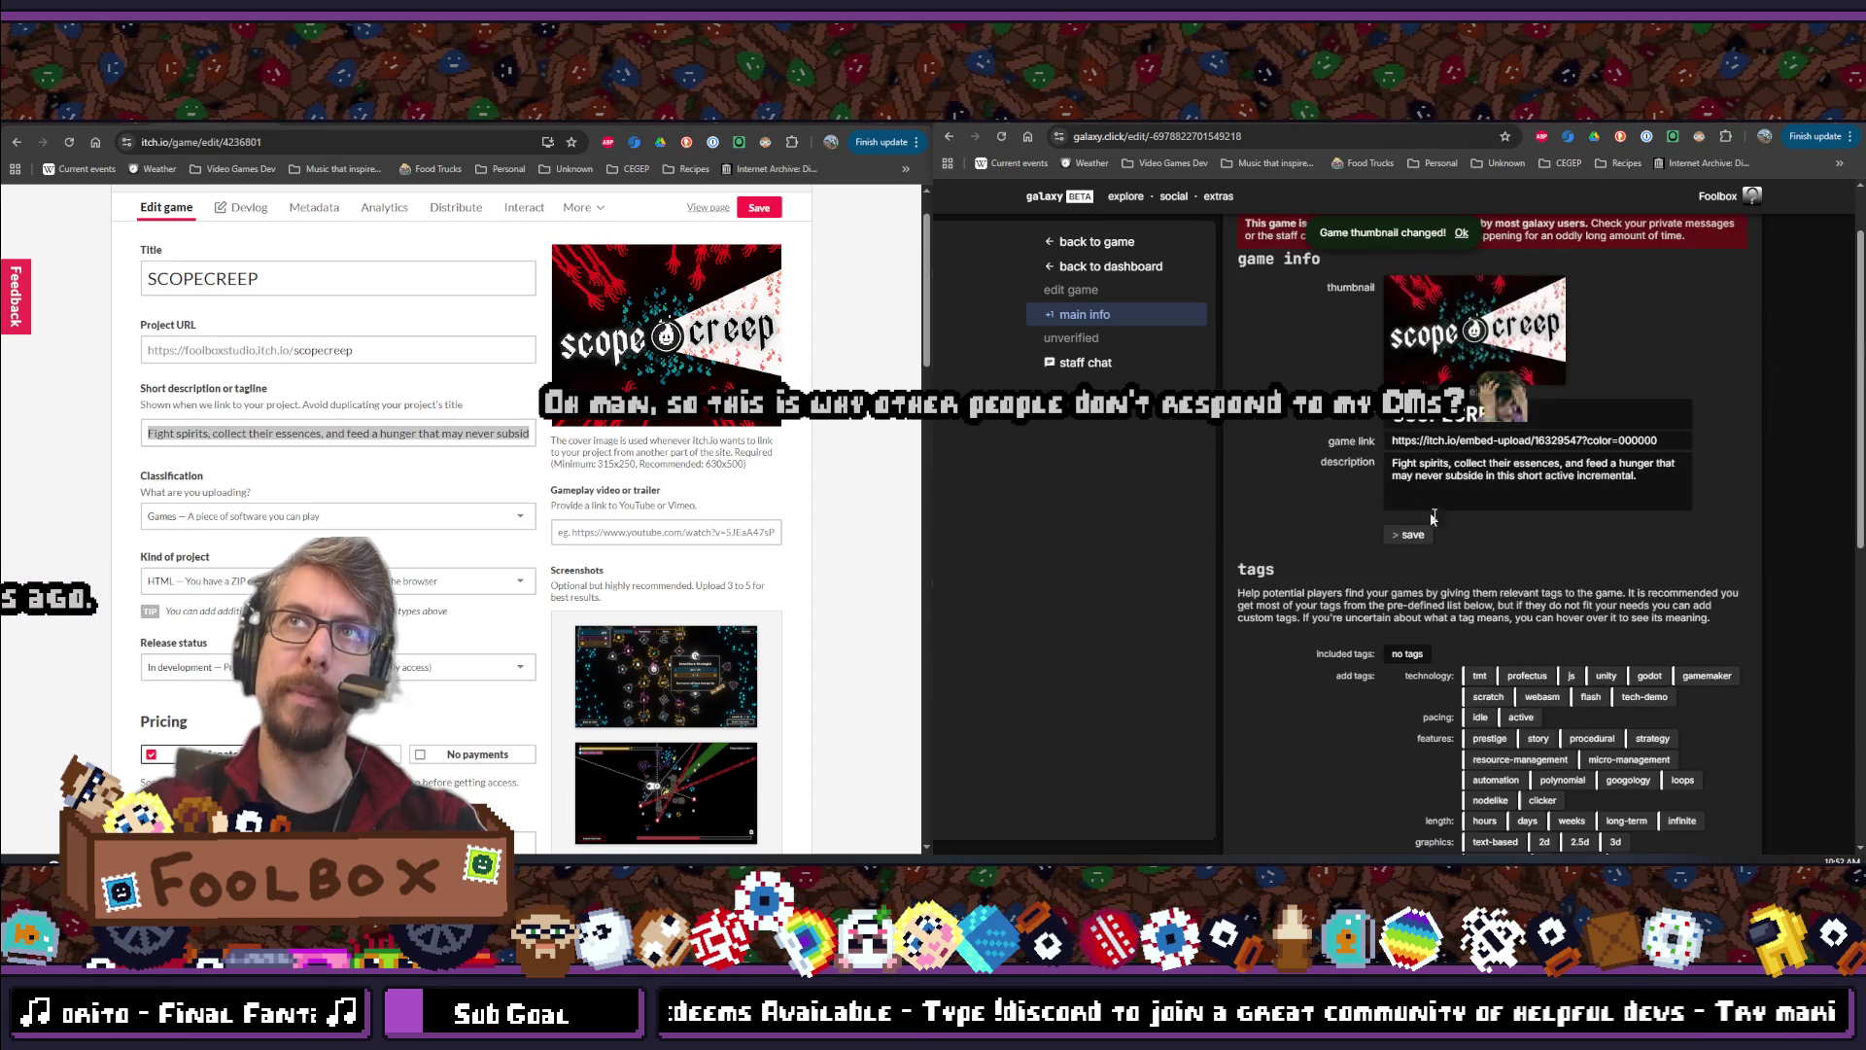
{"action": "double_click", "coordinate": [1224, 146]}
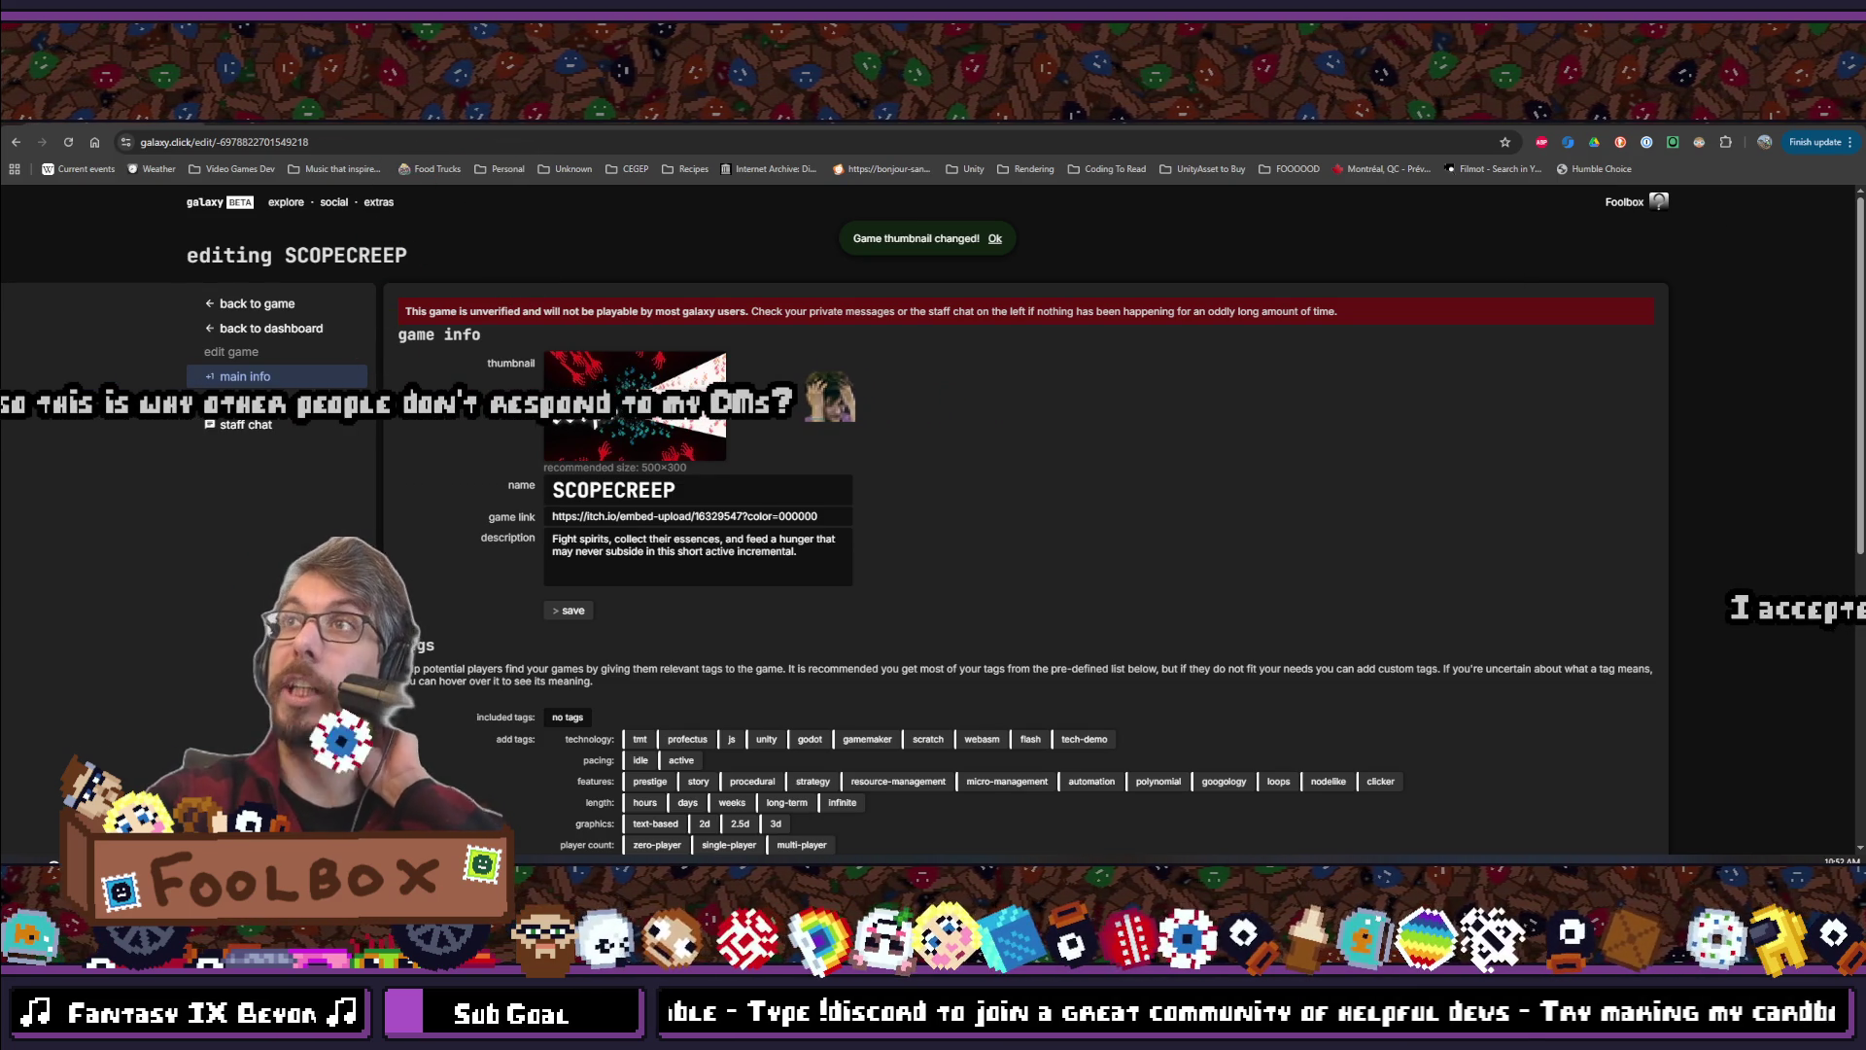
{"action": "scroll", "coordinate": [901, 478], "scroll_direction": "down", "scroll_amount": 3}
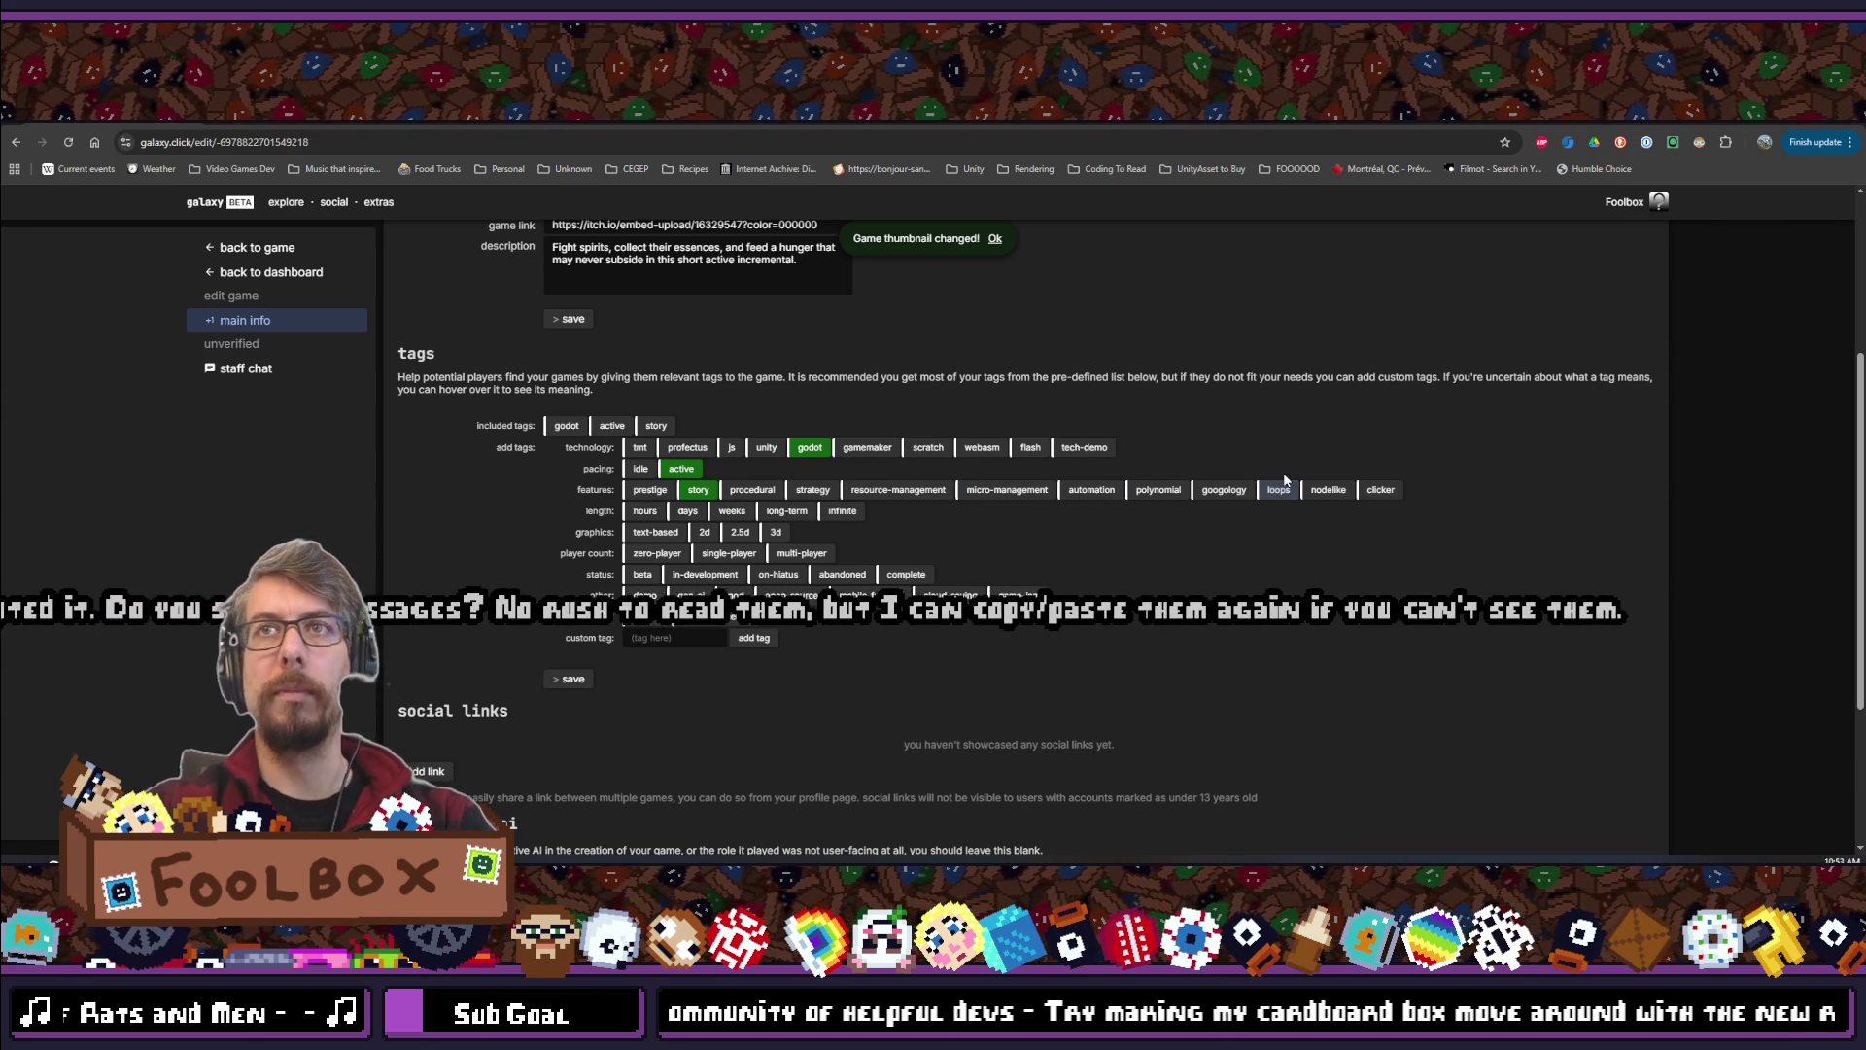
Check the tag tooltips and add the resource-management and hours tags to SCOPECREEP
{"action": "mouse_move", "coordinate": [1284, 493]}
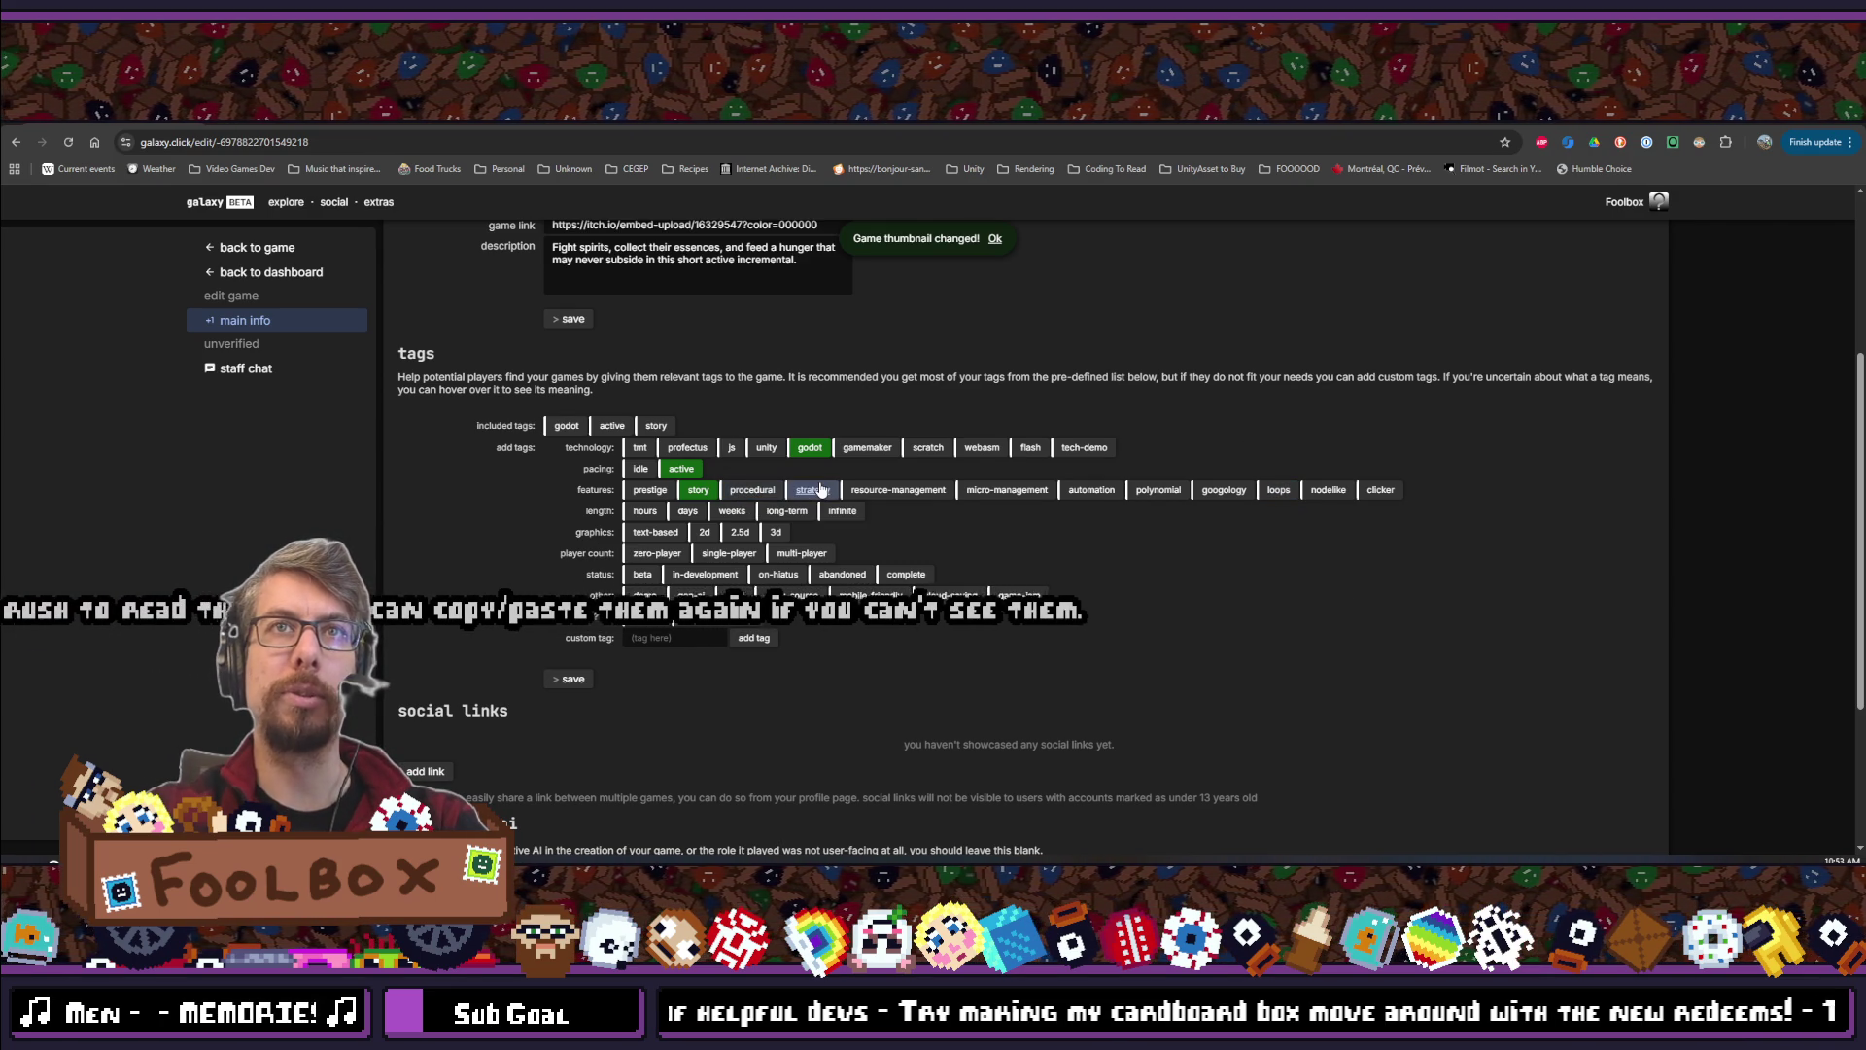
{"action": "mouse_move", "coordinate": [819, 490]}
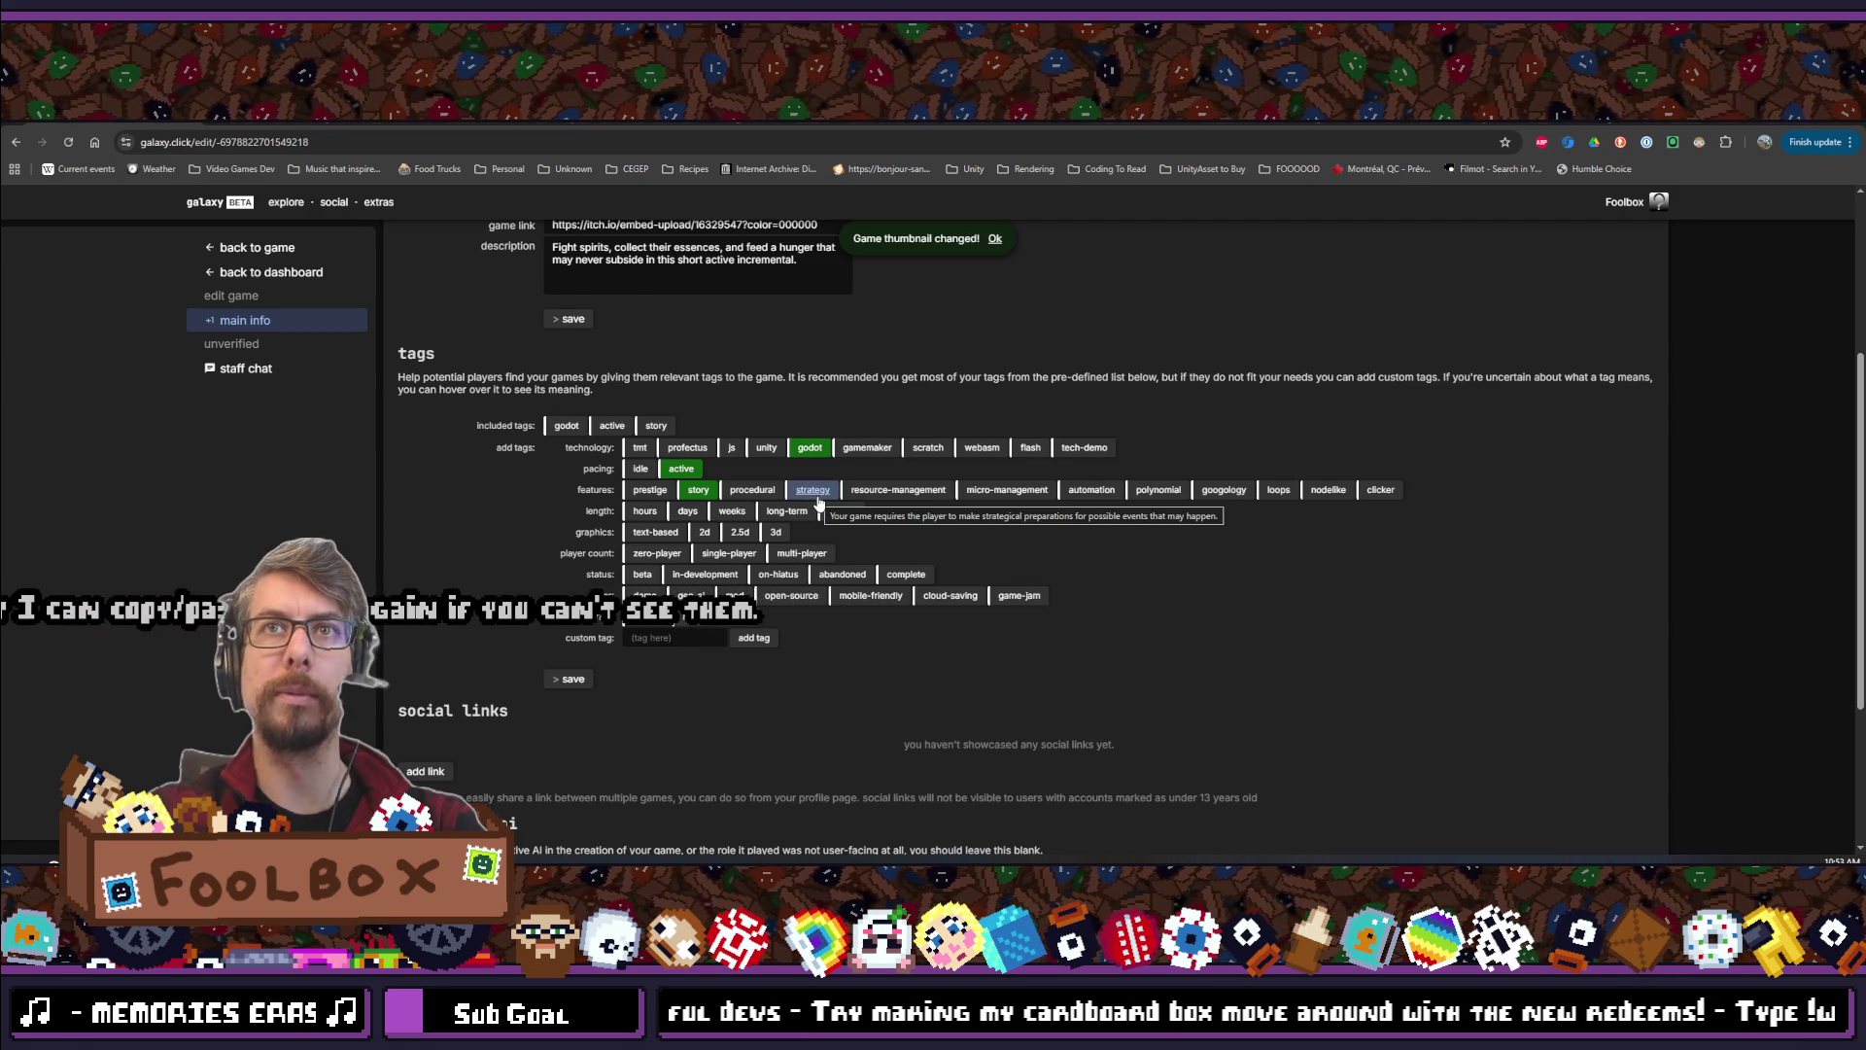
{"action": "left_click", "coordinate": [890, 490]}
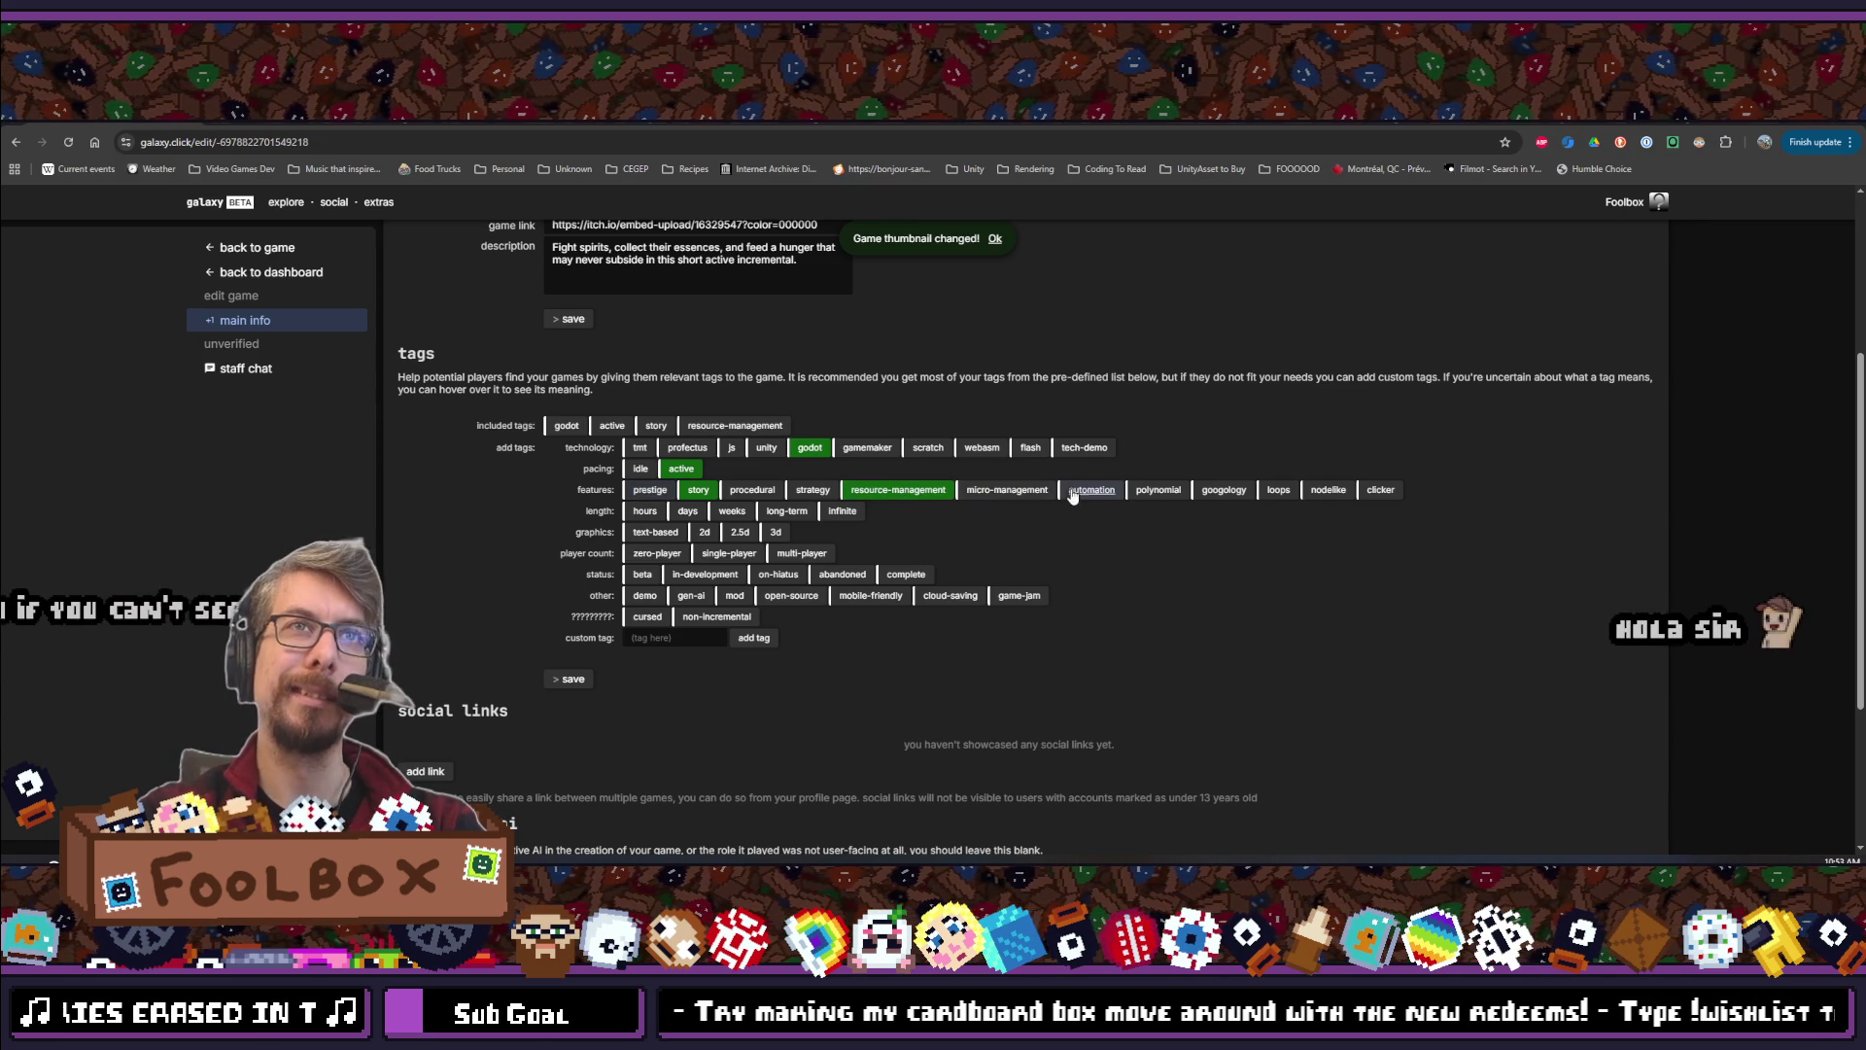
{"action": "mouse_move", "coordinate": [1021, 494]}
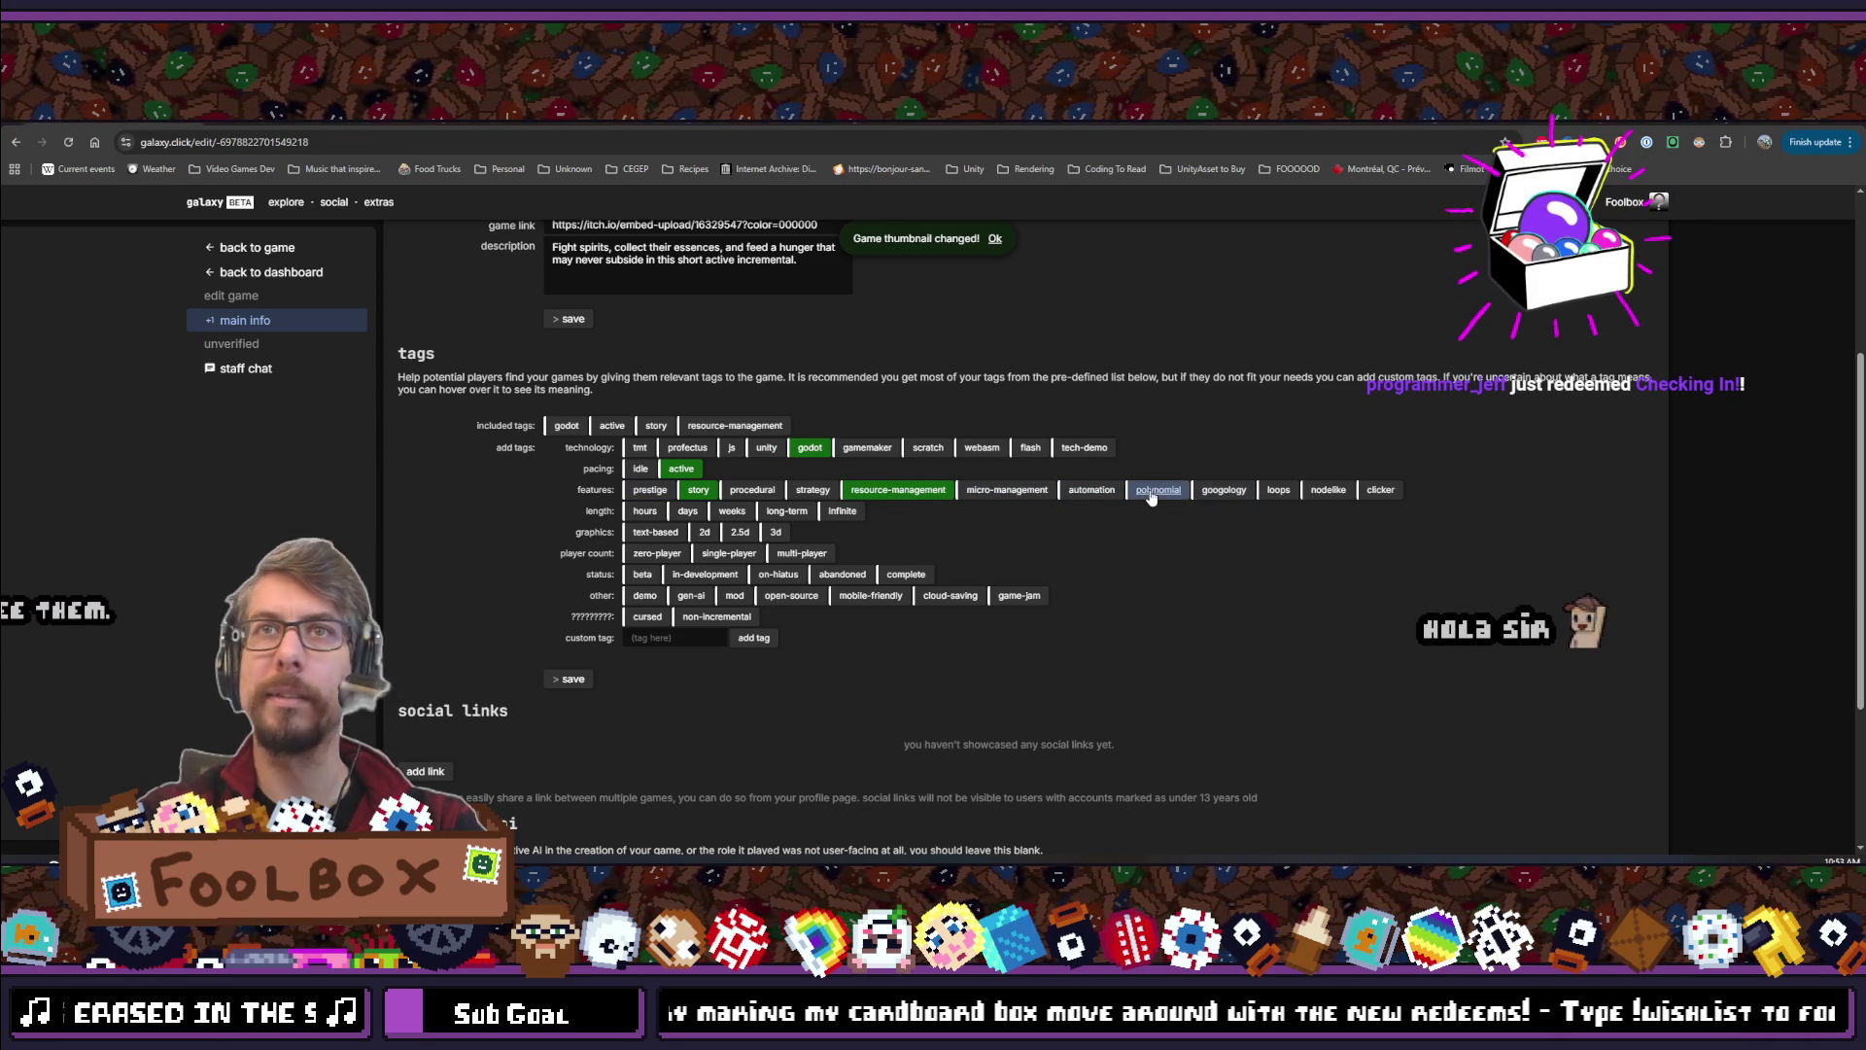
{"action": "mouse_move", "coordinate": [1149, 493]}
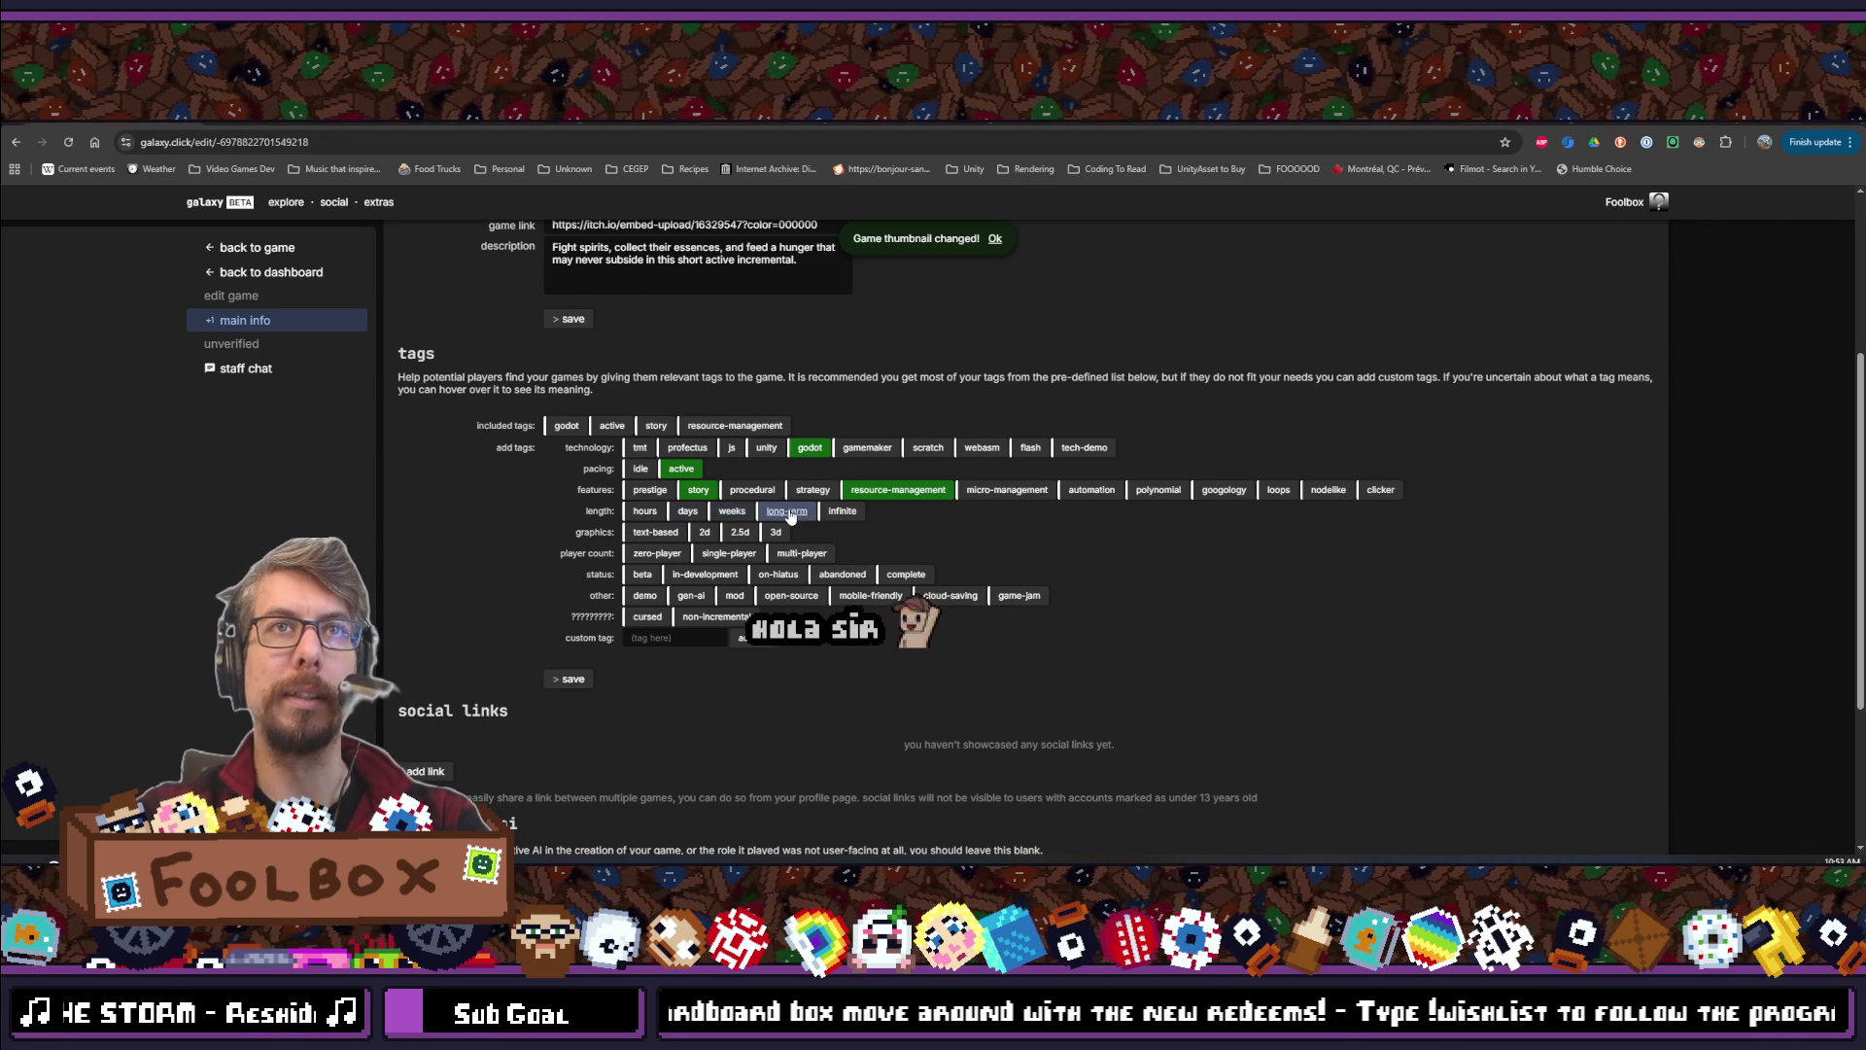
{"action": "left_click", "coordinate": [645, 511]}
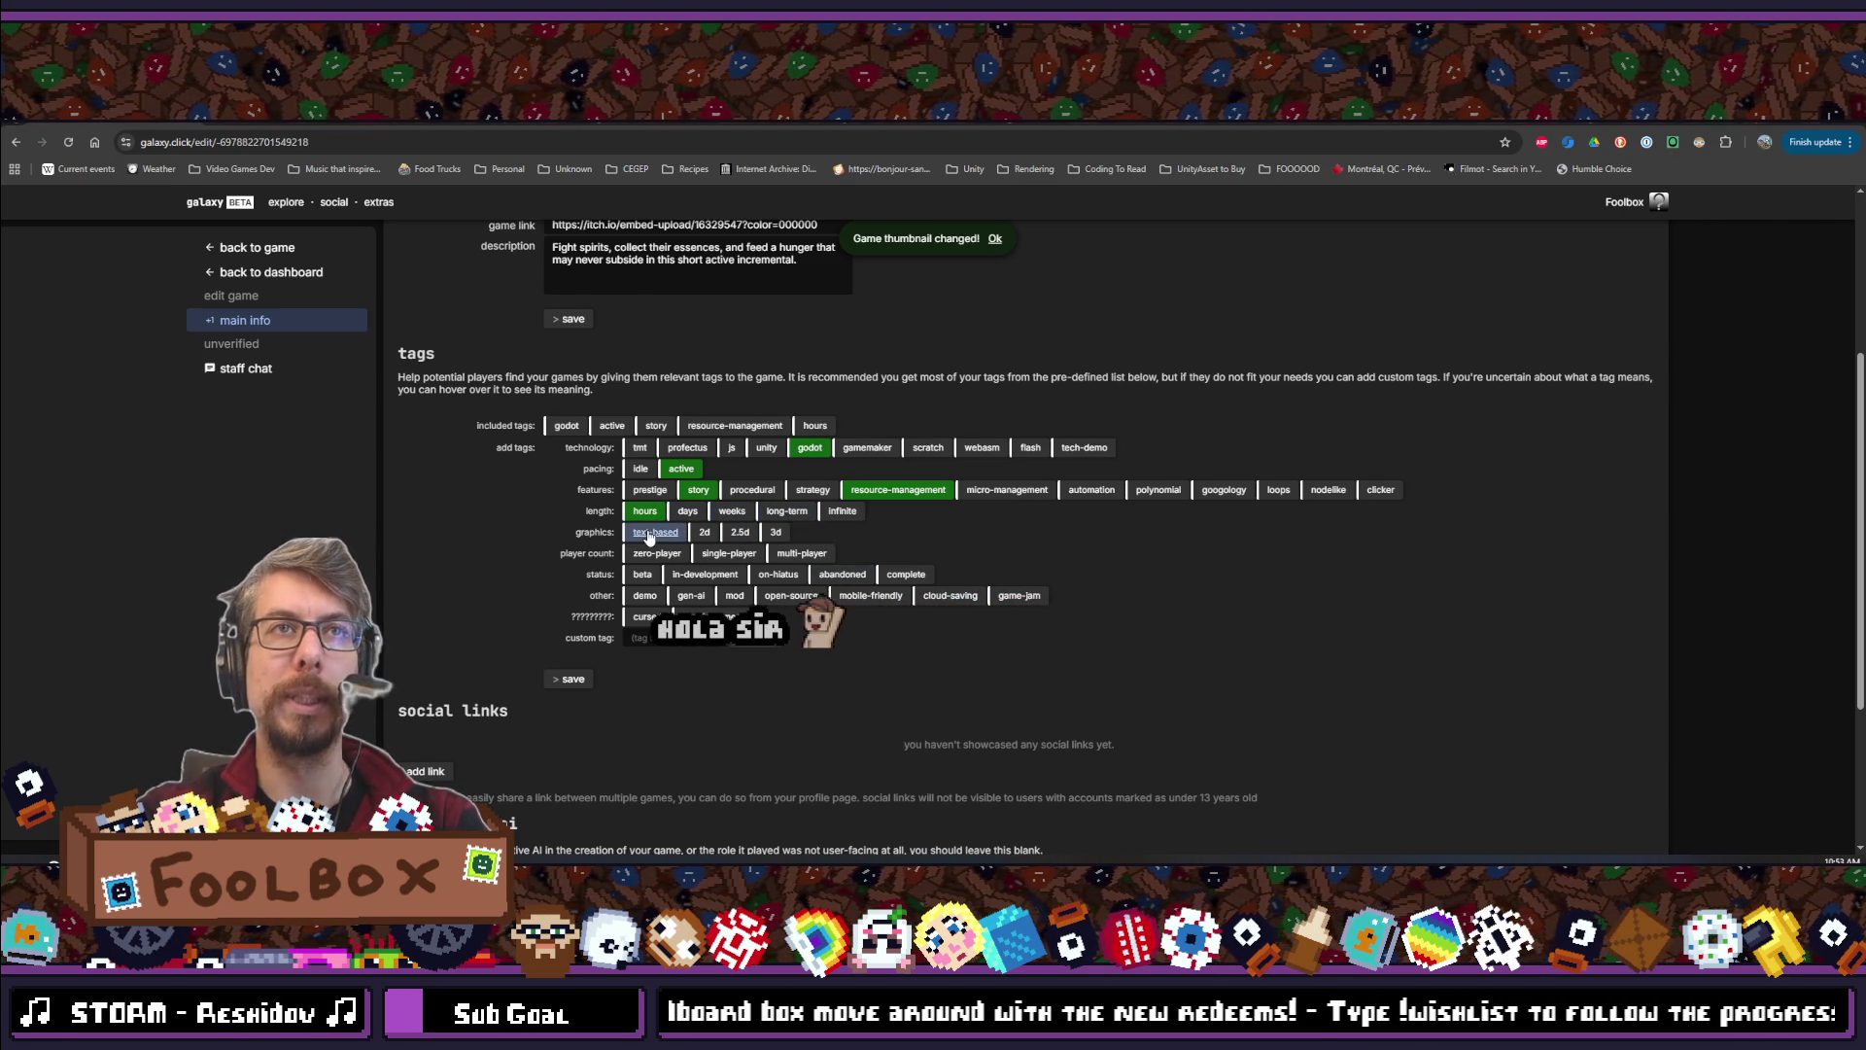
Add the hours, 2d, single-player, in-development and demo tags, bringing SCOPECREEP to nine tags
{"action": "mouse_move", "coordinate": [649, 537]}
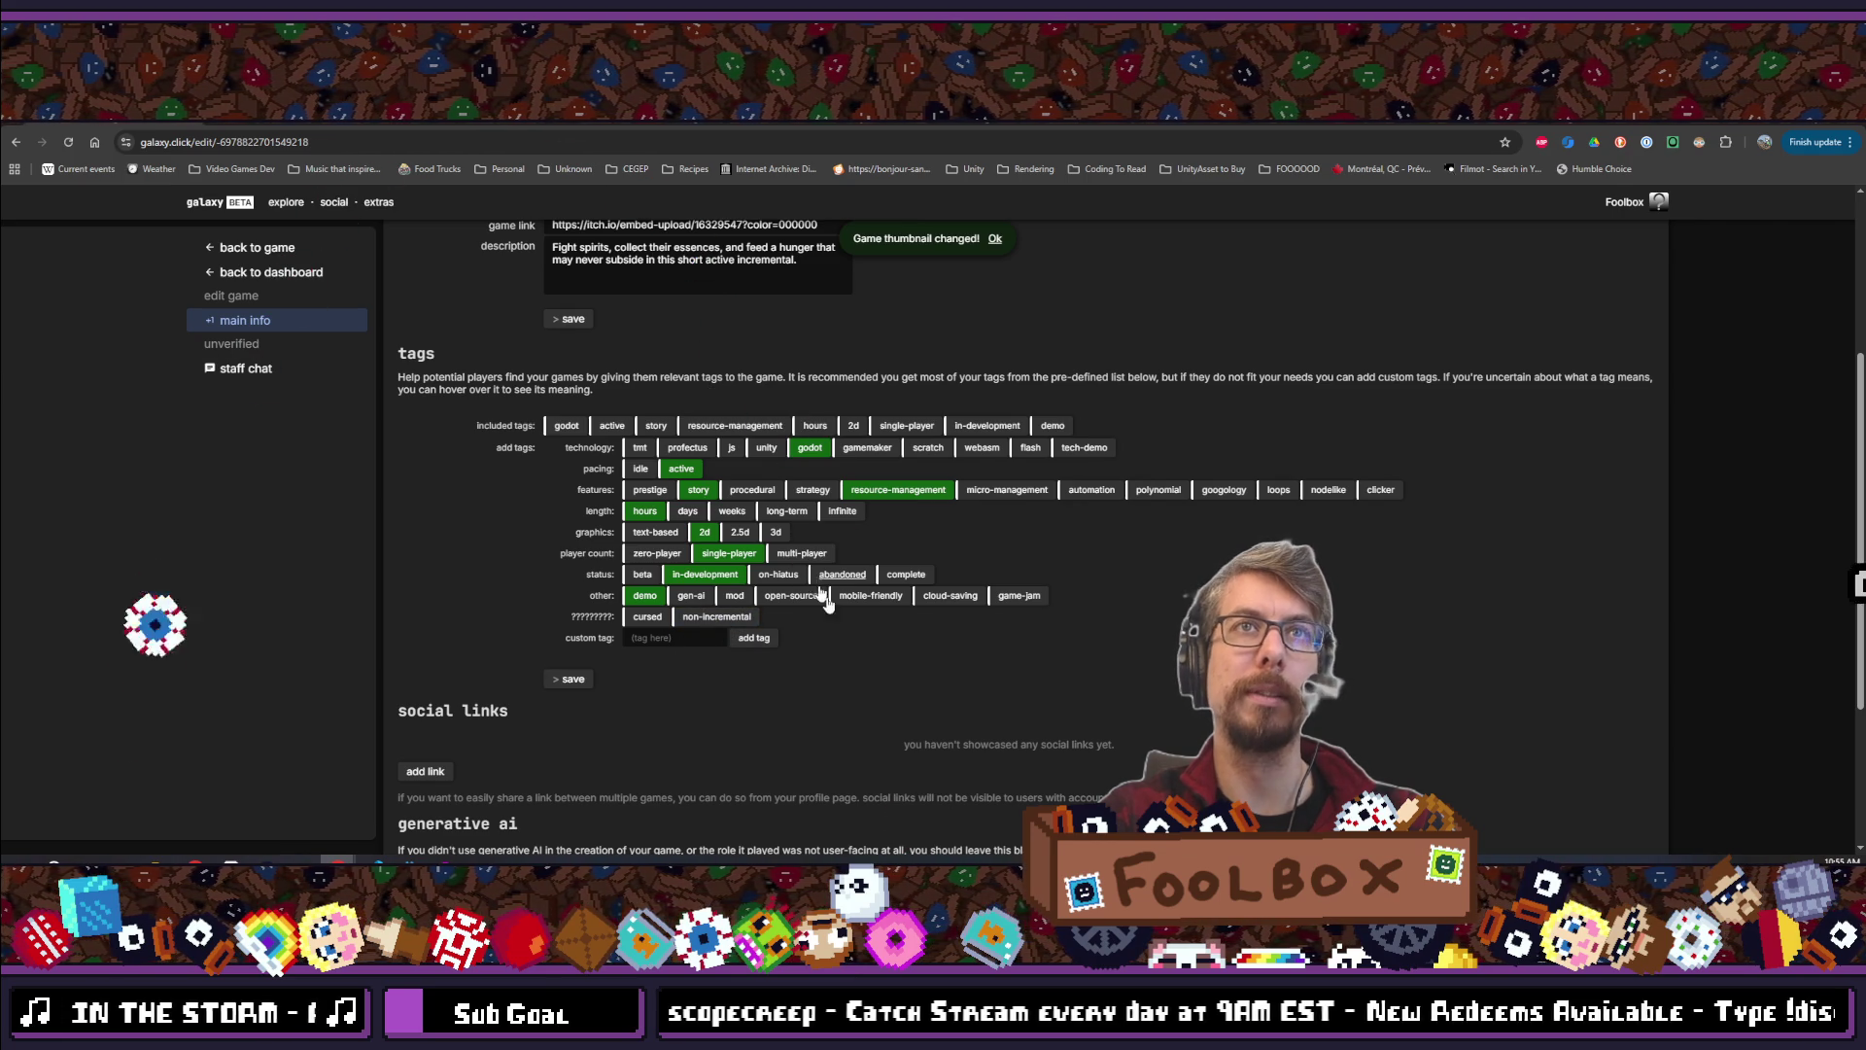
{"action": "scroll", "coordinate": [861, 617], "scroll_direction": "down", "scroll_amount": 3}
Save SCOPECREEP's updated game info and its nine tags on galaxy.click
{"action": "scroll", "coordinate": [808, 602], "scroll_direction": "up", "scroll_amount": 6}
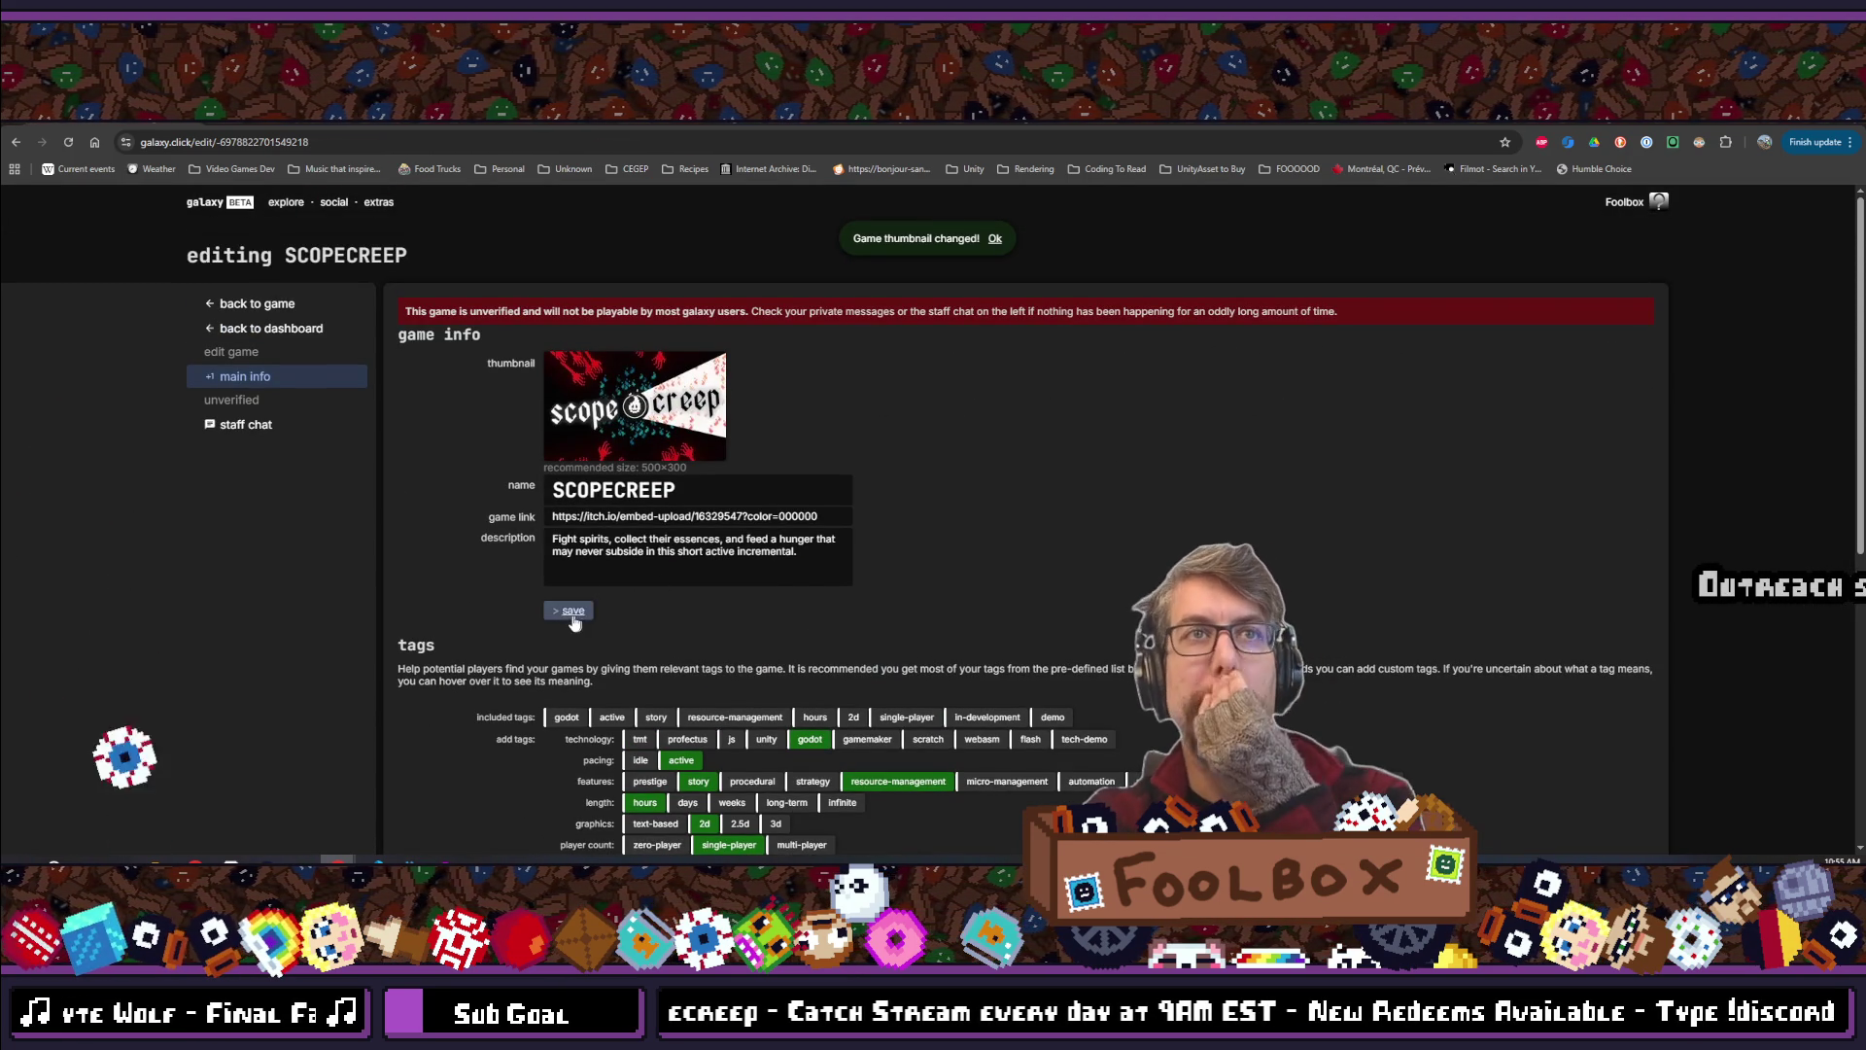
{"action": "left_click", "coordinate": [571, 613]}
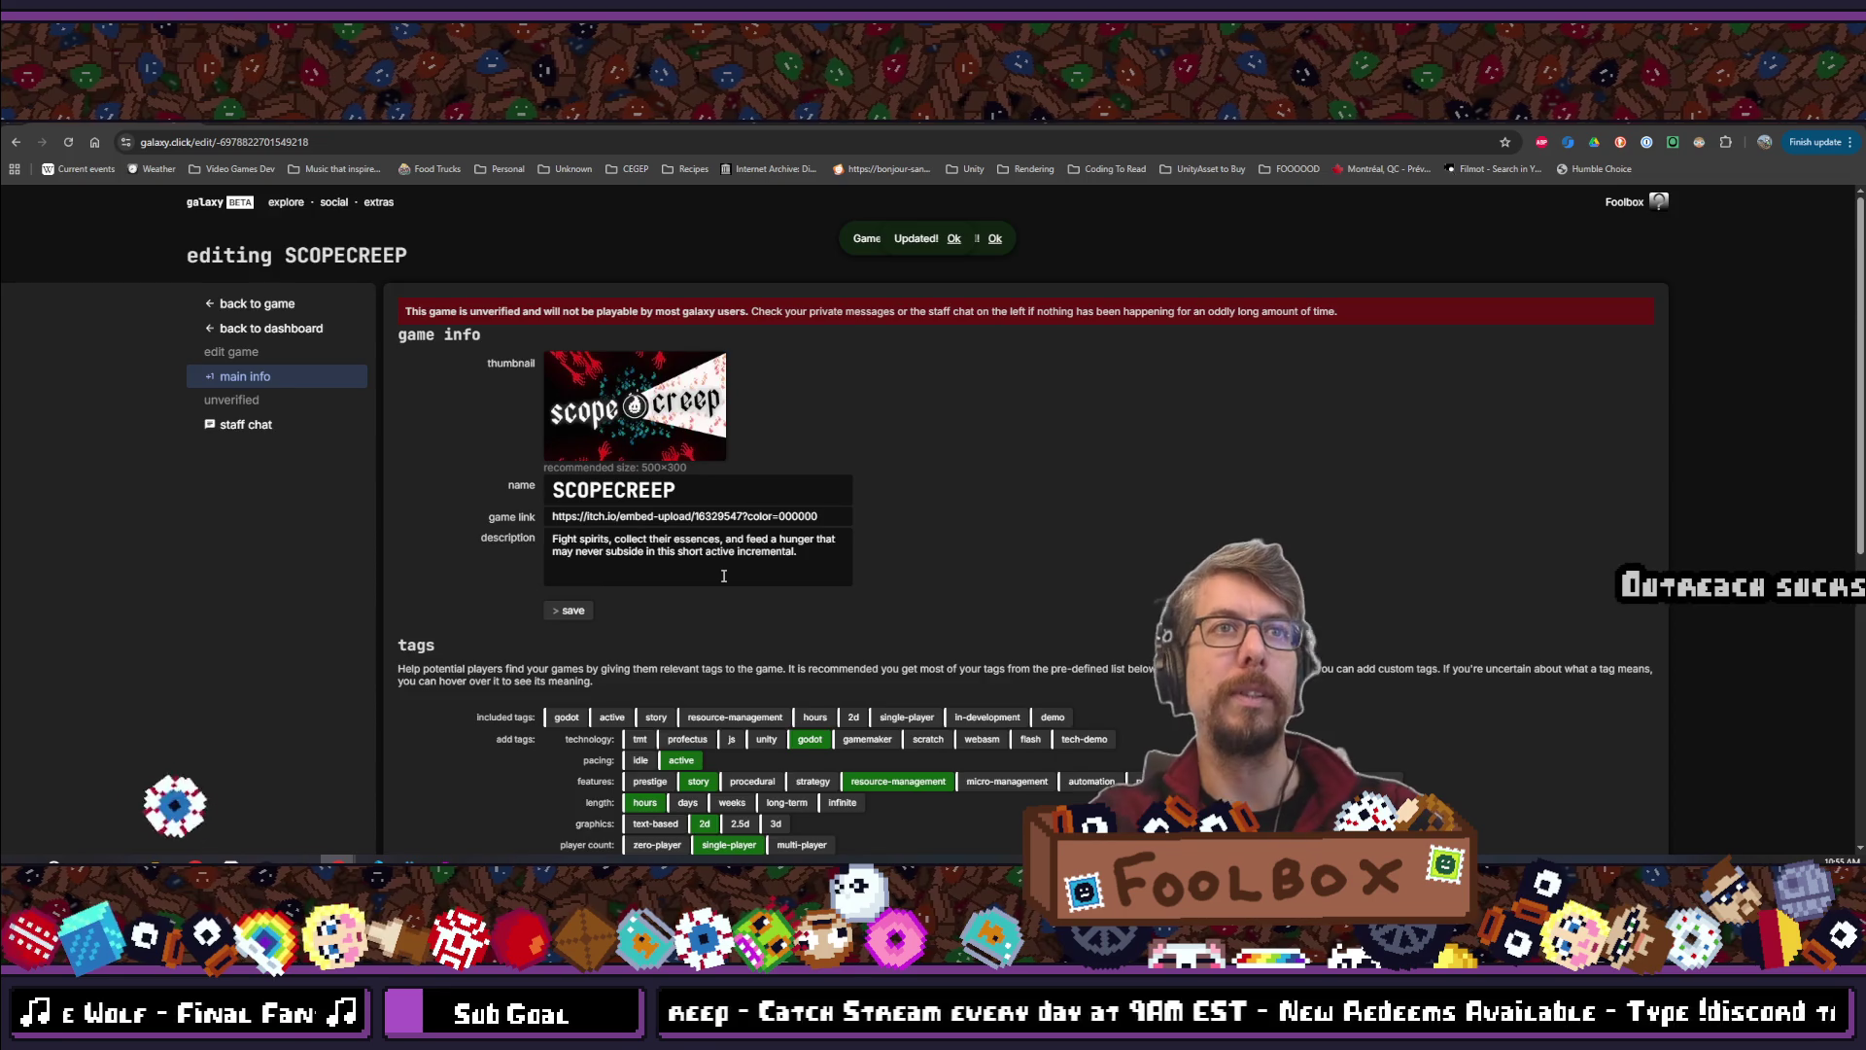
{"action": "scroll", "coordinate": [702, 583], "scroll_direction": "down", "scroll_amount": 2}
{"action": "scroll", "coordinate": [701, 583], "scroll_direction": "down", "scroll_amount": 2}
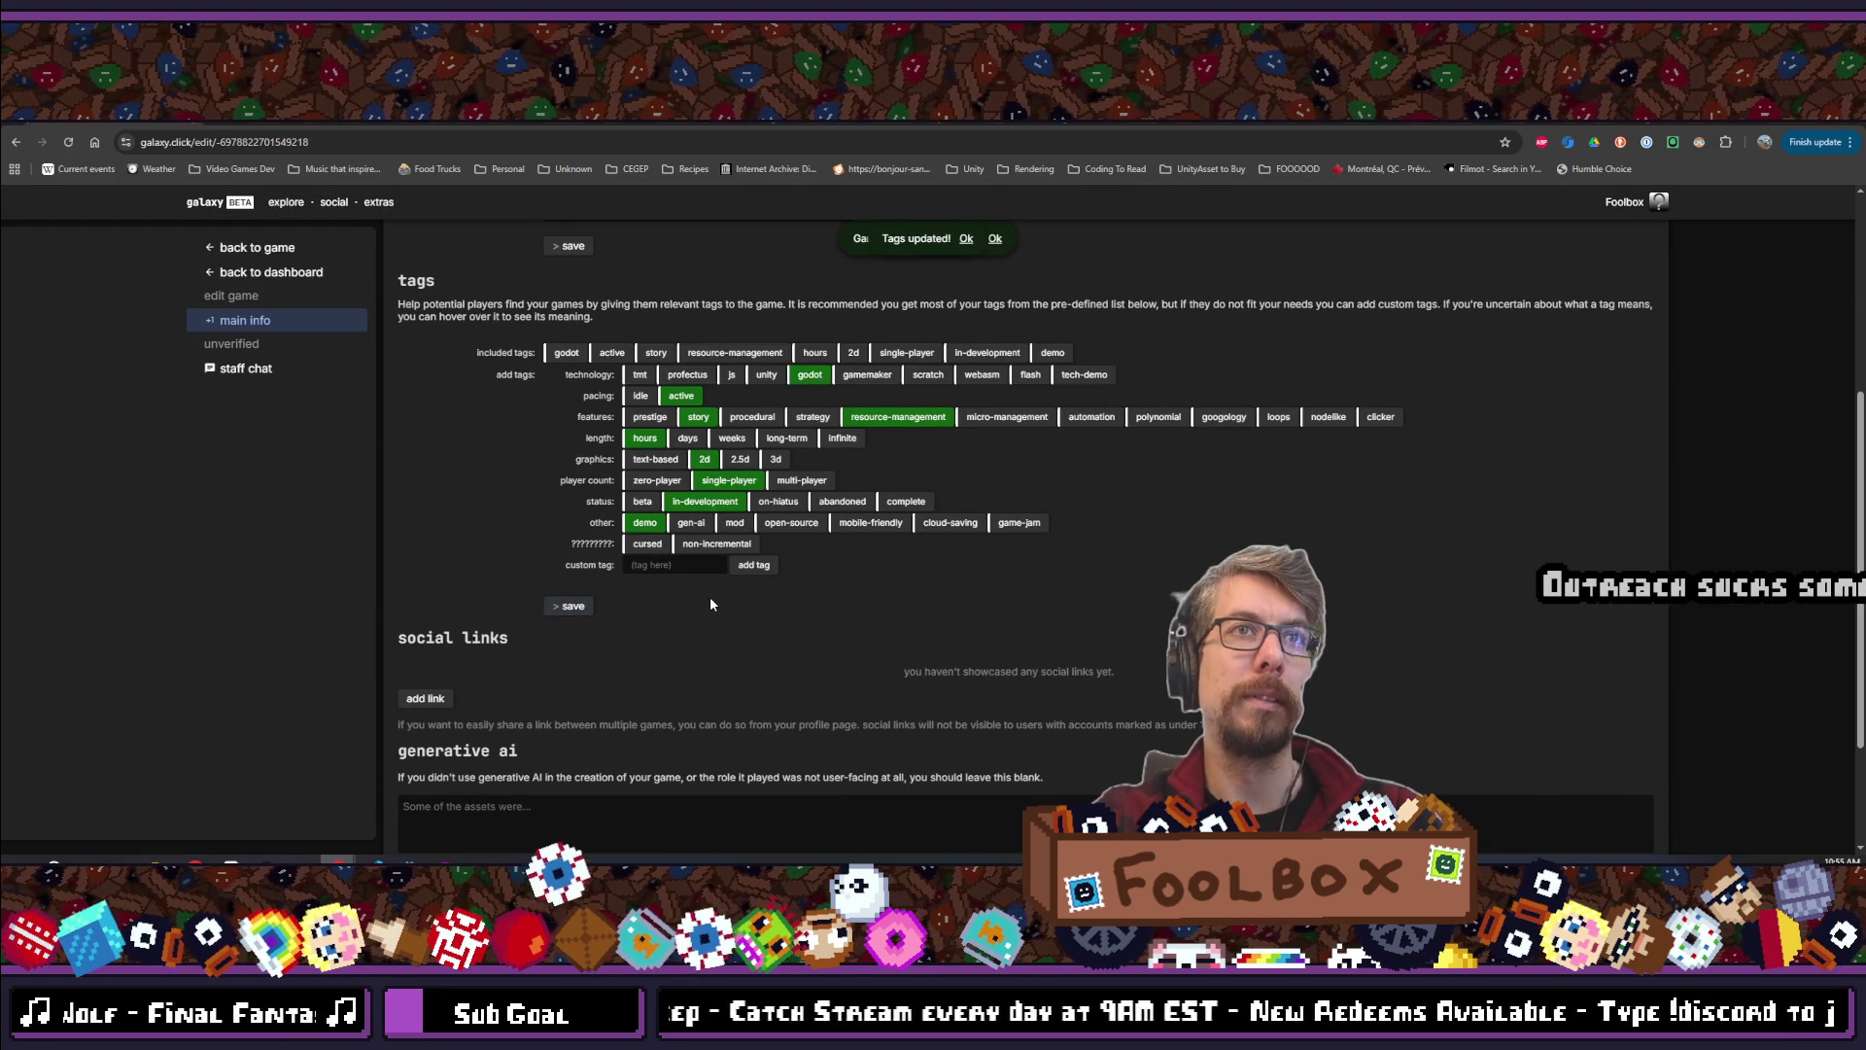
{"action": "scroll", "coordinate": [710, 605], "scroll_direction": "down", "scroll_amount": 3}
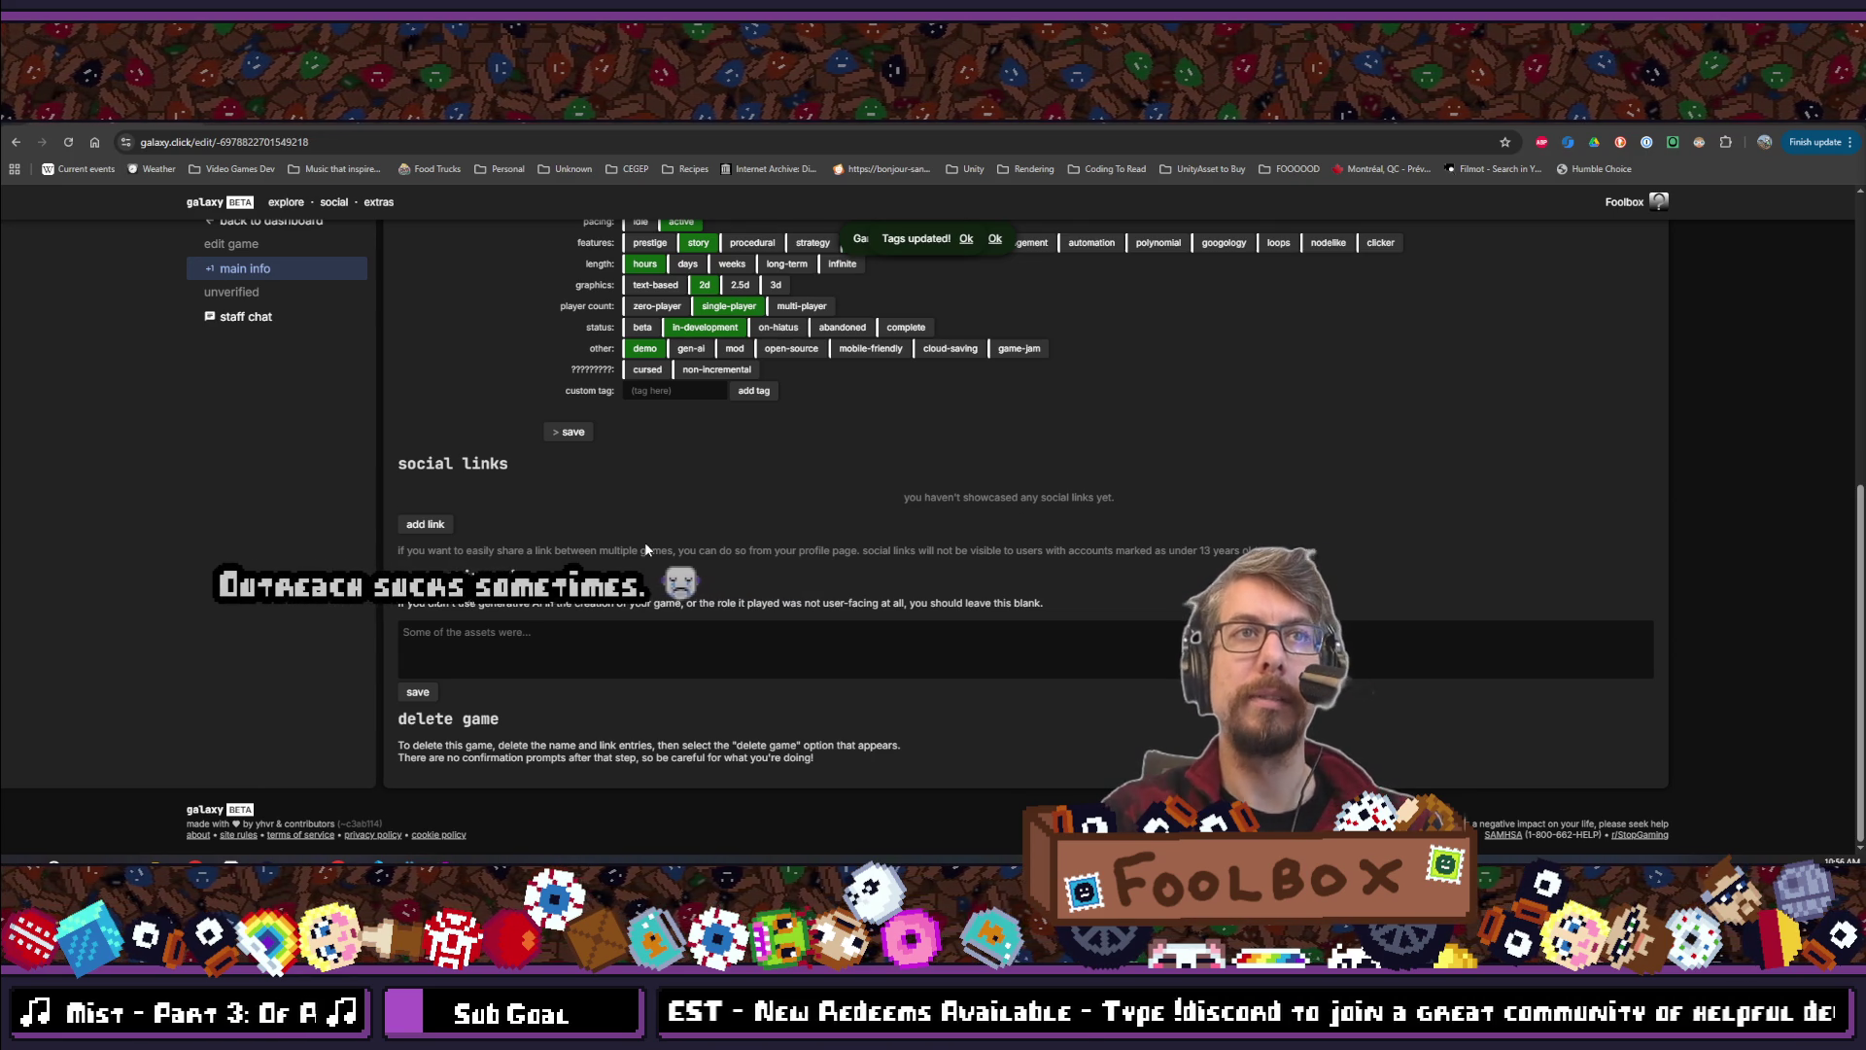
Start a new social link with twitch as the platform and focus its url field
{"action": "left_click", "coordinate": [442, 533]}
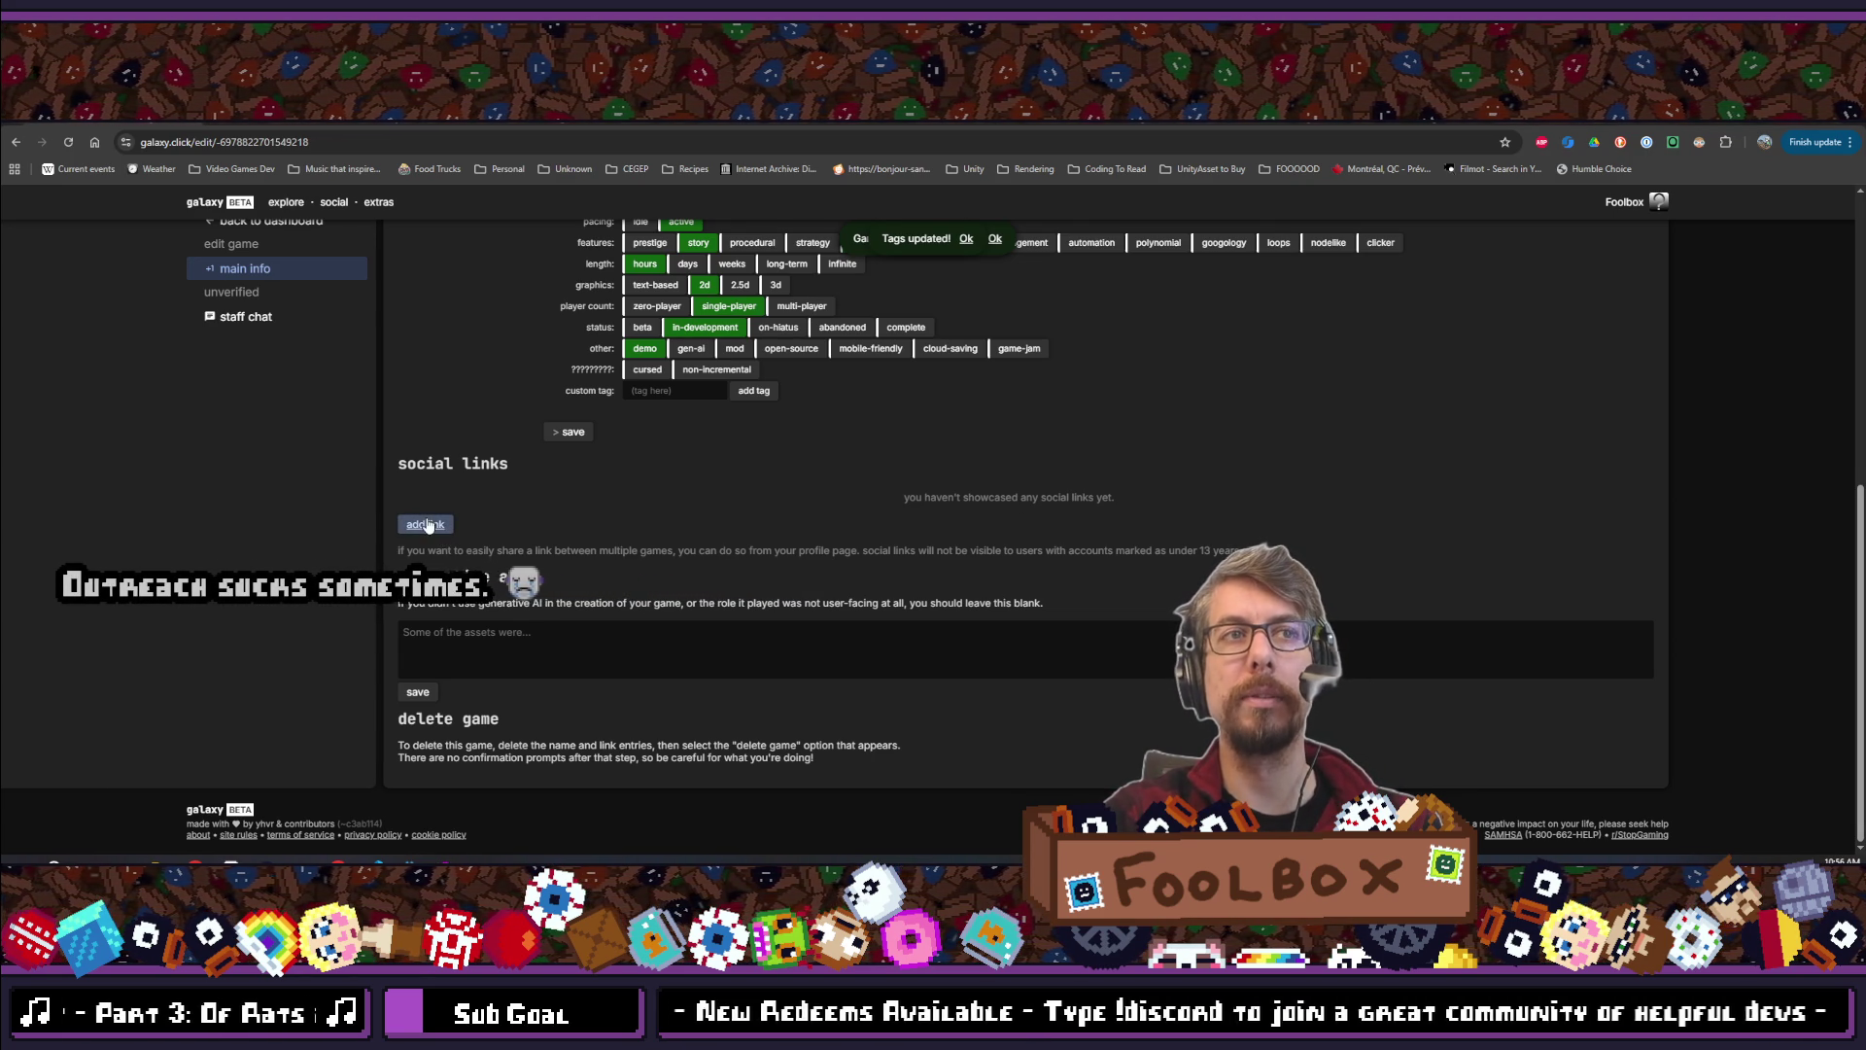
{"action": "left_click", "coordinate": [446, 527]}
{"action": "left_click", "coordinate": [582, 530]}
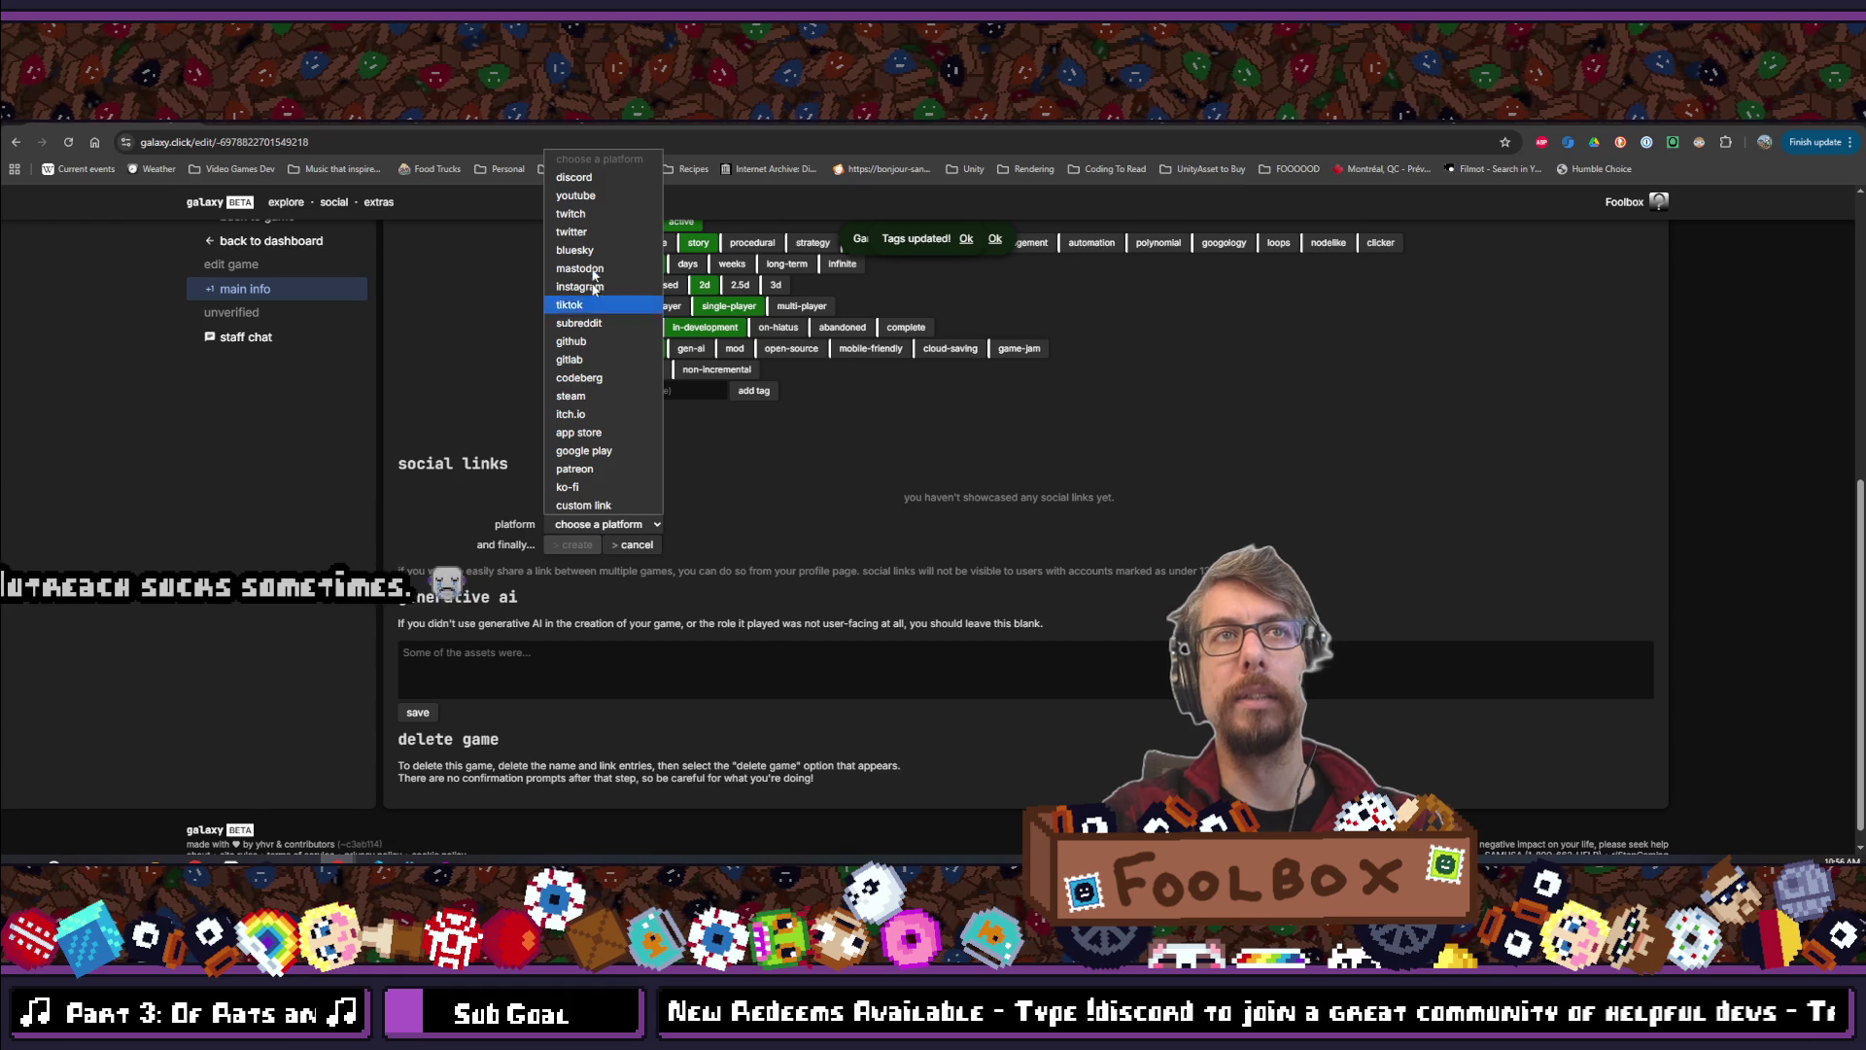
{"action": "left_click", "coordinate": [589, 213]}
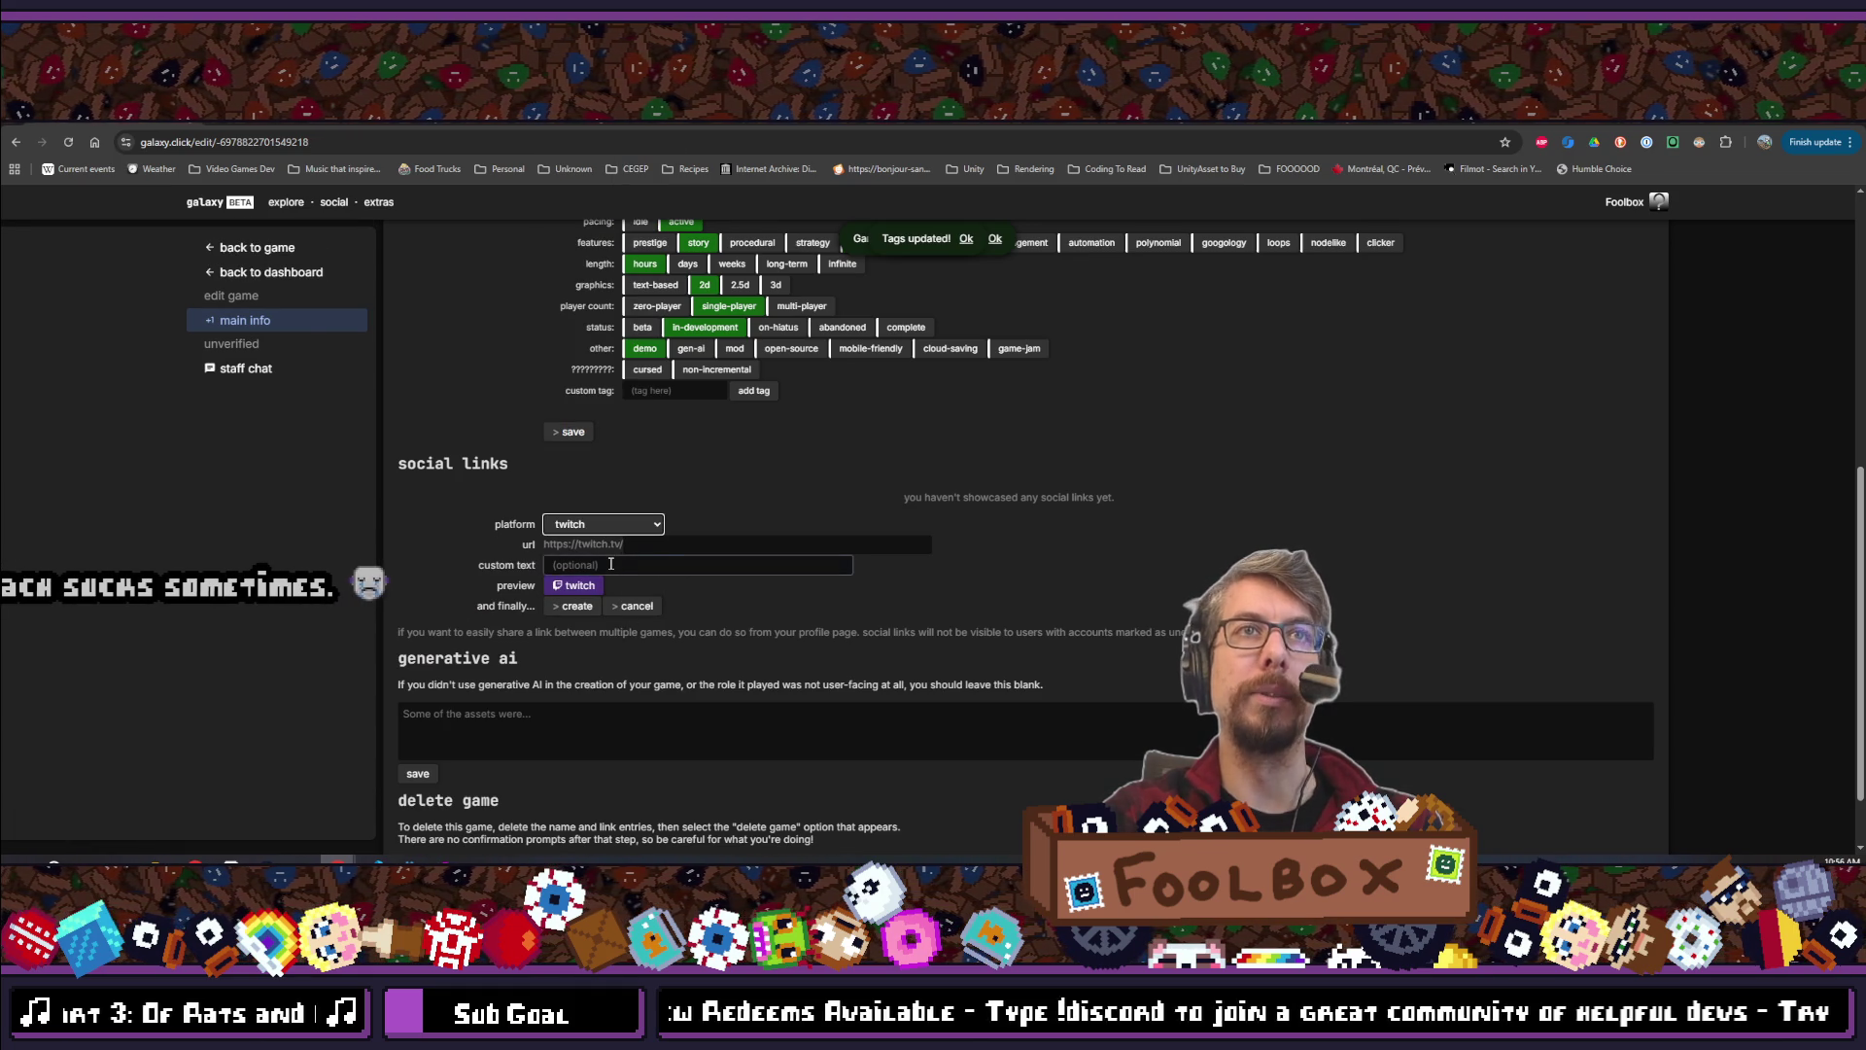
{"action": "left_click", "coordinate": [679, 547]}
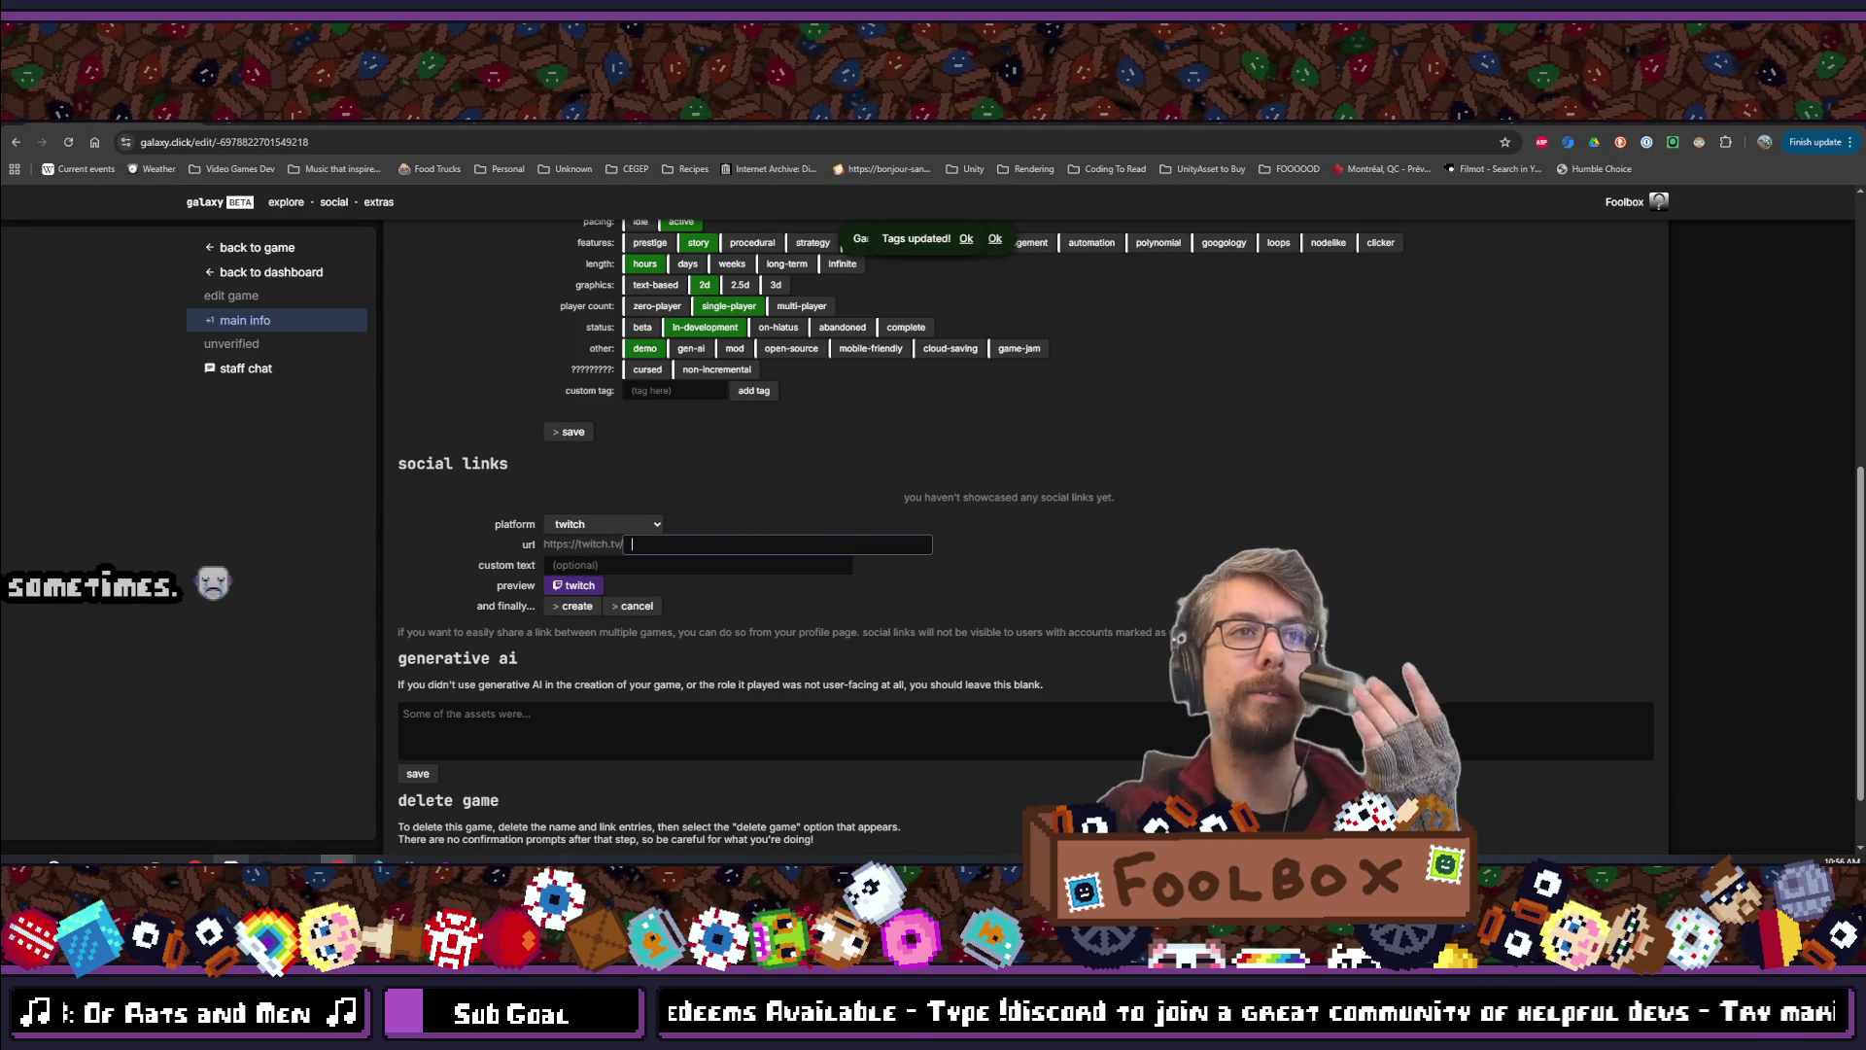
{"action": "mouse_move", "coordinate": [195, 861]}
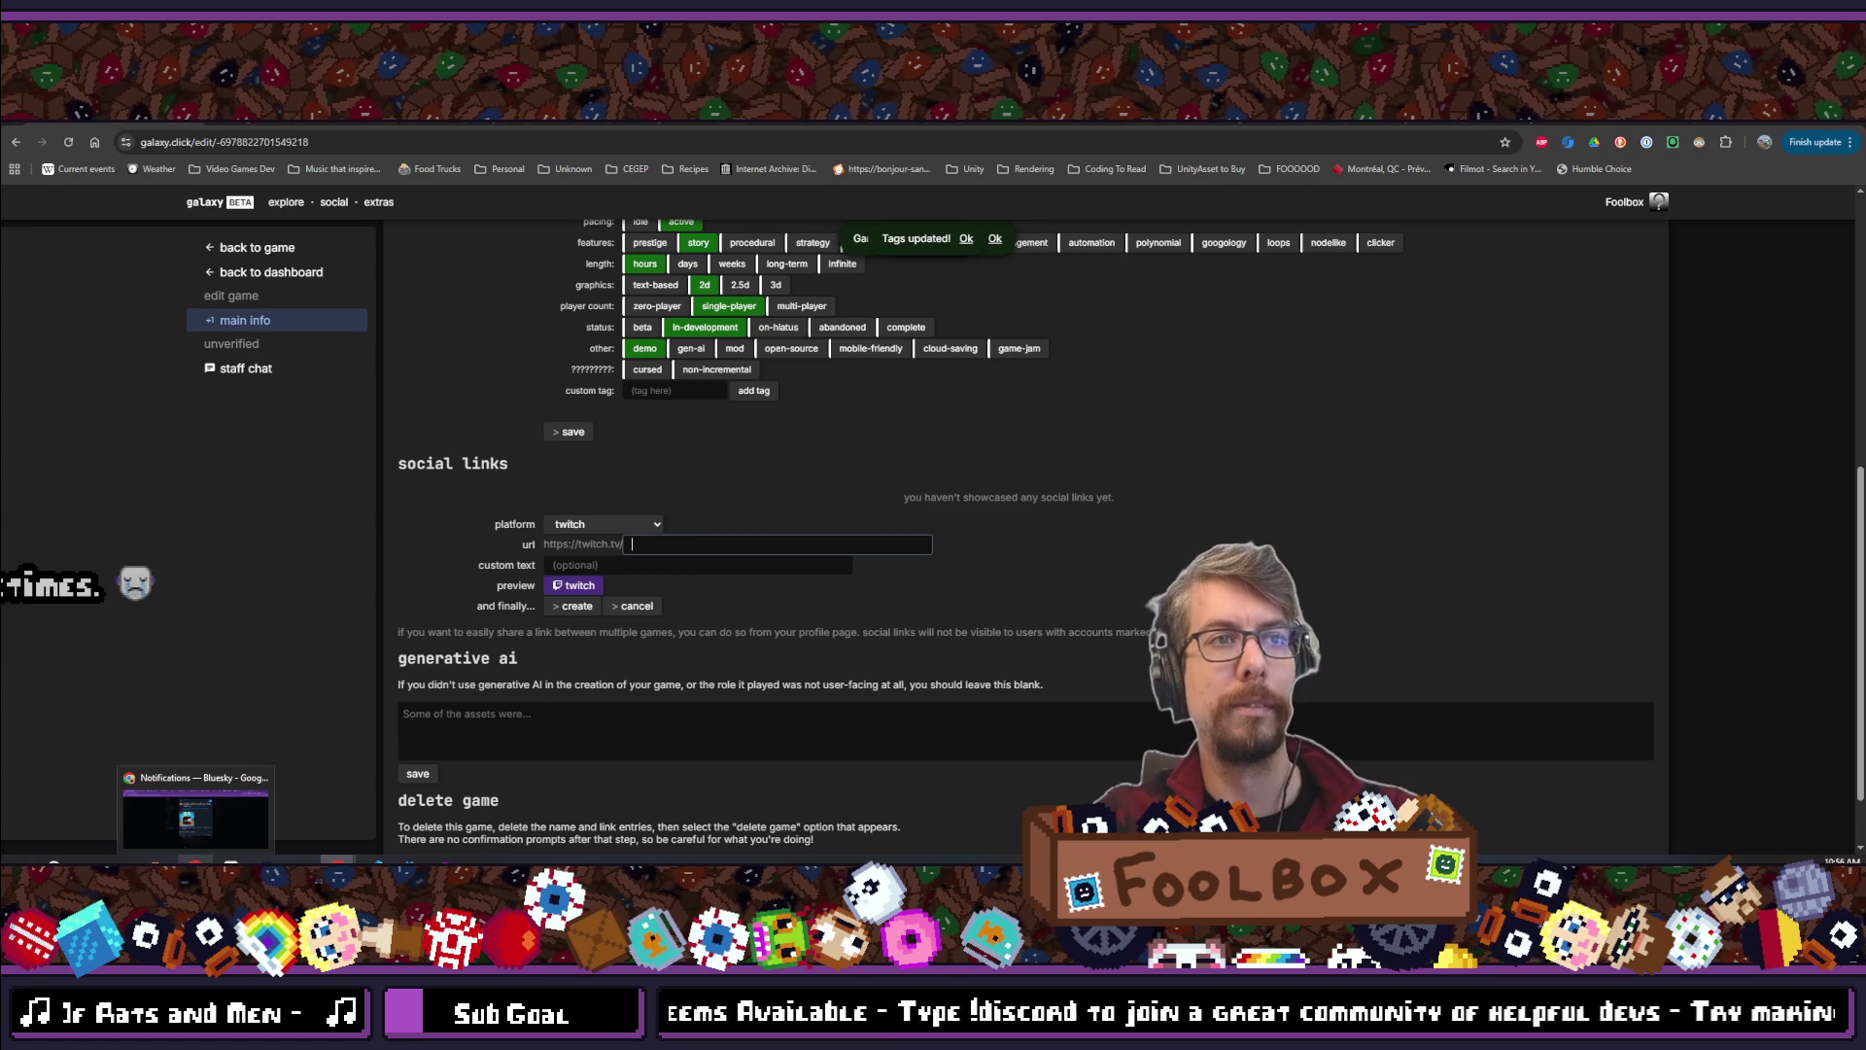
{"action": "key", "text": "ctrl+t"}
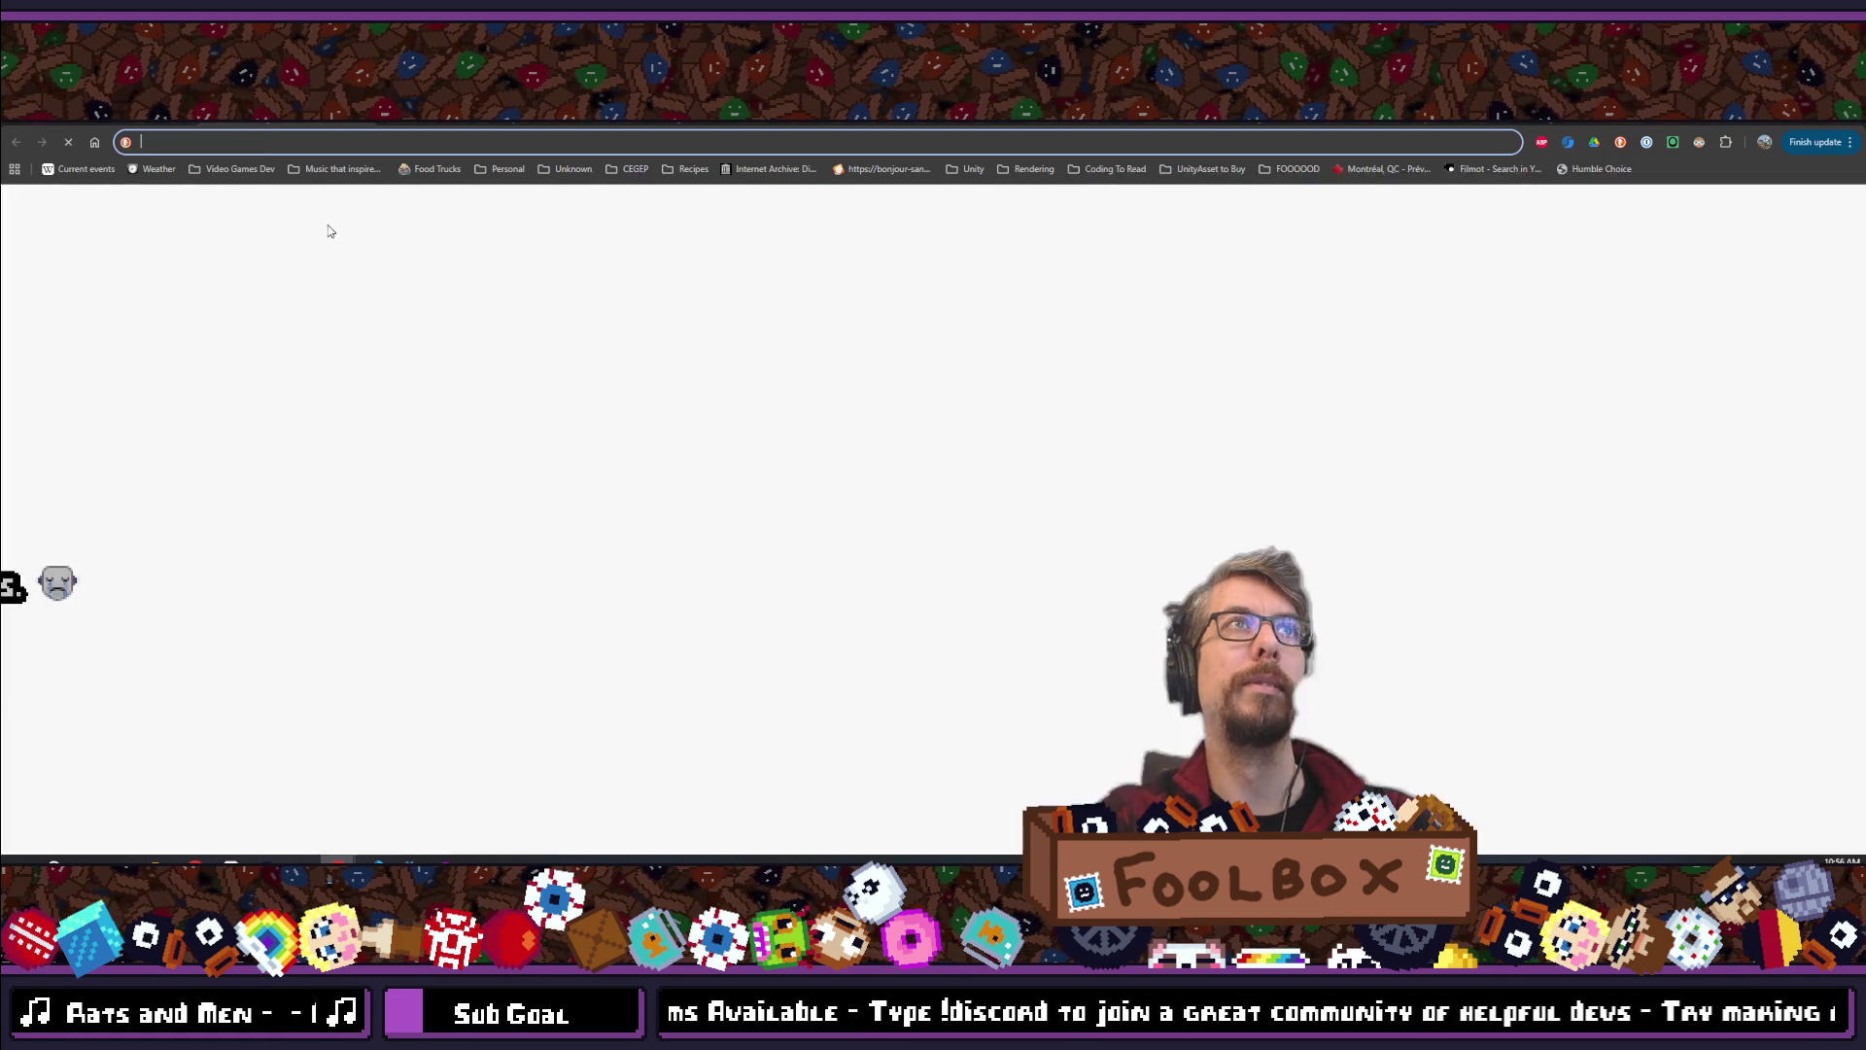
Open SCOPECREEP's Steam store page and scroll down to its social links
{"action": "type", "text": "scopecre"}
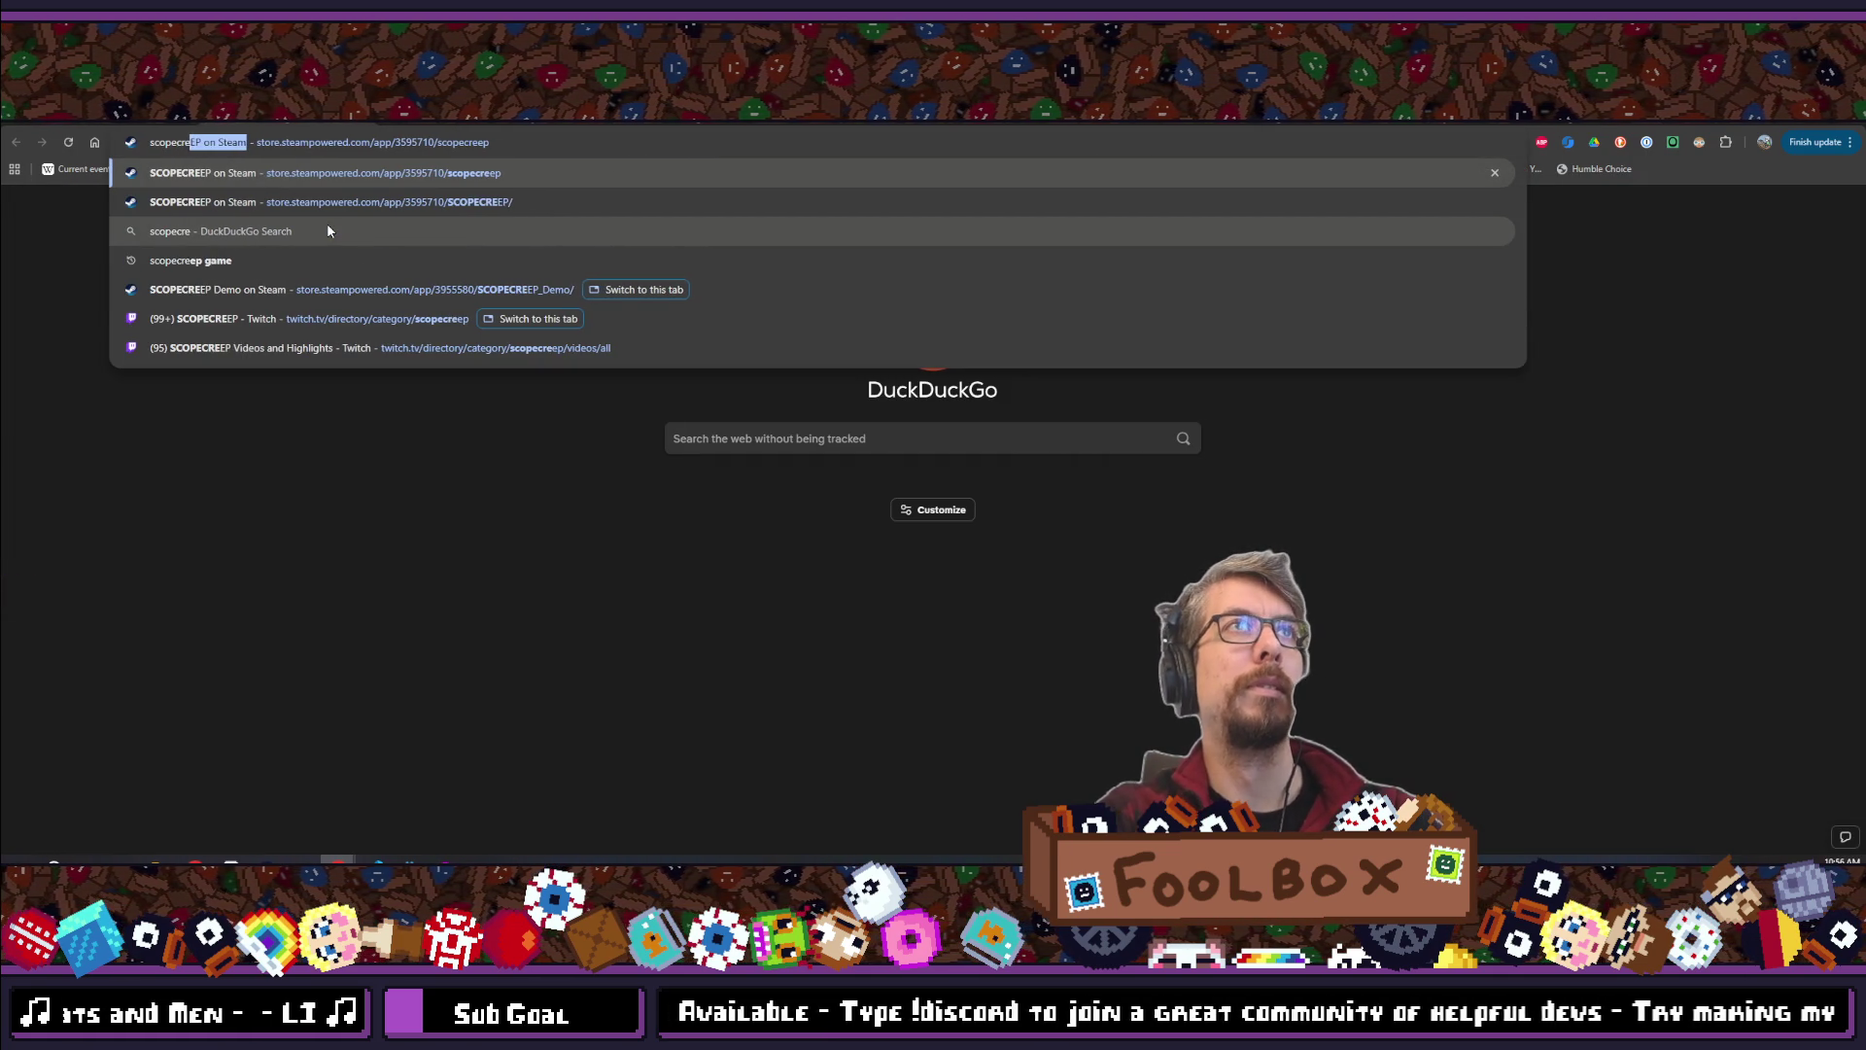
{"action": "left_click", "coordinate": [327, 231]}
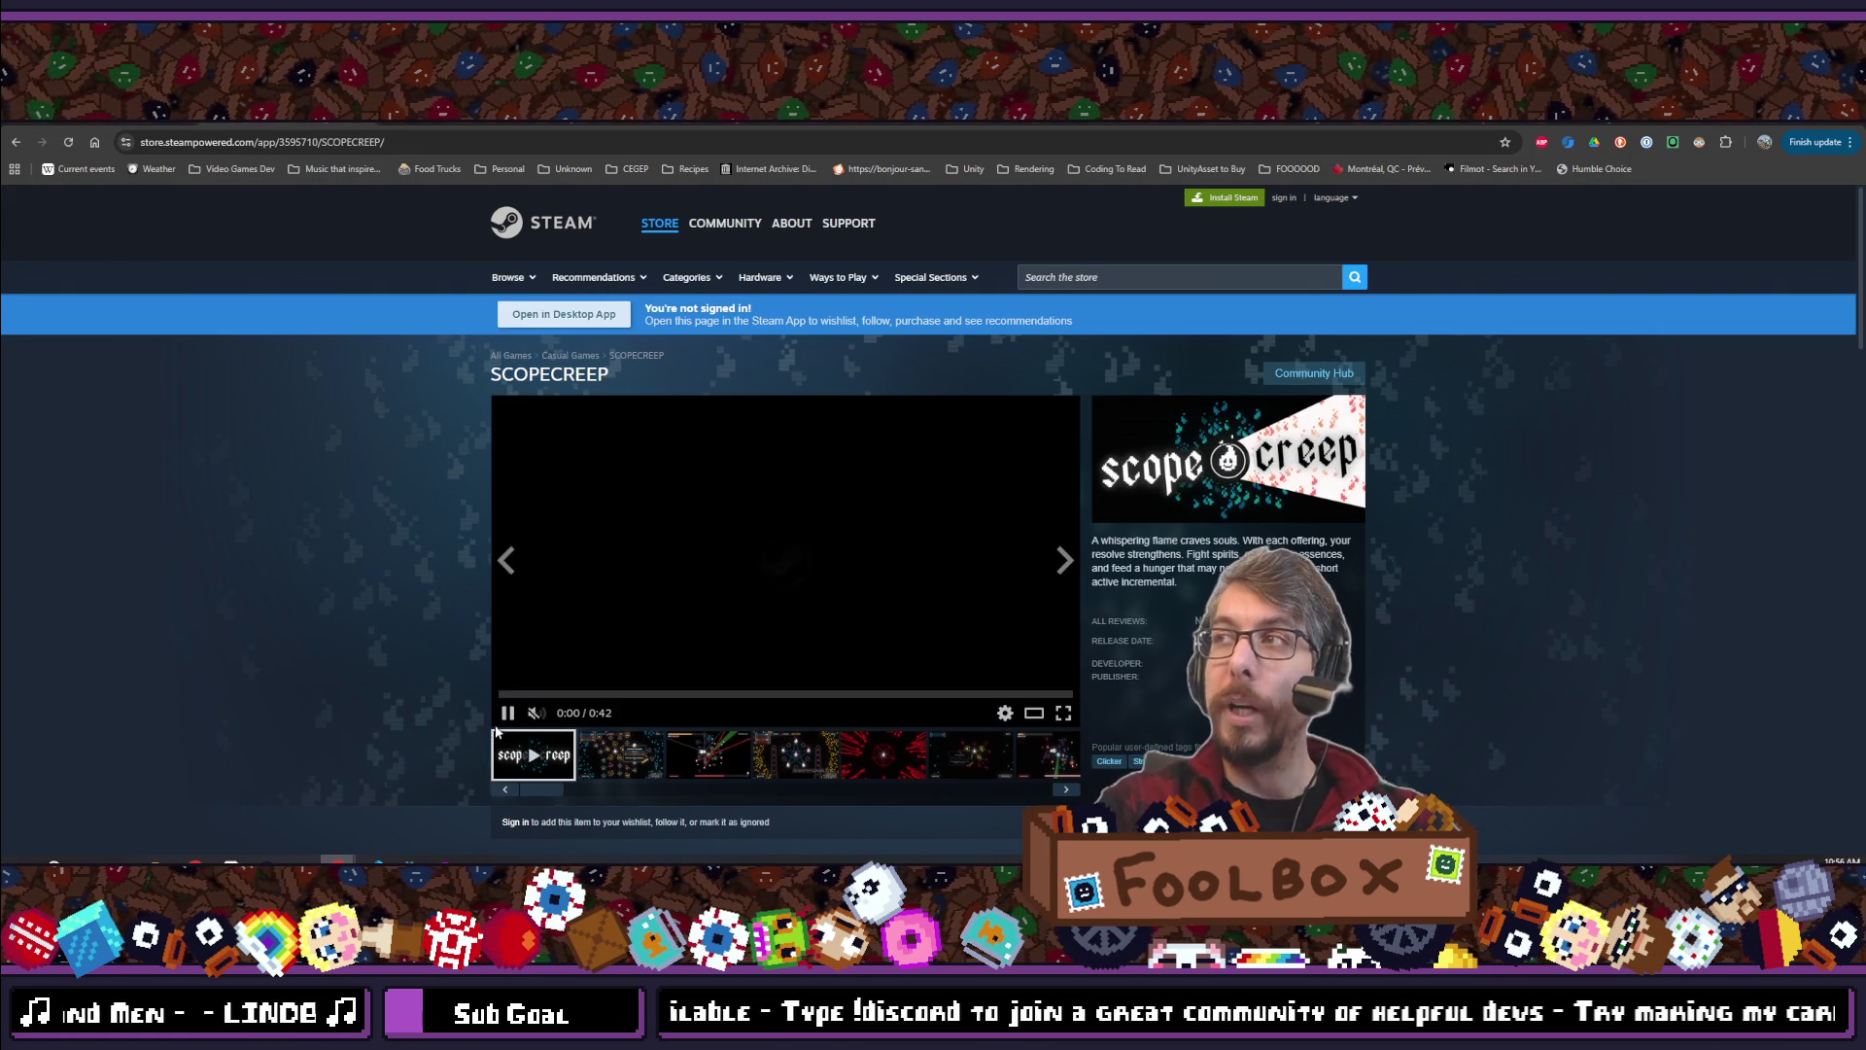
{"action": "scroll", "coordinate": [523, 618], "scroll_direction": "down", "scroll_amount": 2}
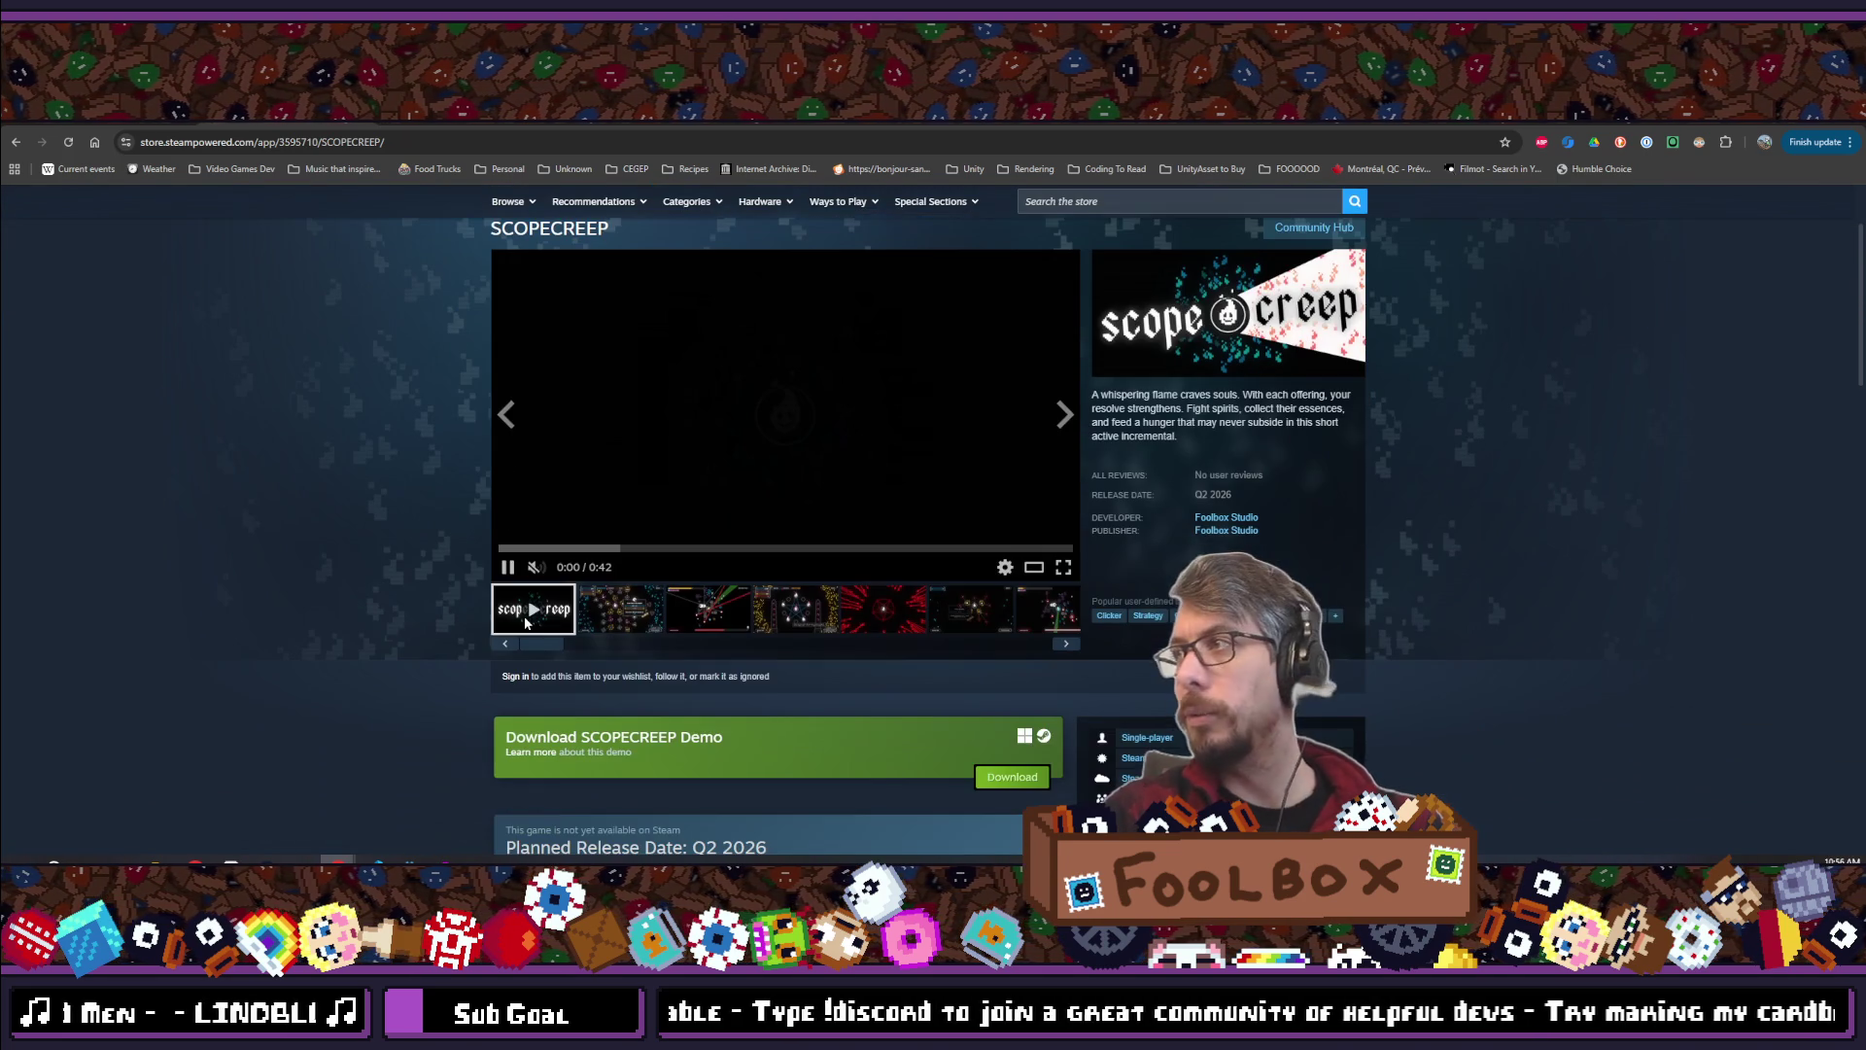
{"action": "scroll", "coordinate": [1283, 493], "scroll_direction": "down", "scroll_amount": 2}
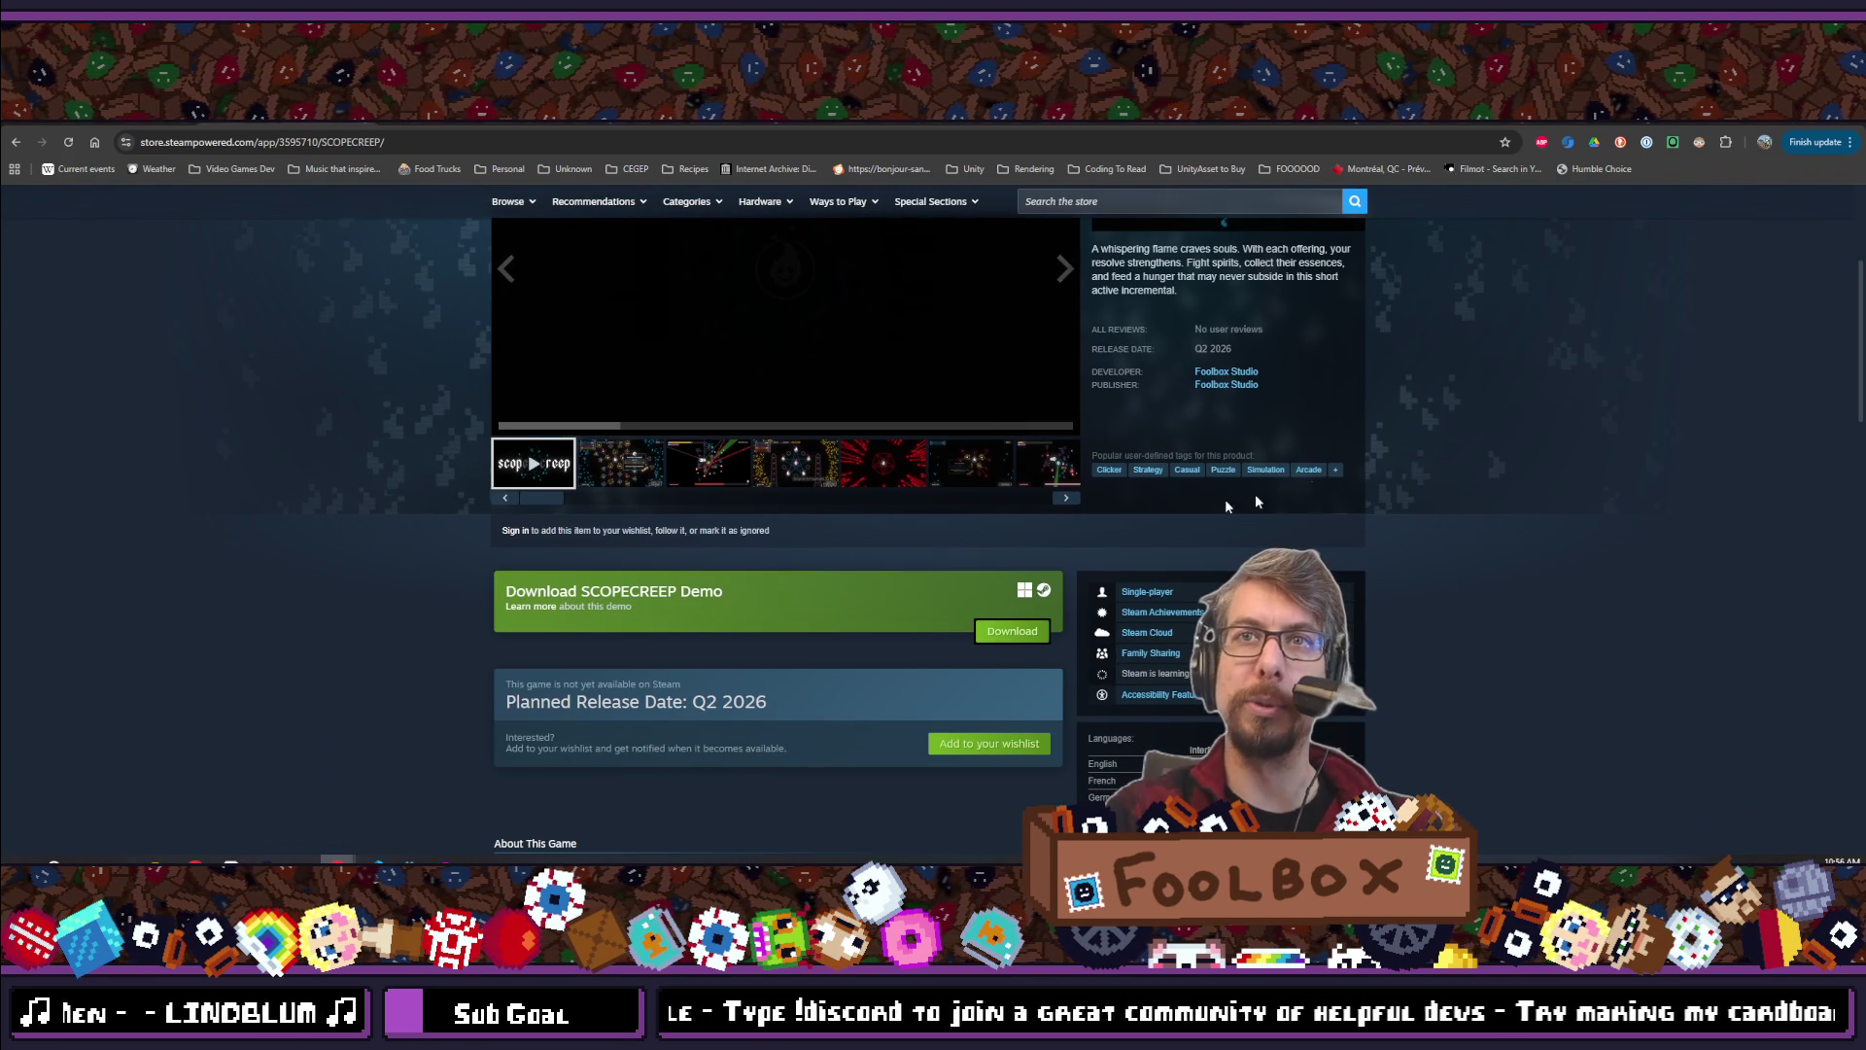
{"action": "scroll", "coordinate": [1281, 494], "scroll_direction": "down", "scroll_amount": 5}
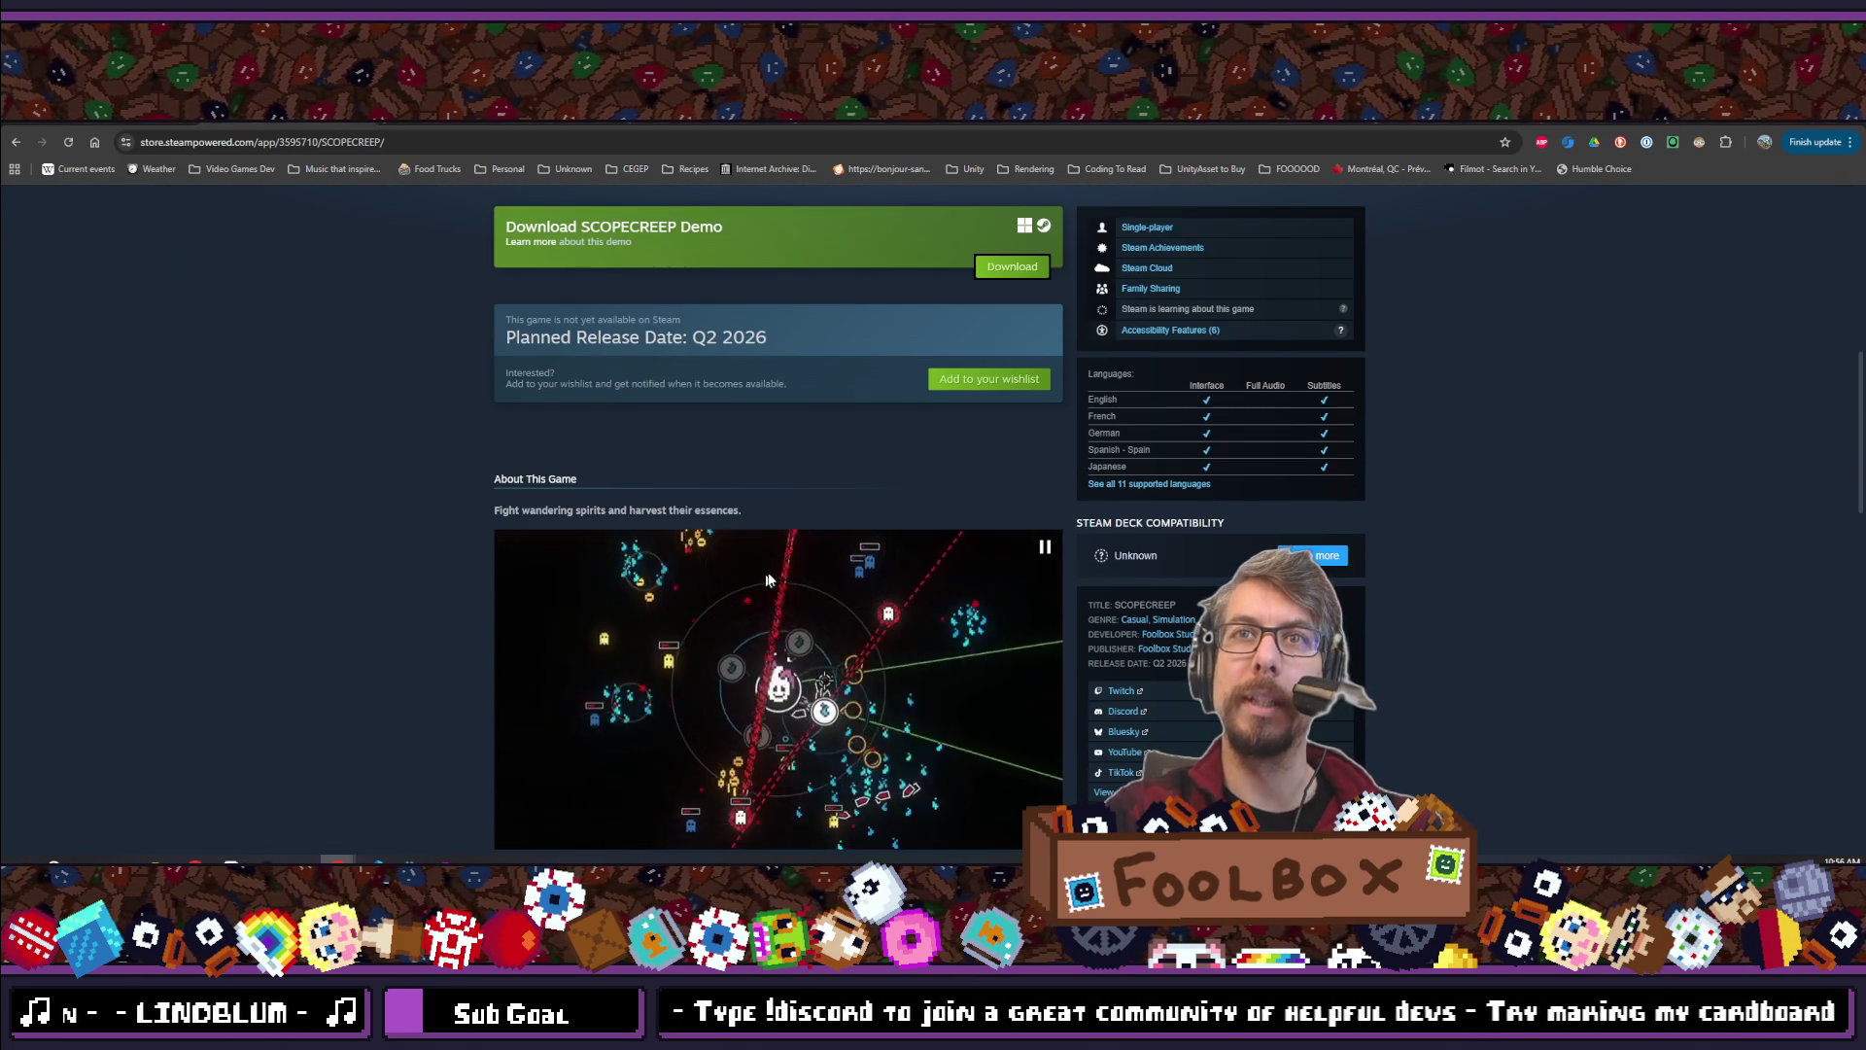
{"action": "scroll", "coordinate": [761, 581], "scroll_direction": "down", "scroll_amount": 2}
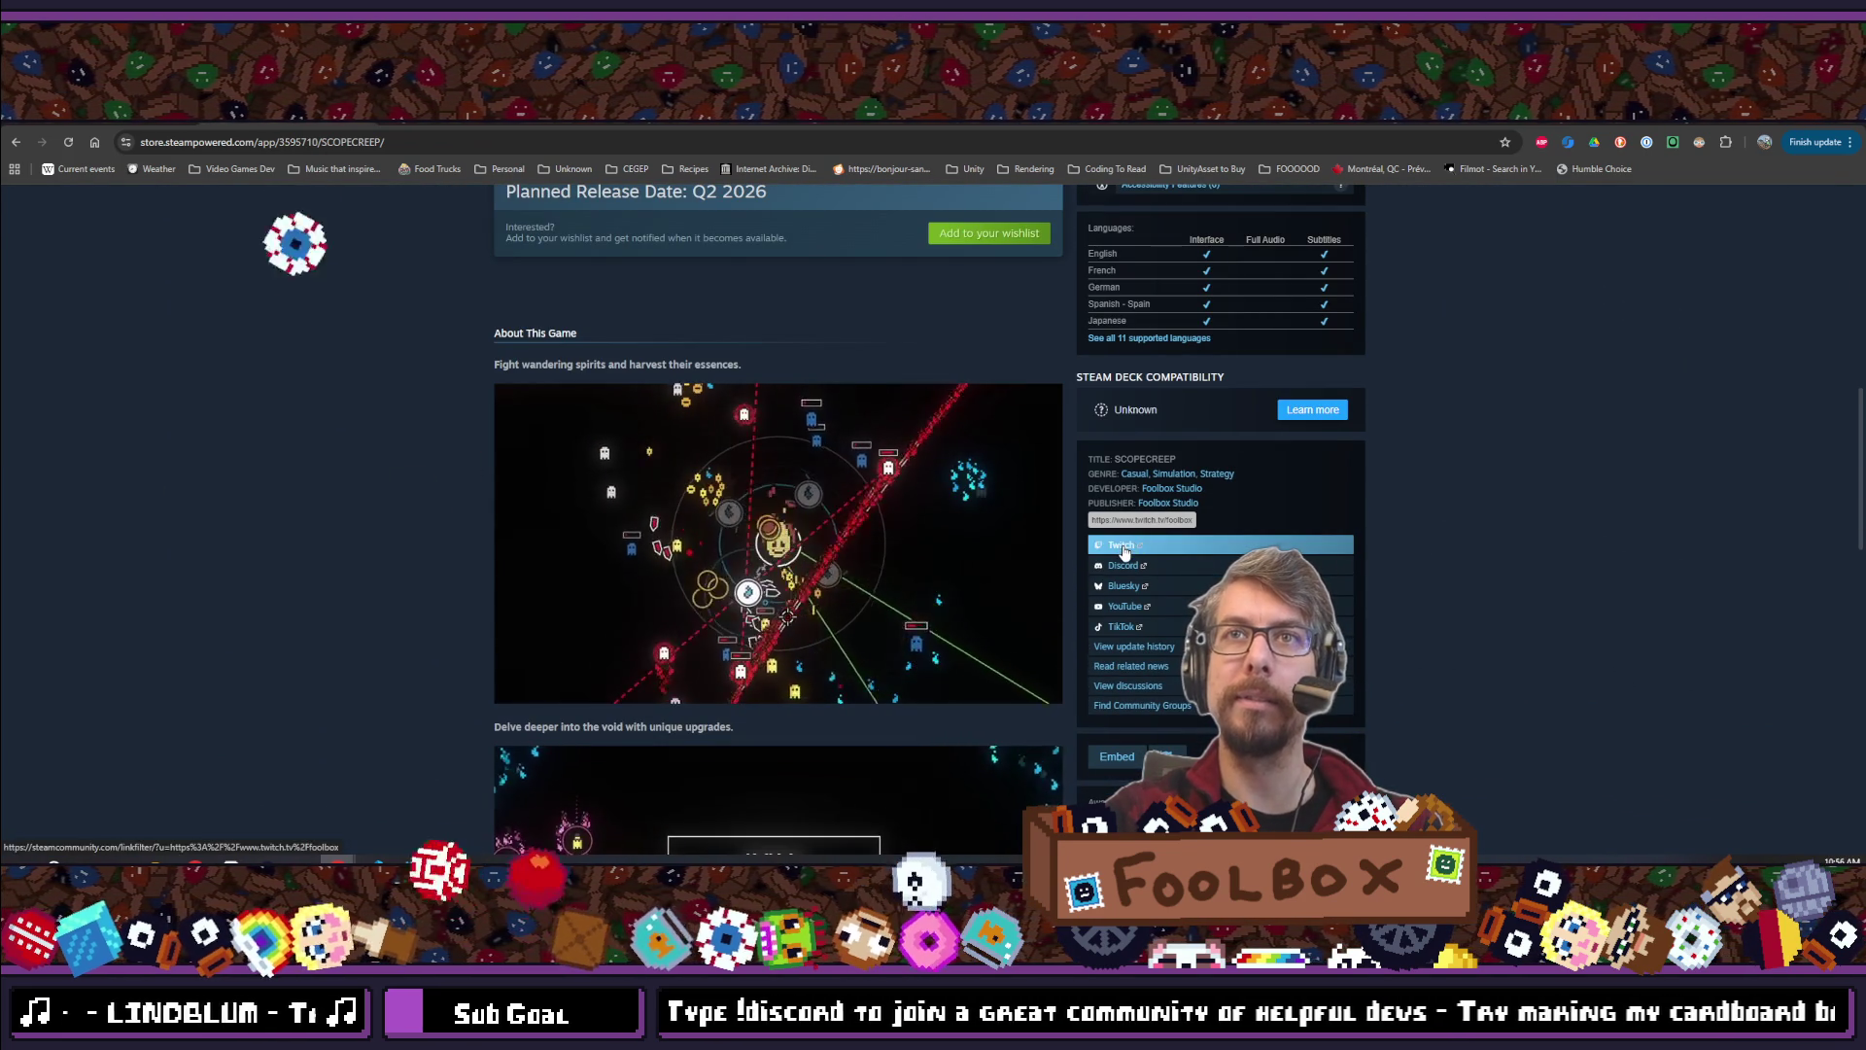
Copy the game's Twitch channel address from Steam and create the twitch social link with it
{"action": "left_click", "coordinate": [1125, 551]}
{"action": "left_click", "coordinate": [356, 146]}
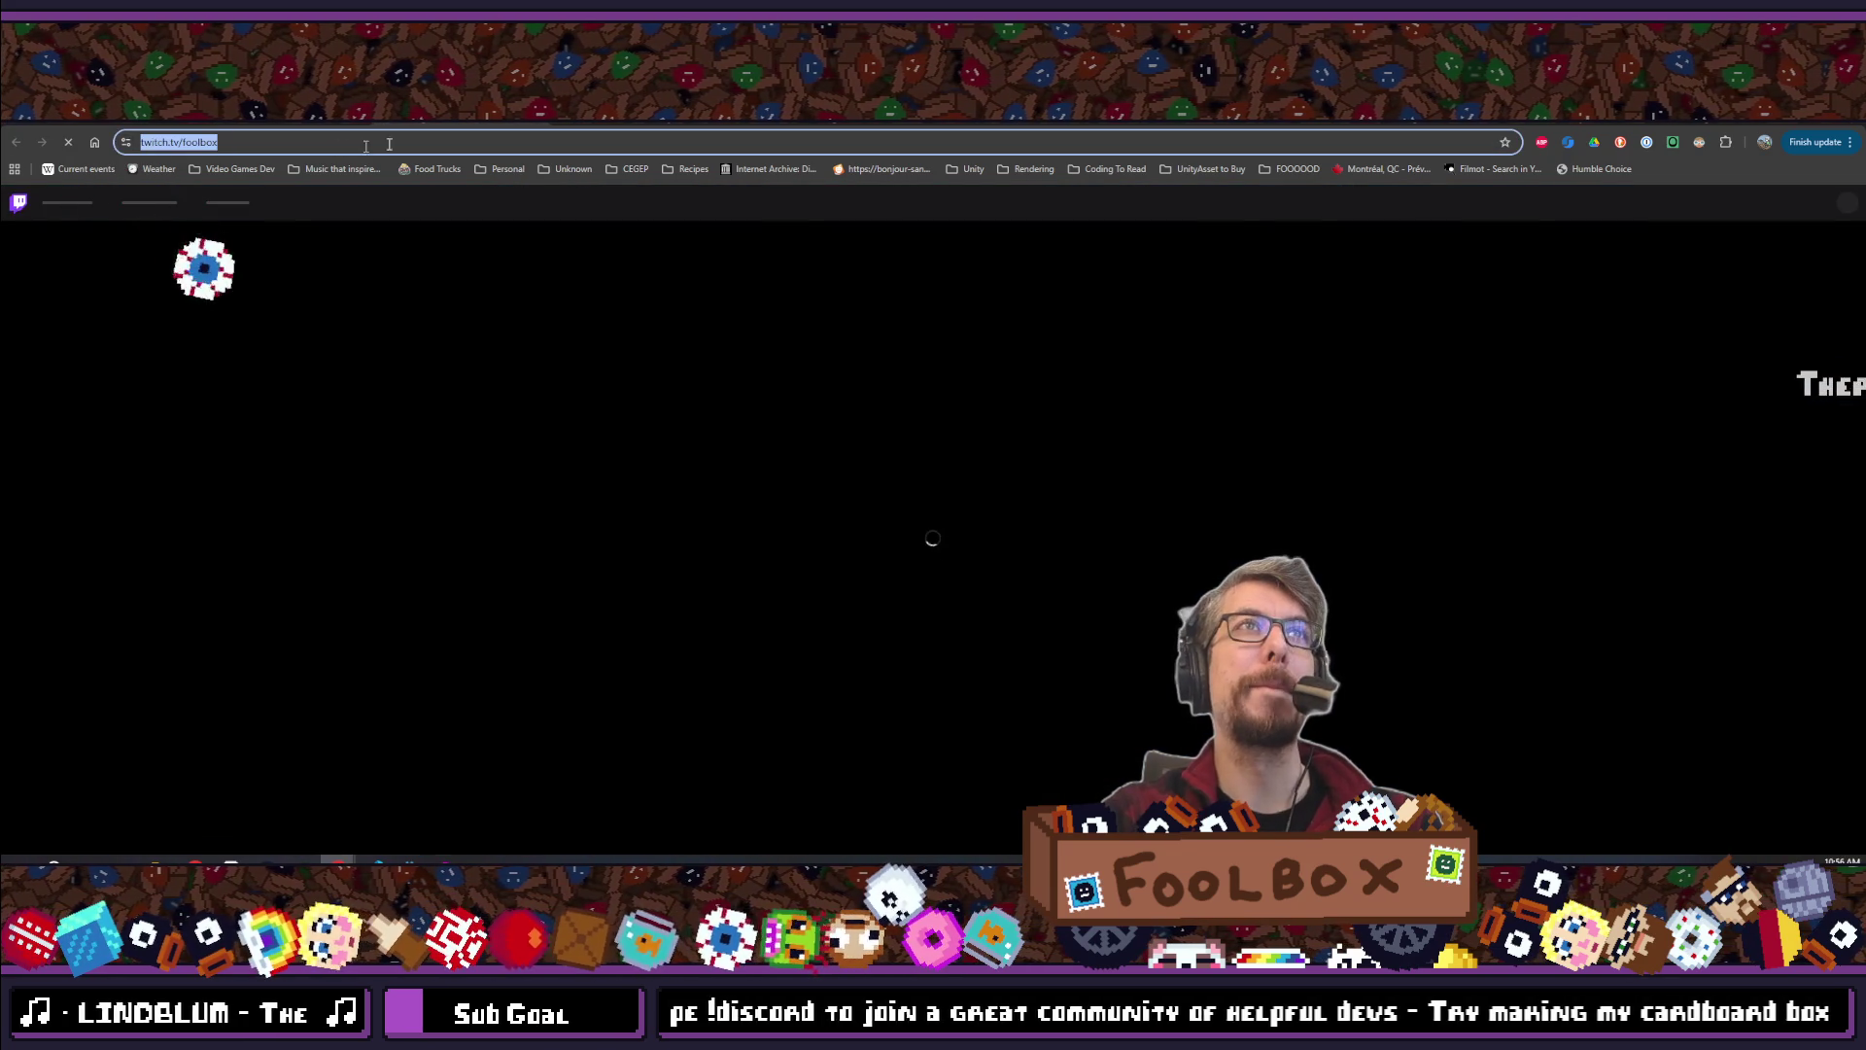
{"action": "key", "text": "alt+Left"}
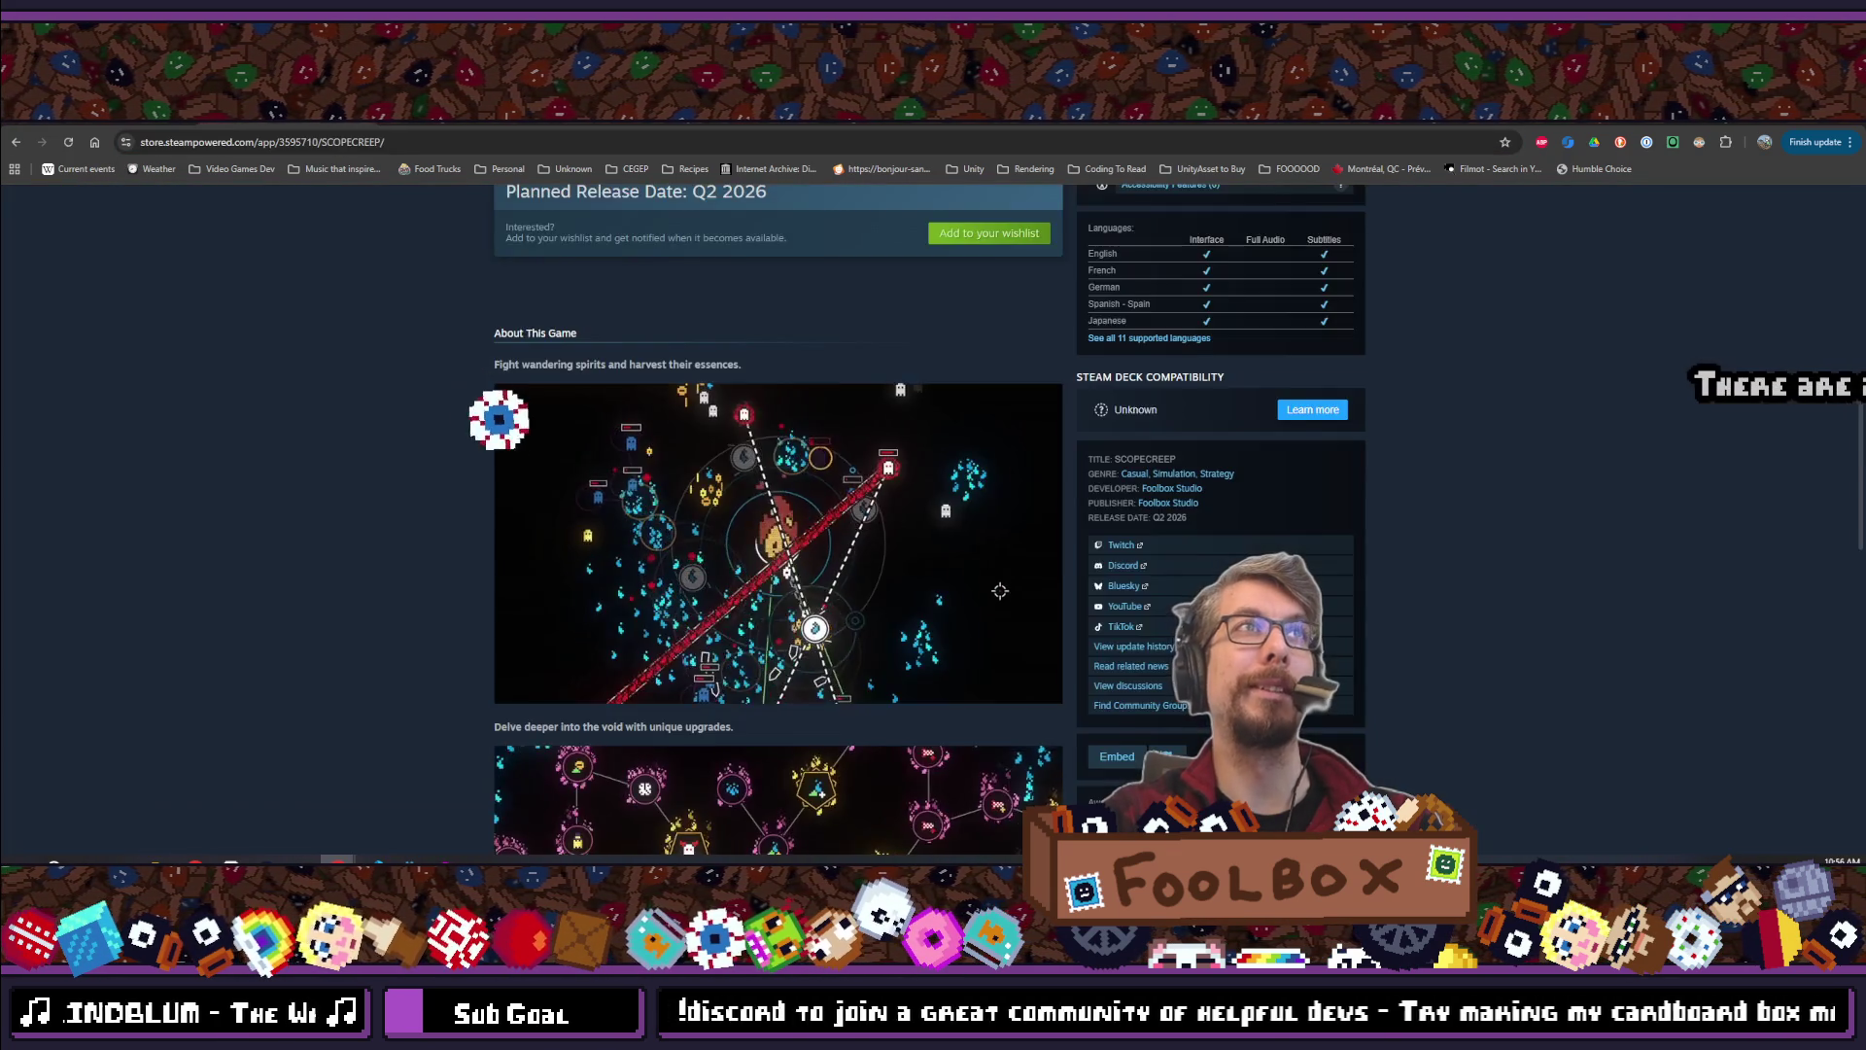
{"action": "key", "text": "ctrl+Tab"}
{"action": "left_click", "coordinate": [680, 544]}
{"action": "type", "text": "https://www.twitch.tv/foolbox"}
{"action": "left_click", "coordinate": [641, 564]}
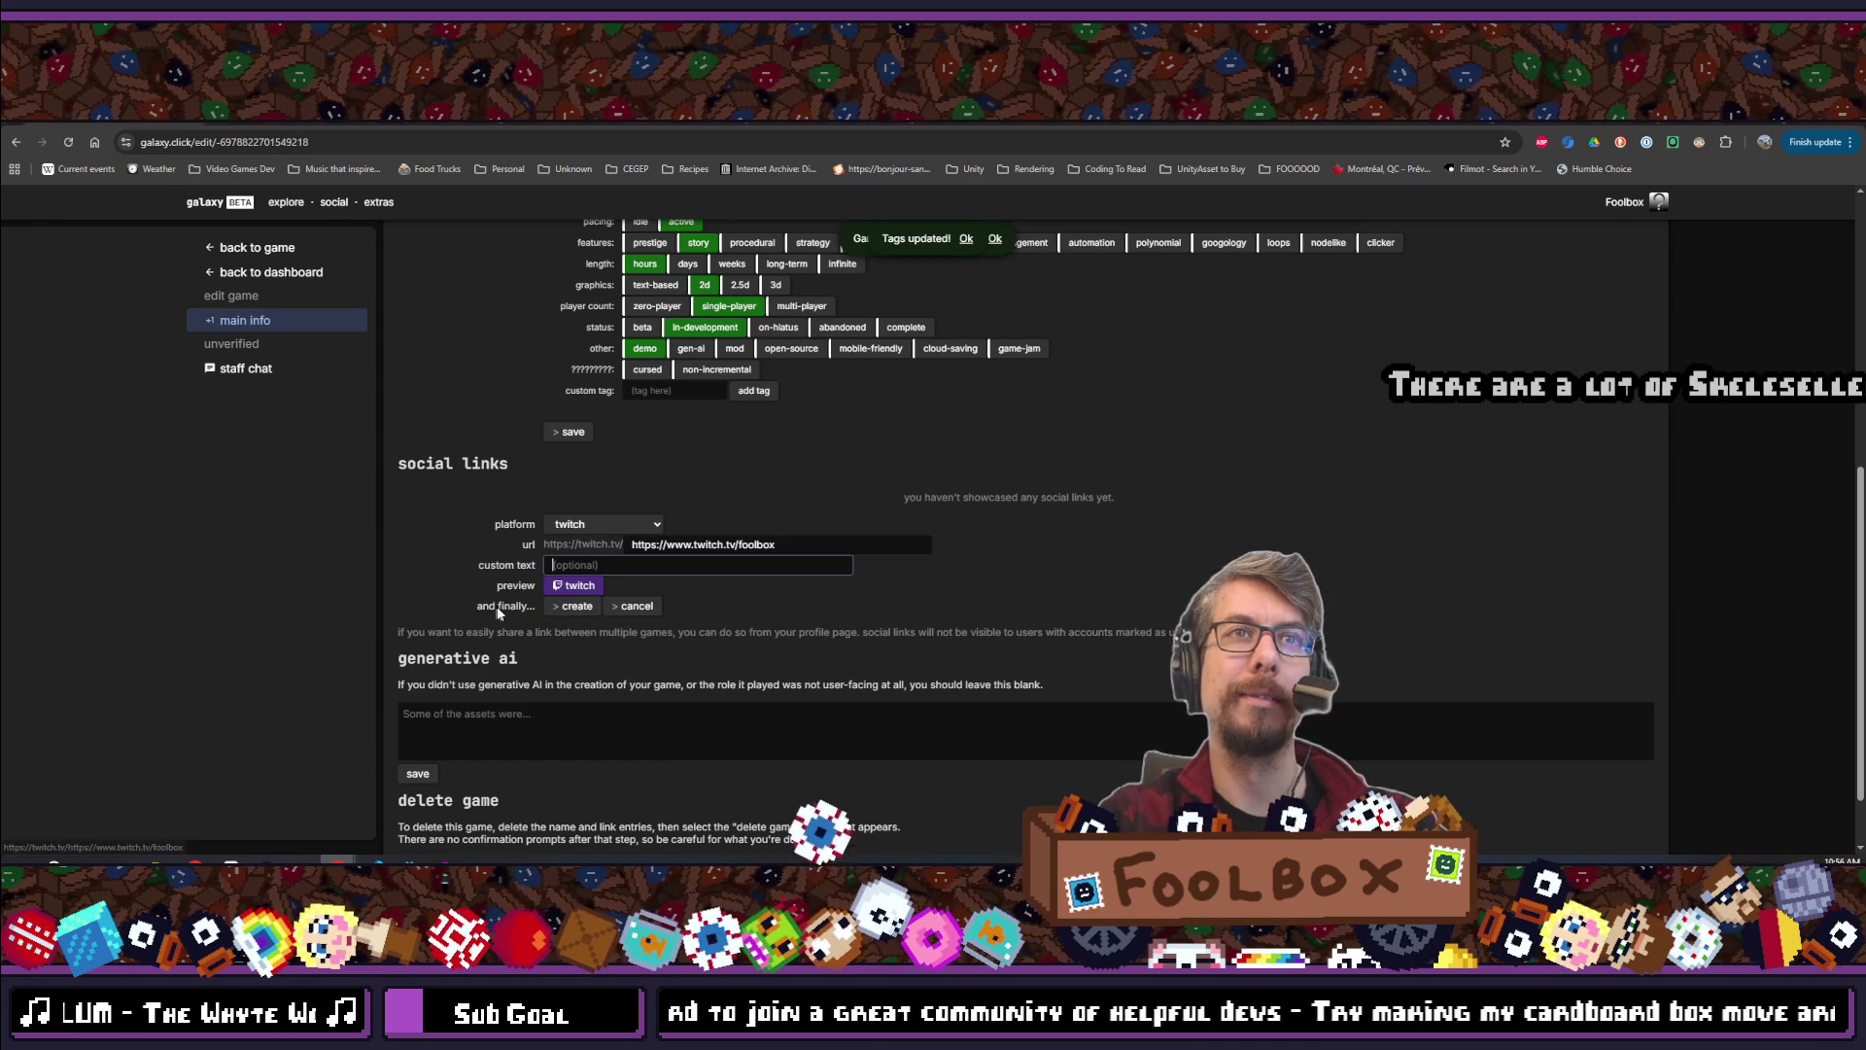
{"action": "left_click", "coordinate": [589, 611]}
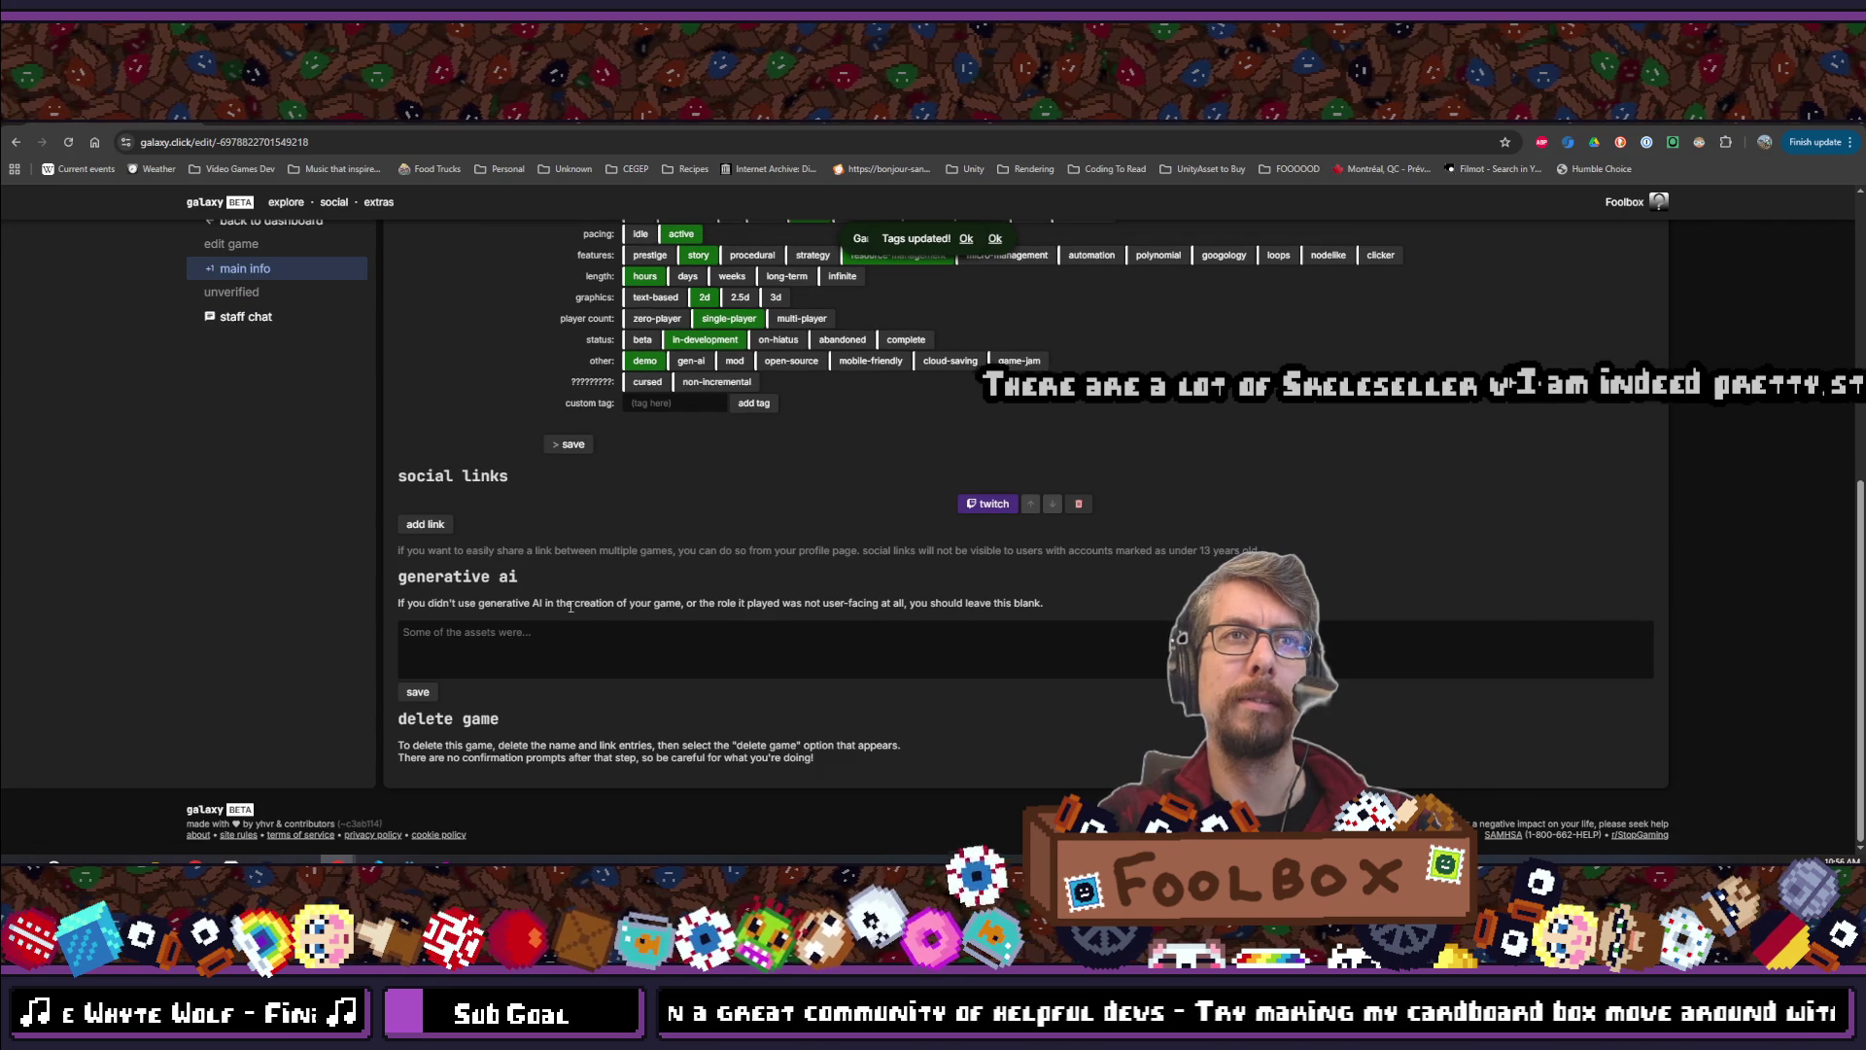
Start a discord social link and open the game's Discord invite from the Steam page
{"action": "left_click", "coordinate": [425, 526]}
{"action": "left_click", "coordinate": [614, 524]}
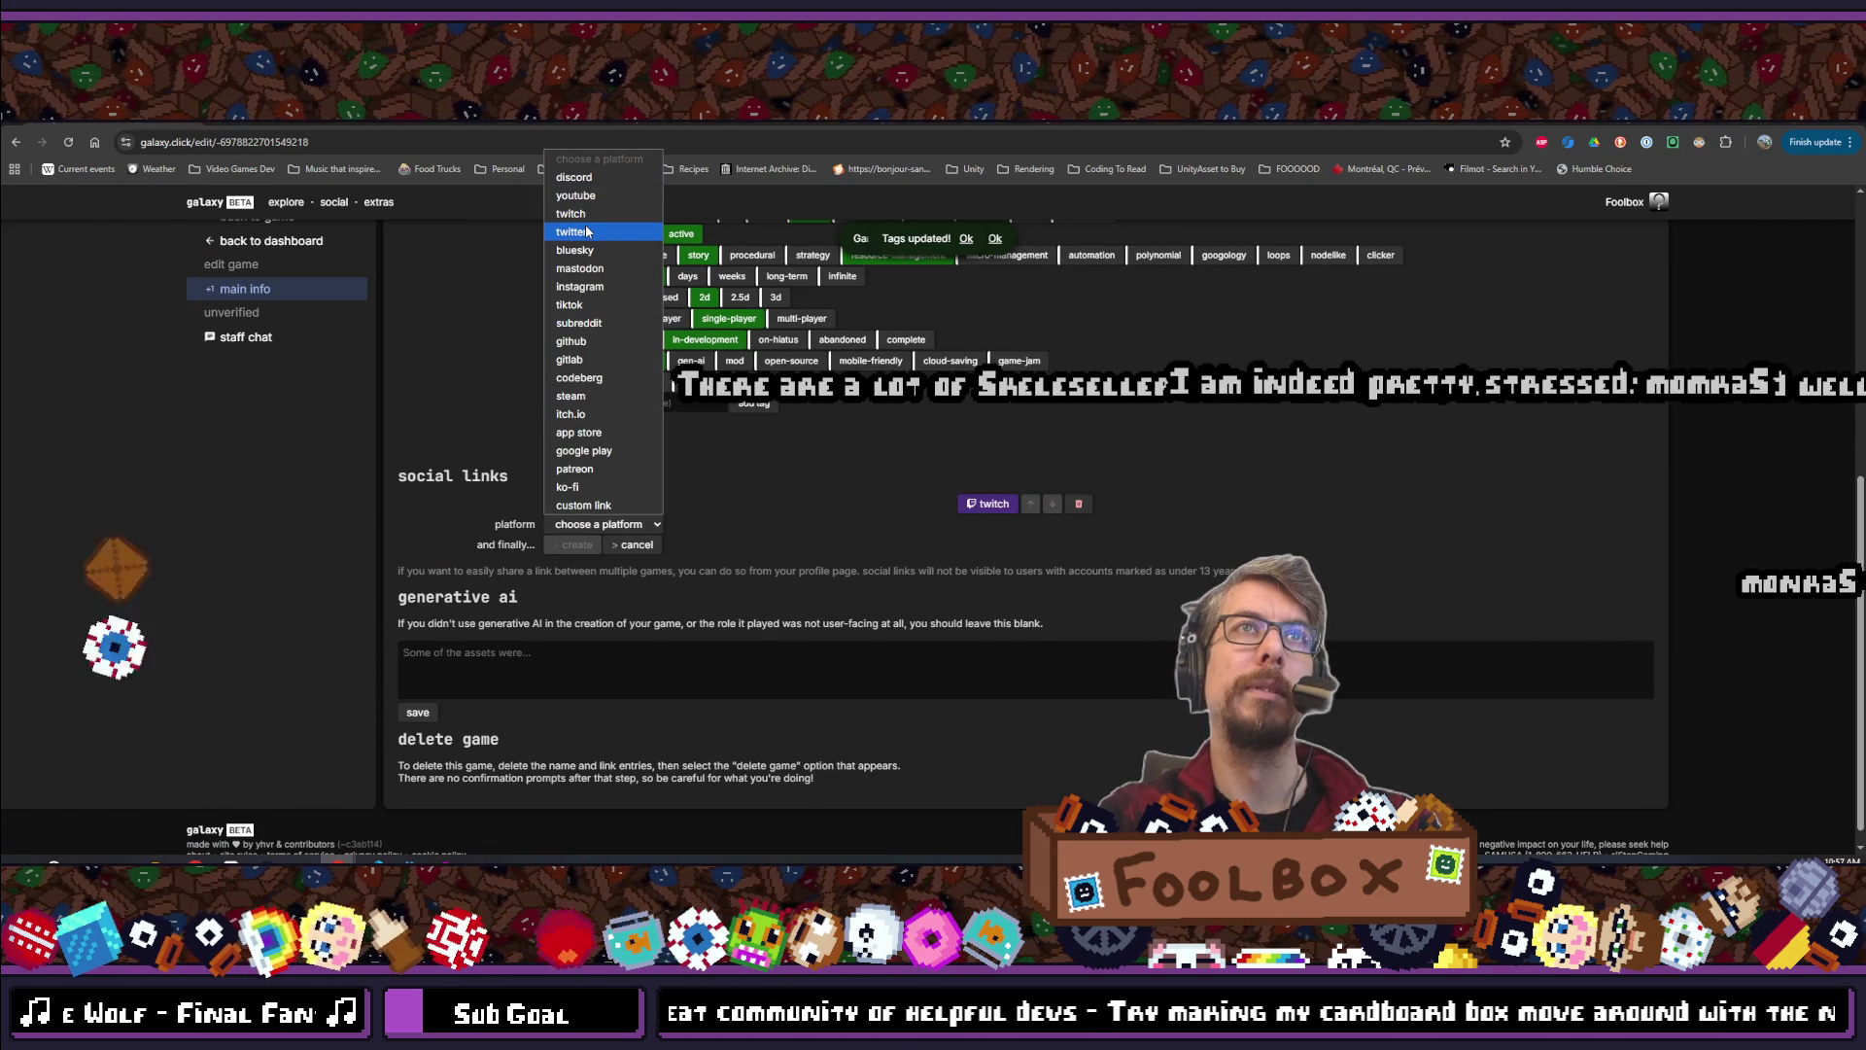
{"action": "left_click", "coordinate": [574, 177]}
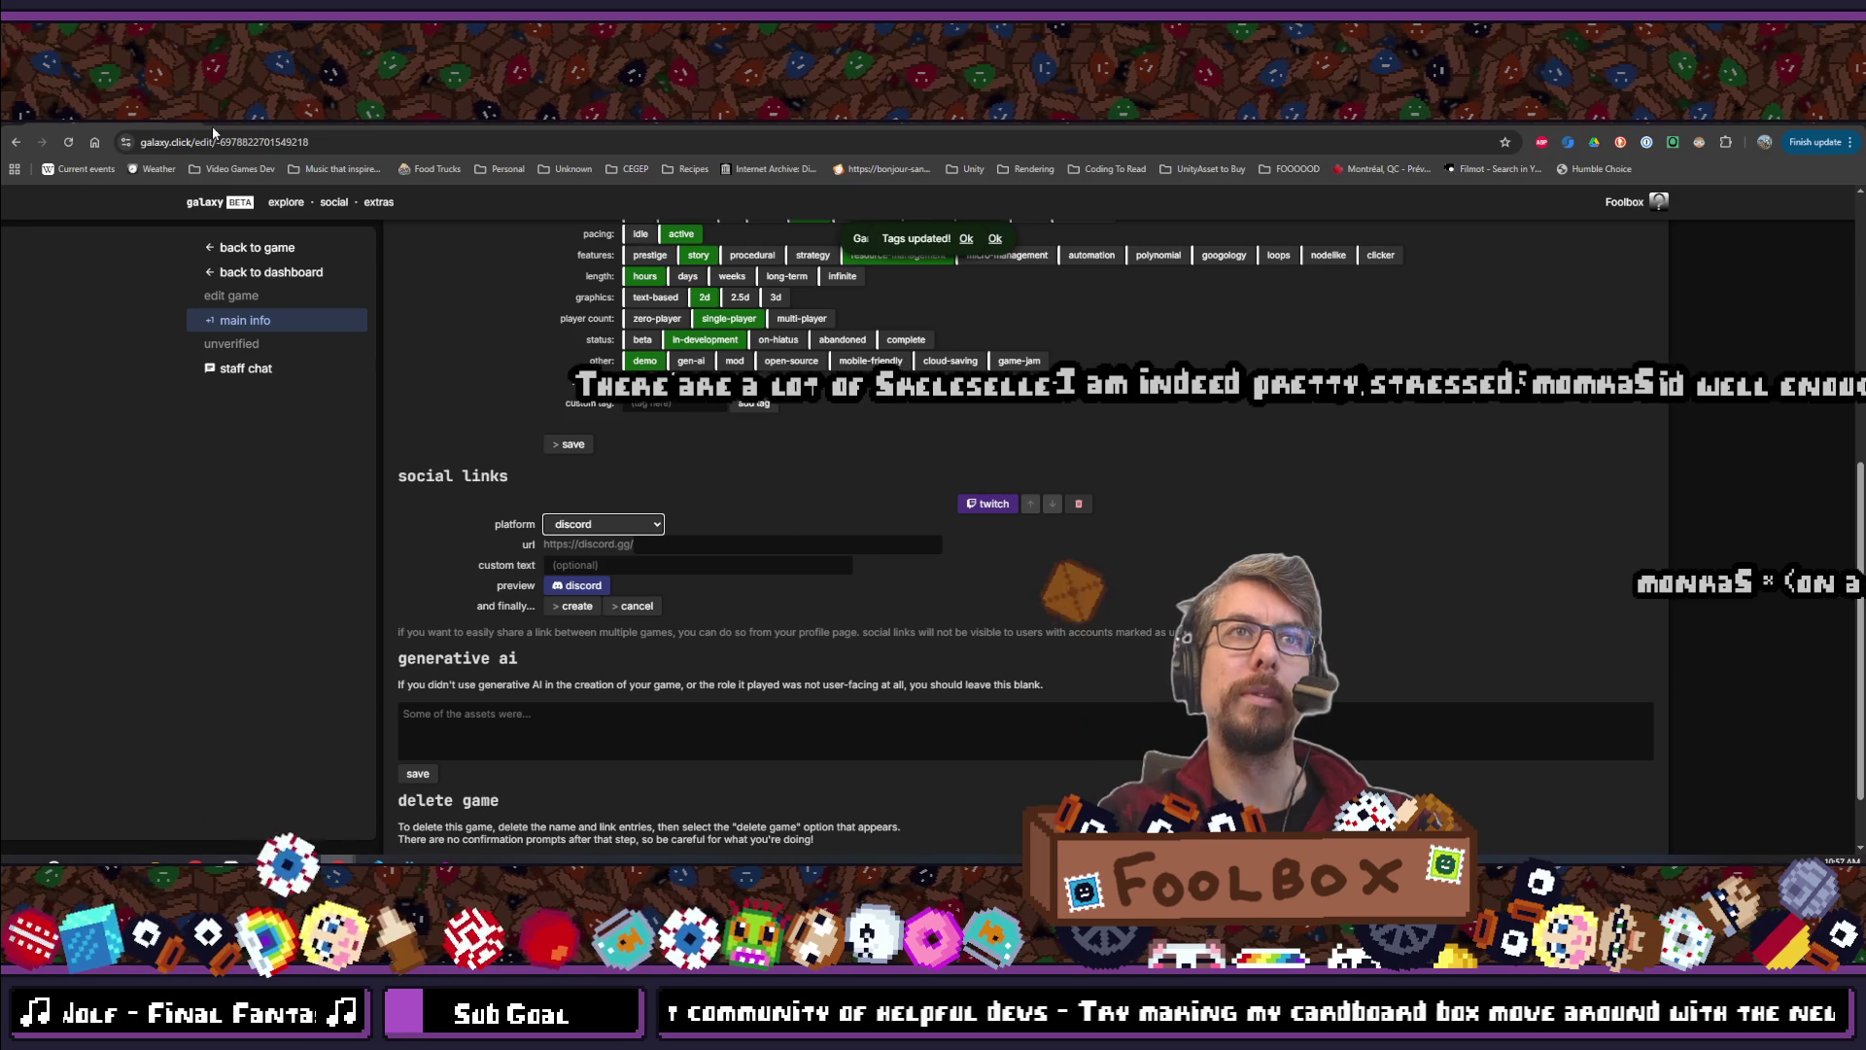
{"action": "left_click", "coordinate": [214, 132]}
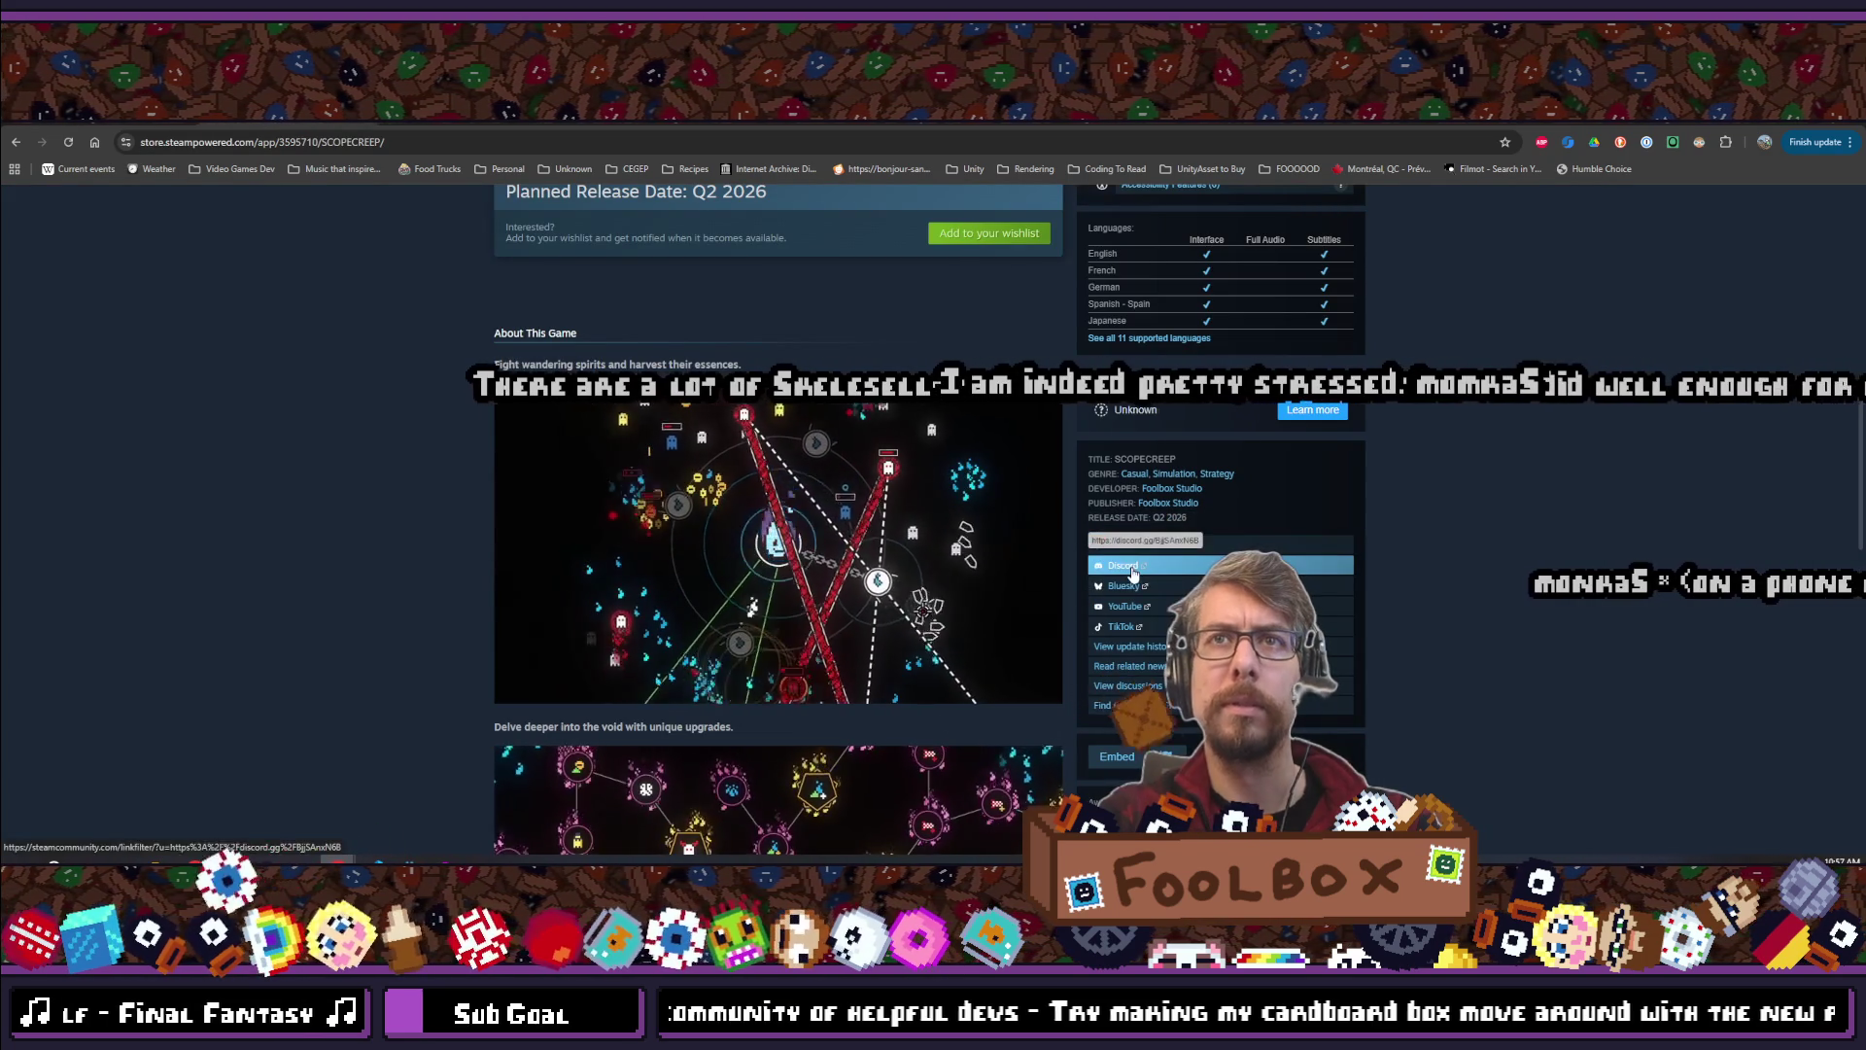
{"action": "left_click", "coordinate": [1133, 572]}
{"action": "left_click", "coordinate": [214, 132]}
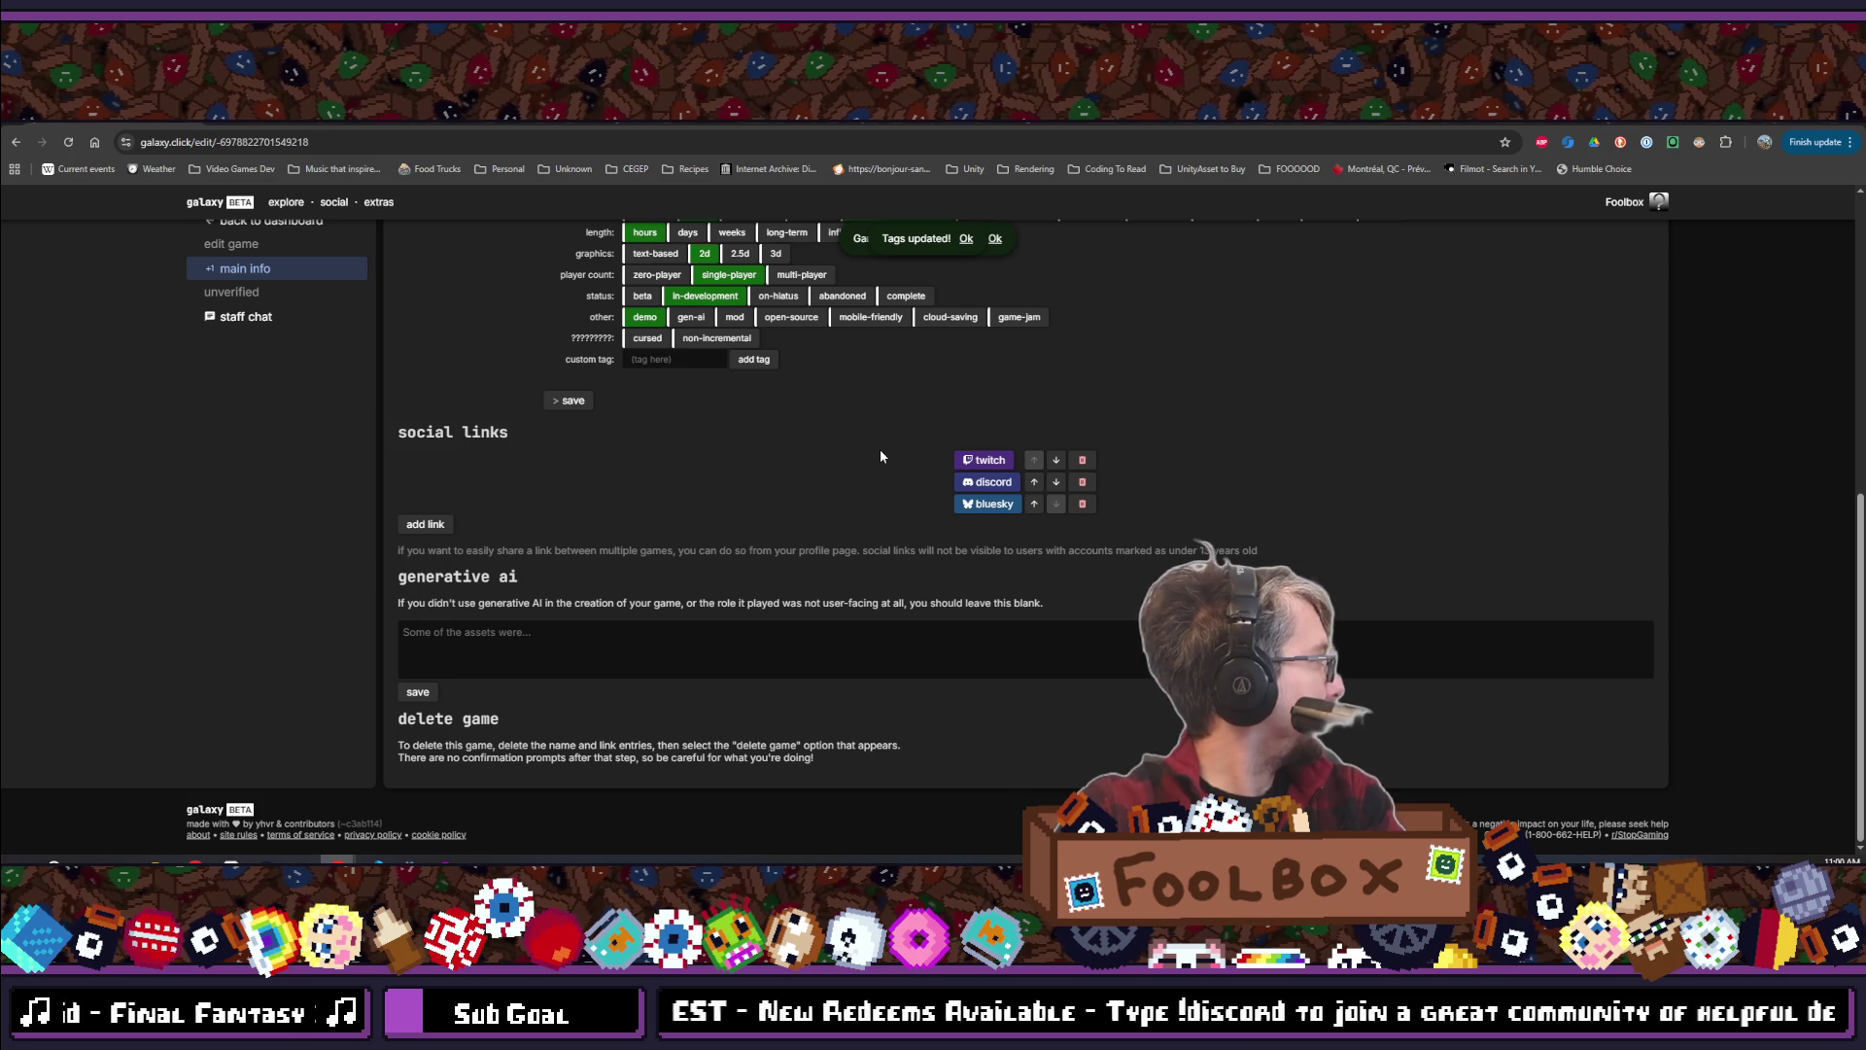
{"action": "scroll", "coordinate": [867, 486], "scroll_direction": "up", "scroll_amount": 4}
{"action": "scroll", "coordinate": [731, 579], "scroll_direction": "down", "scroll_amount": 4}
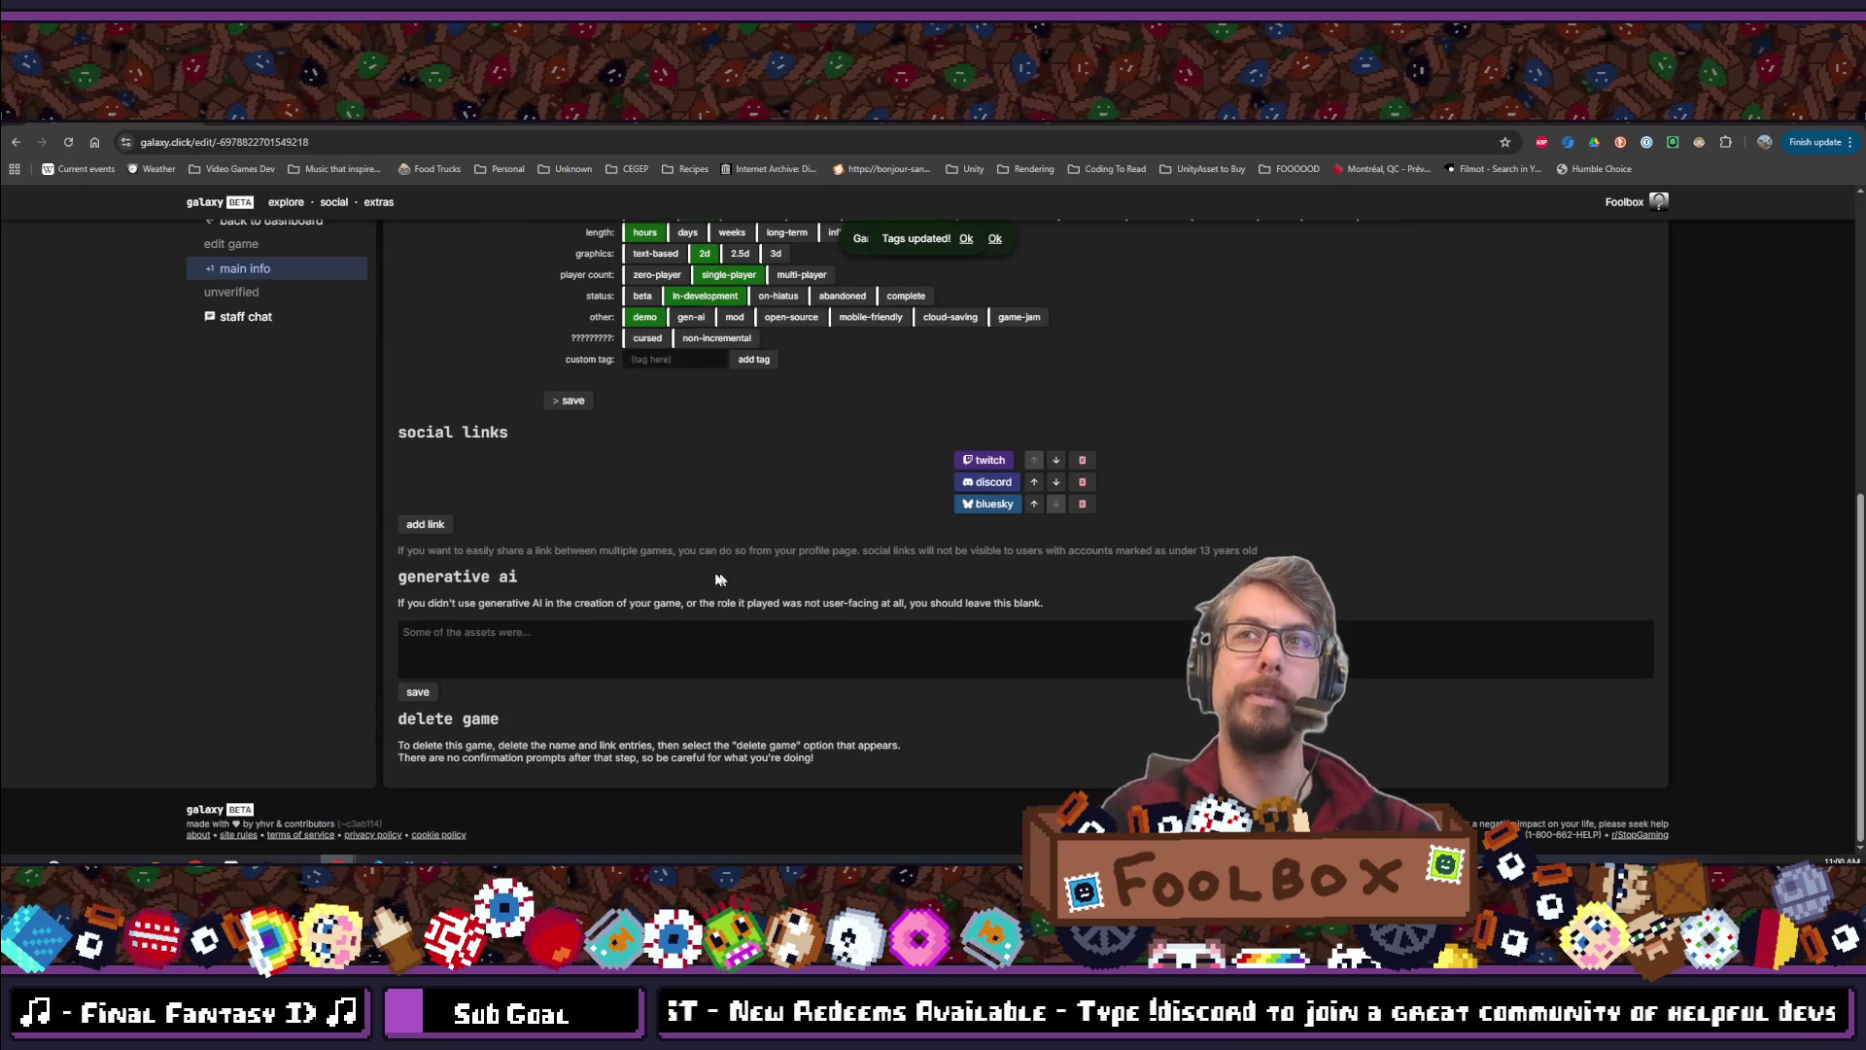
{"action": "scroll", "coordinate": [596, 588], "scroll_direction": "up", "scroll_amount": 5}
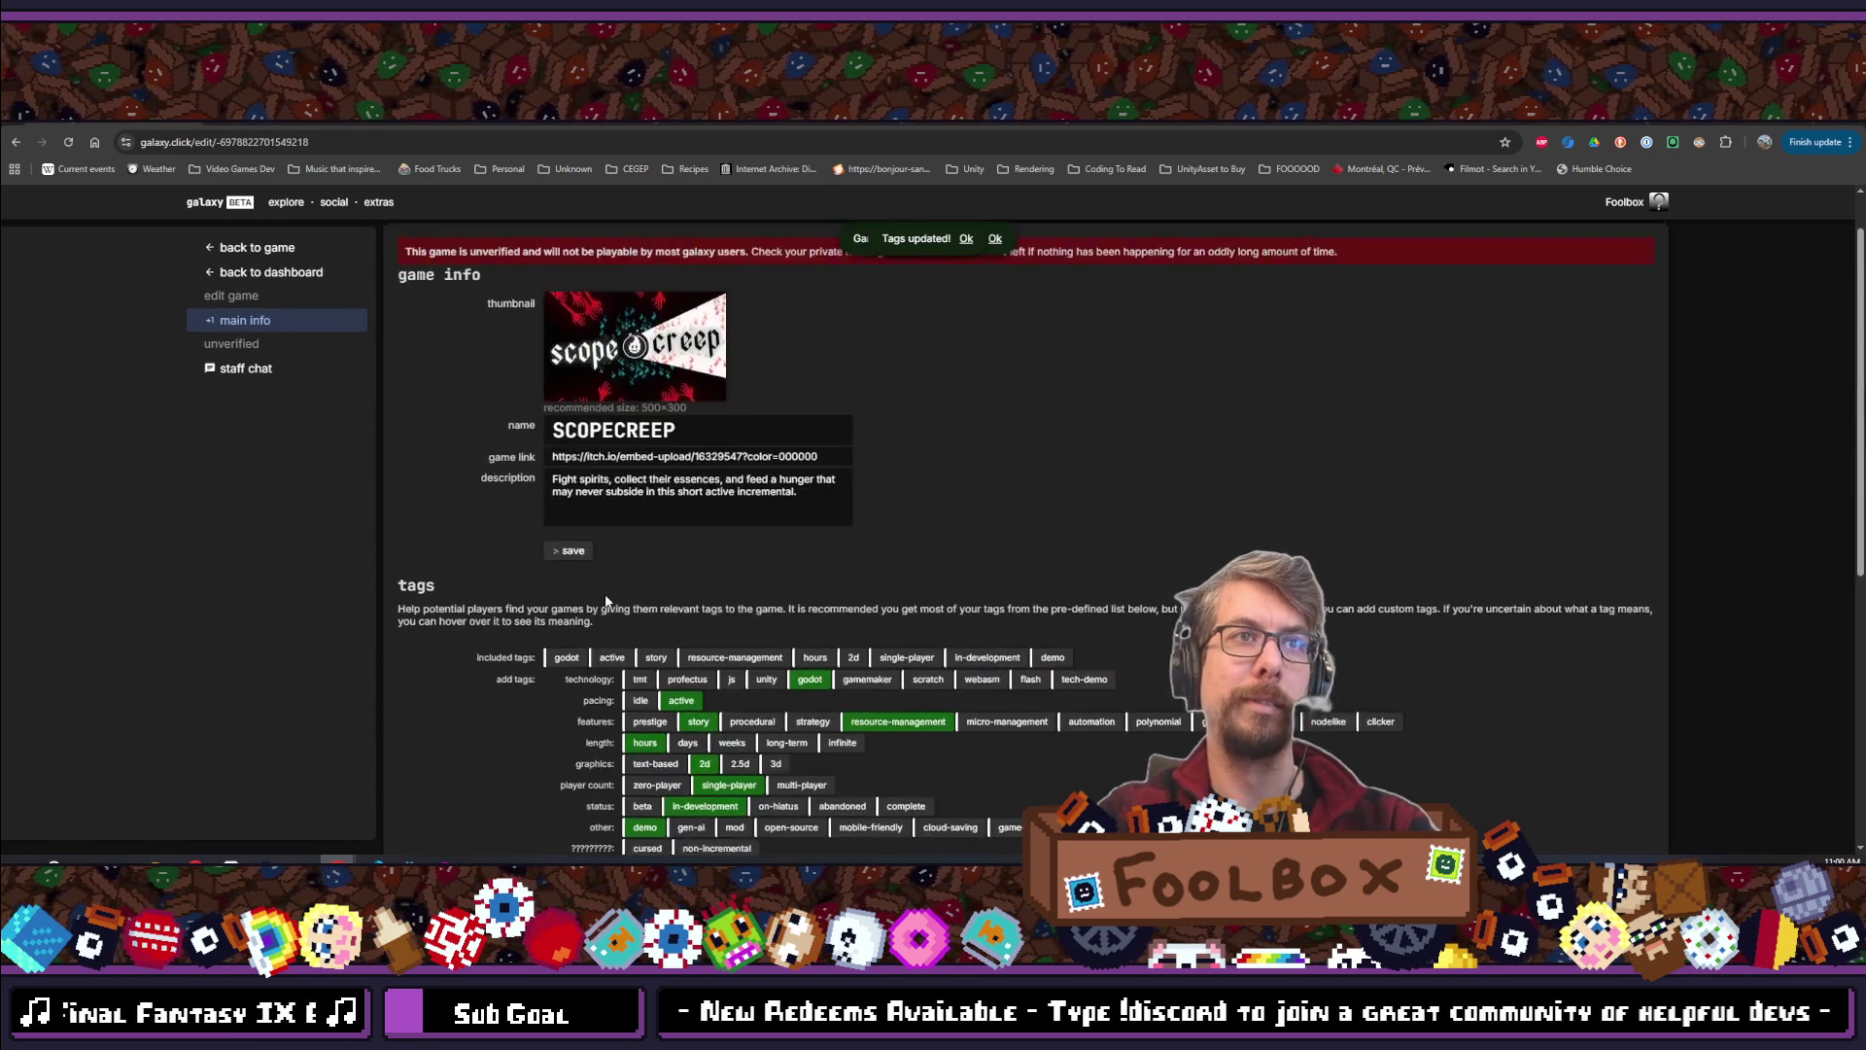
{"action": "scroll", "coordinate": [610, 597], "scroll_direction": "down", "scroll_amount": 5}
{"action": "scroll", "coordinate": [613, 598], "scroll_direction": "up", "scroll_amount": 6}
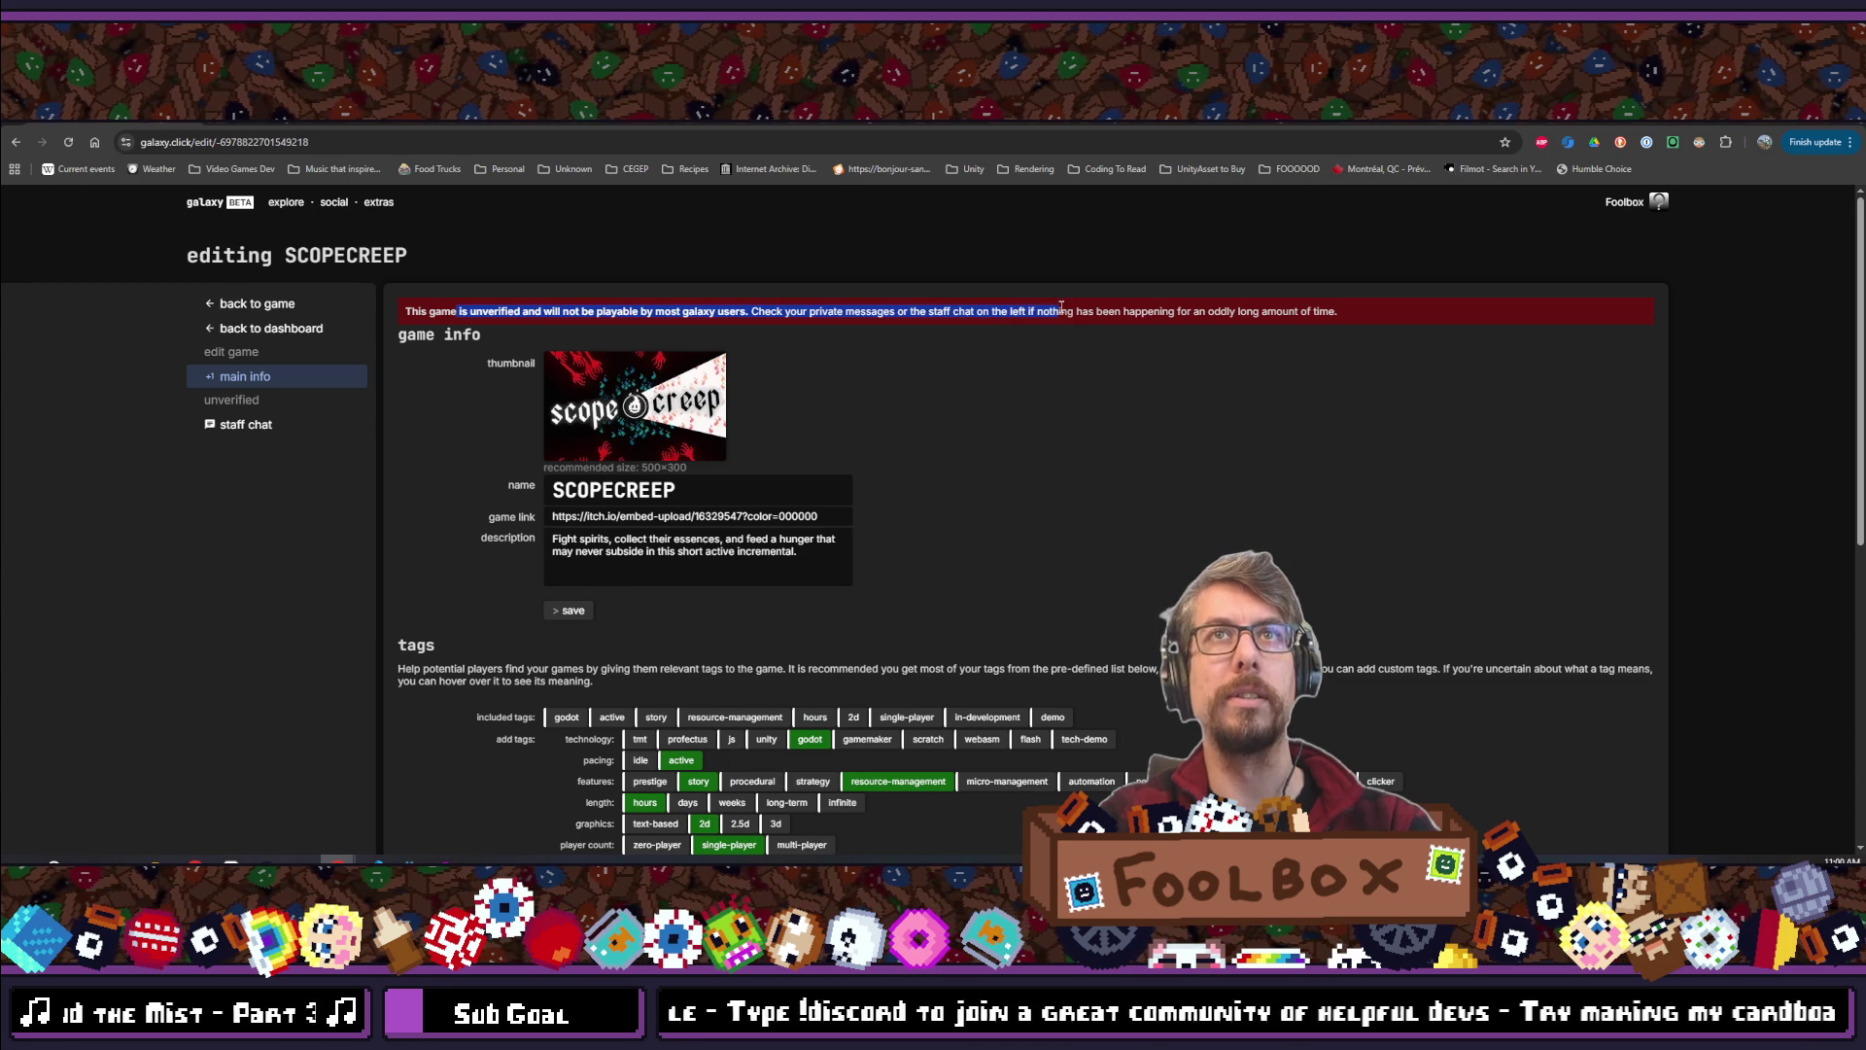
{"action": "left_click", "coordinate": [1247, 309]}
{"action": "scroll", "coordinate": [593, 434], "scroll_direction": "down", "scroll_amount": 6}
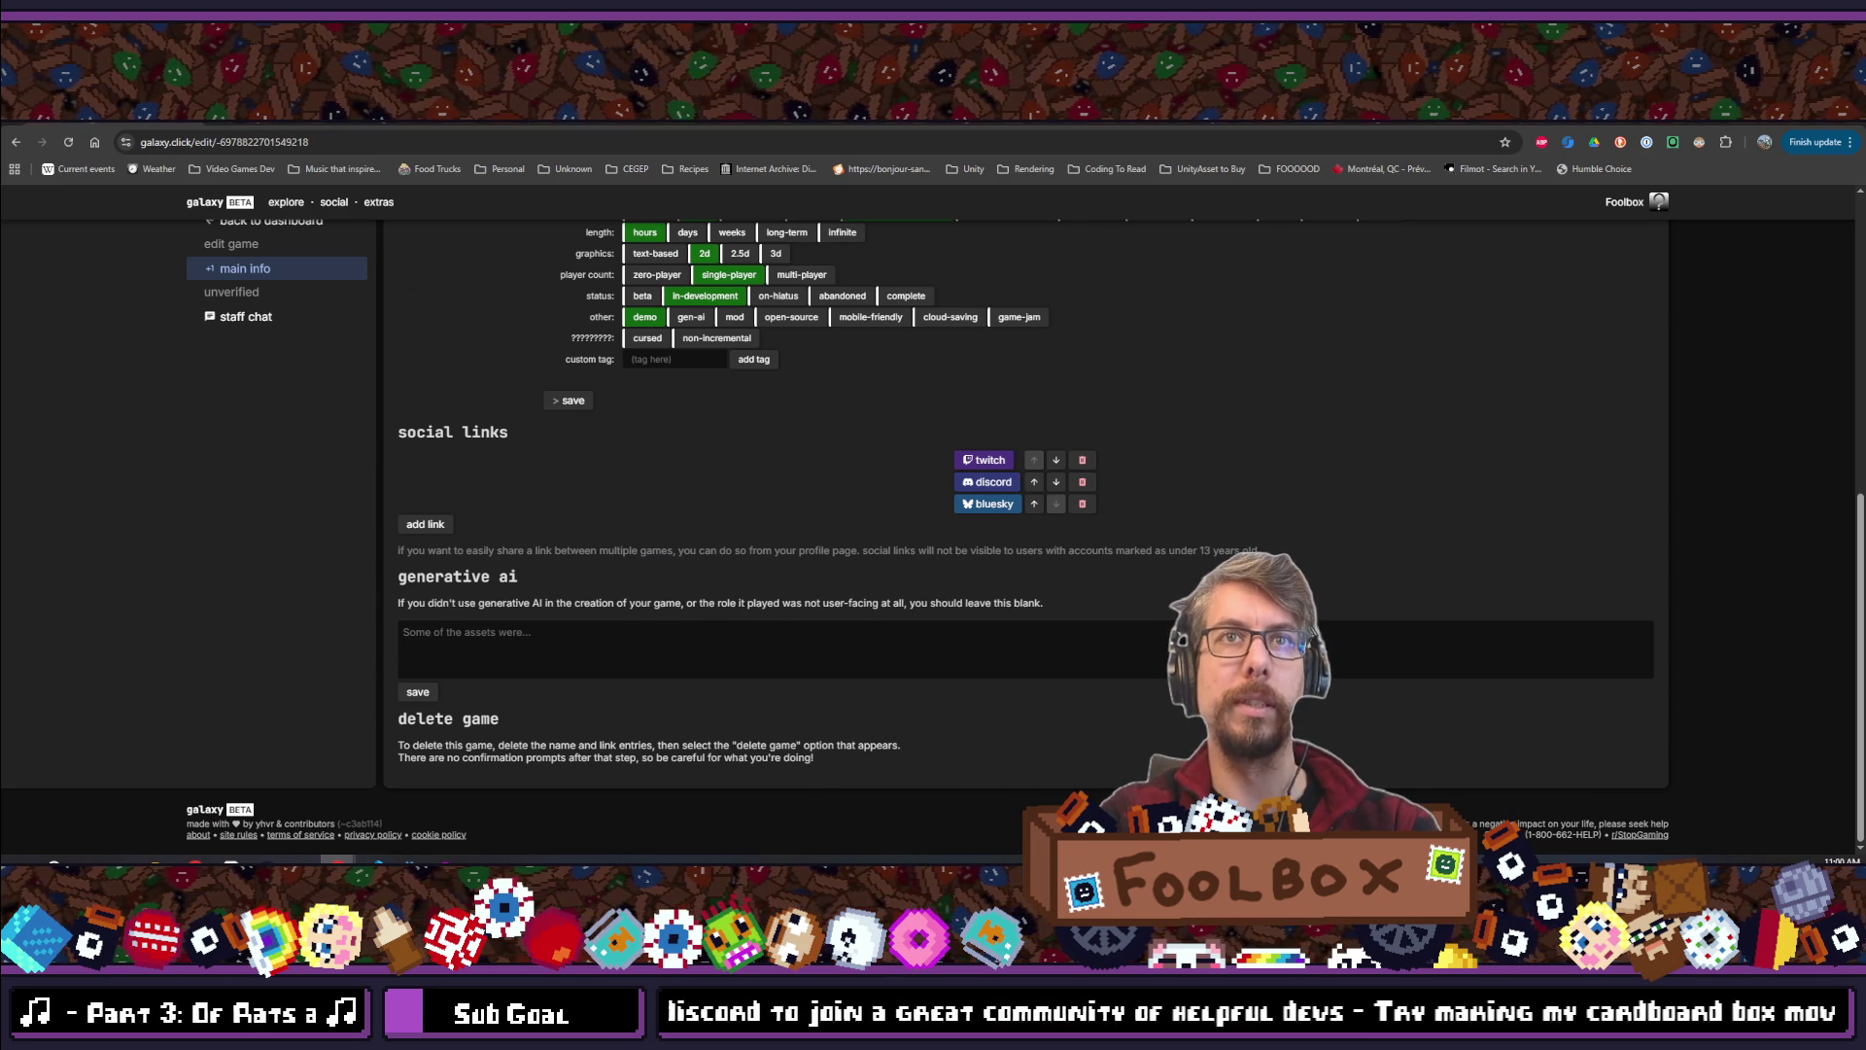
{"action": "scroll", "coordinate": [577, 675], "scroll_direction": "up", "scroll_amount": 6}
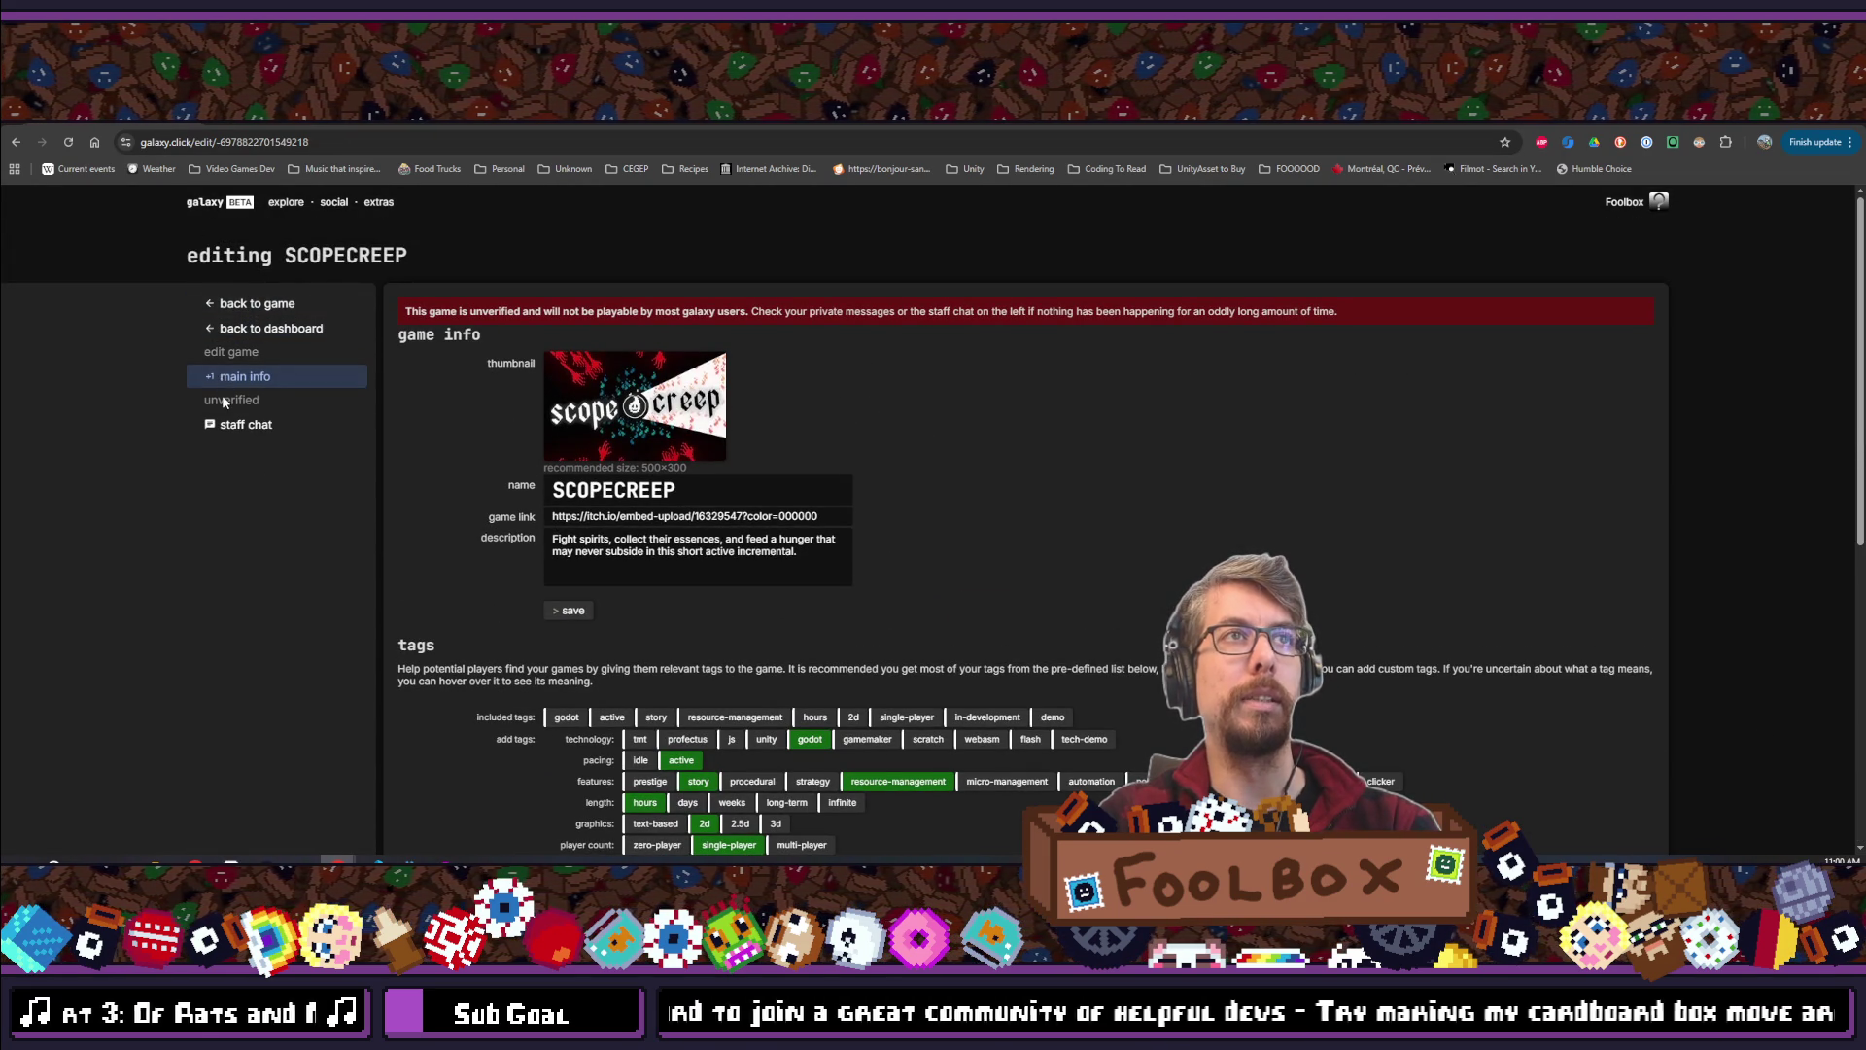
{"action": "left_click", "coordinate": [268, 384]}
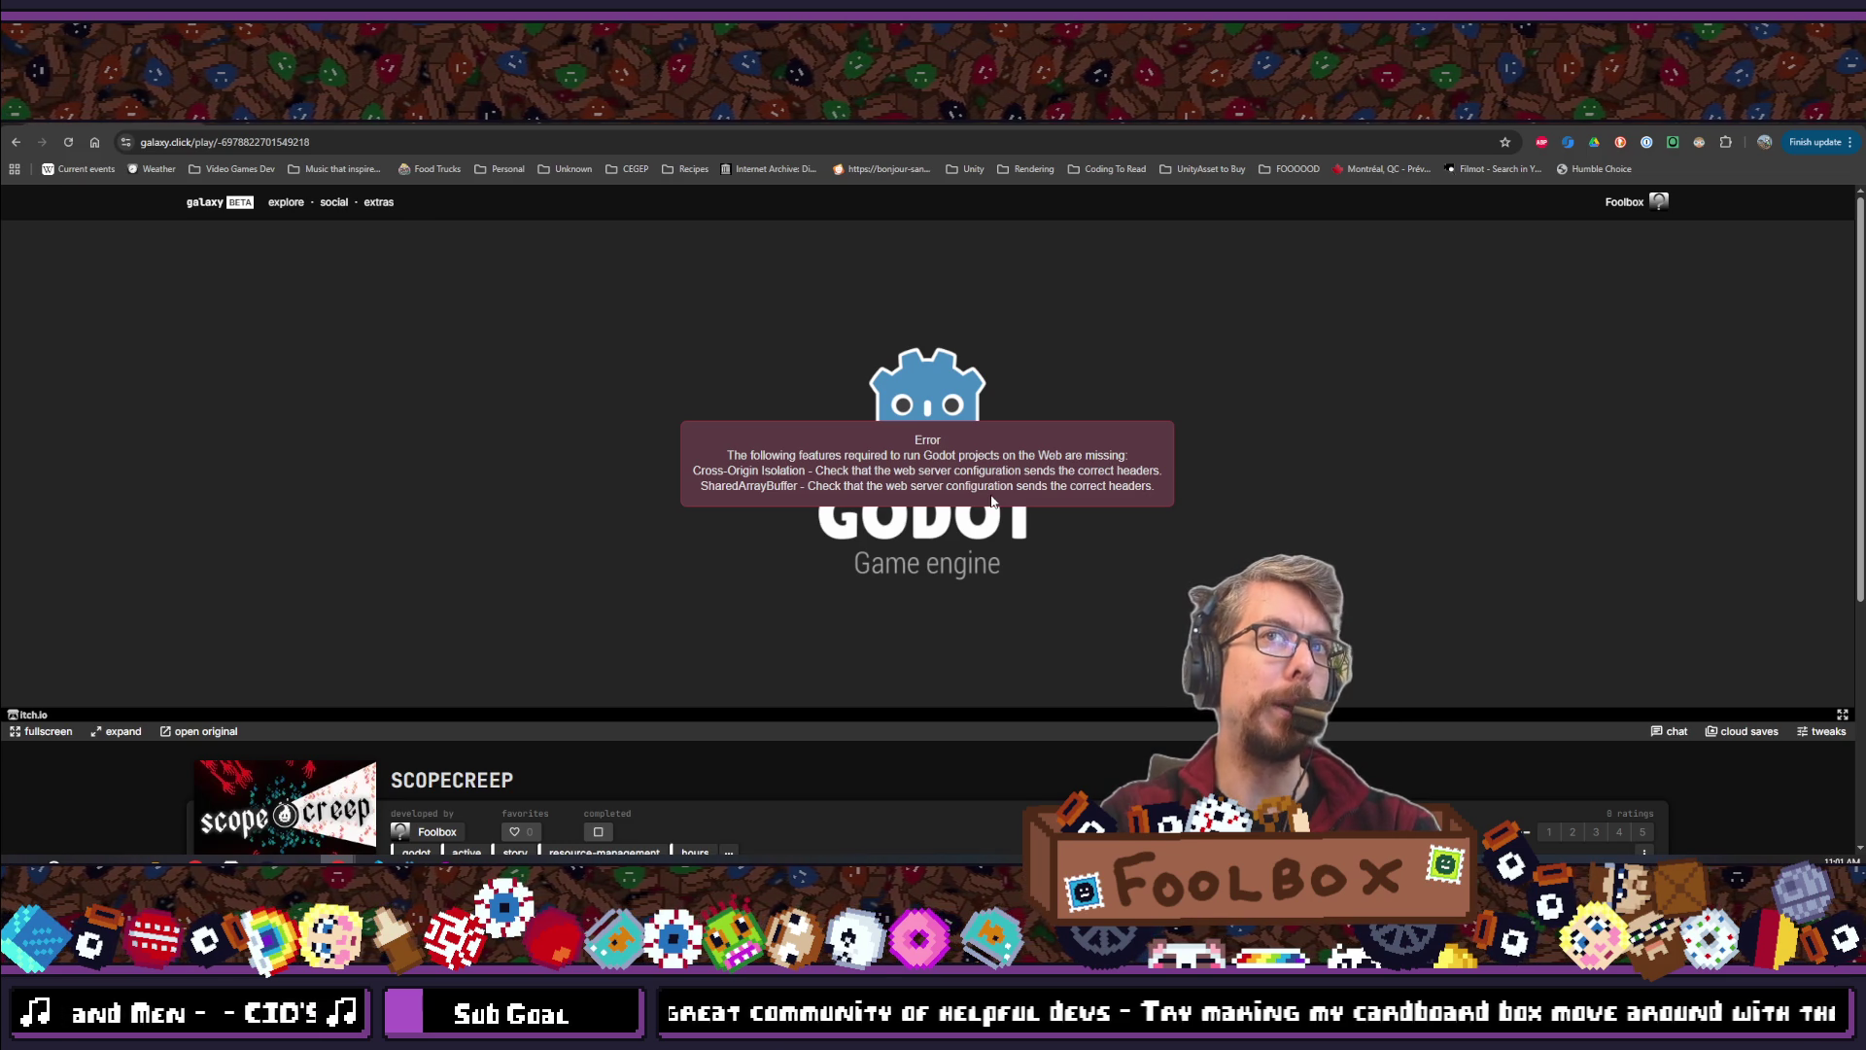
{"action": "scroll", "coordinate": [992, 501], "scroll_direction": "down", "scroll_amount": 2}
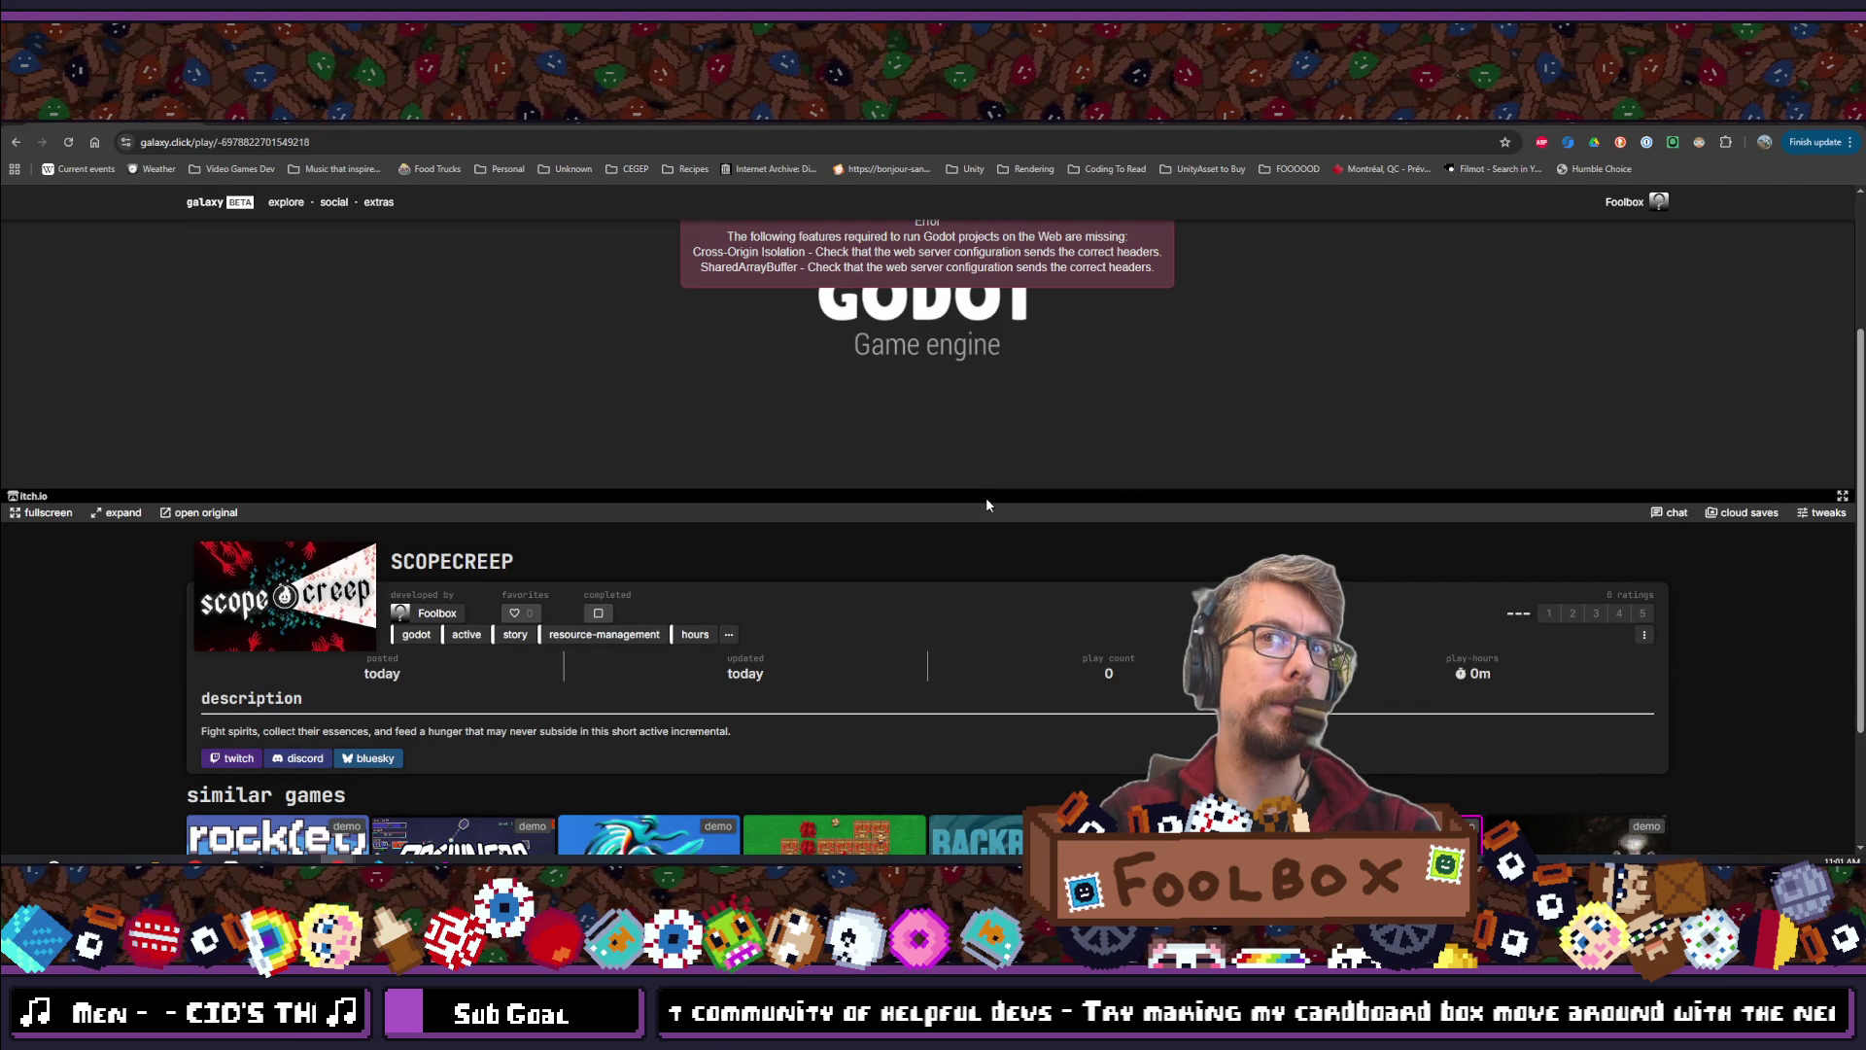
{"action": "scroll", "coordinate": [987, 499], "scroll_direction": "up", "scroll_amount": 2}
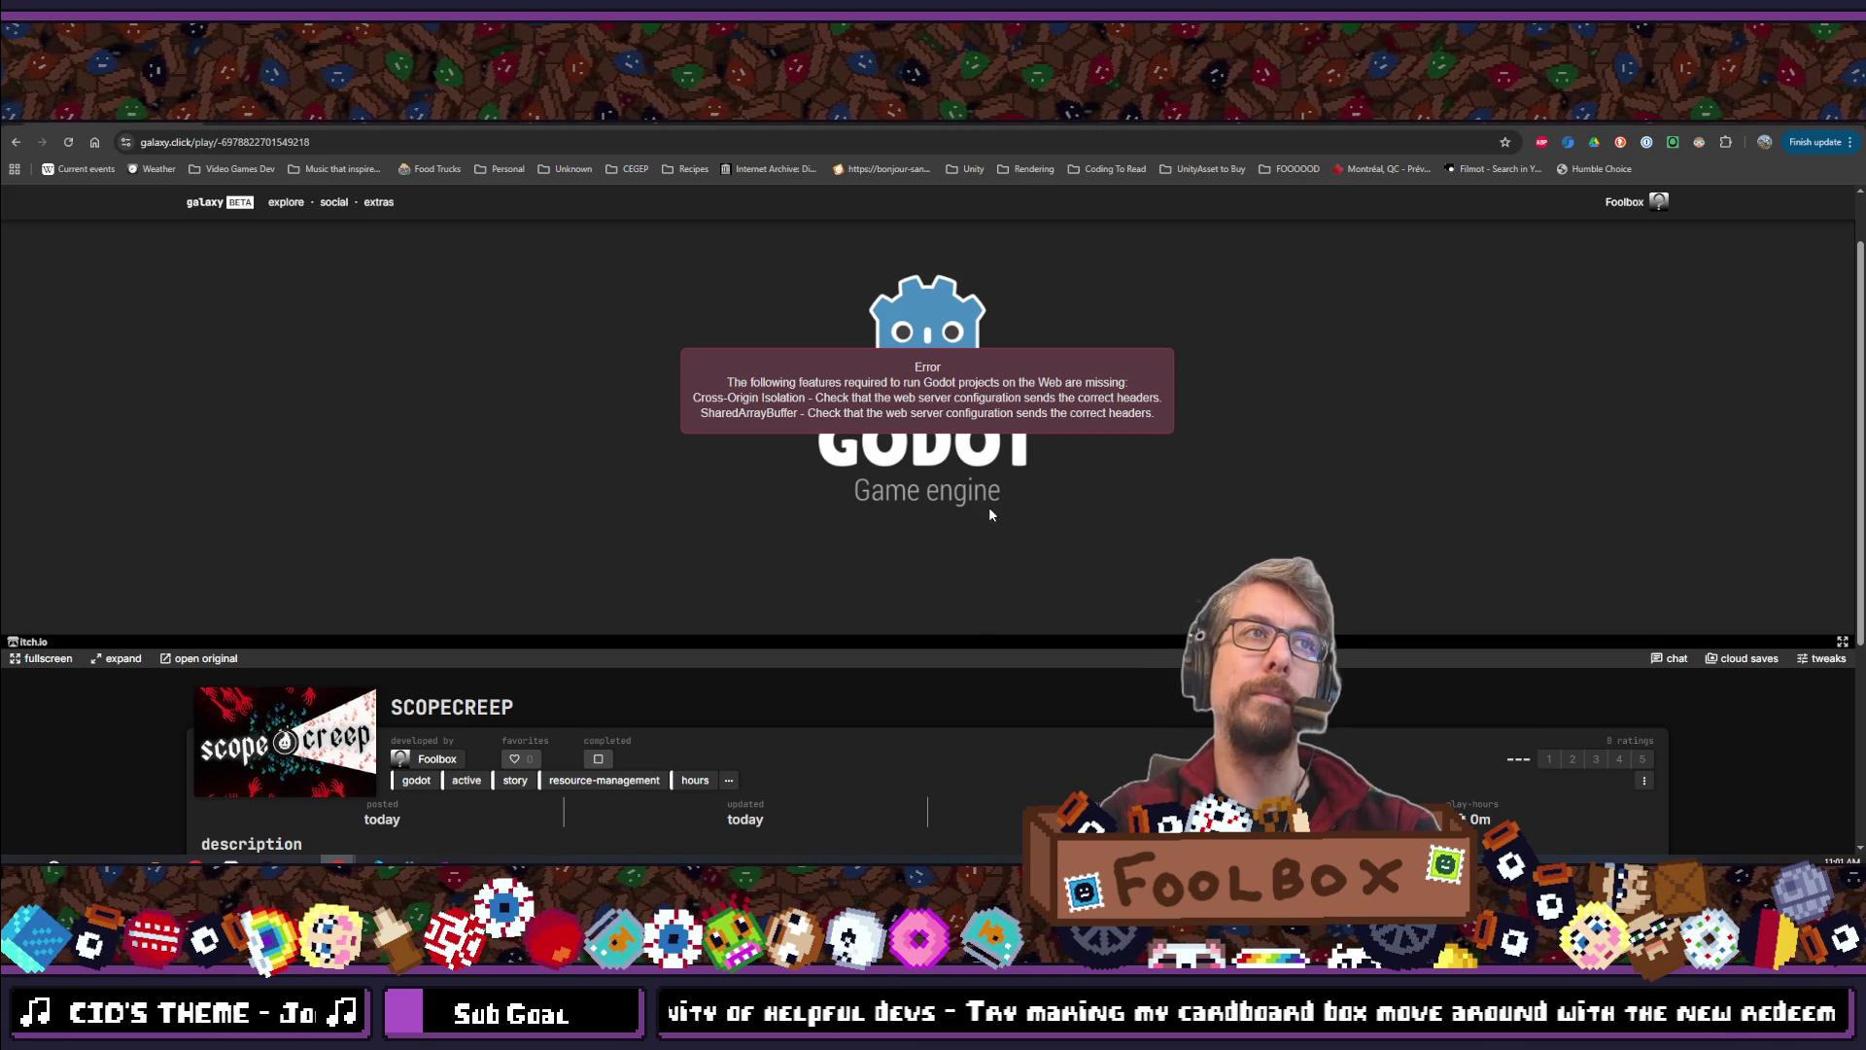
{"action": "scroll", "coordinate": [987, 515], "scroll_direction": "down", "scroll_amount": 4}
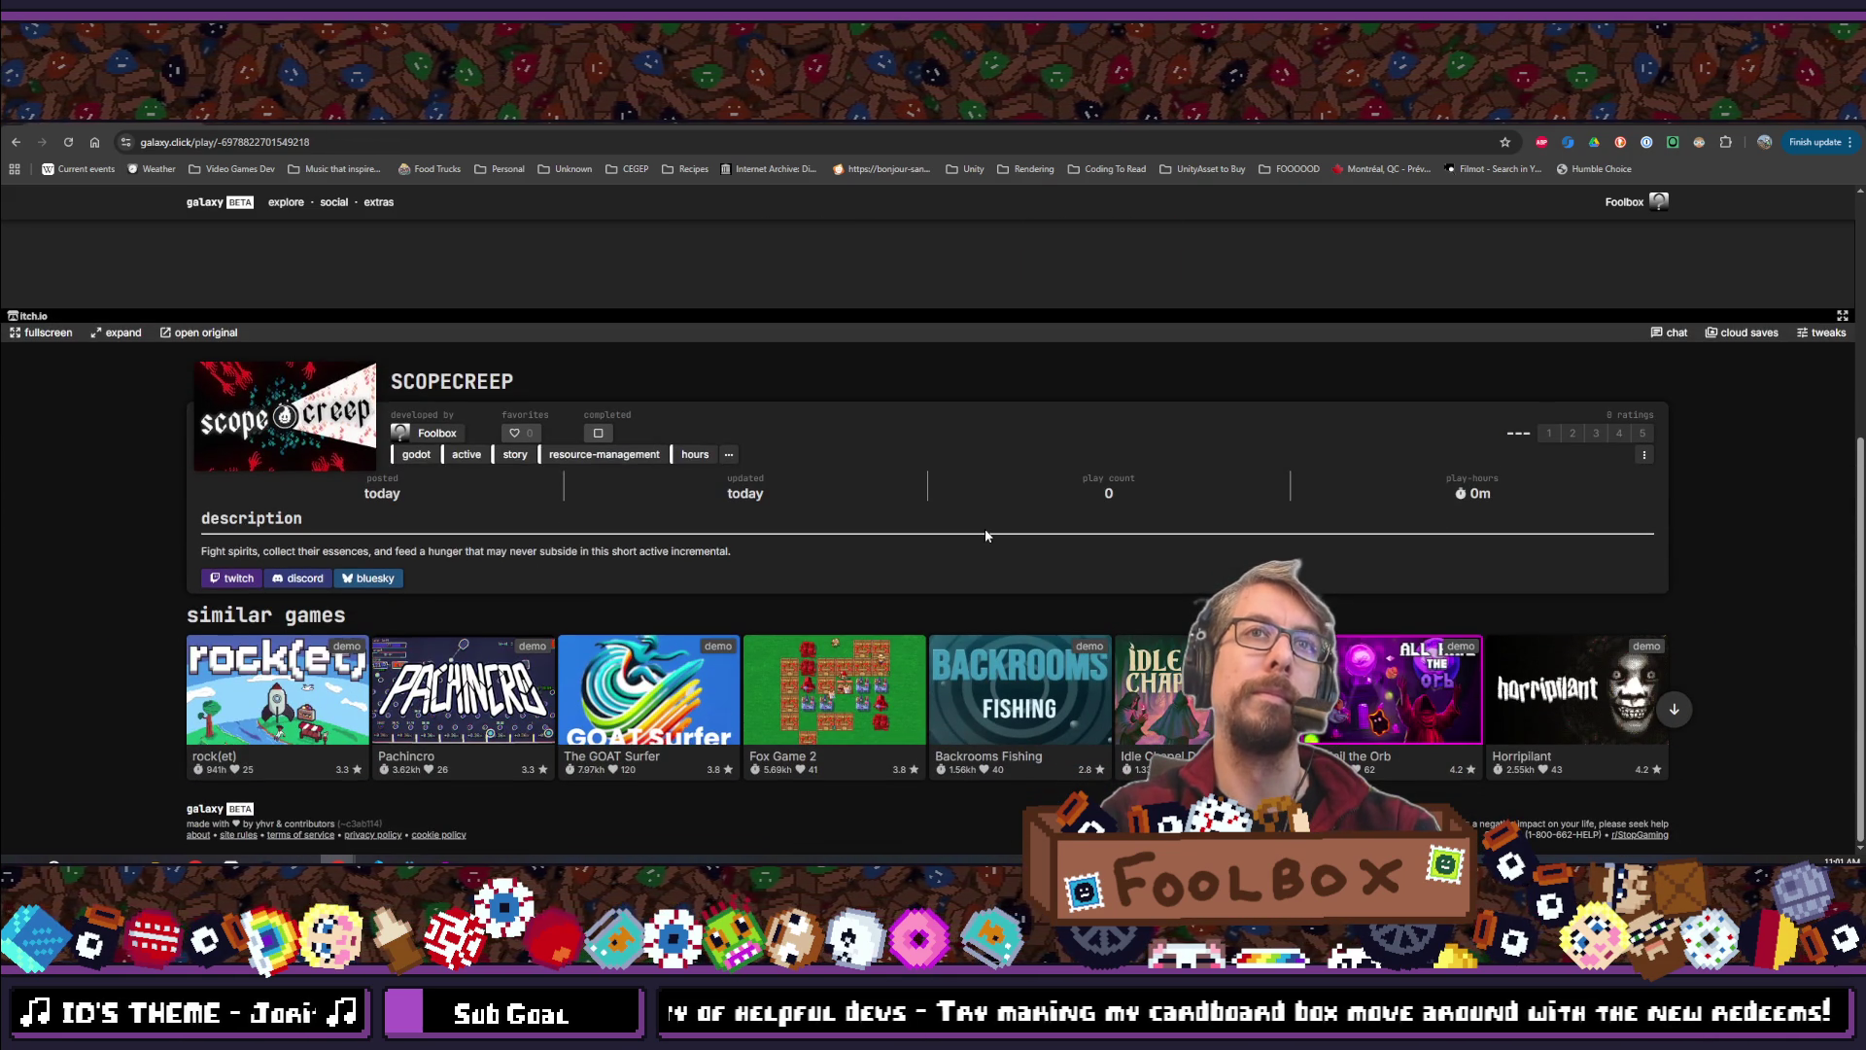
{"action": "scroll", "coordinate": [985, 535], "scroll_direction": "up", "scroll_amount": 5}
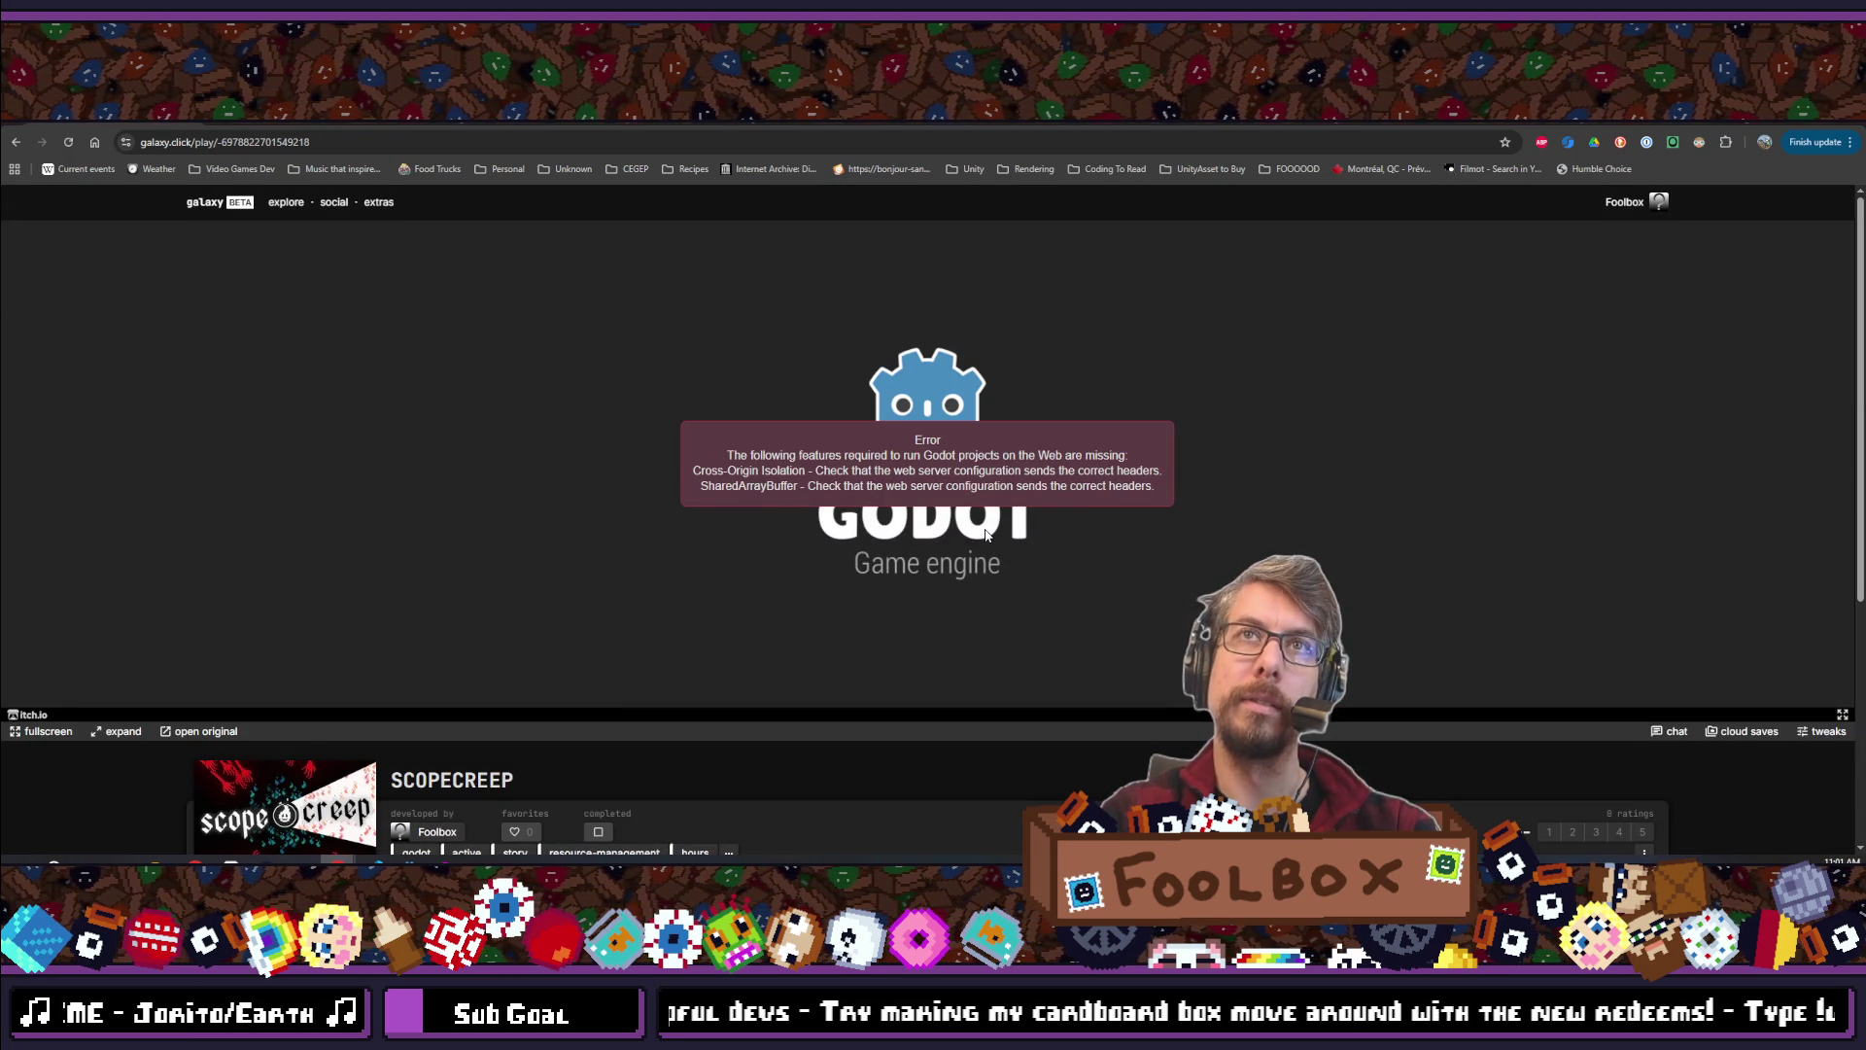
{"action": "scroll", "coordinate": [562, 496], "scroll_direction": "down", "scroll_amount": 5}
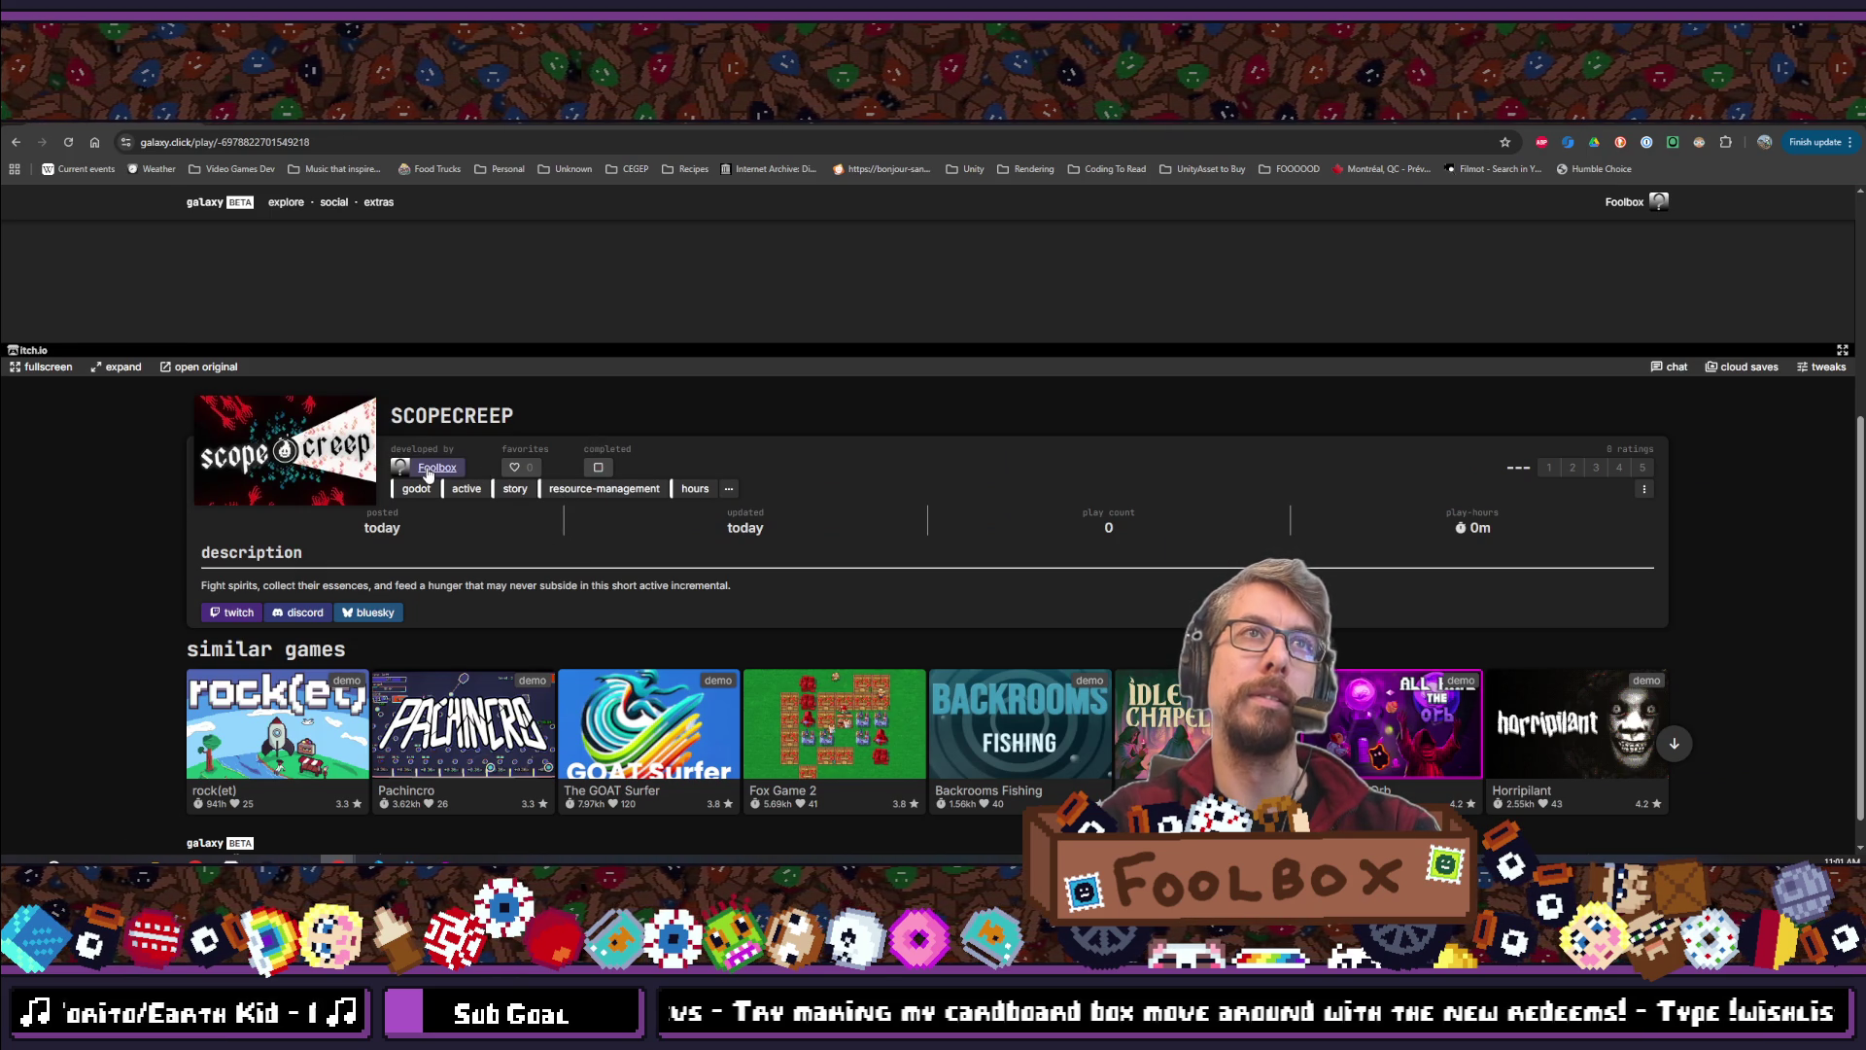
{"action": "scroll", "coordinate": [428, 482], "scroll_direction": "down", "scroll_amount": 1}
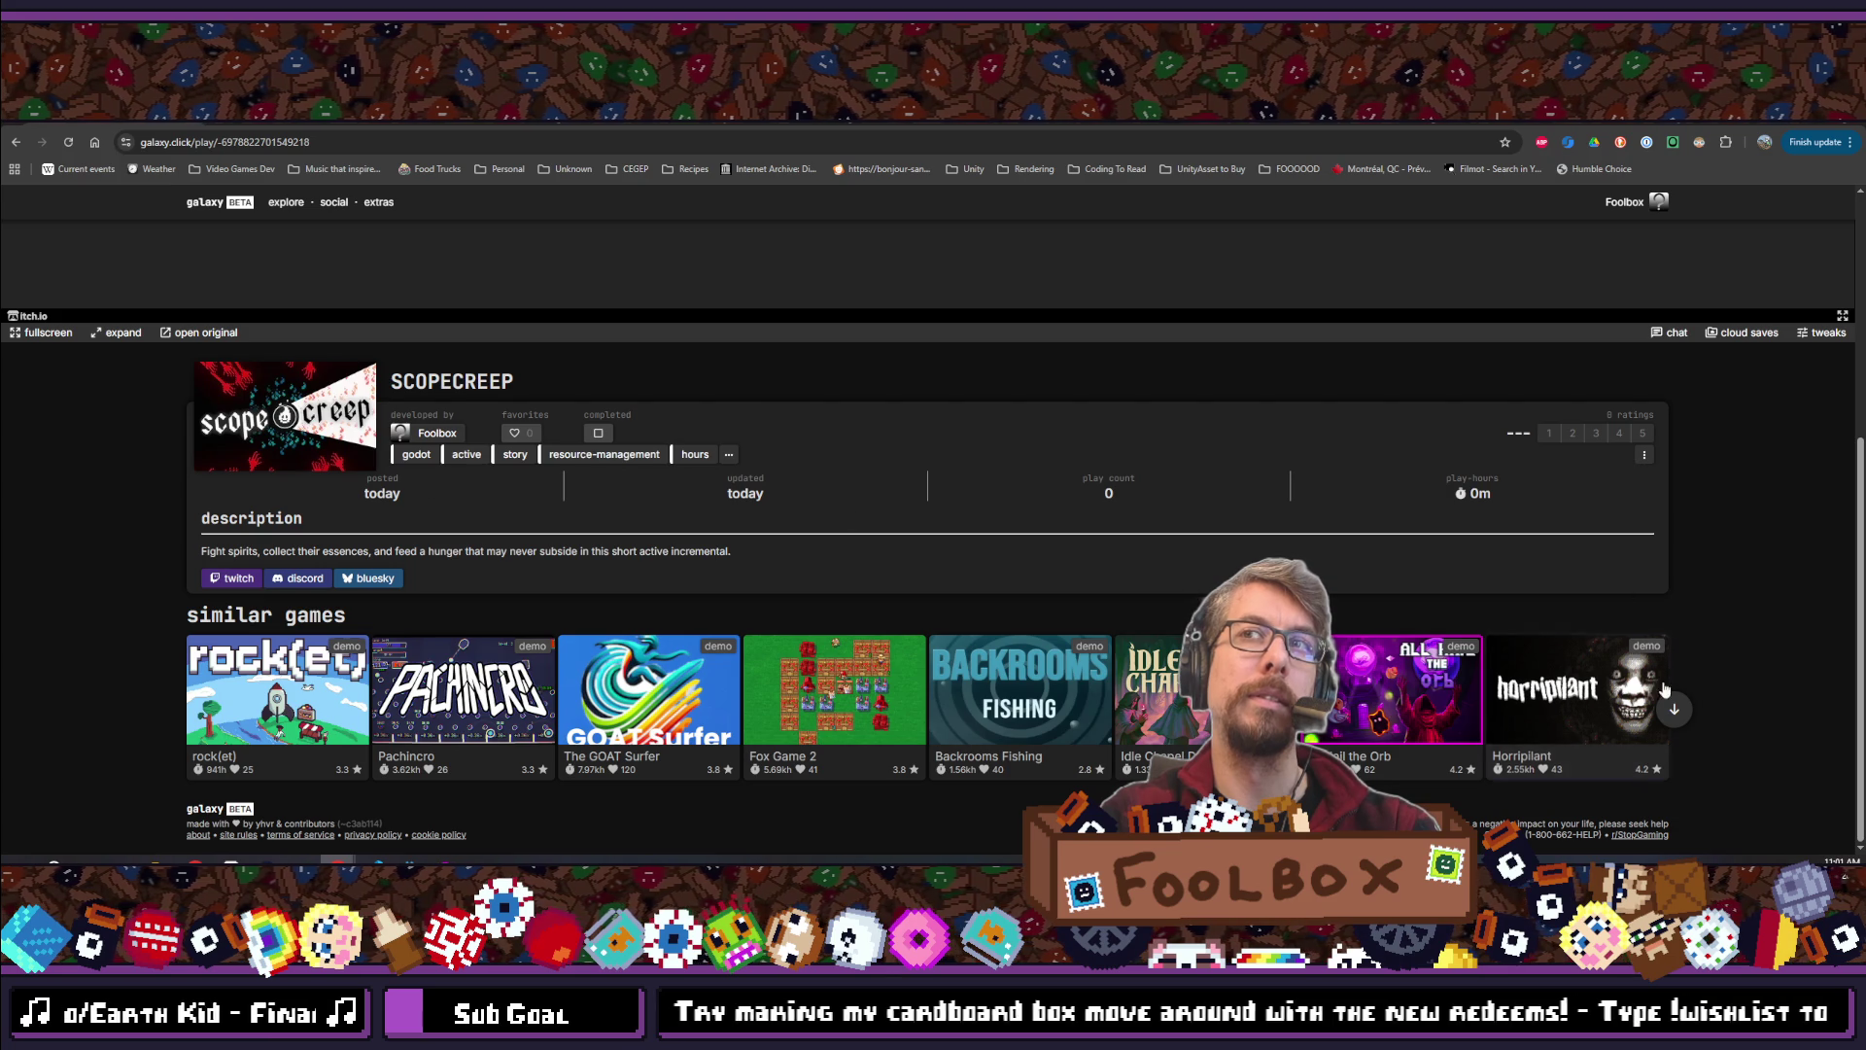
{"action": "mouse_move", "coordinate": [1592, 711]}
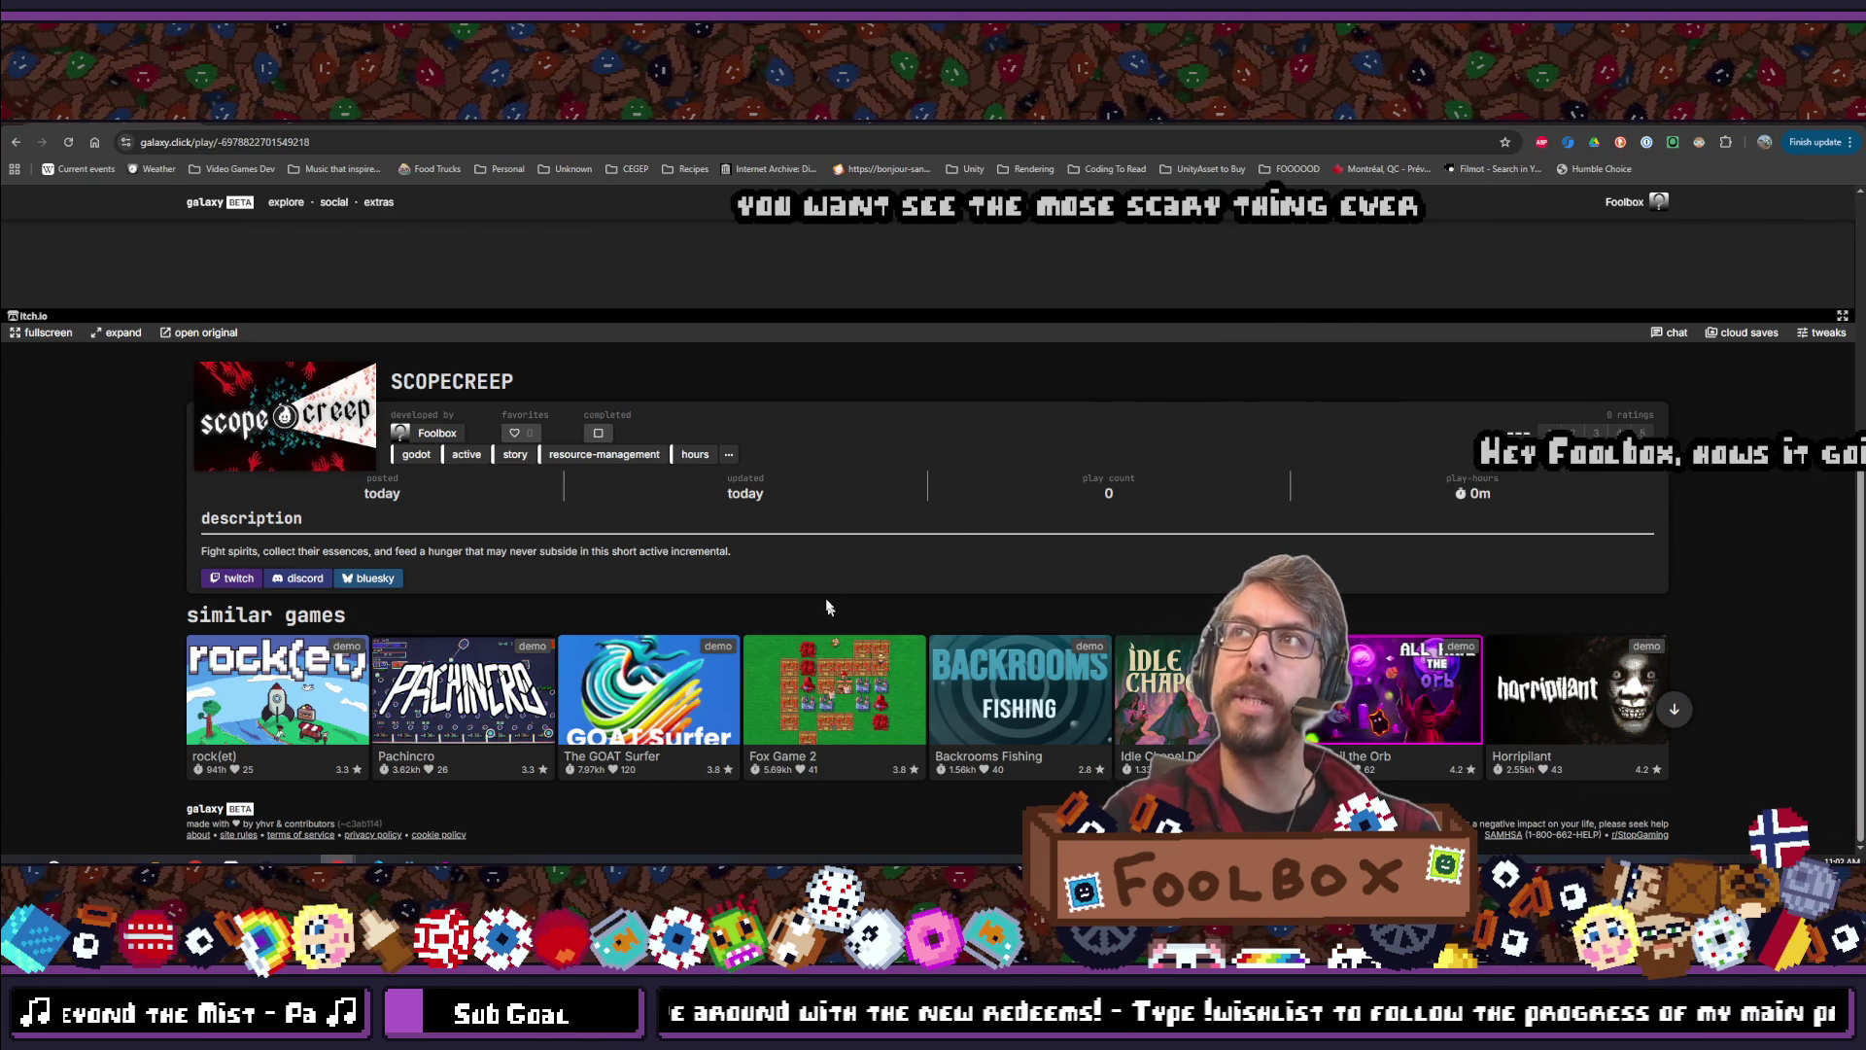
Reload SCOPECREEP's play page to retry the embedded Godot game, then go back to editing
{"action": "scroll", "coordinate": [831, 594], "scroll_direction": "down", "scroll_amount": 2}
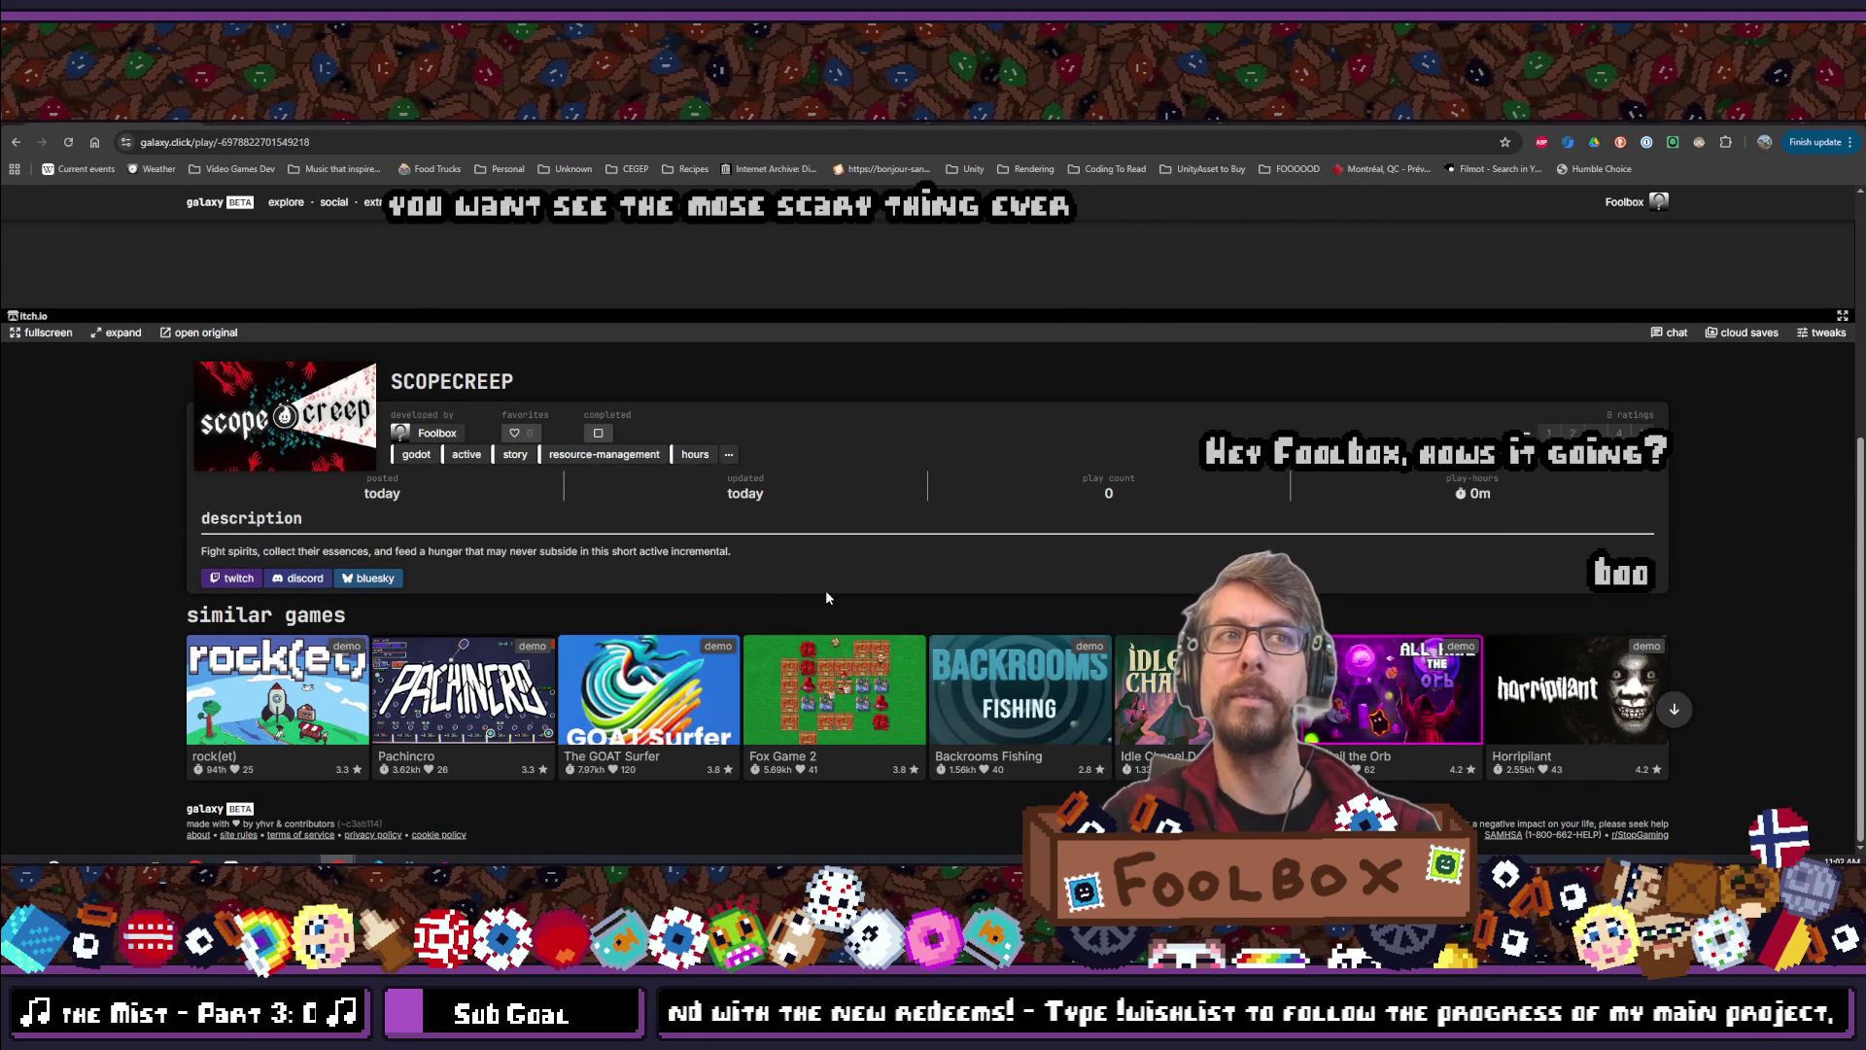
{"action": "scroll", "coordinate": [825, 597], "scroll_direction": "up", "scroll_amount": 4}
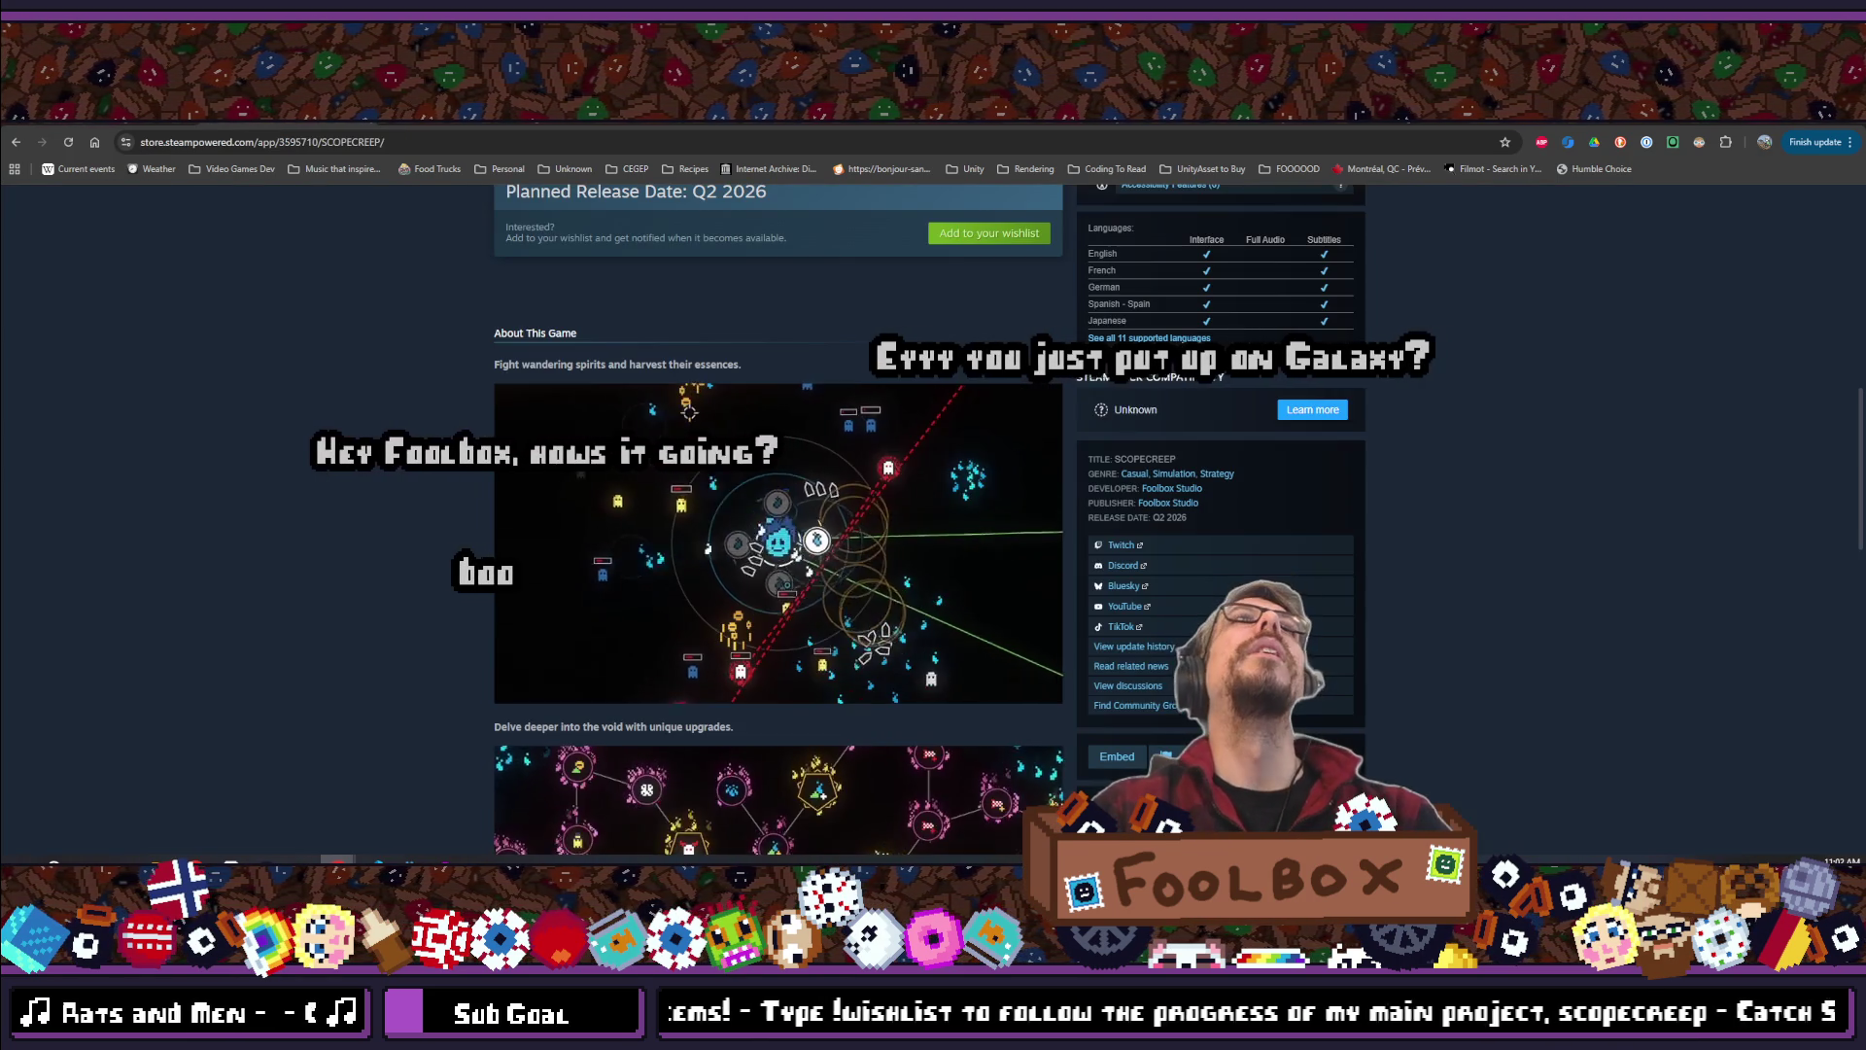
{"action": "left_click", "coordinate": [216, 129]}
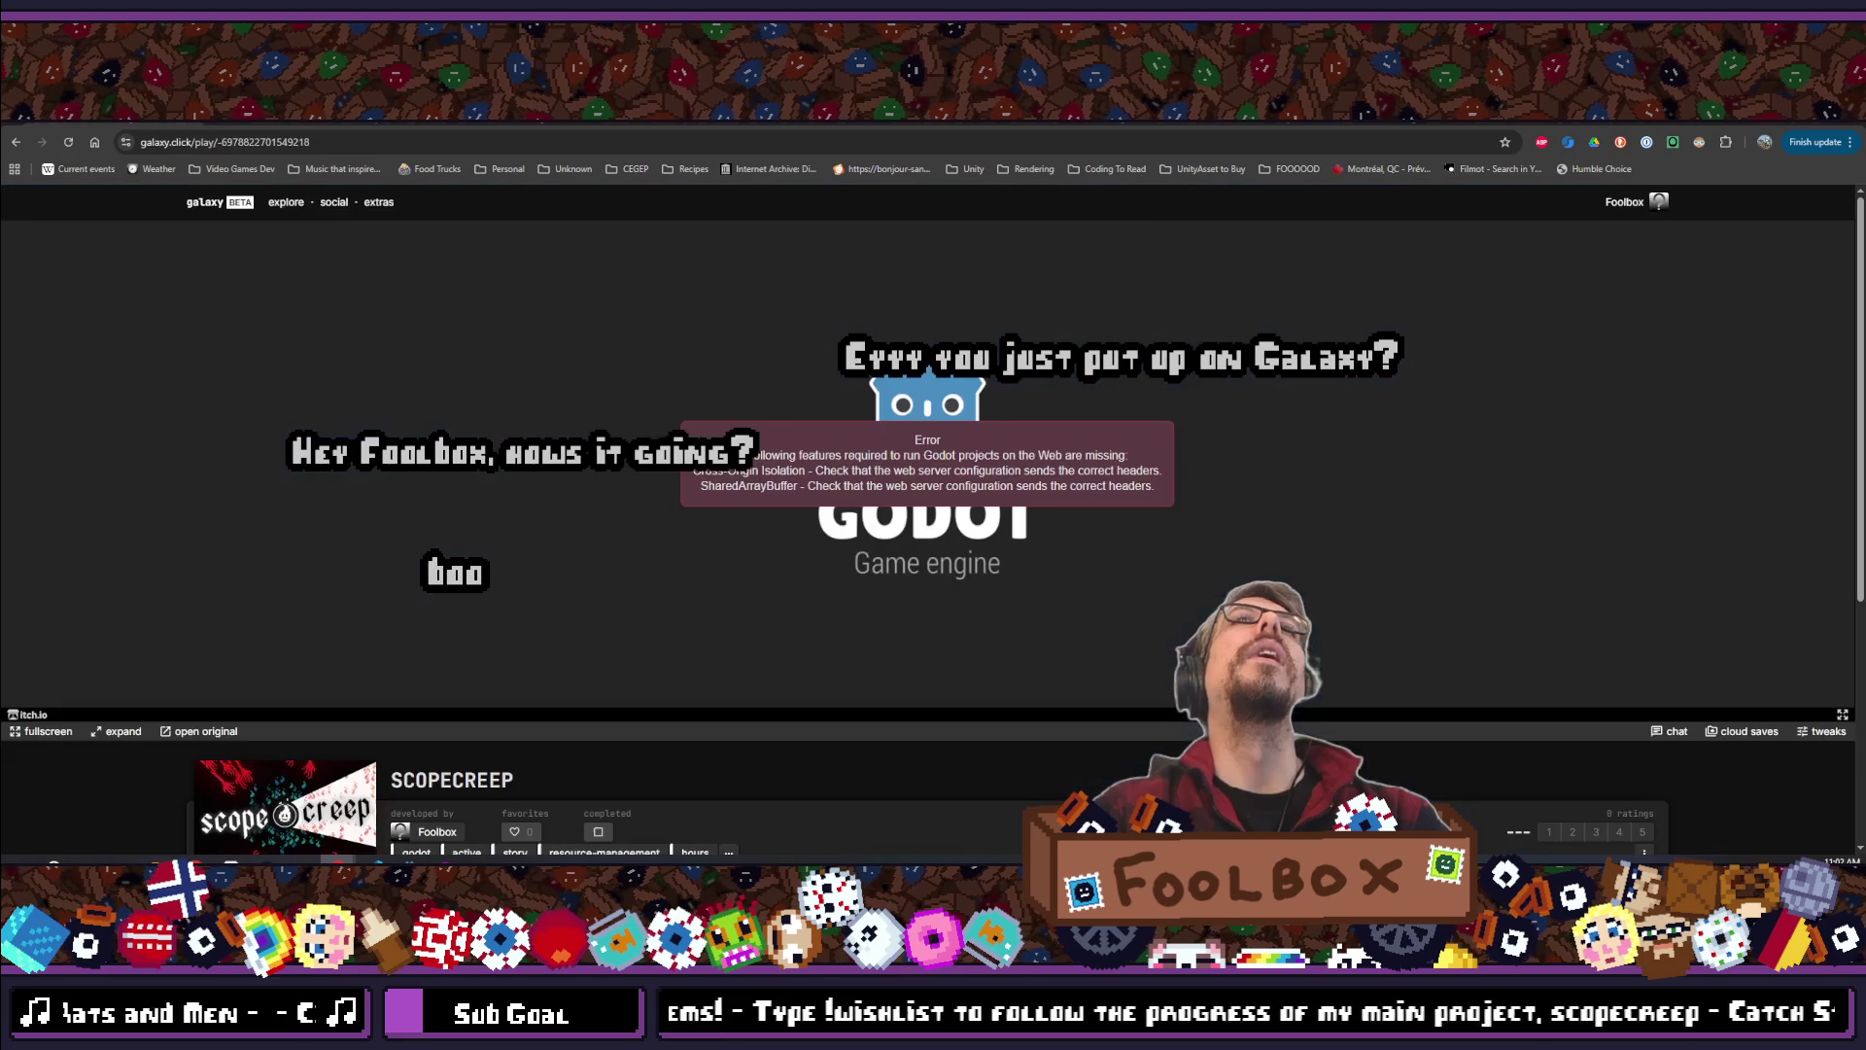
{"action": "scroll", "coordinate": [366, 479], "scroll_direction": "down", "scroll_amount": 3}
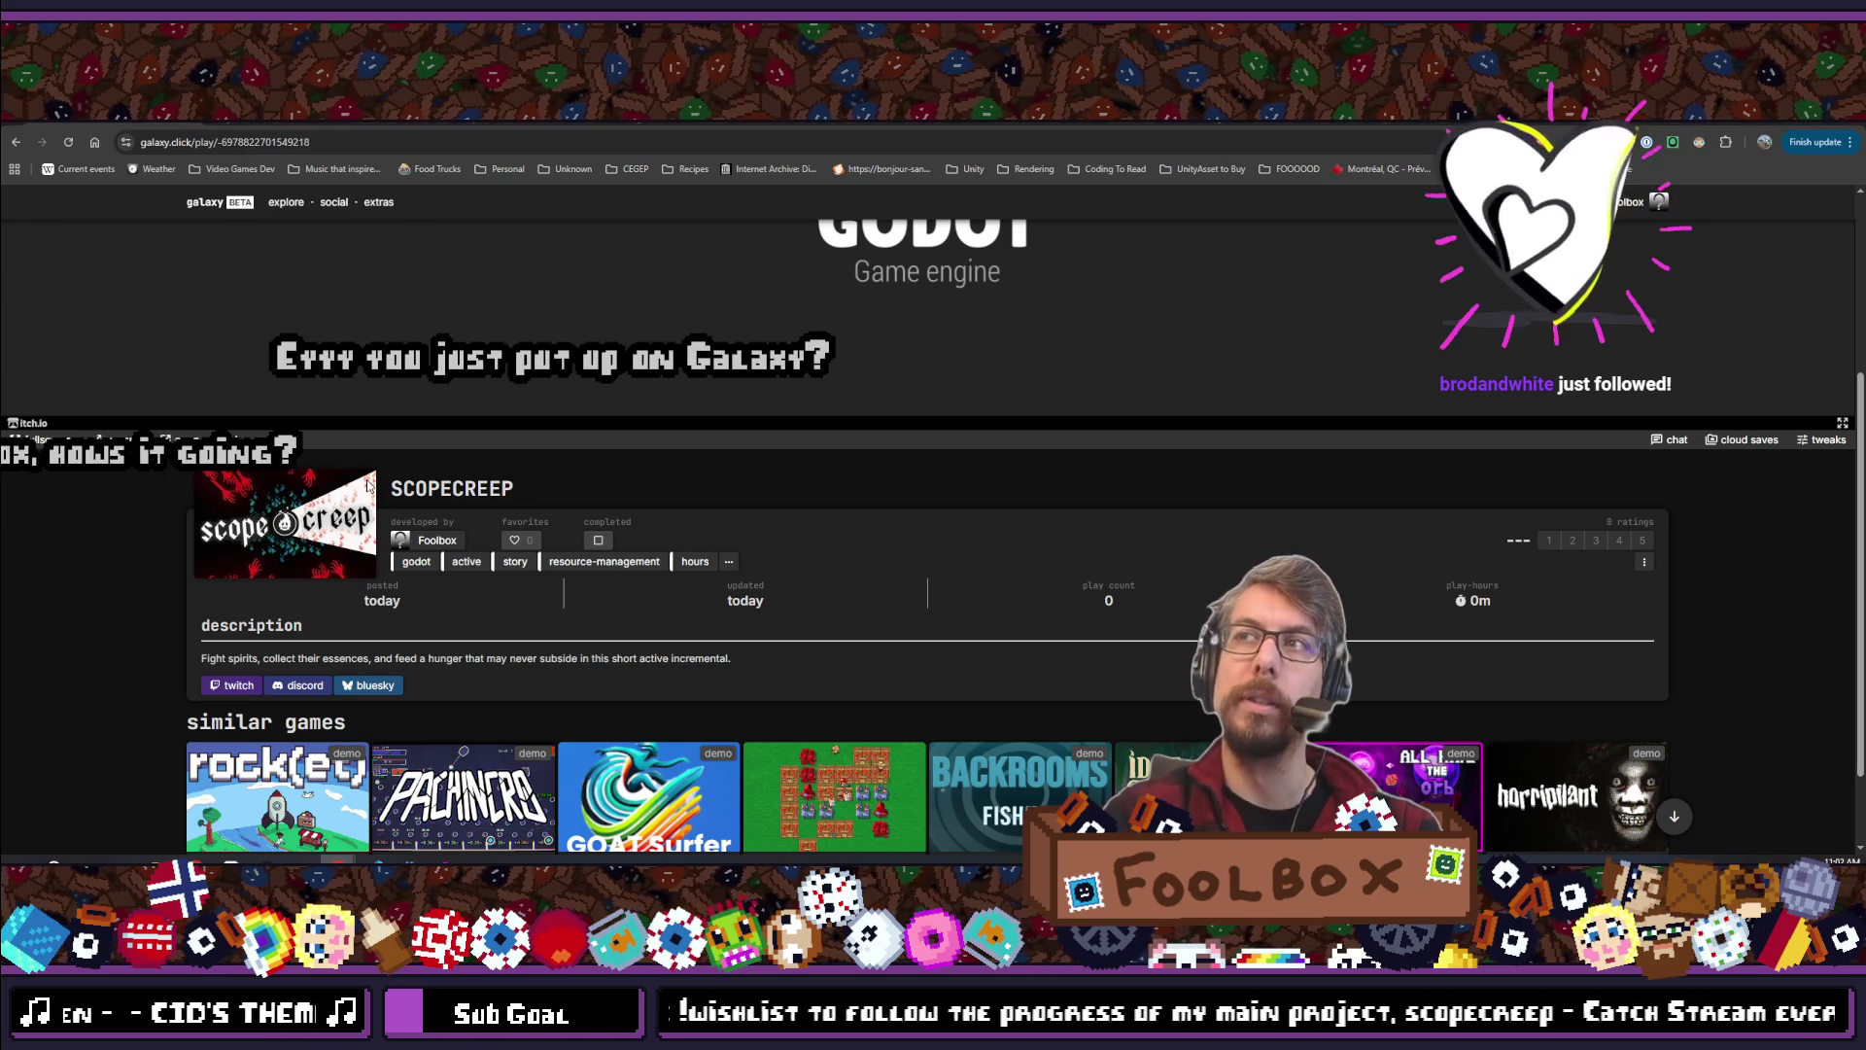
{"action": "scroll", "coordinate": [372, 655], "scroll_direction": "up", "scroll_amount": 3}
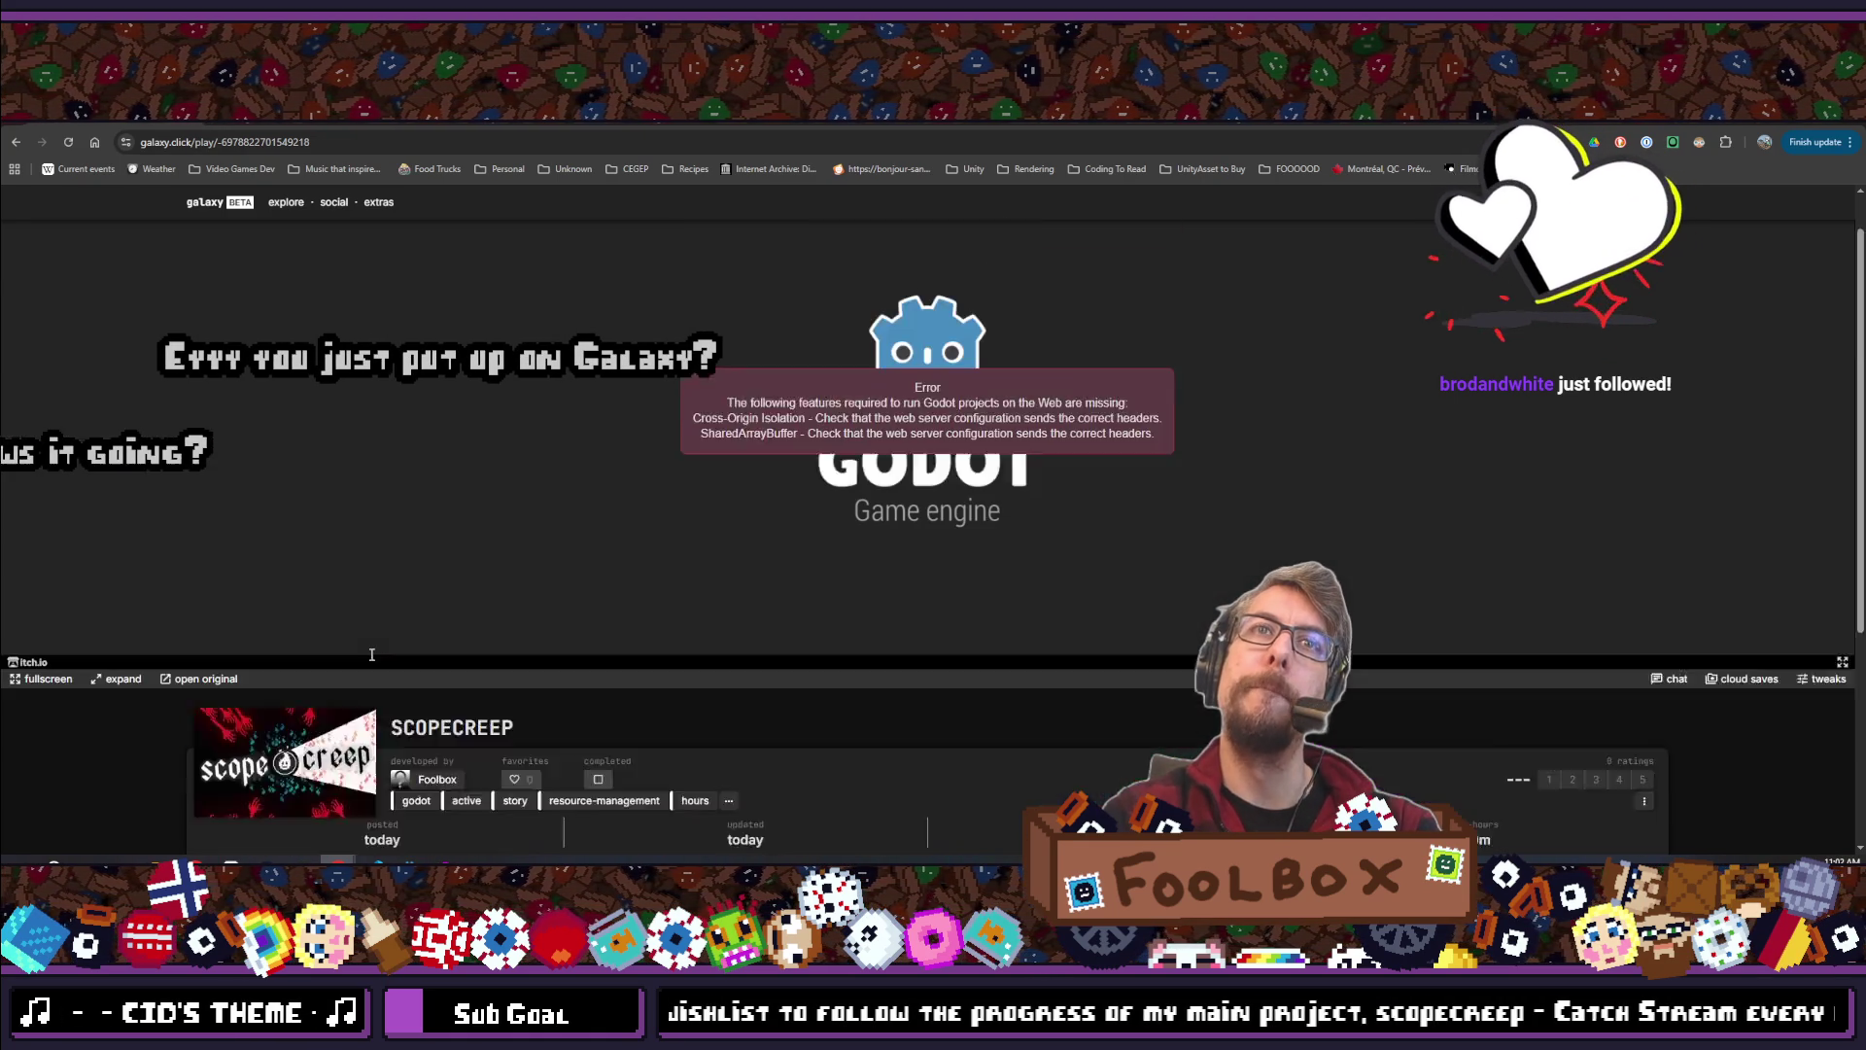
{"action": "left_click", "coordinate": [12, 143]}
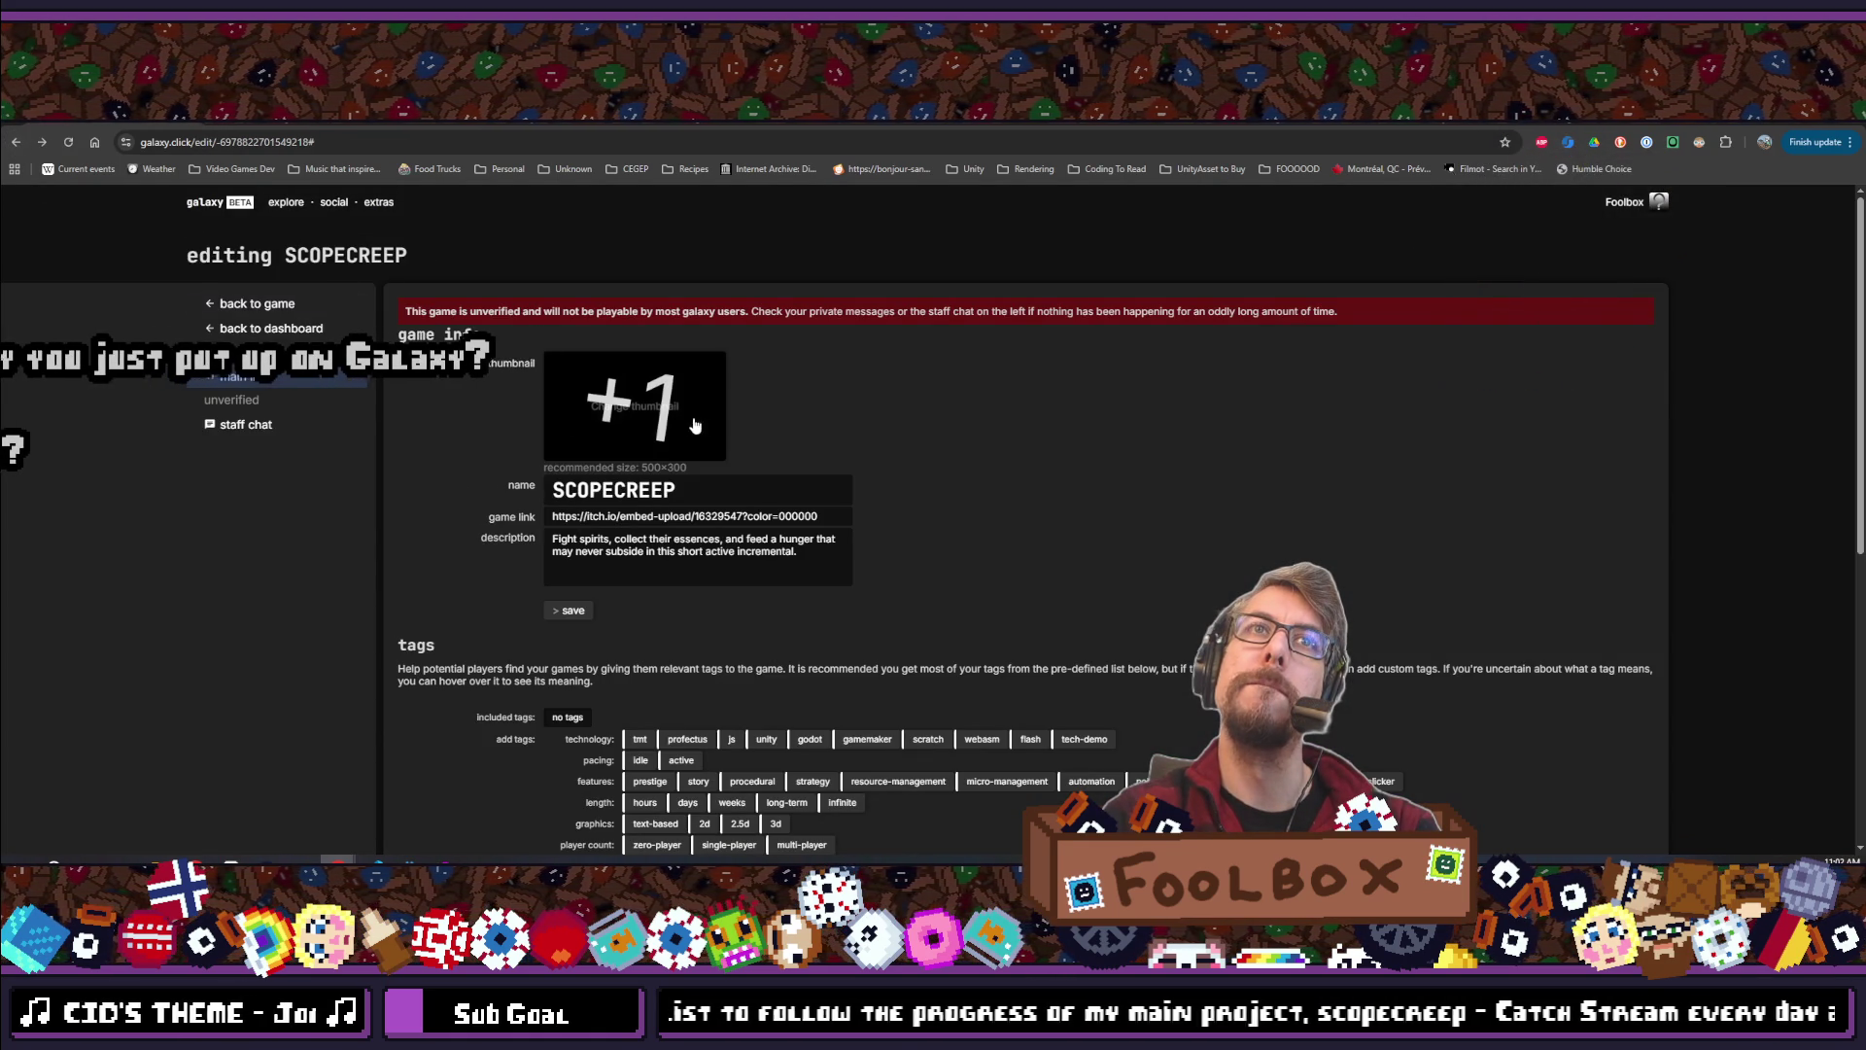
Reload SCOPECREEP's edit page and scroll through its tags and social links
{"action": "left_click", "coordinate": [67, 143]}
{"action": "scroll", "coordinate": [1127, 444], "scroll_direction": "down", "scroll_amount": 6}
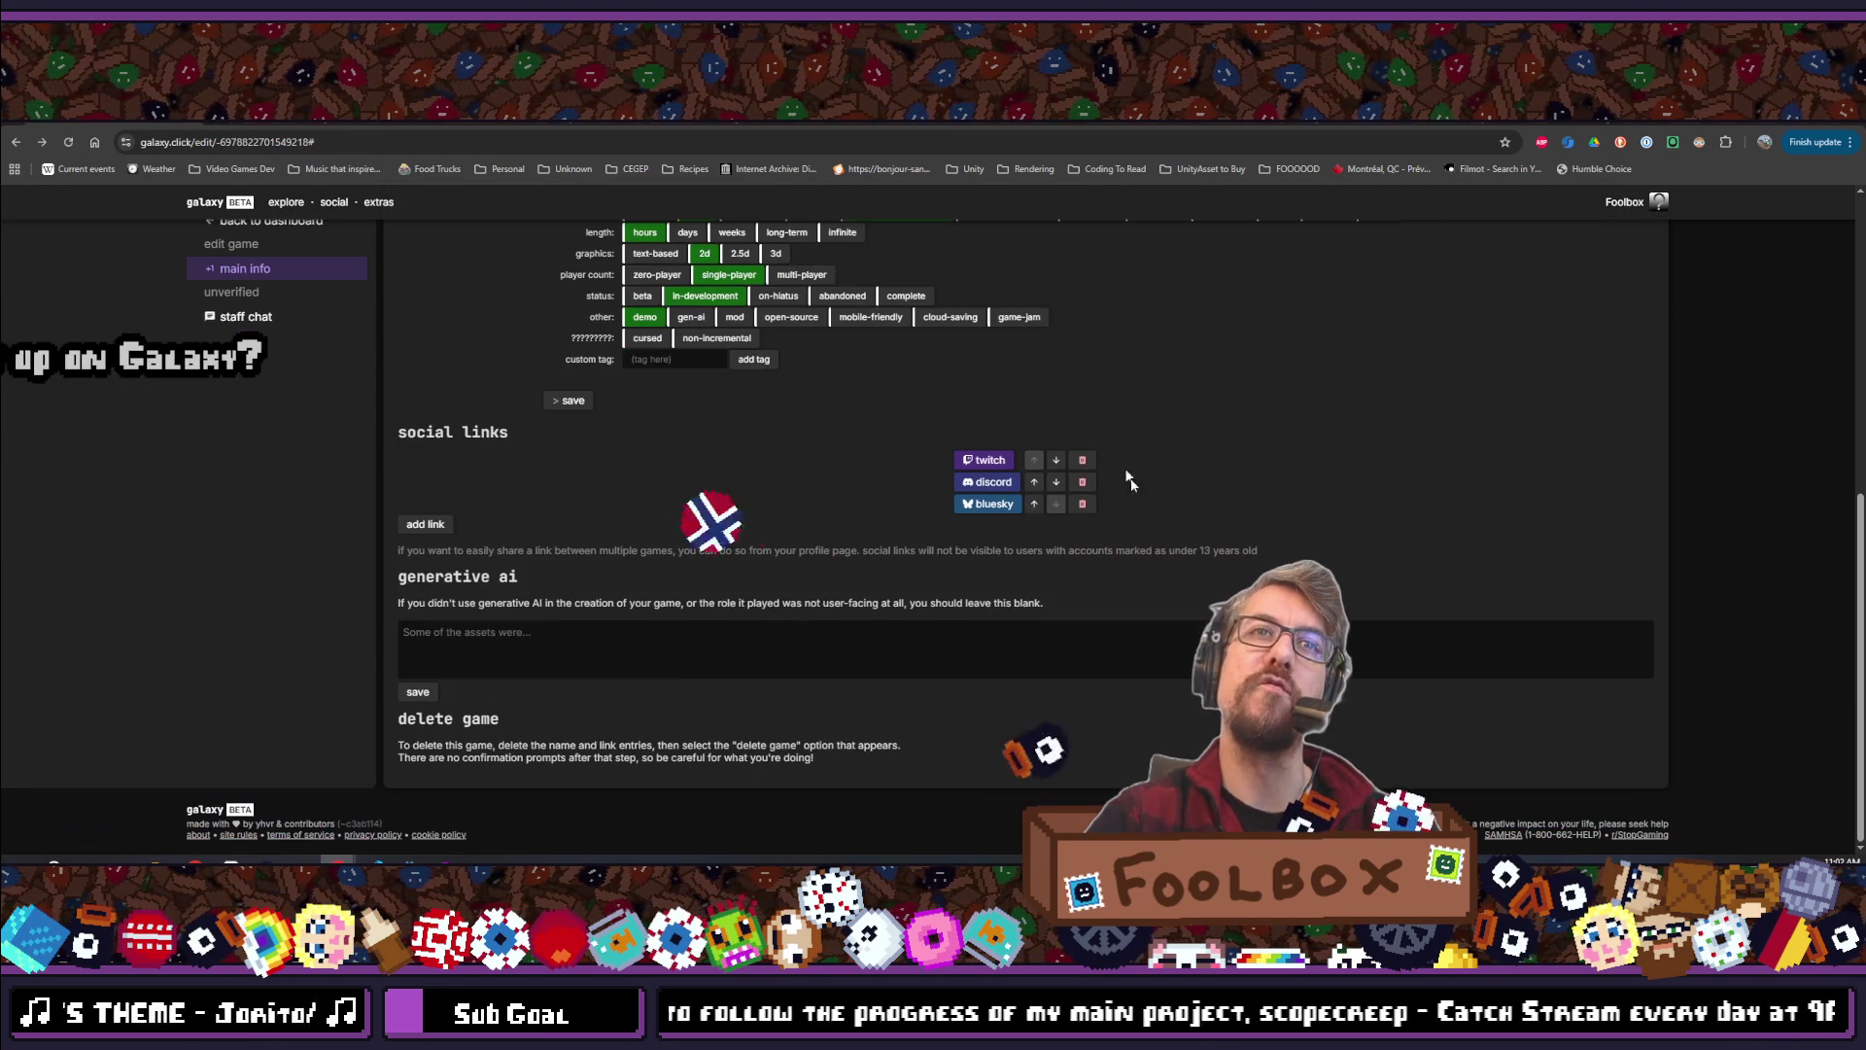
{"action": "scroll", "coordinate": [1167, 550], "scroll_direction": "up", "scroll_amount": 7}
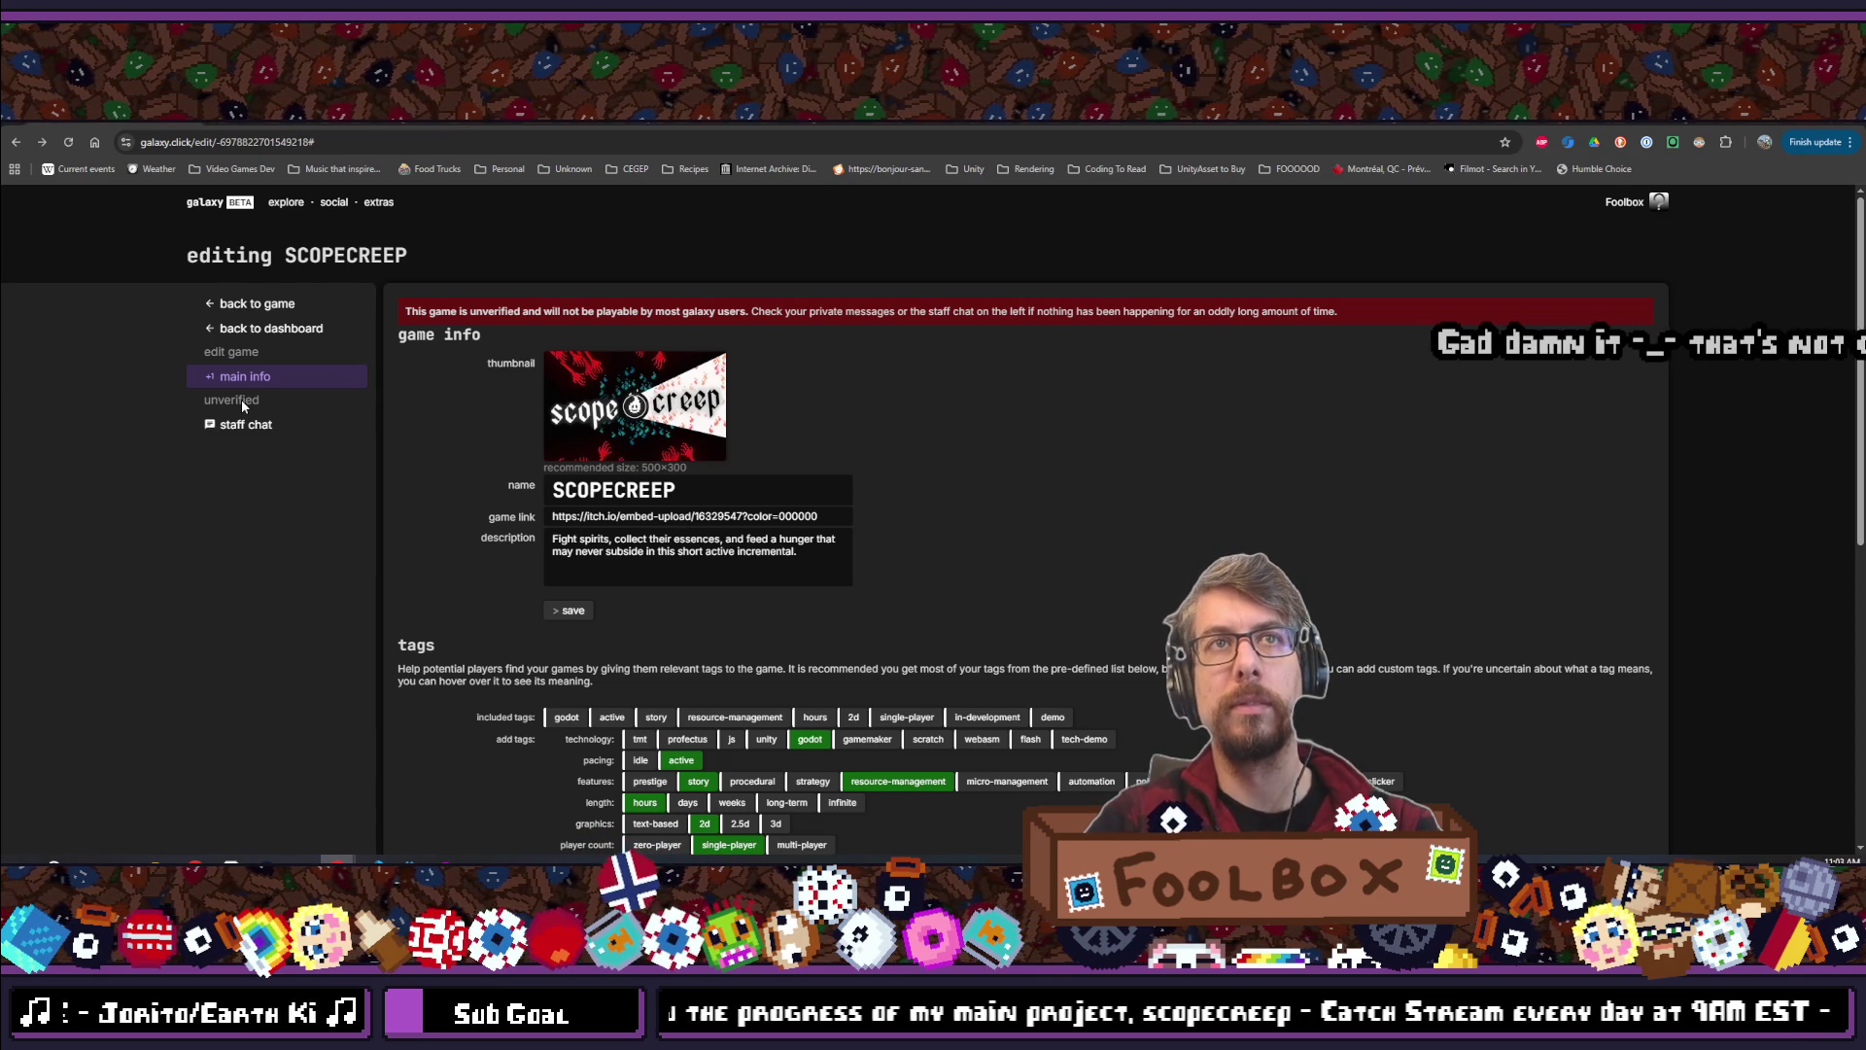
{"action": "scroll", "coordinate": [293, 473], "scroll_direction": "down", "scroll_amount": 5}
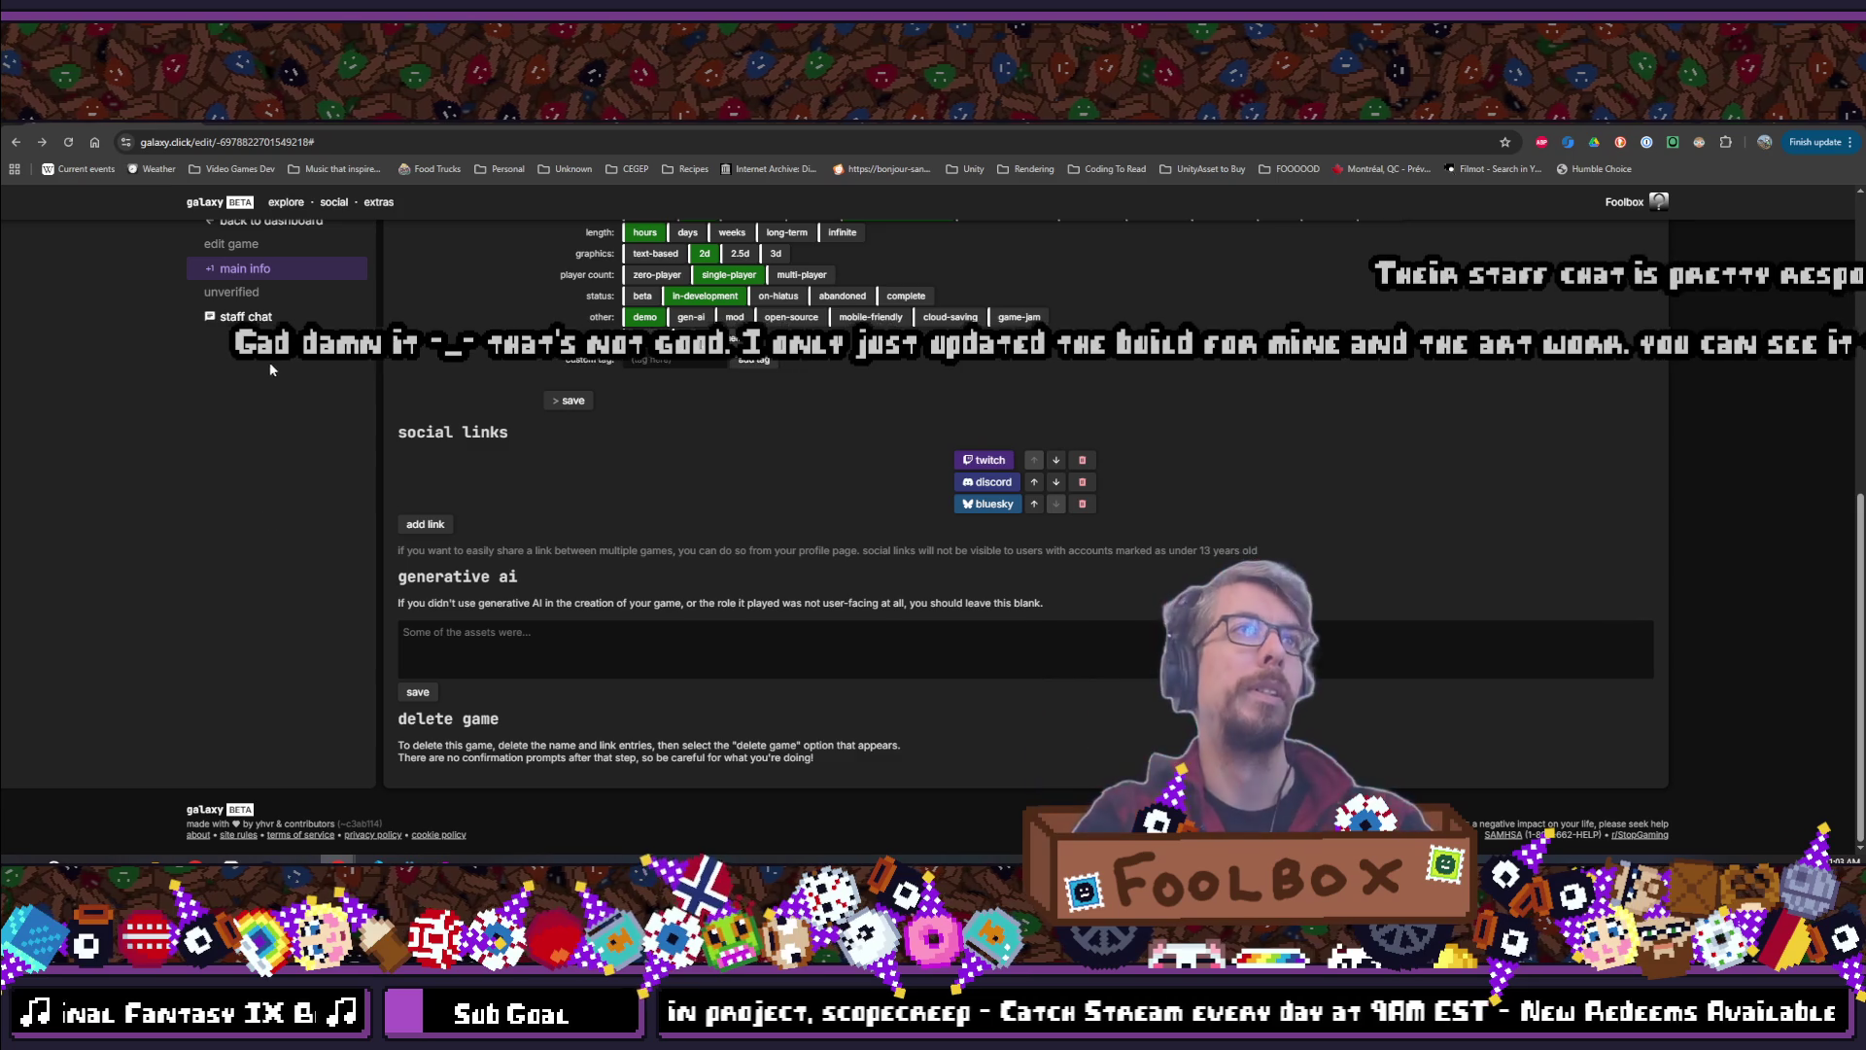
{"action": "left_click", "coordinate": [248, 317]}
Begin the staff chat message with 'Hello,' and 'I just posted my game that…'
{"action": "left_click", "coordinate": [539, 452]}
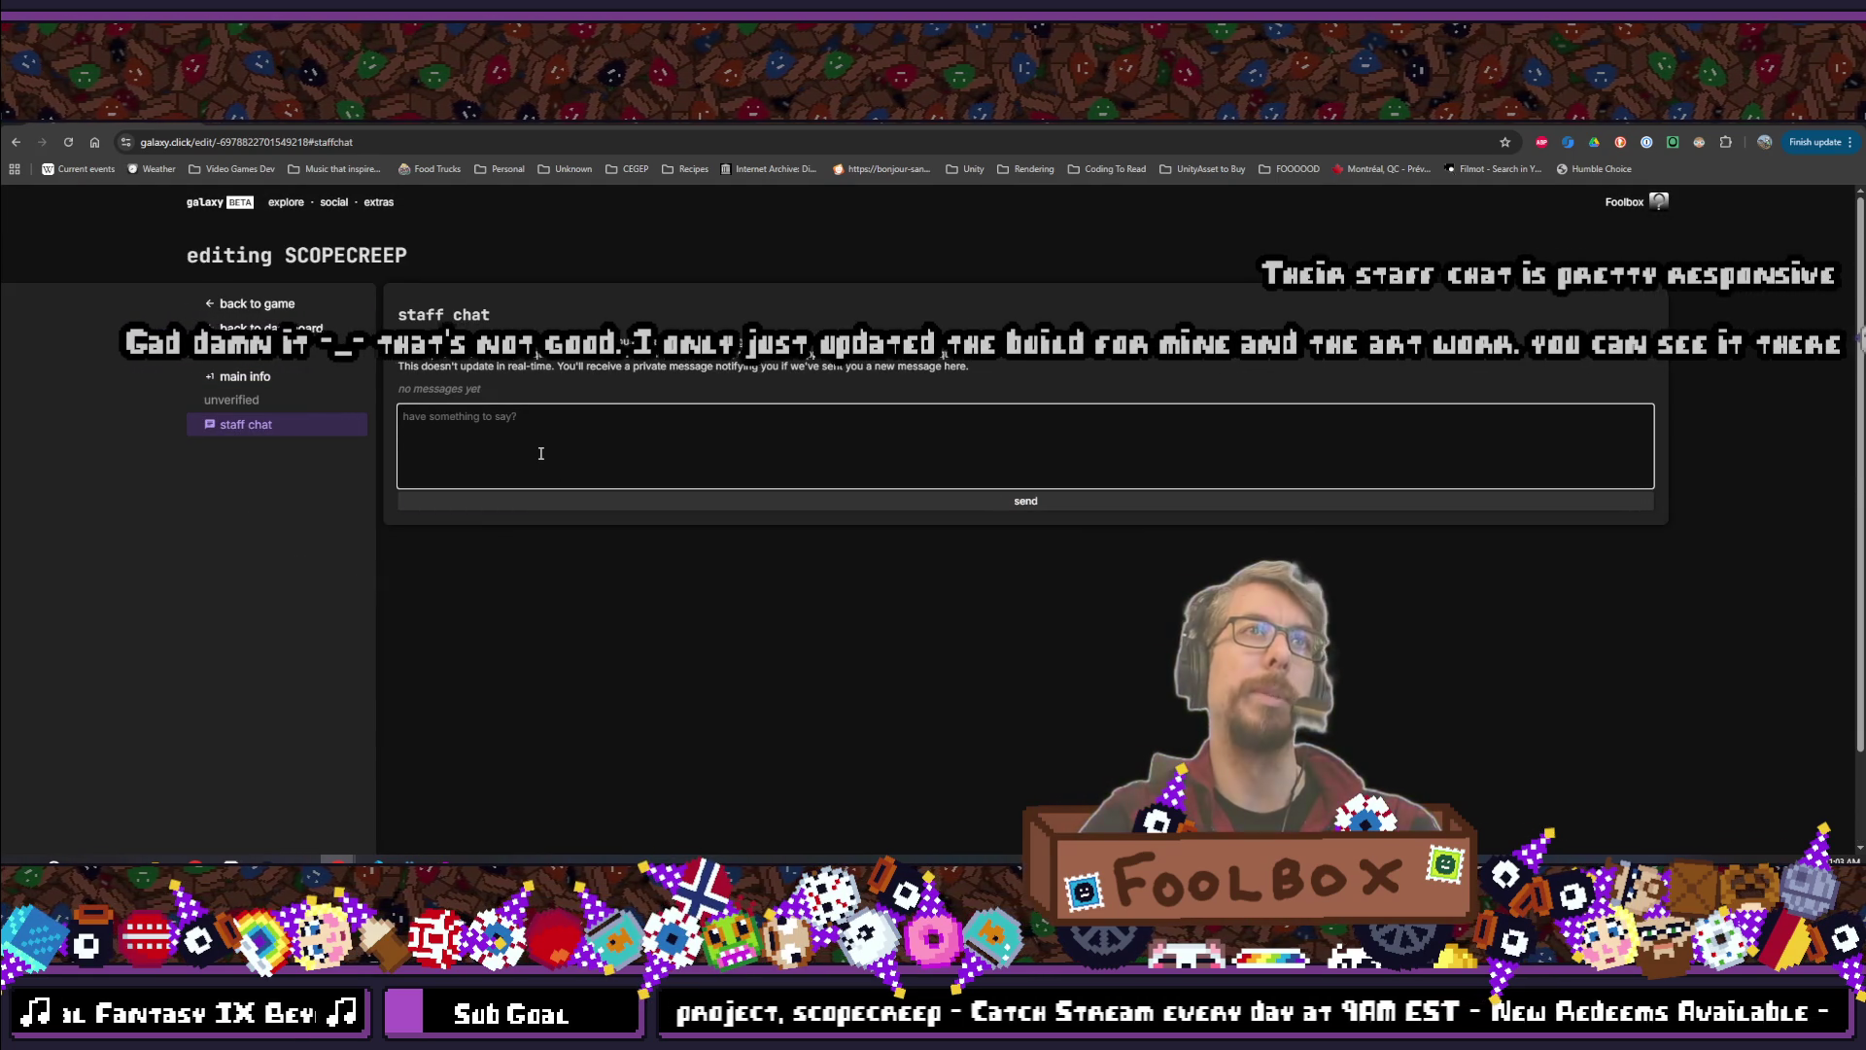
{"action": "type", "text": "Hello,"}
{"action": "key", "text": "Return"}
{"action": "key", "text": "Return"}
{"action": "type", "text": "U"}
{"action": "key", "text": "BackSpace"}
{"action": "type", "text": "I just posted my game that uses Multi-threading for the music and need"}
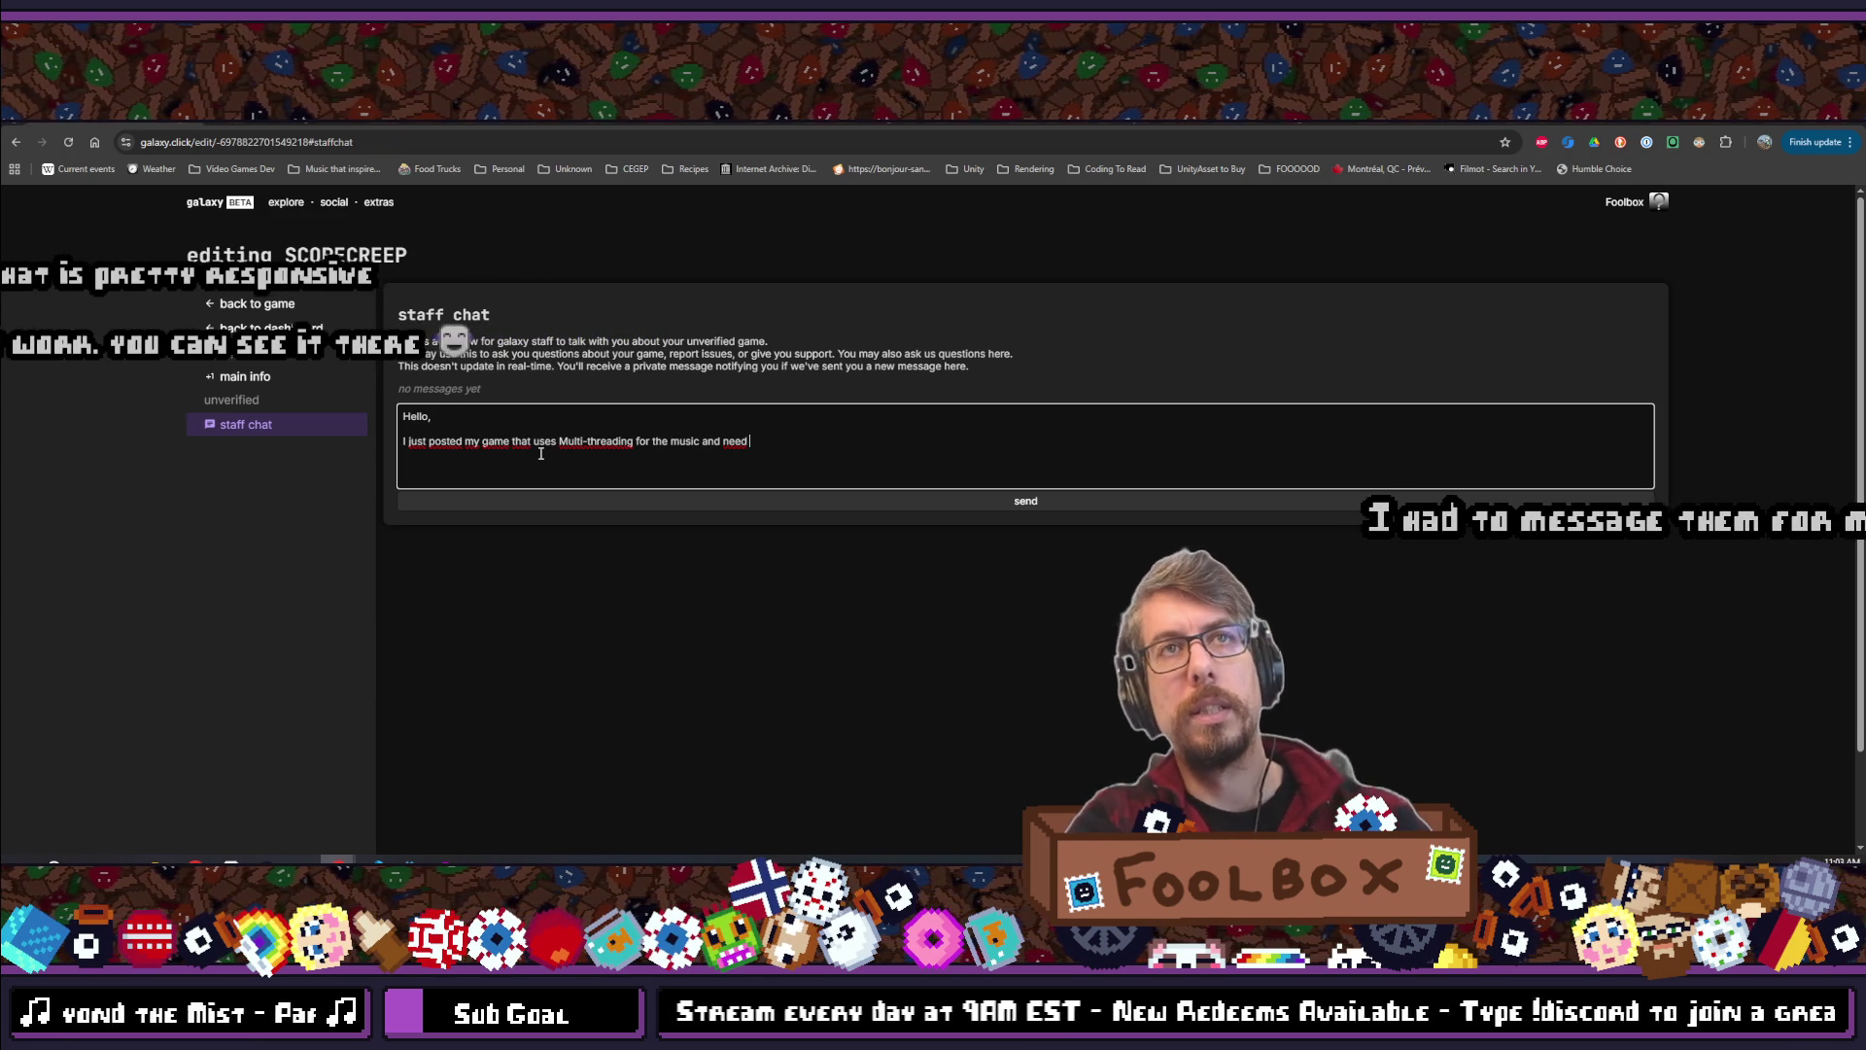
{"action": "type", "text": "s to have"}
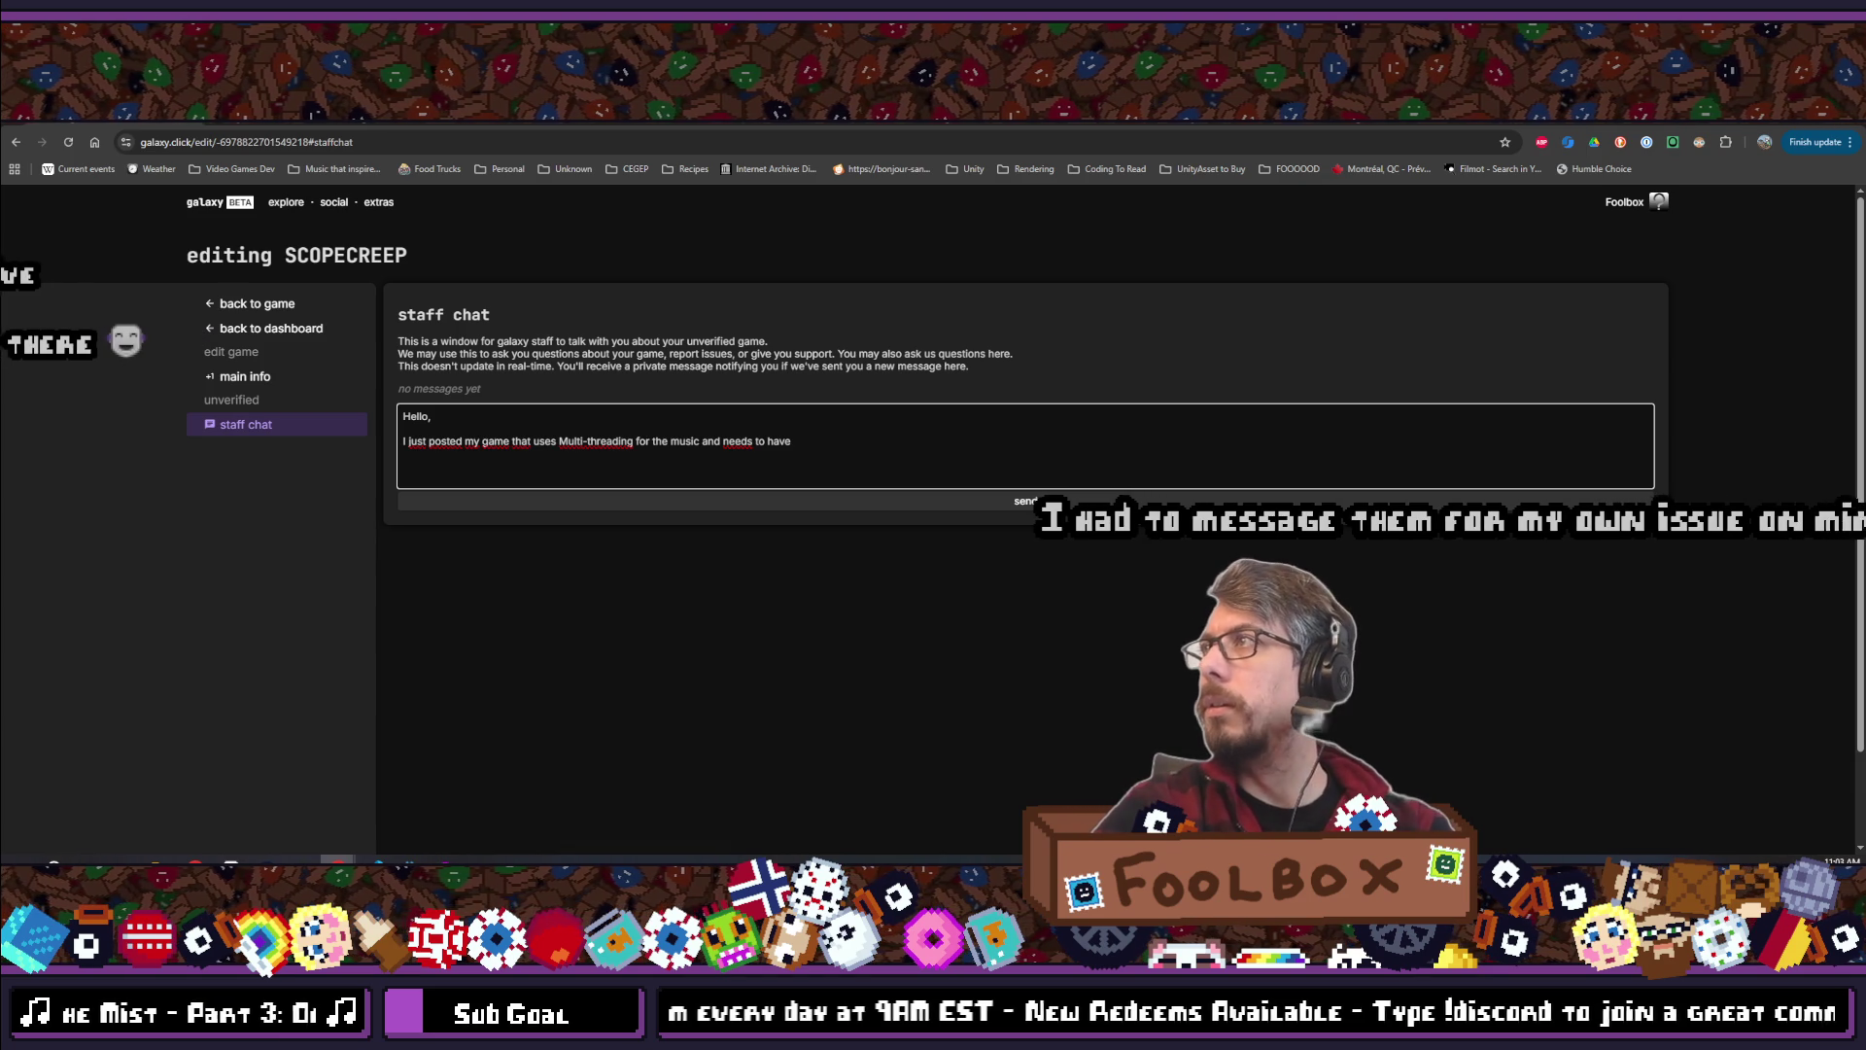
{"action": "key", "text": "ctrl+t"}
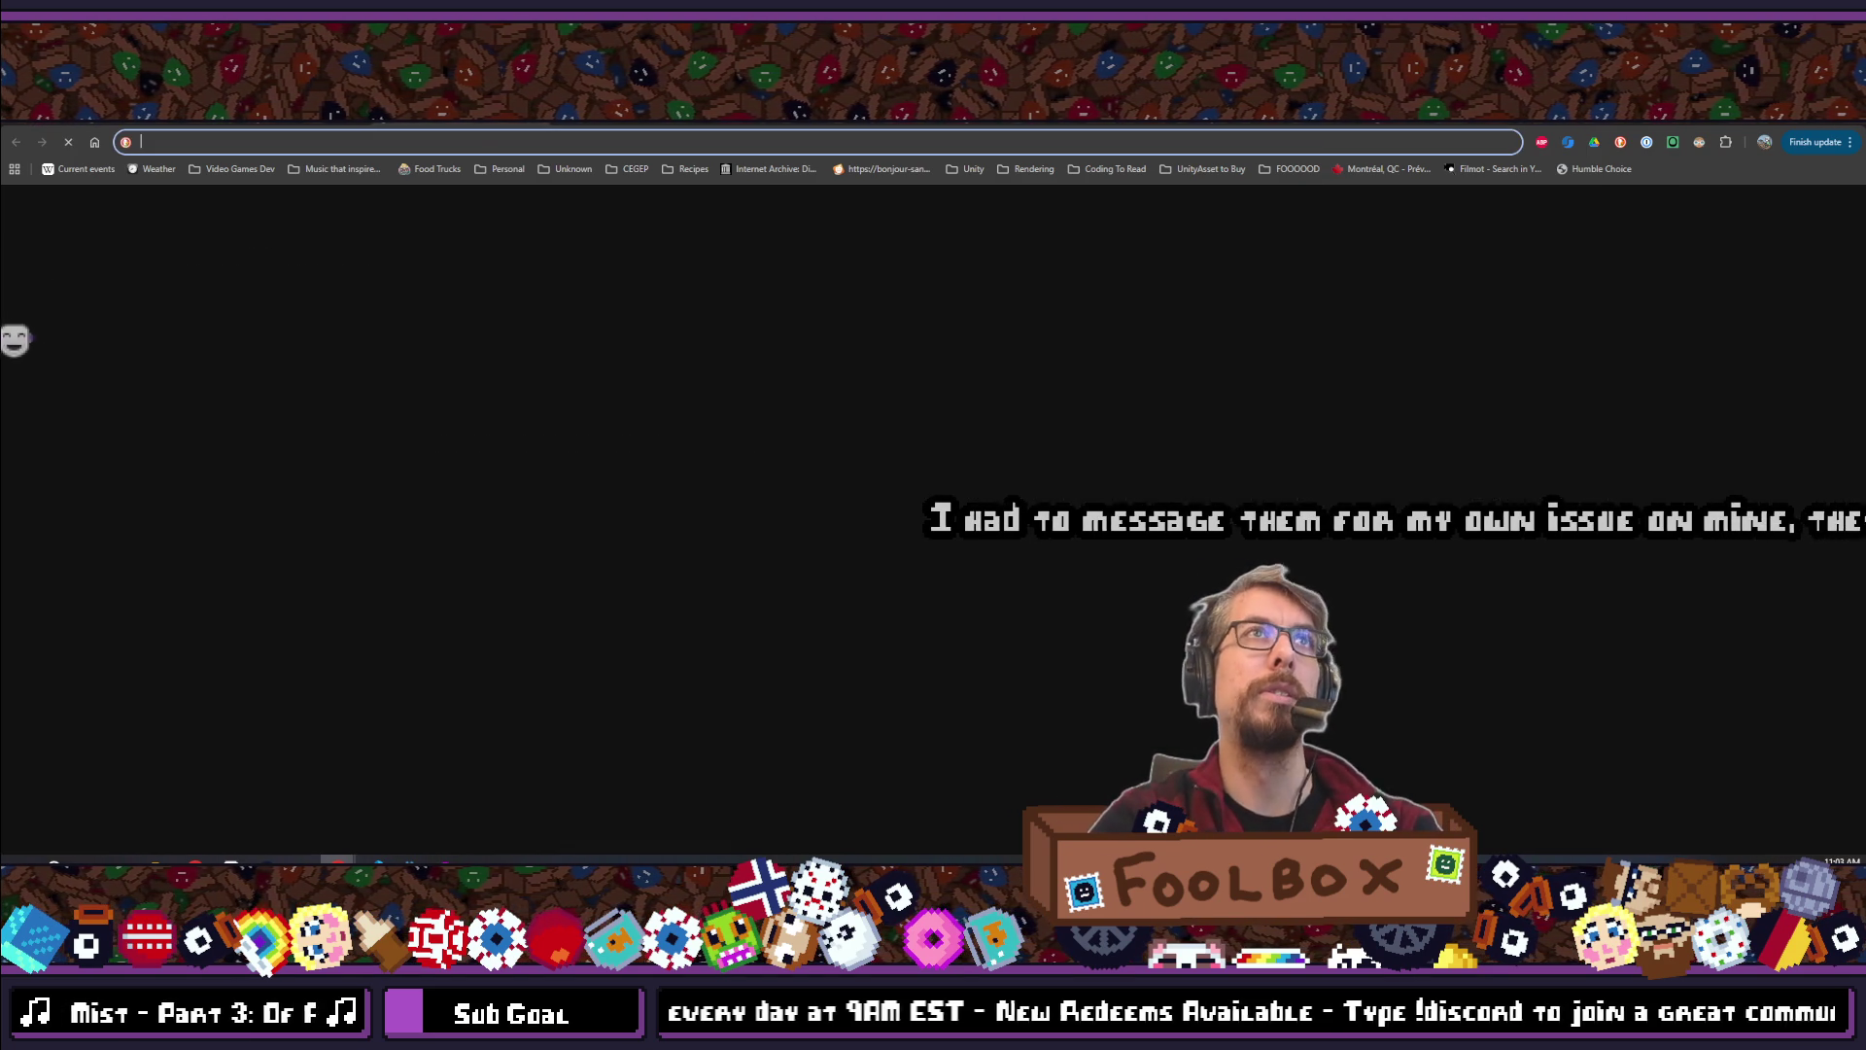
Load itch.io, review the game's embed options on its edit page, and return to the draft
{"action": "type", "text": "itch.io"}
{"action": "key", "text": "Return"}
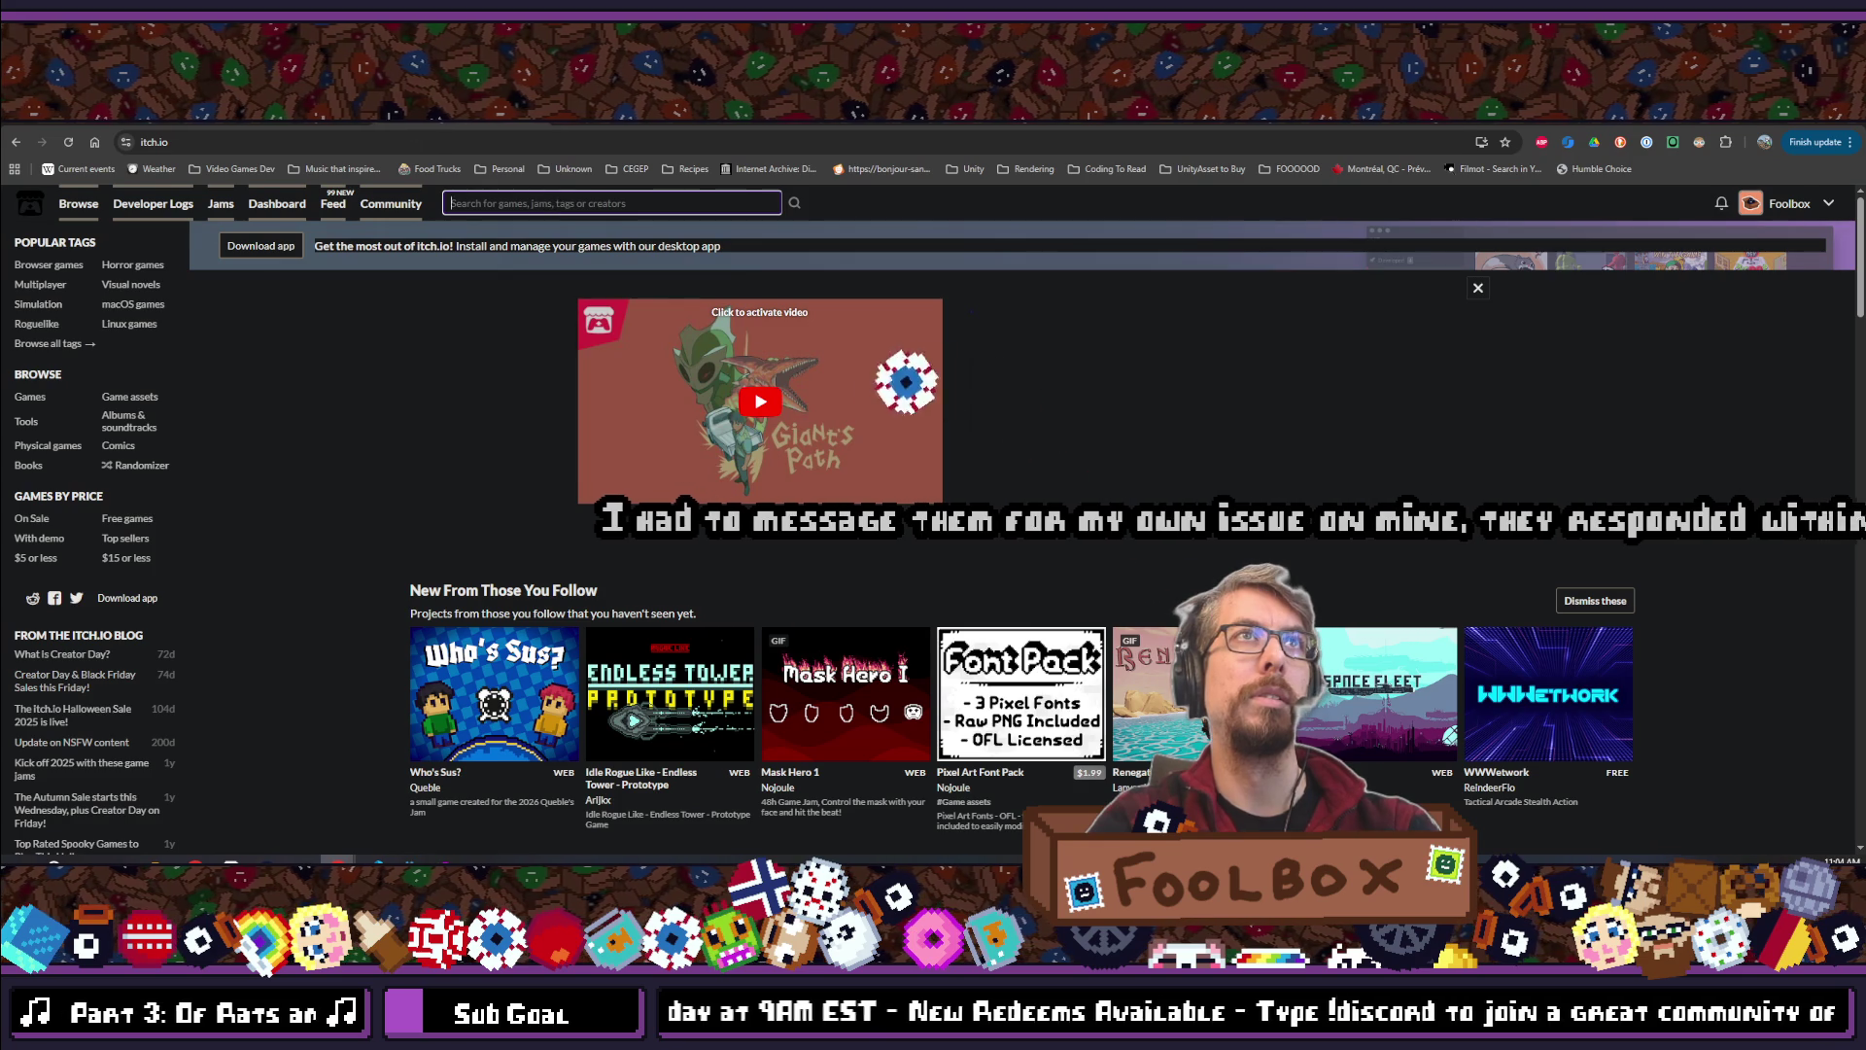
{"action": "key", "text": "alt+Tab"}
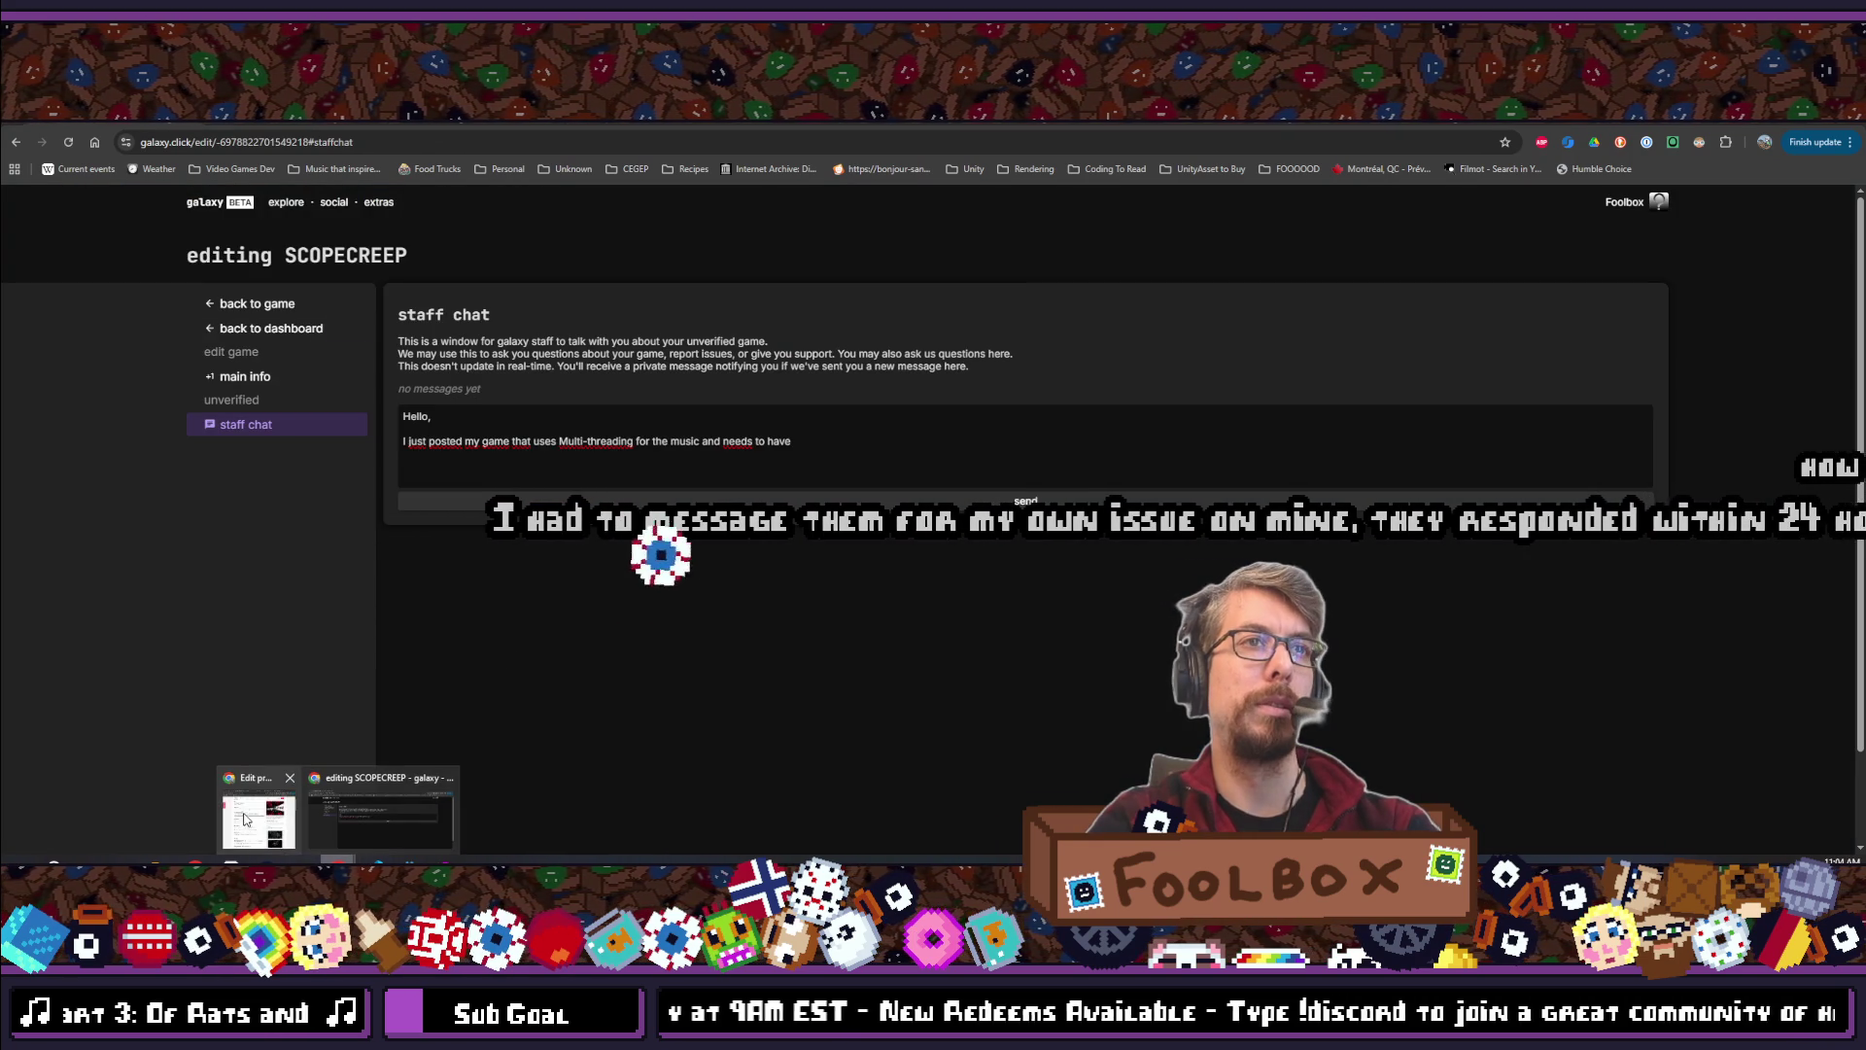
{"action": "left_click", "coordinate": [269, 818]}
{"action": "scroll", "coordinate": [251, 435], "scroll_direction": "down", "scroll_amount": 10}
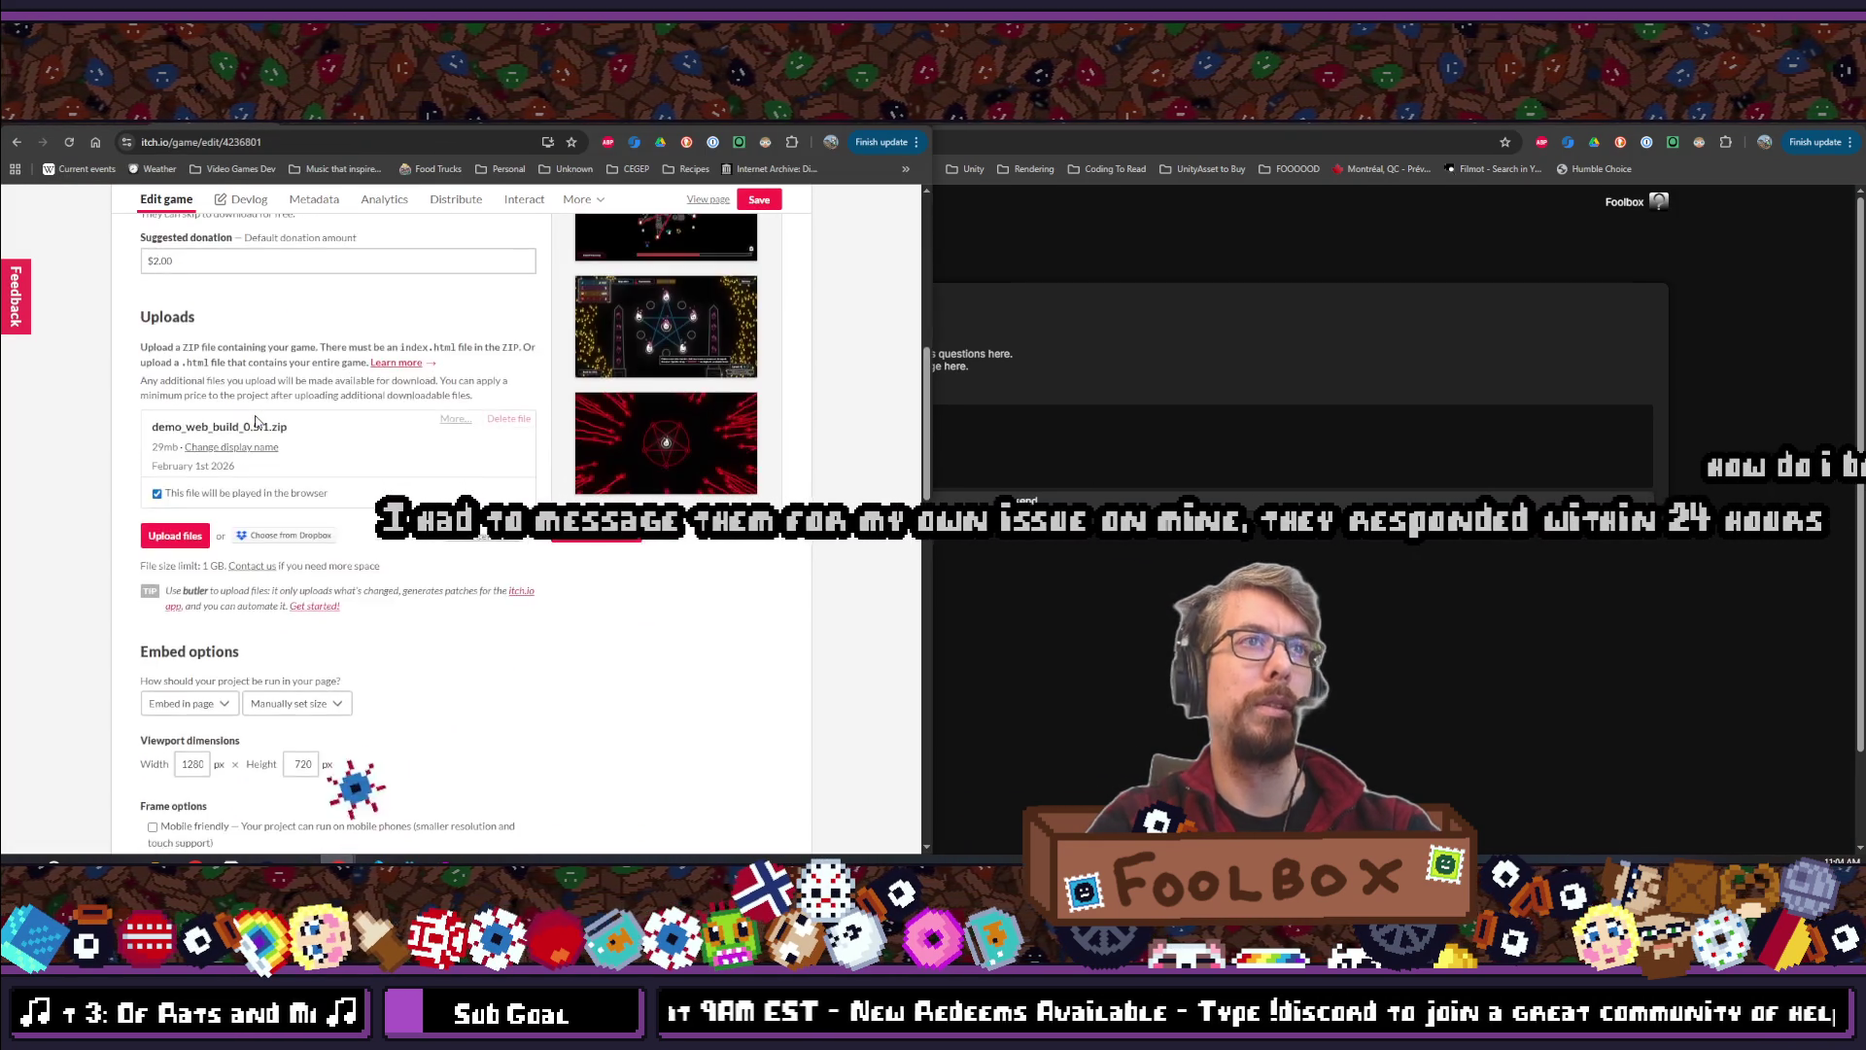
{"action": "scroll", "coordinate": [251, 436], "scroll_direction": "down", "scroll_amount": 2}
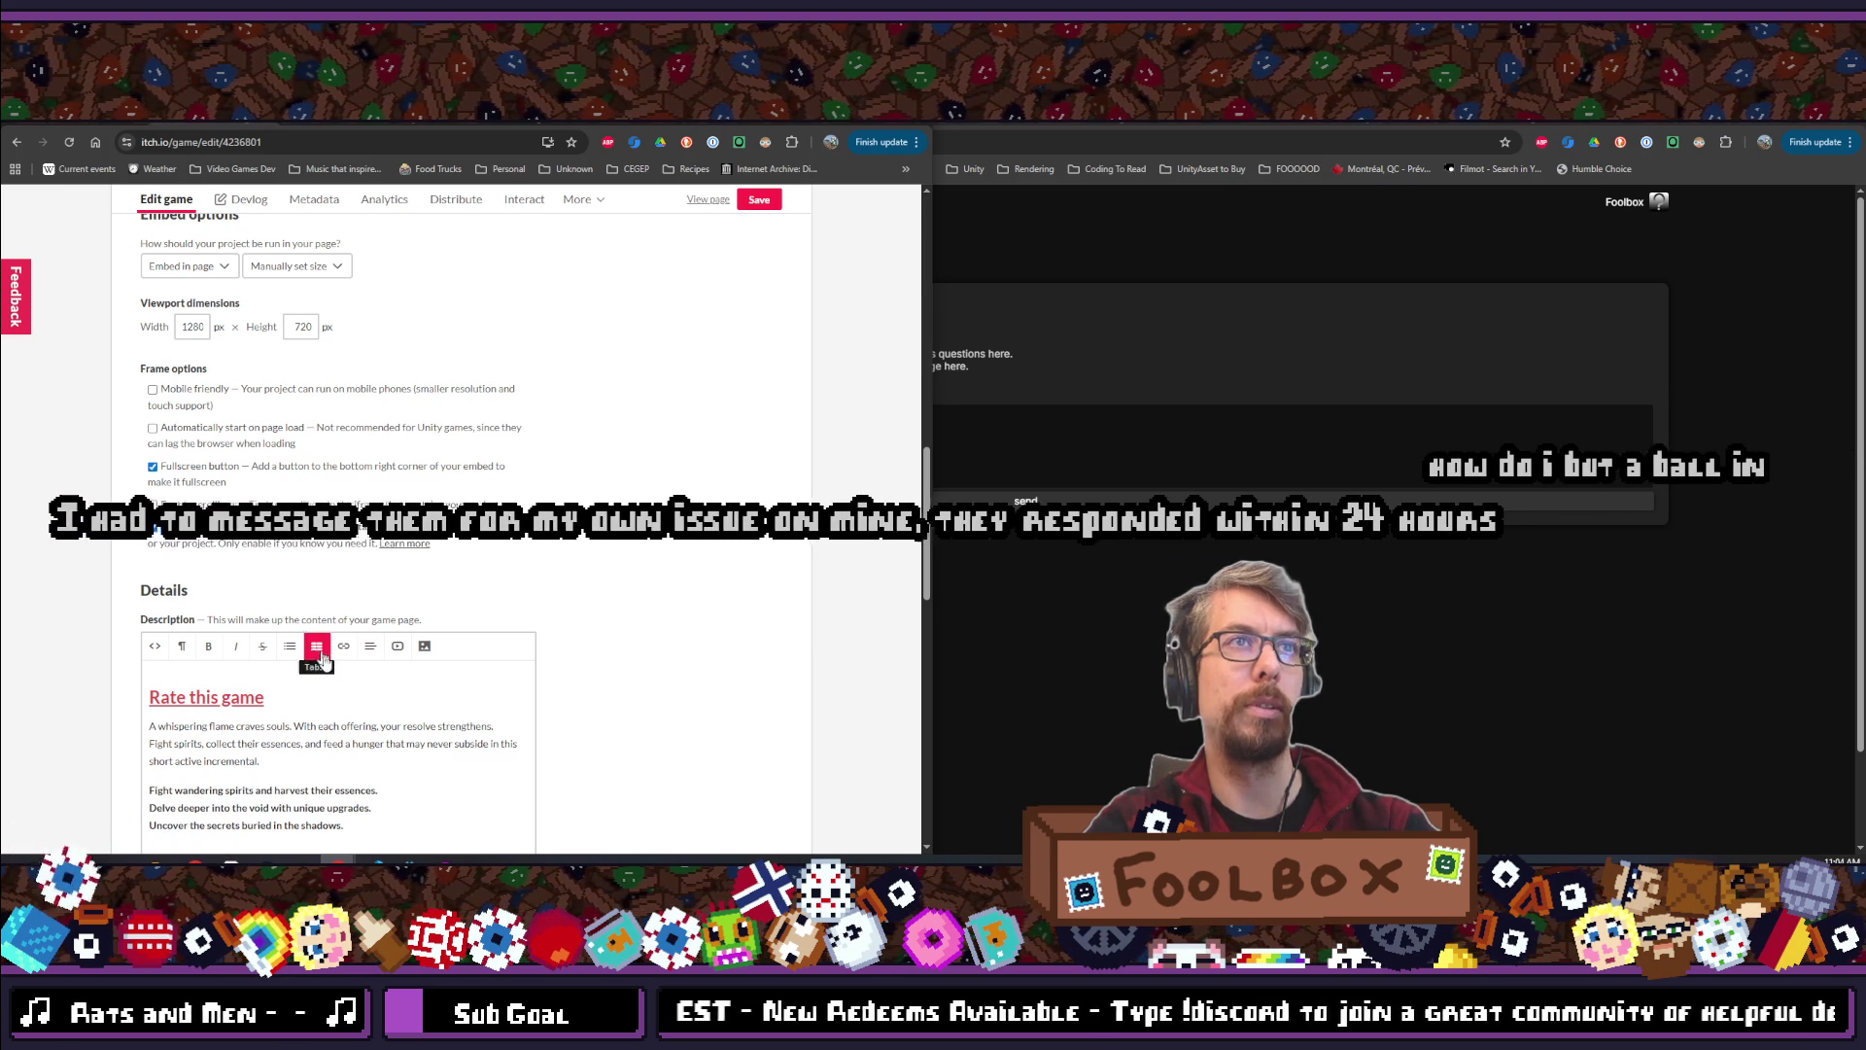
{"action": "key", "text": "alt+Tab"}
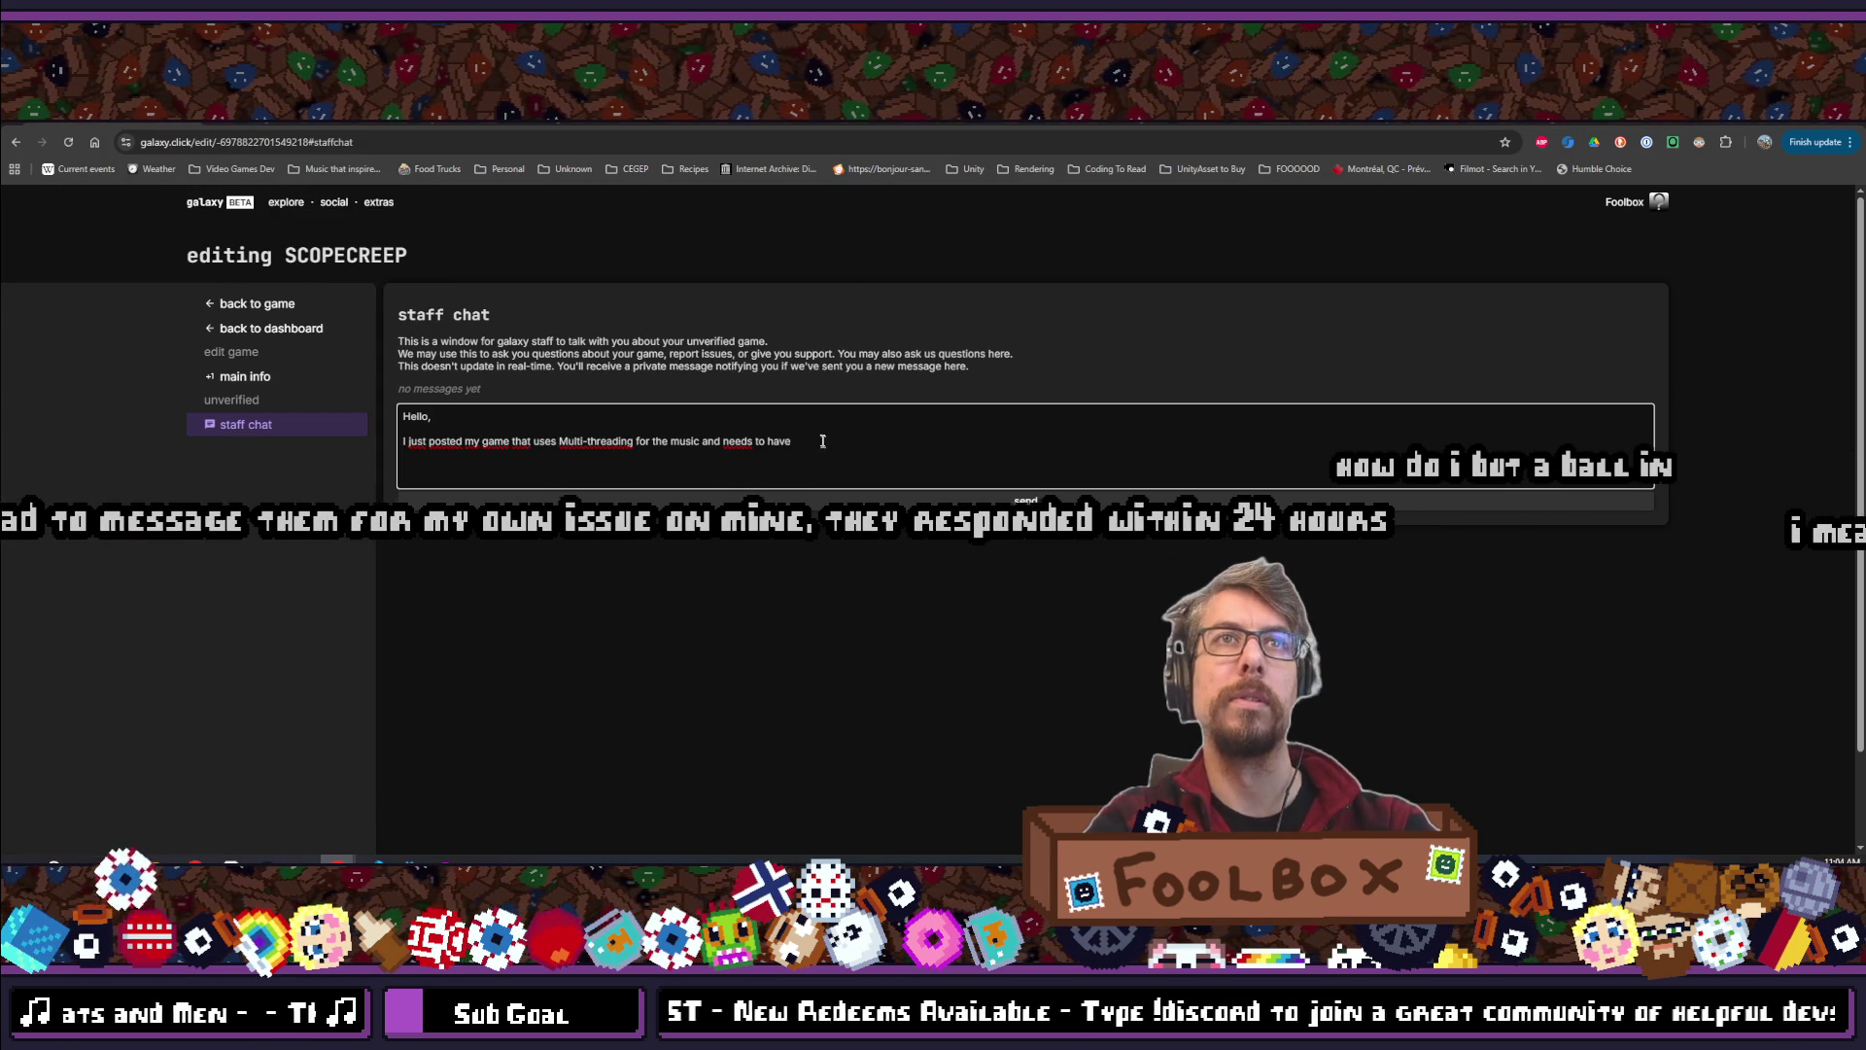
Complete the sentence asking for SharedArrayBuffer support to be enabled so the game works properly
{"action": "left_click", "coordinate": [836, 448]}
{"action": "type", "text": "SharedArrayBuffer support "}
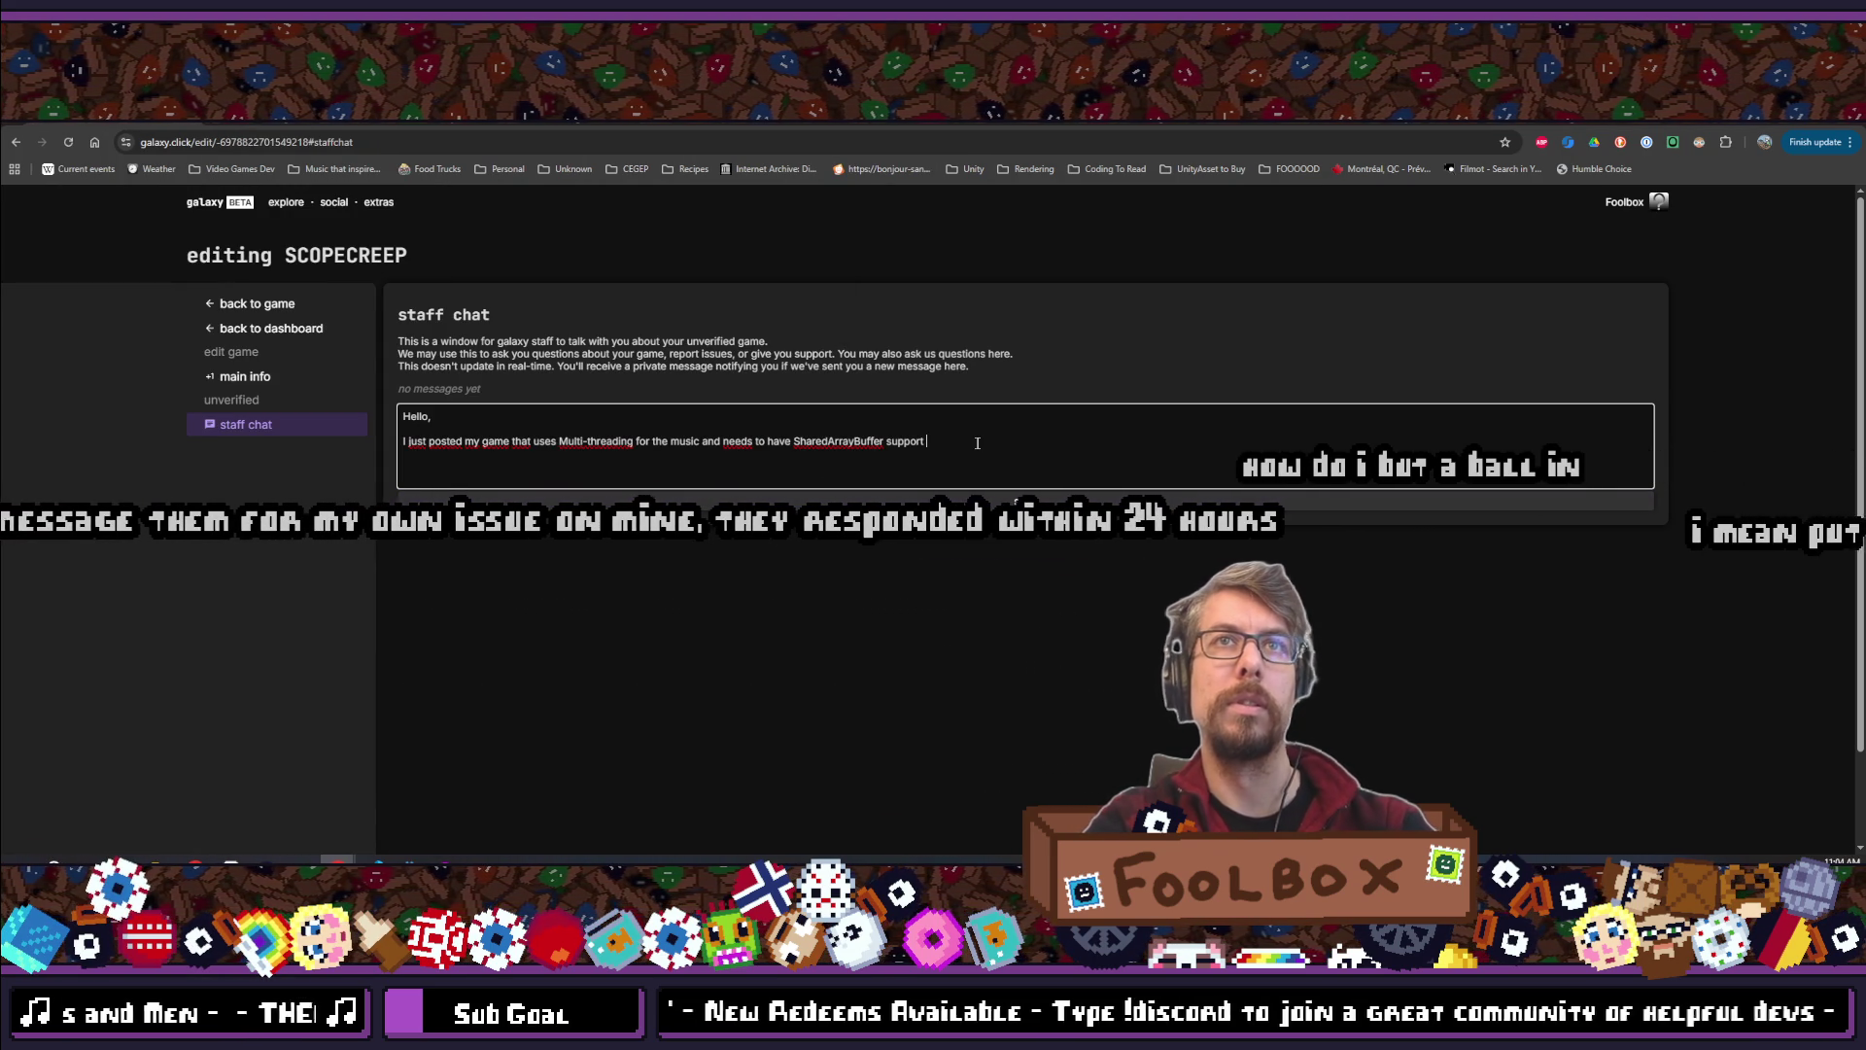
{"action": "type", "text": "enabled to a"}
{"action": "key", "text": "BackSpace"}
{"action": "type", "text": "work properly and I was wondering it's something that can be enabled here."}
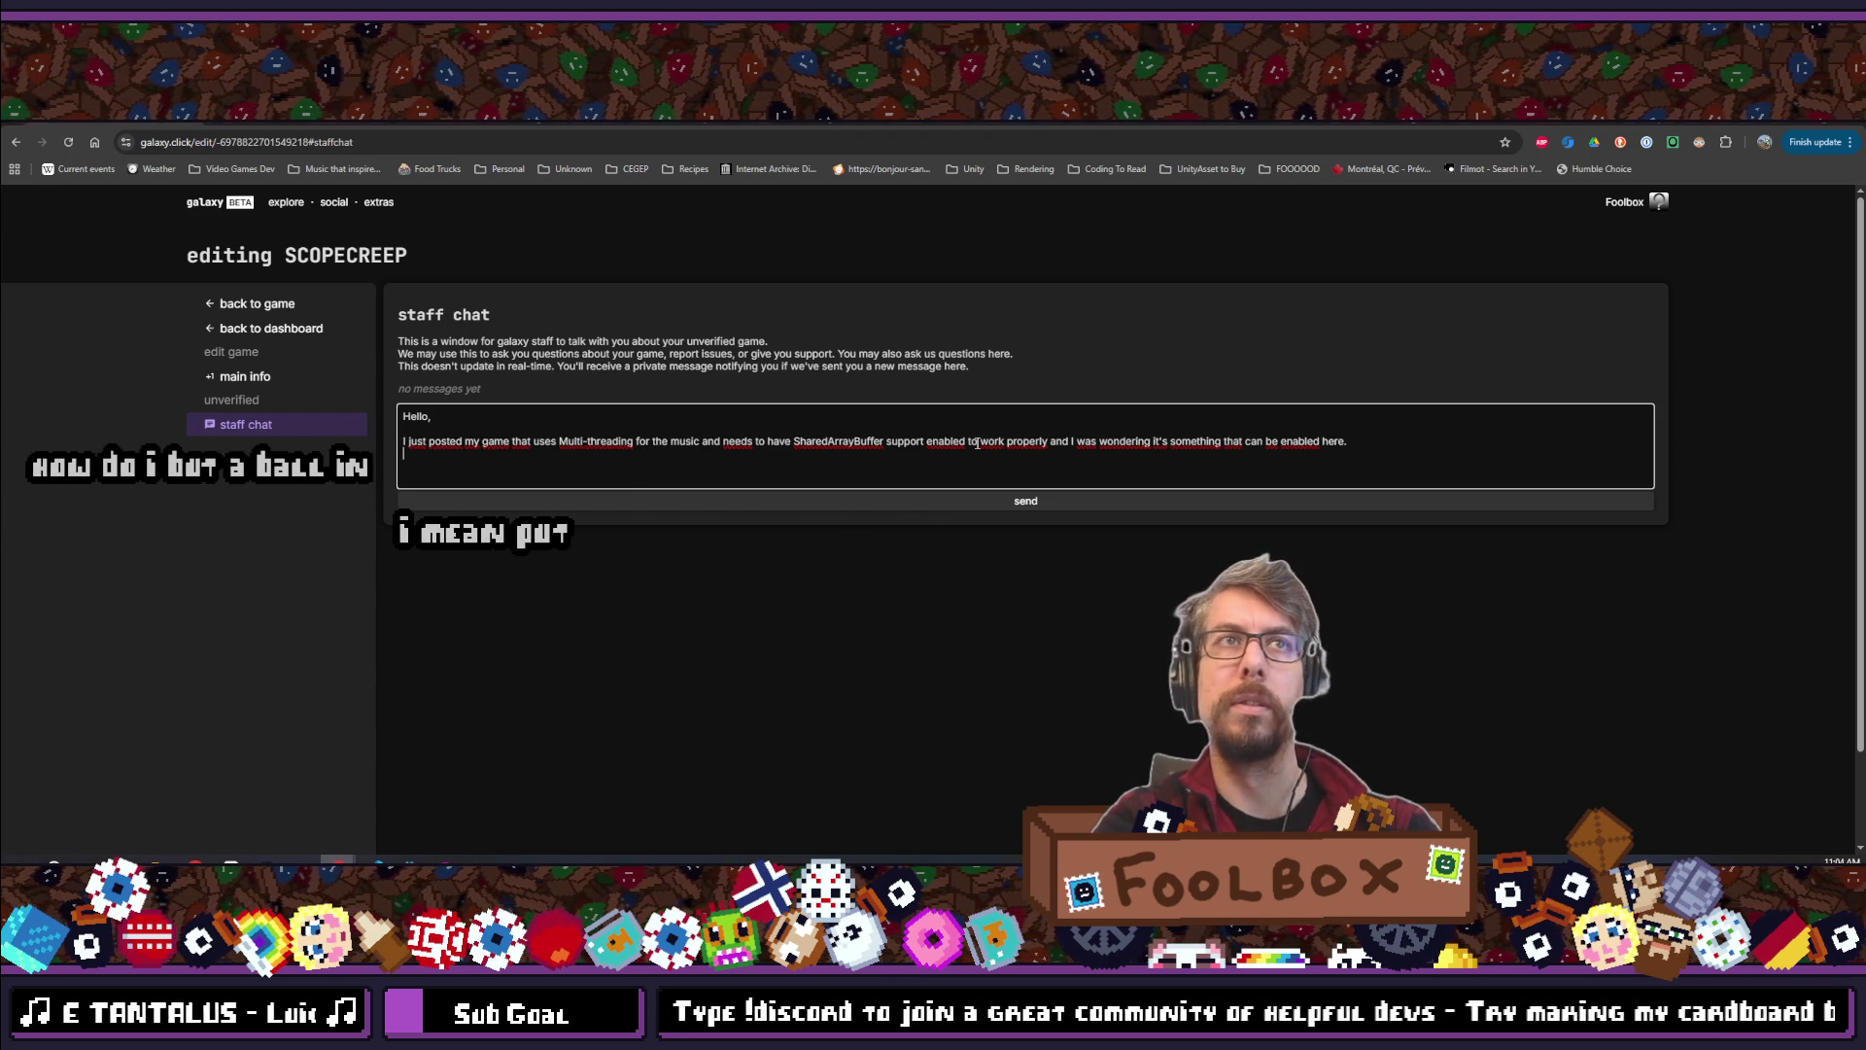
Add the 'Thank you for you consideration!' line, sign it 'Foolbox', and insert a blank spacing line
{"action": "key", "text": "BackSpace"}
{"action": "key", "text": "BackSpace"}
{"action": "type", "text": "you for you consideration!"}
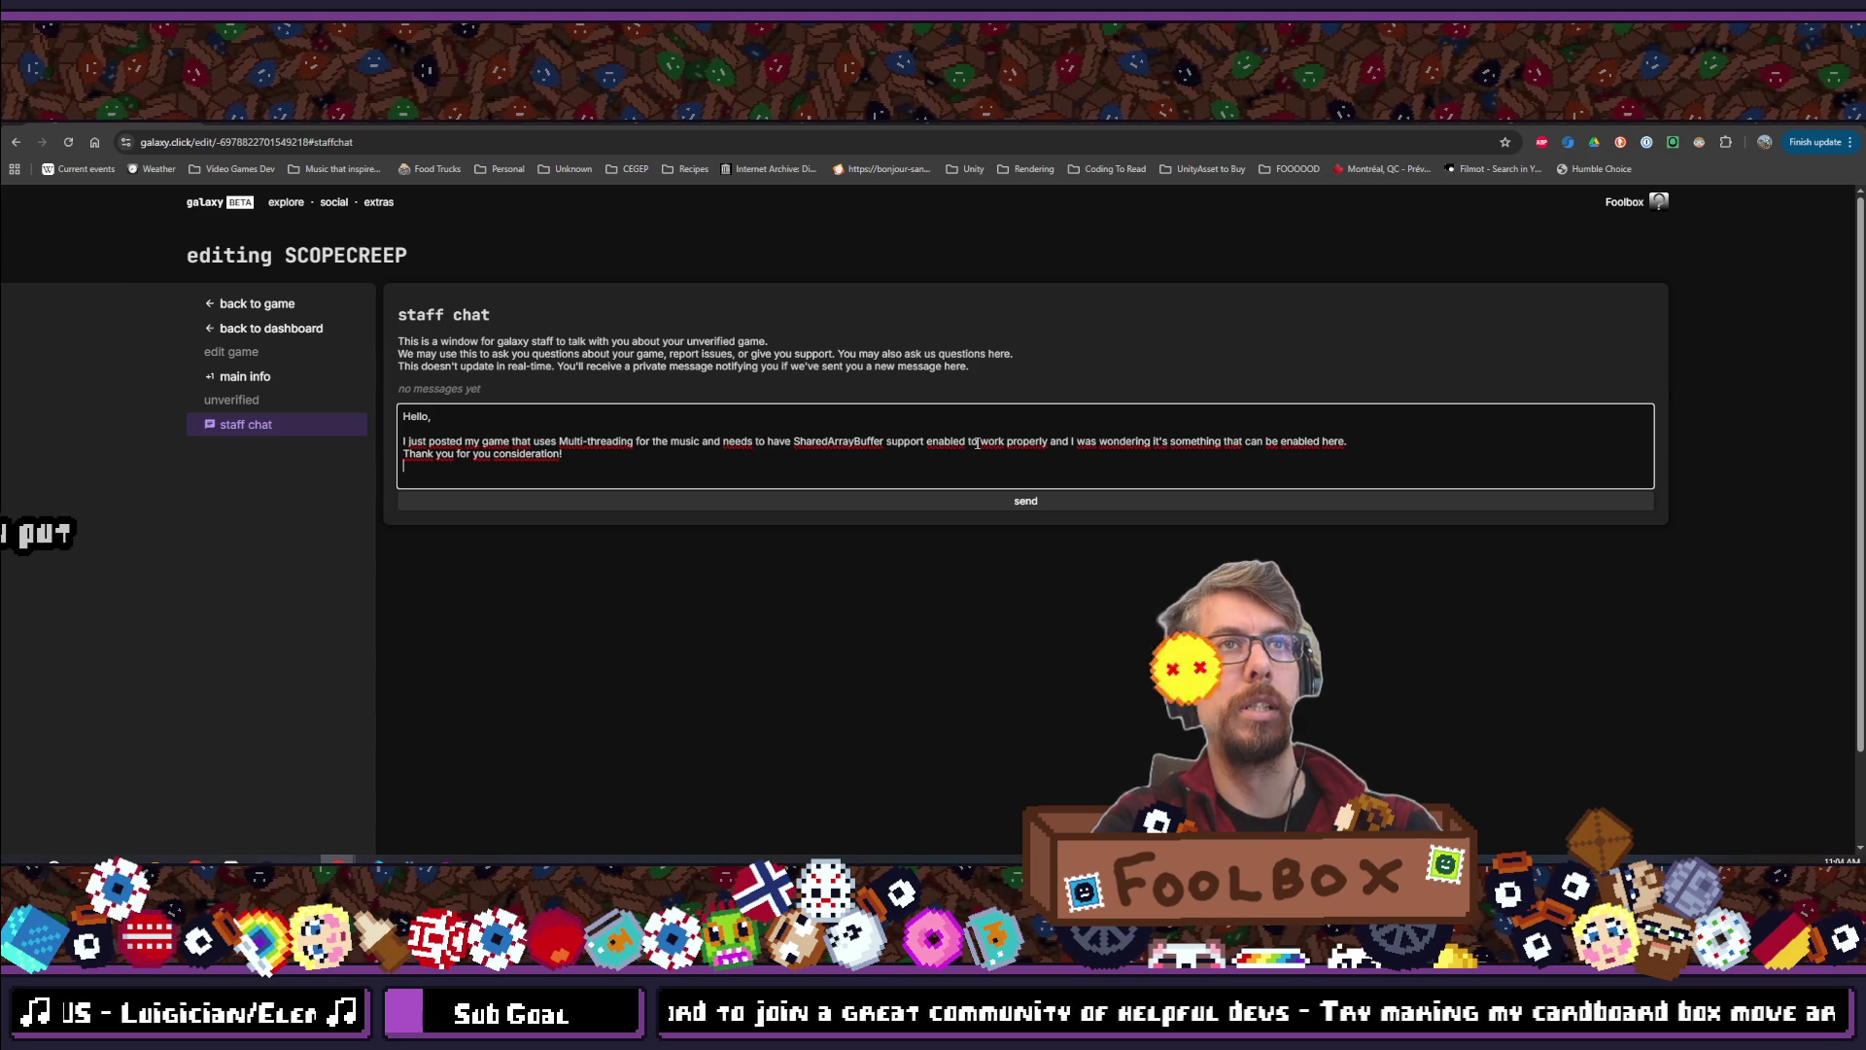
{"action": "key", "text": "Return"}
{"action": "type", "text": "Foolbox"}
{"action": "left_click", "coordinate": [1355, 451]}
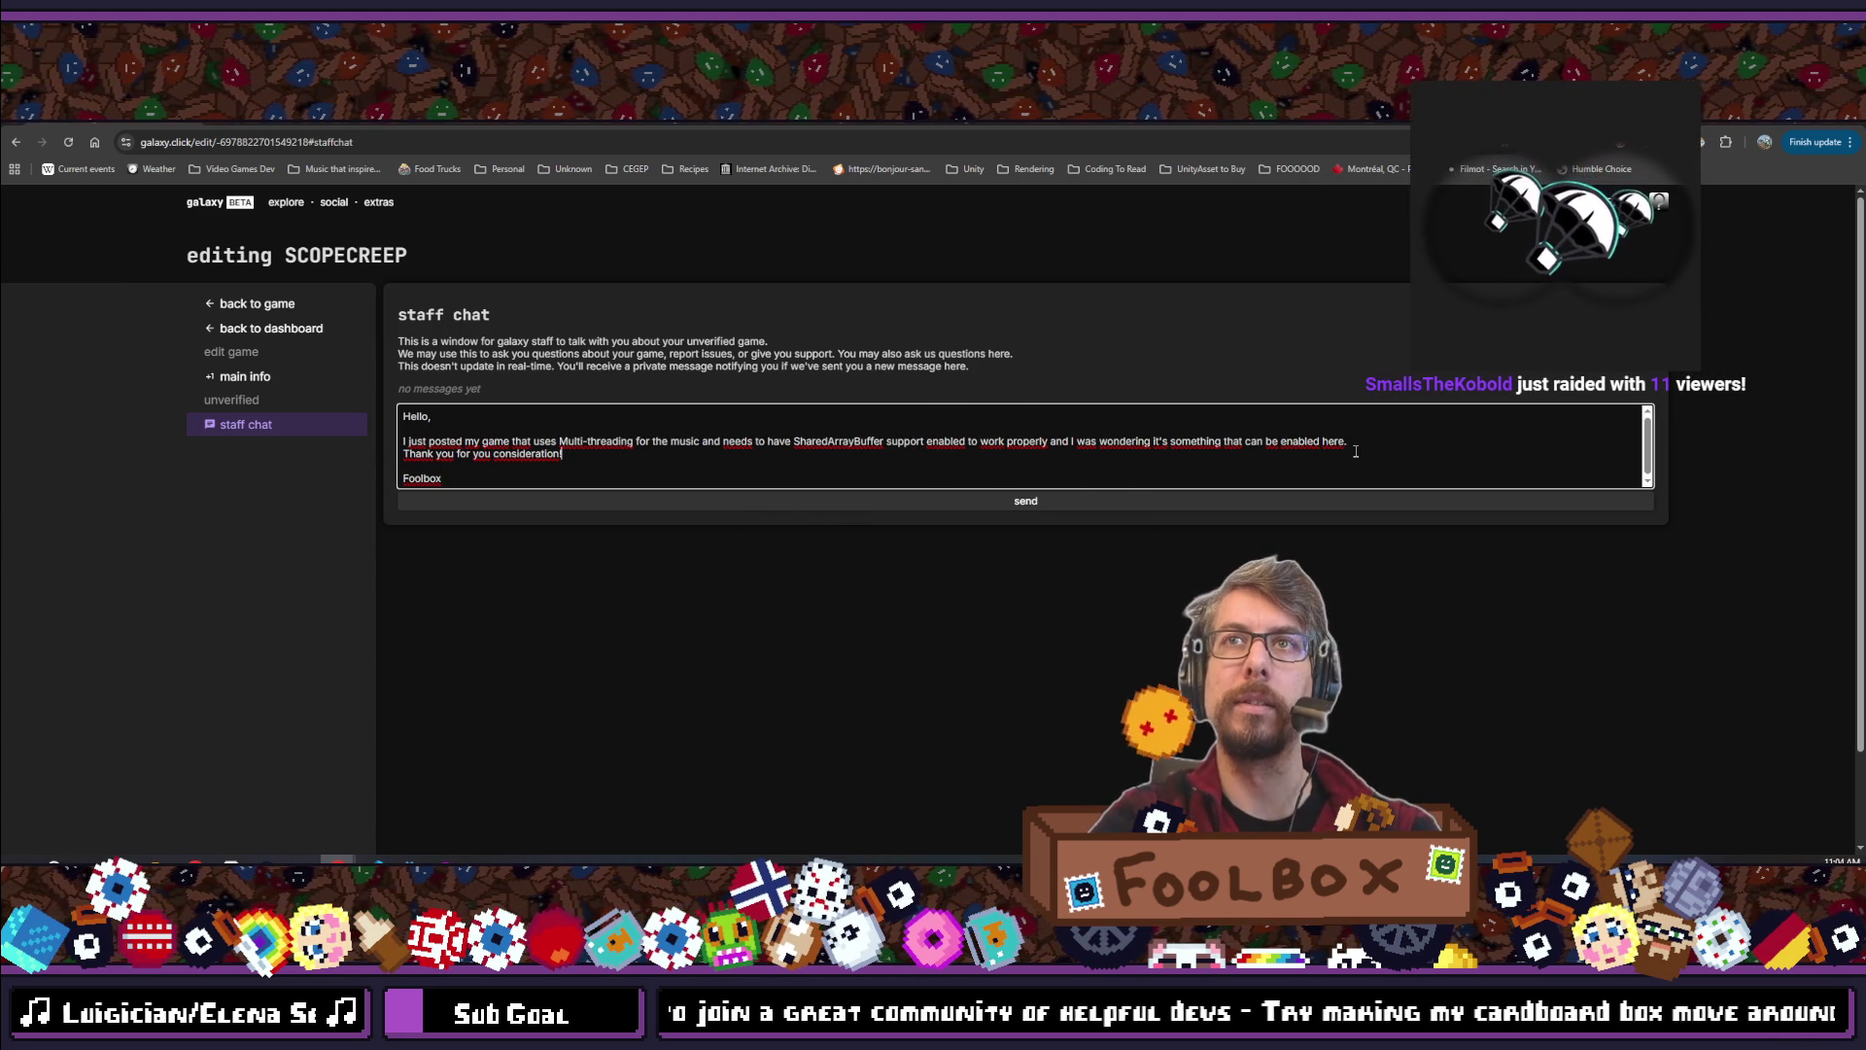
{"action": "left_click", "coordinate": [1373, 439]}
{"action": "key", "text": "Return"}
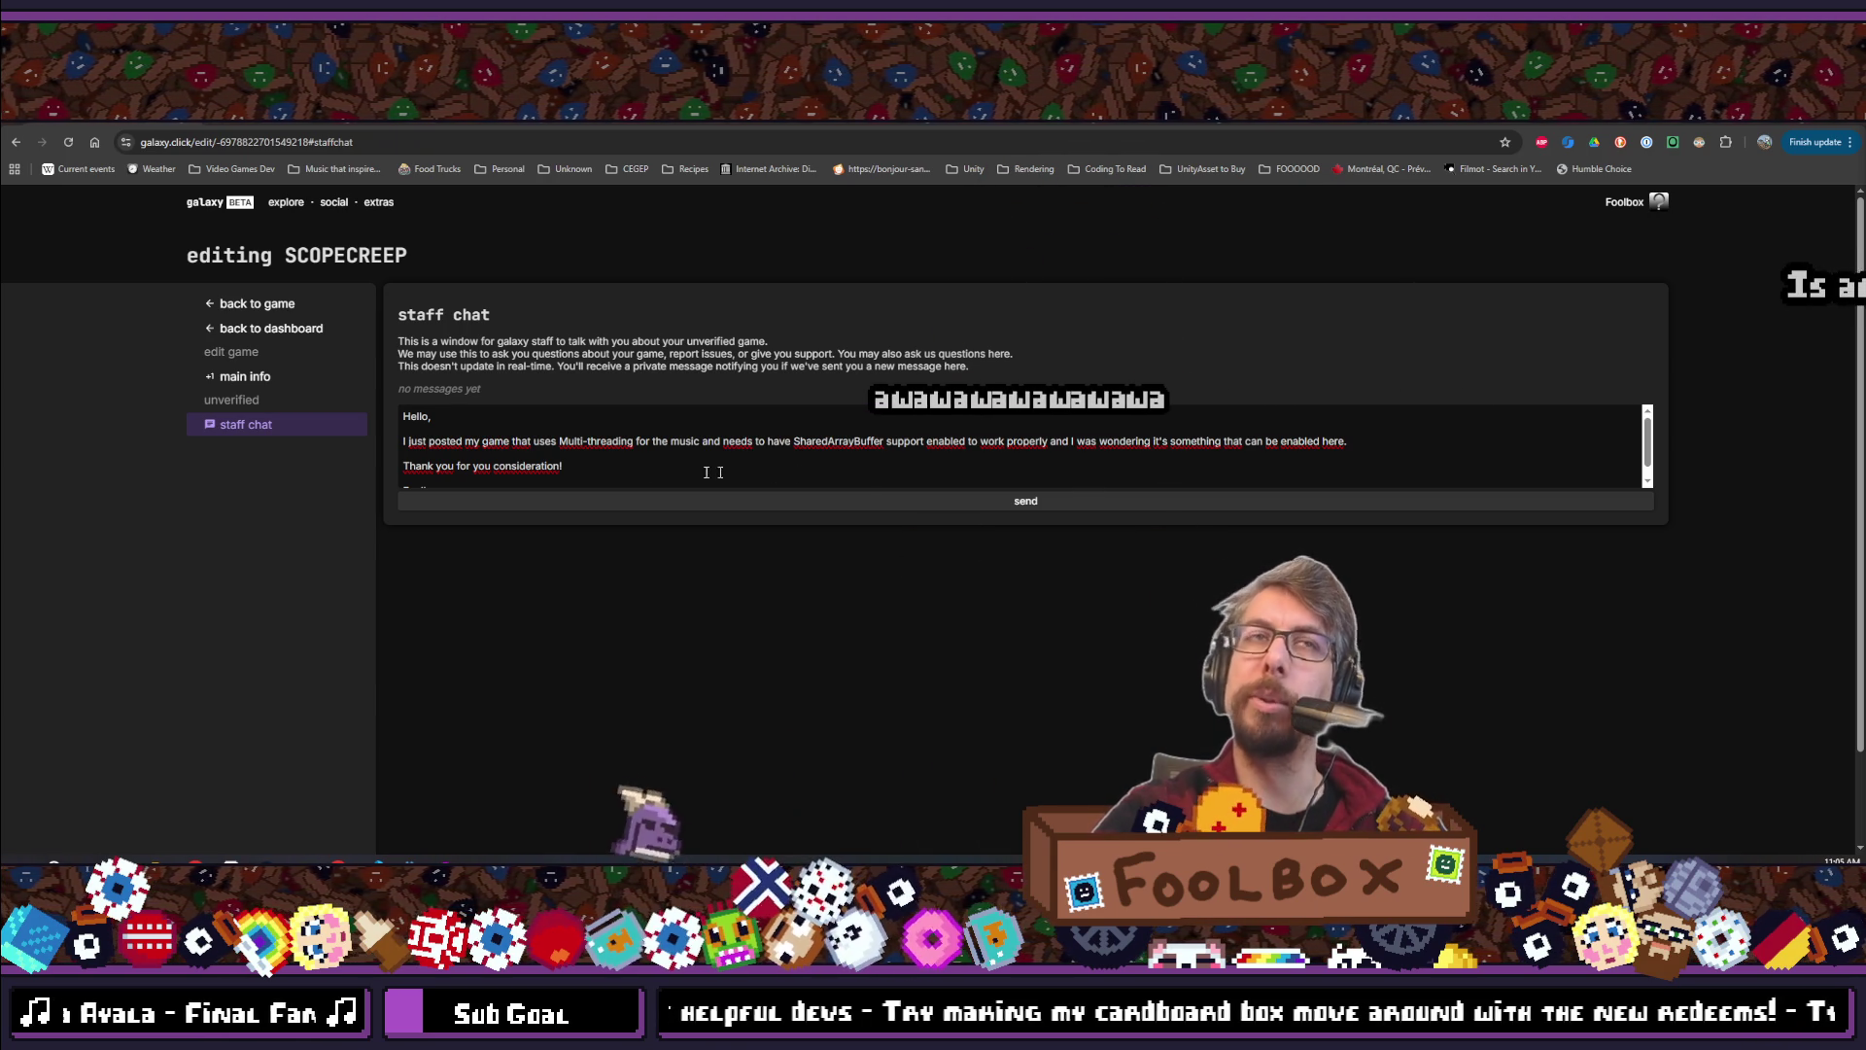
{"action": "scroll", "coordinate": [663, 461], "scroll_direction": "down", "scroll_amount": 1}
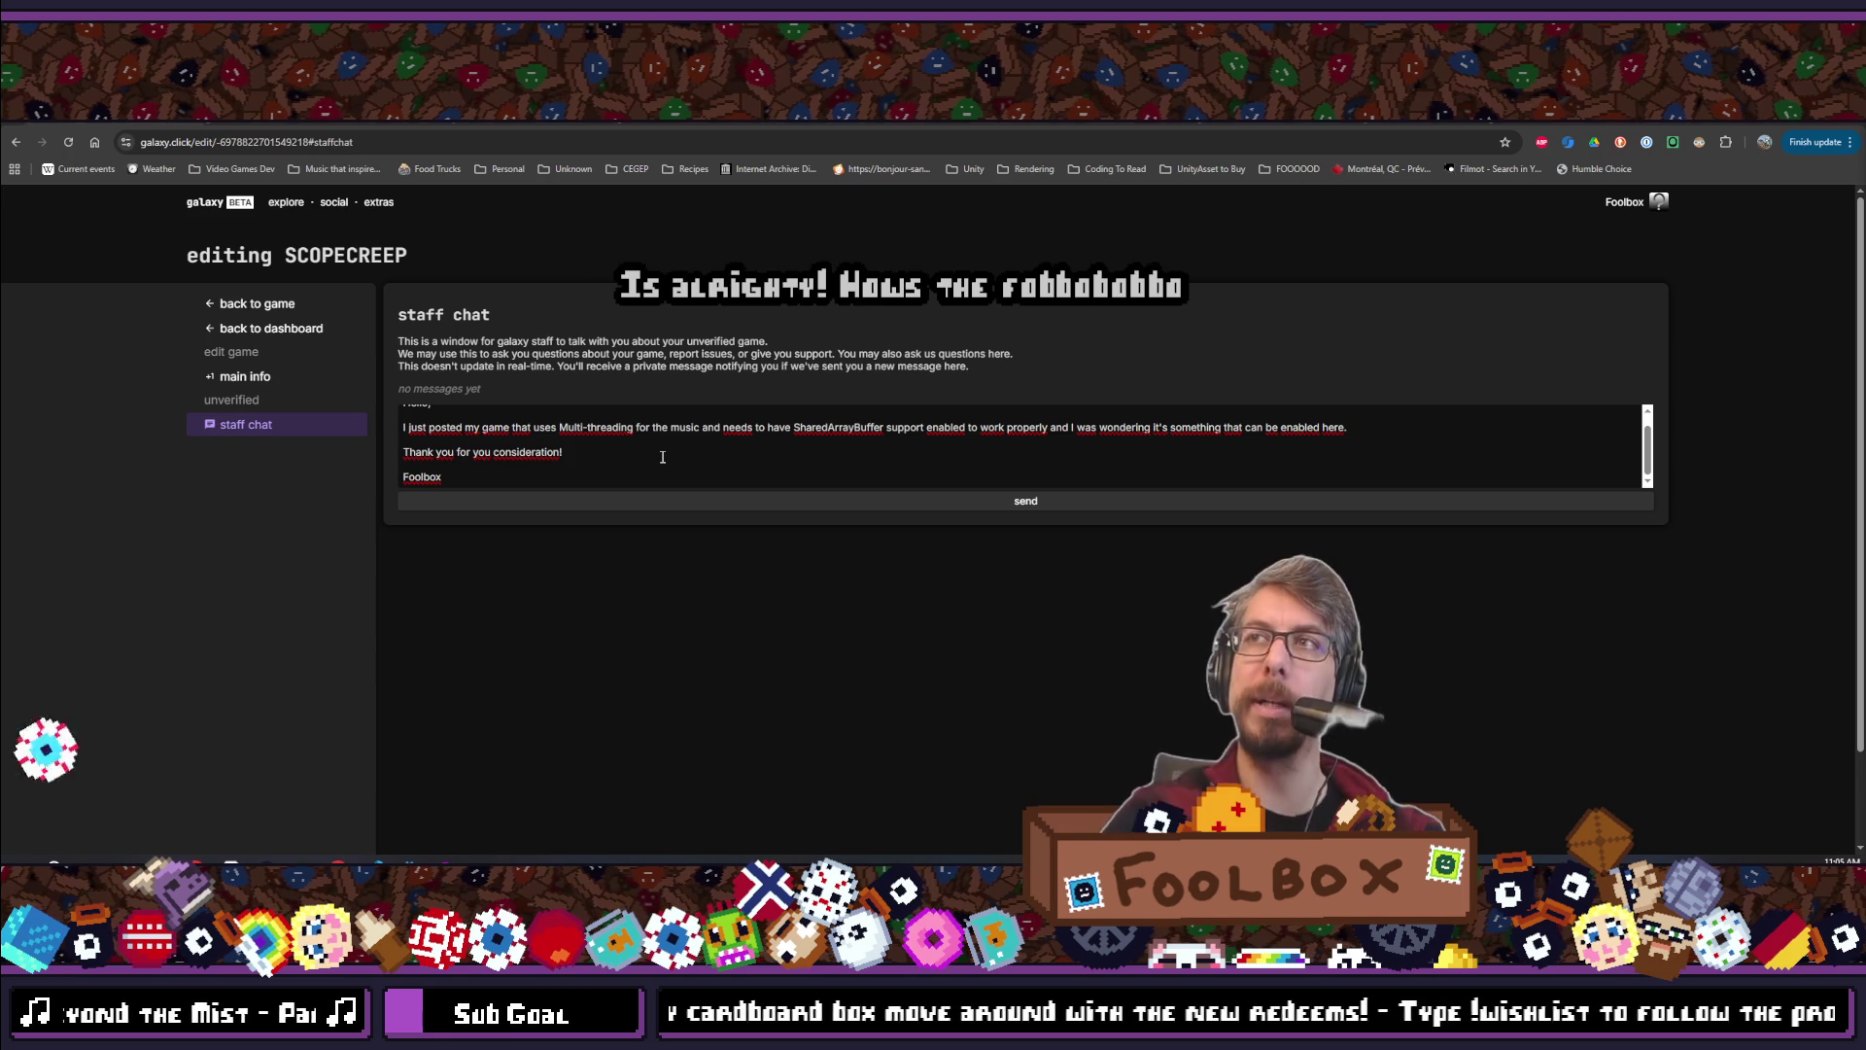
{"action": "left_click", "coordinate": [666, 459]}
{"action": "scroll", "coordinate": [656, 461], "scroll_direction": "up", "scroll_amount": 1}
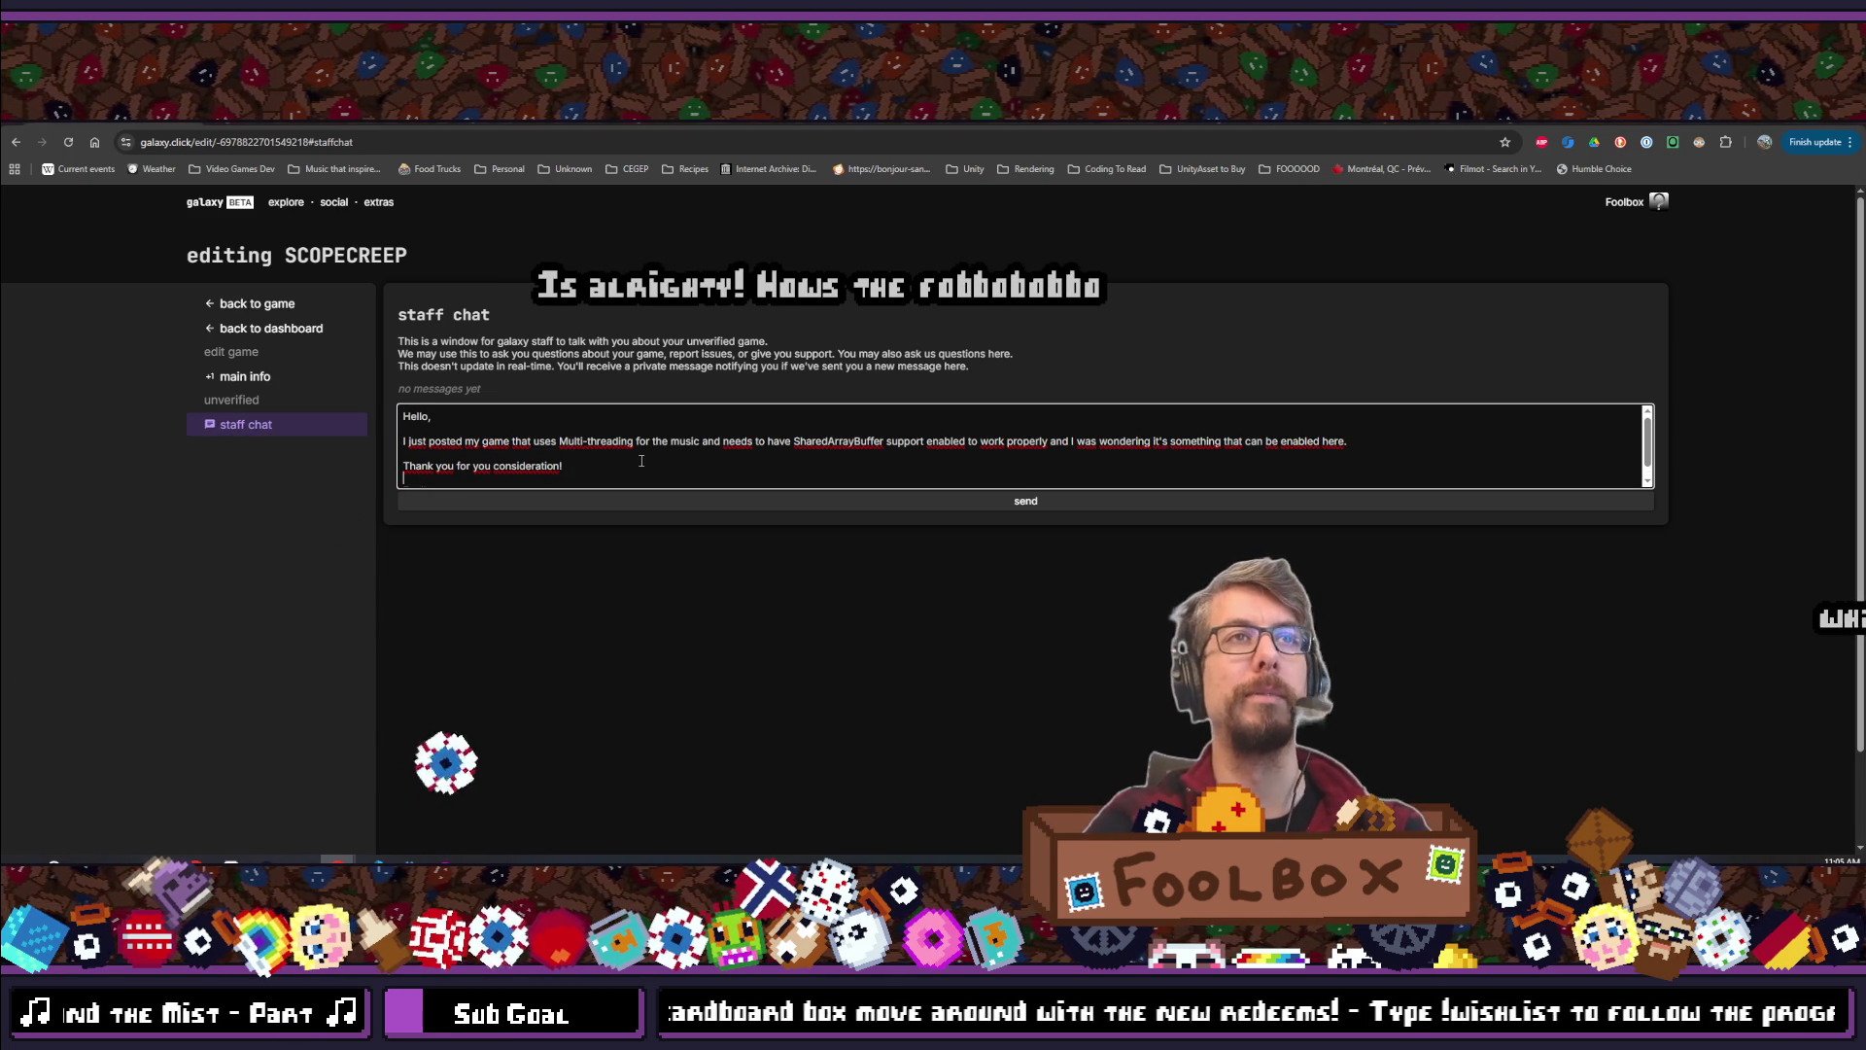
Post the SharedArrayBuffer request to galaxy.click staff, then return to the Krita window
{"action": "left_click", "coordinate": [988, 507]}
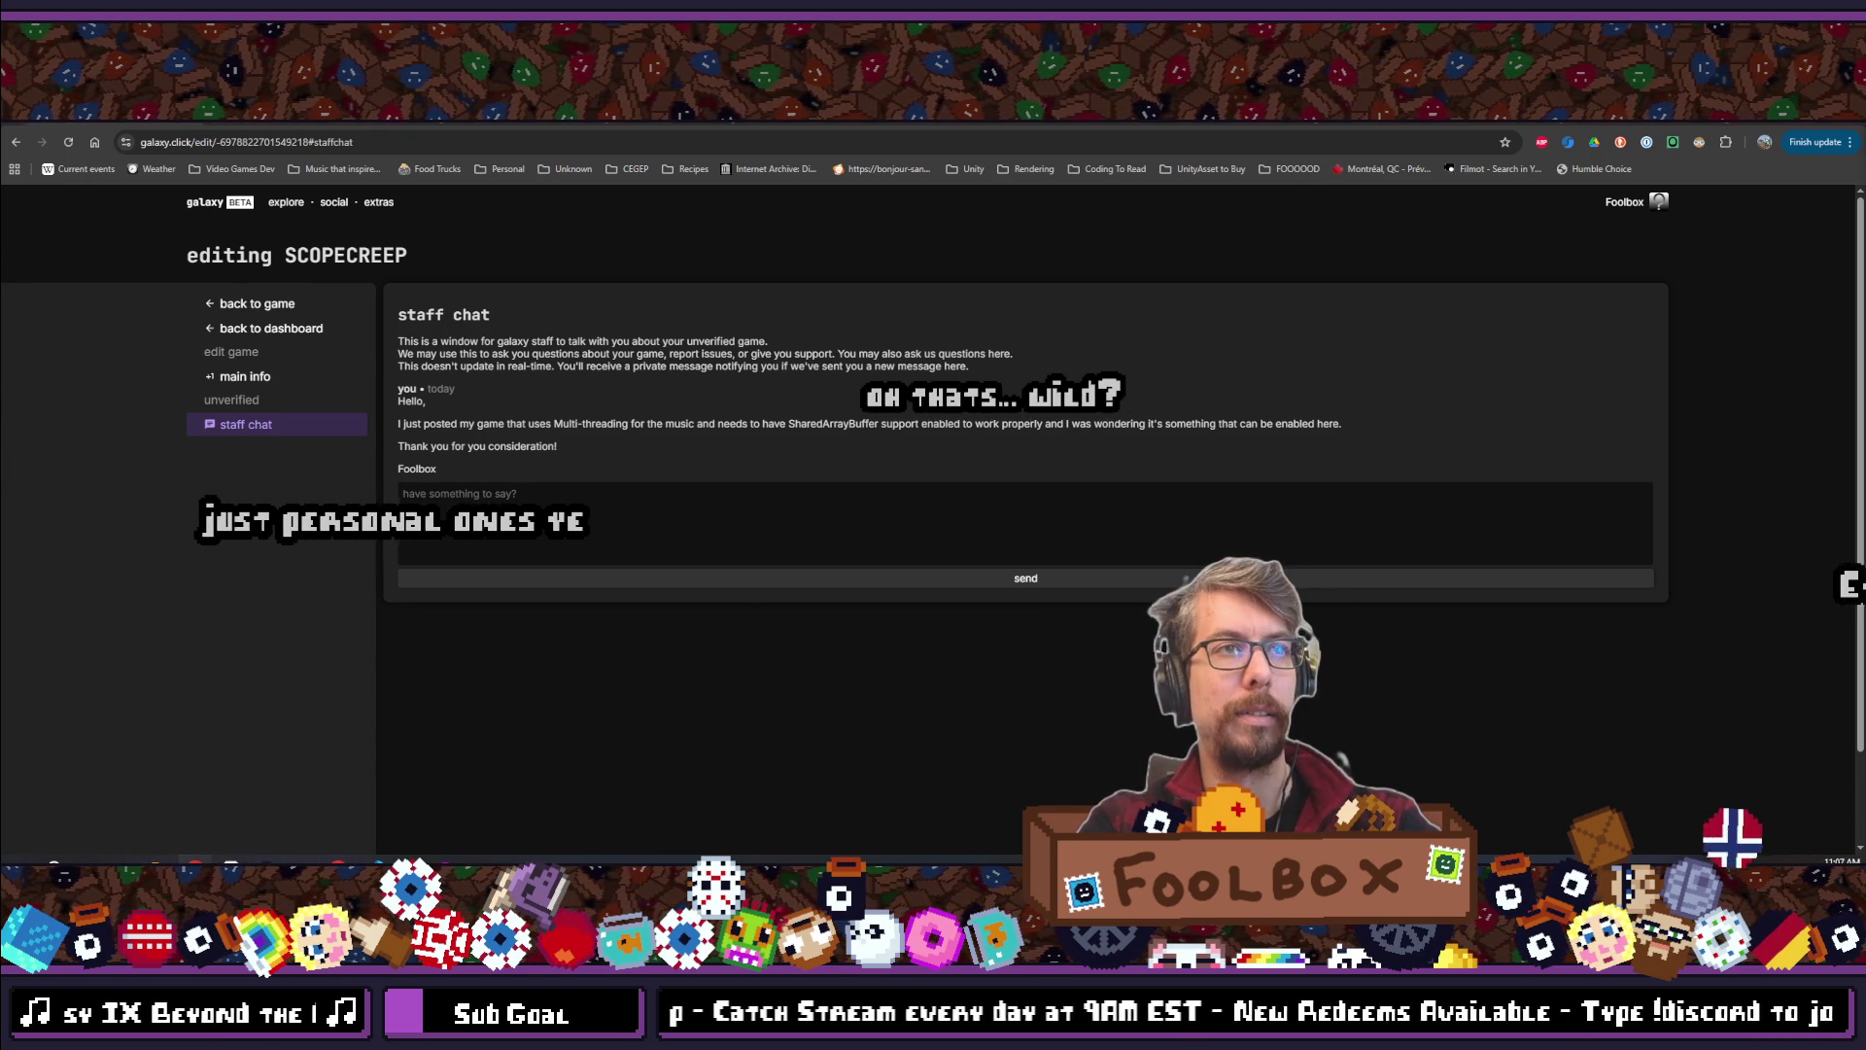
{"action": "key", "text": "alt+Tab"}
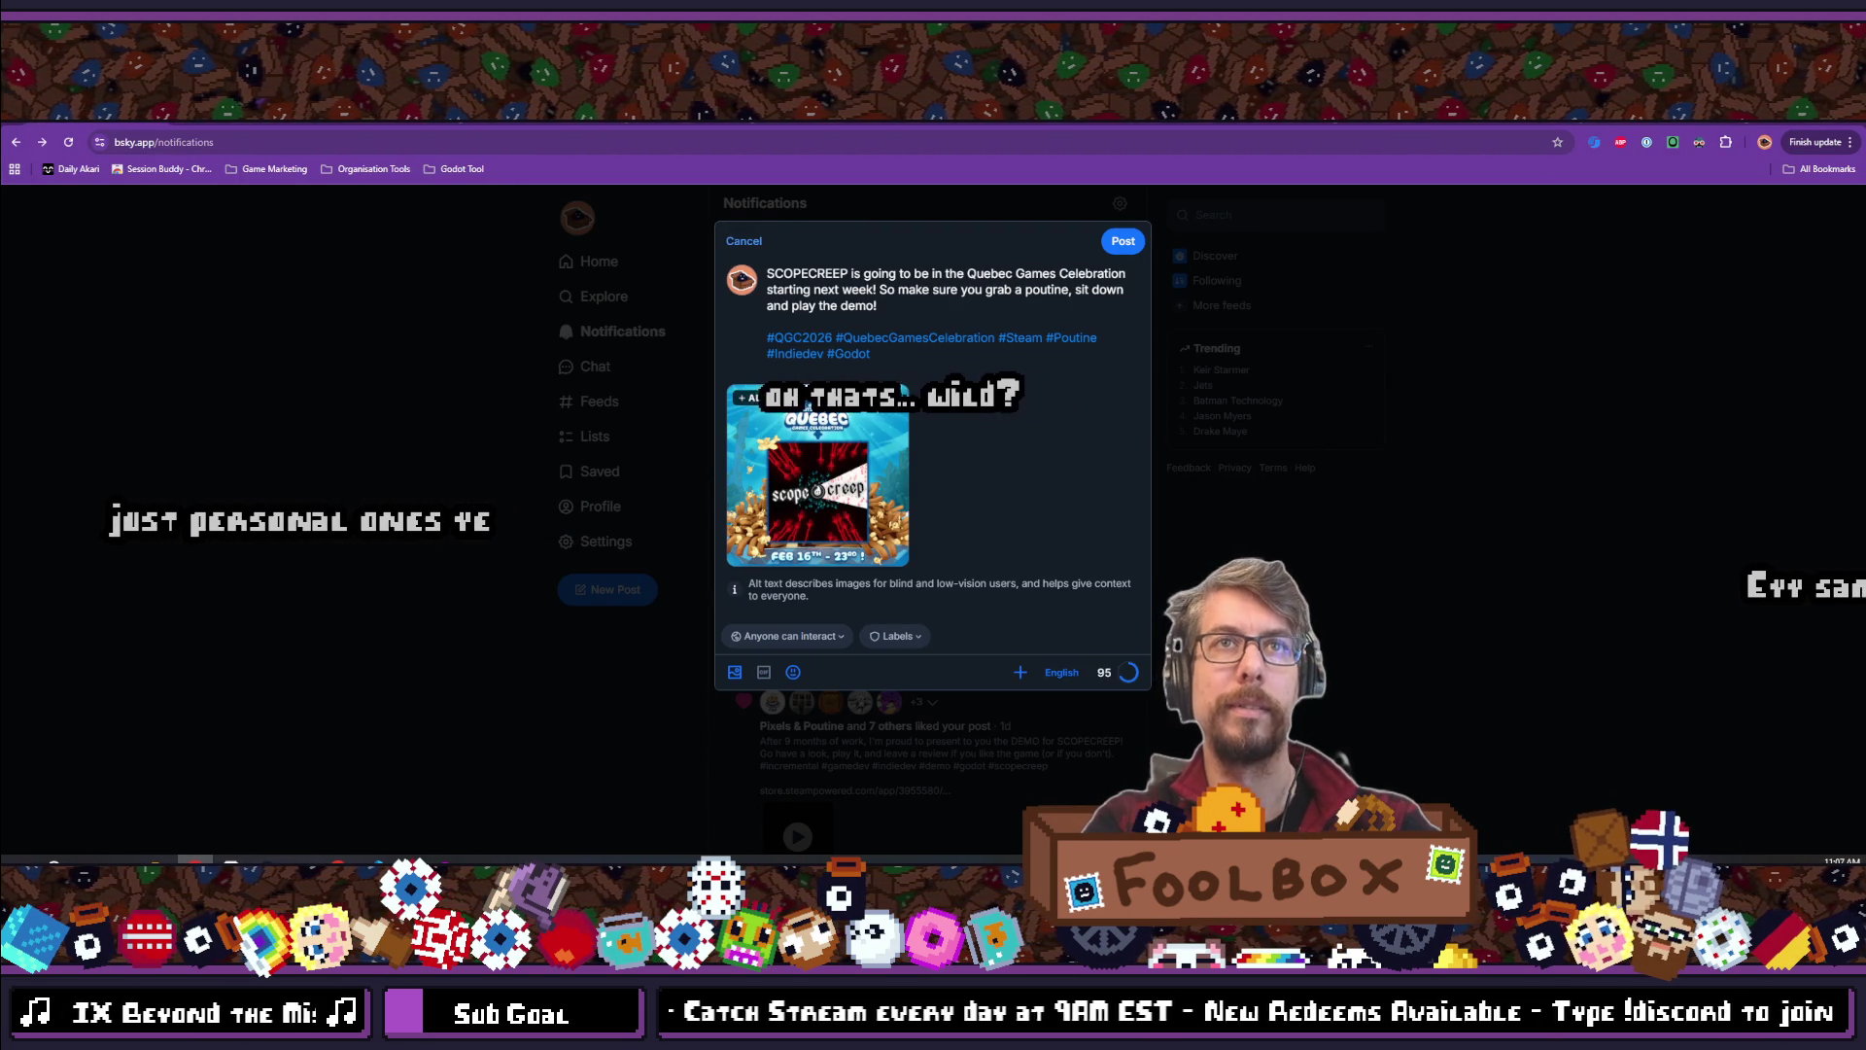
{"action": "key", "text": "alt+Tab"}
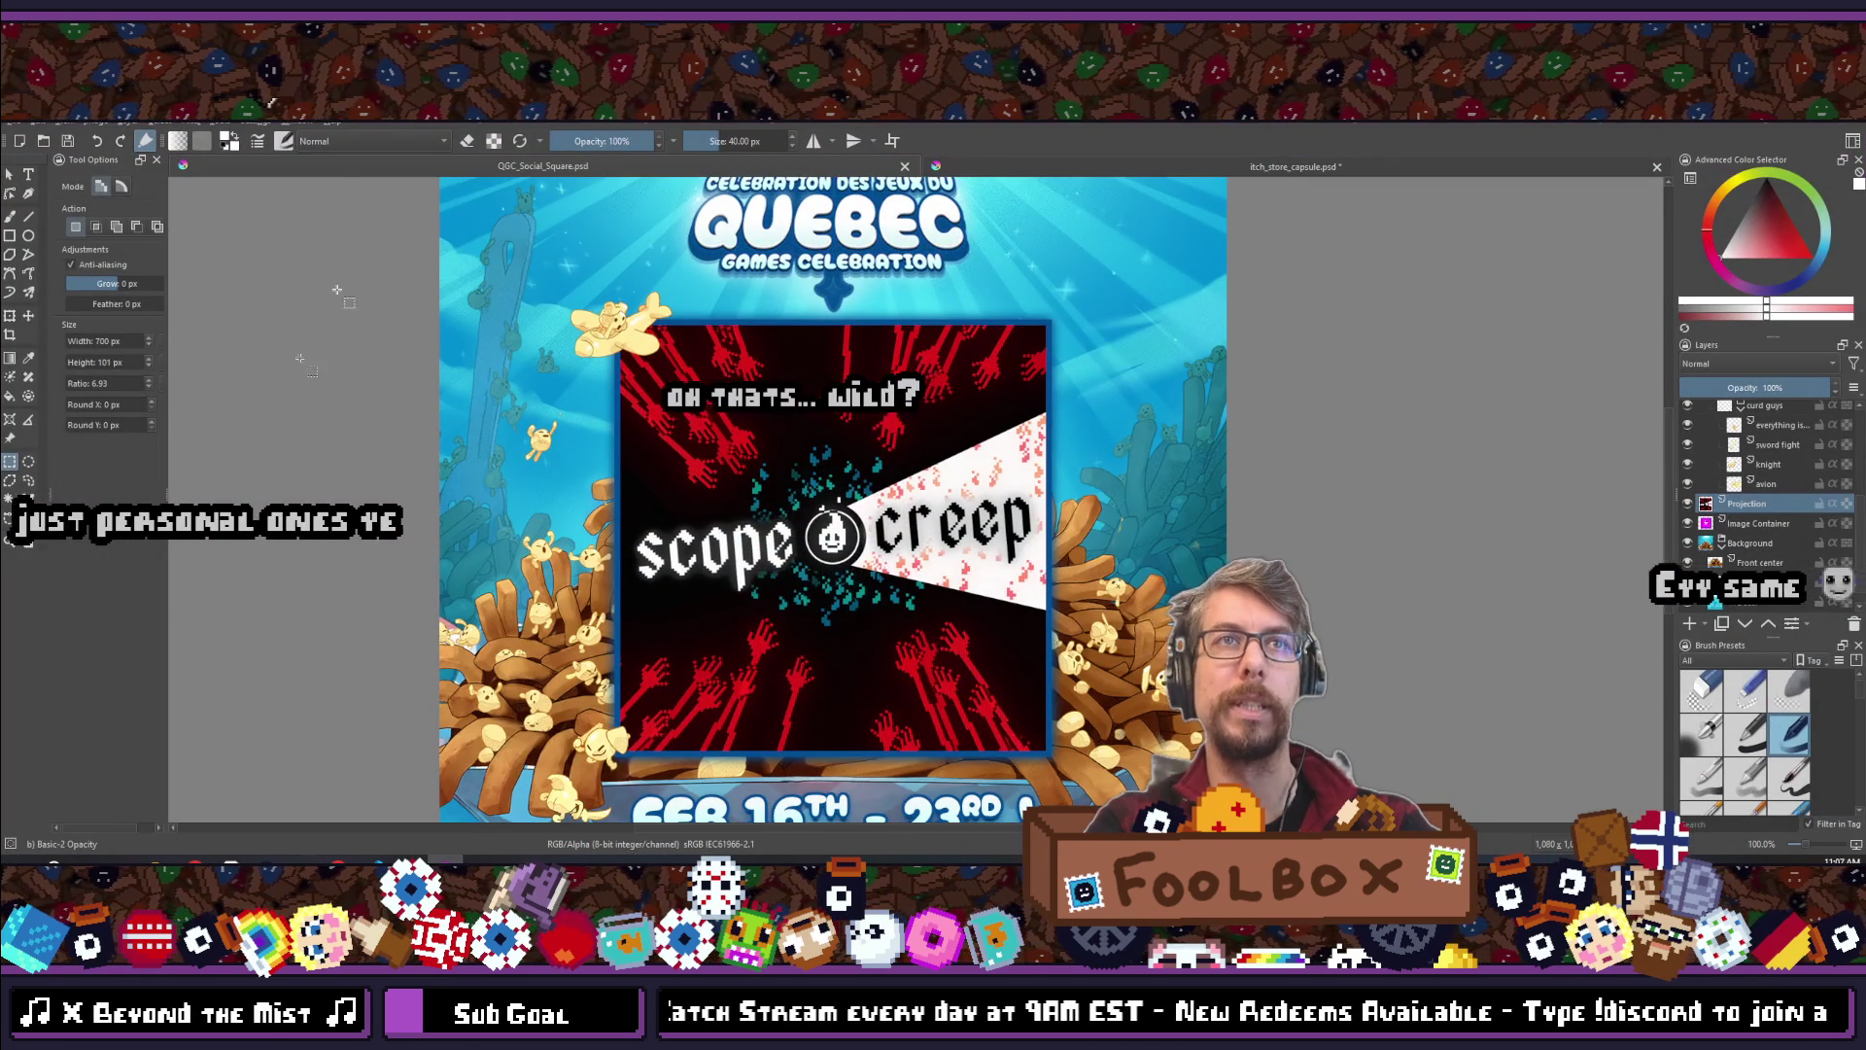
Zoom out to 66.7% and centre the full promo image, then switch to itch_store_capsule.psd
{"action": "scroll", "coordinate": [484, 452], "scroll_direction": "down", "scroll_amount": 2}
{"action": "scroll", "coordinate": [485, 452], "scroll_direction": "up", "scroll_amount": 1}
{"action": "left_click_drag", "start_coordinate": [484, 452], "coordinate": [656, 491]}
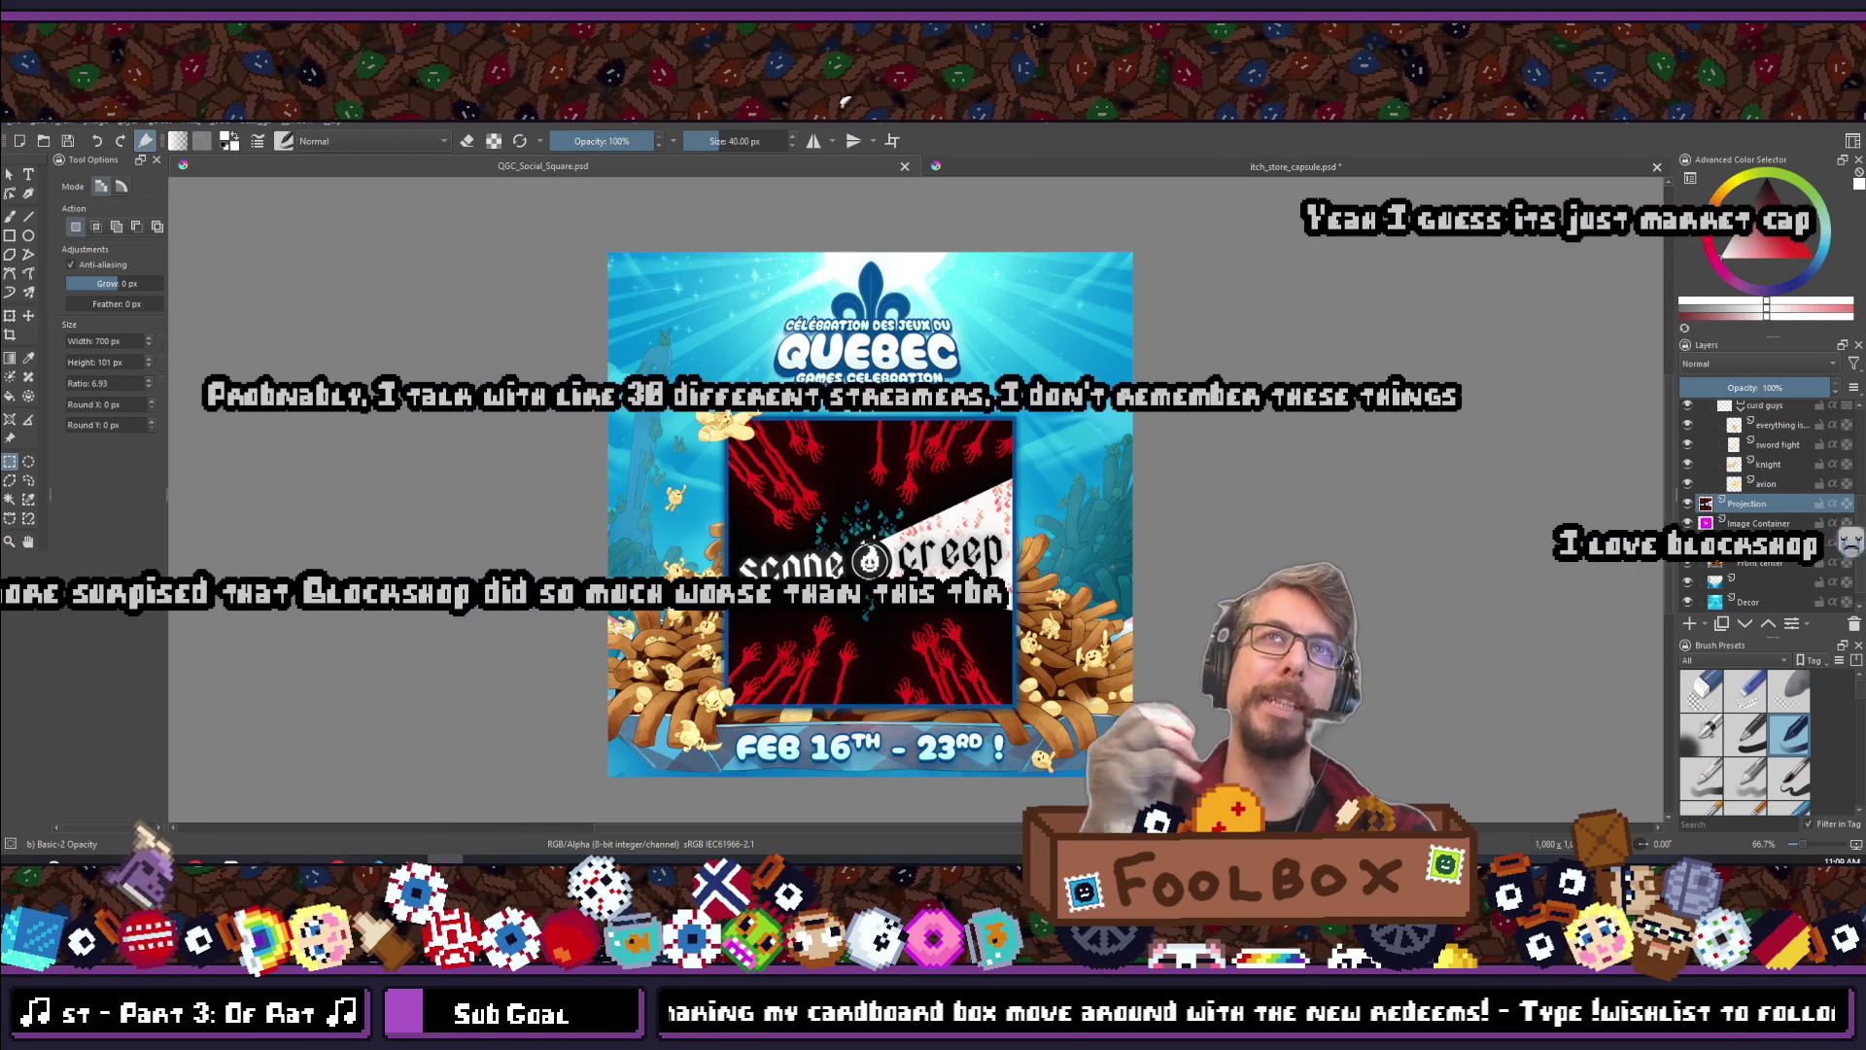
{"action": "left_click", "coordinate": [1366, 165]}
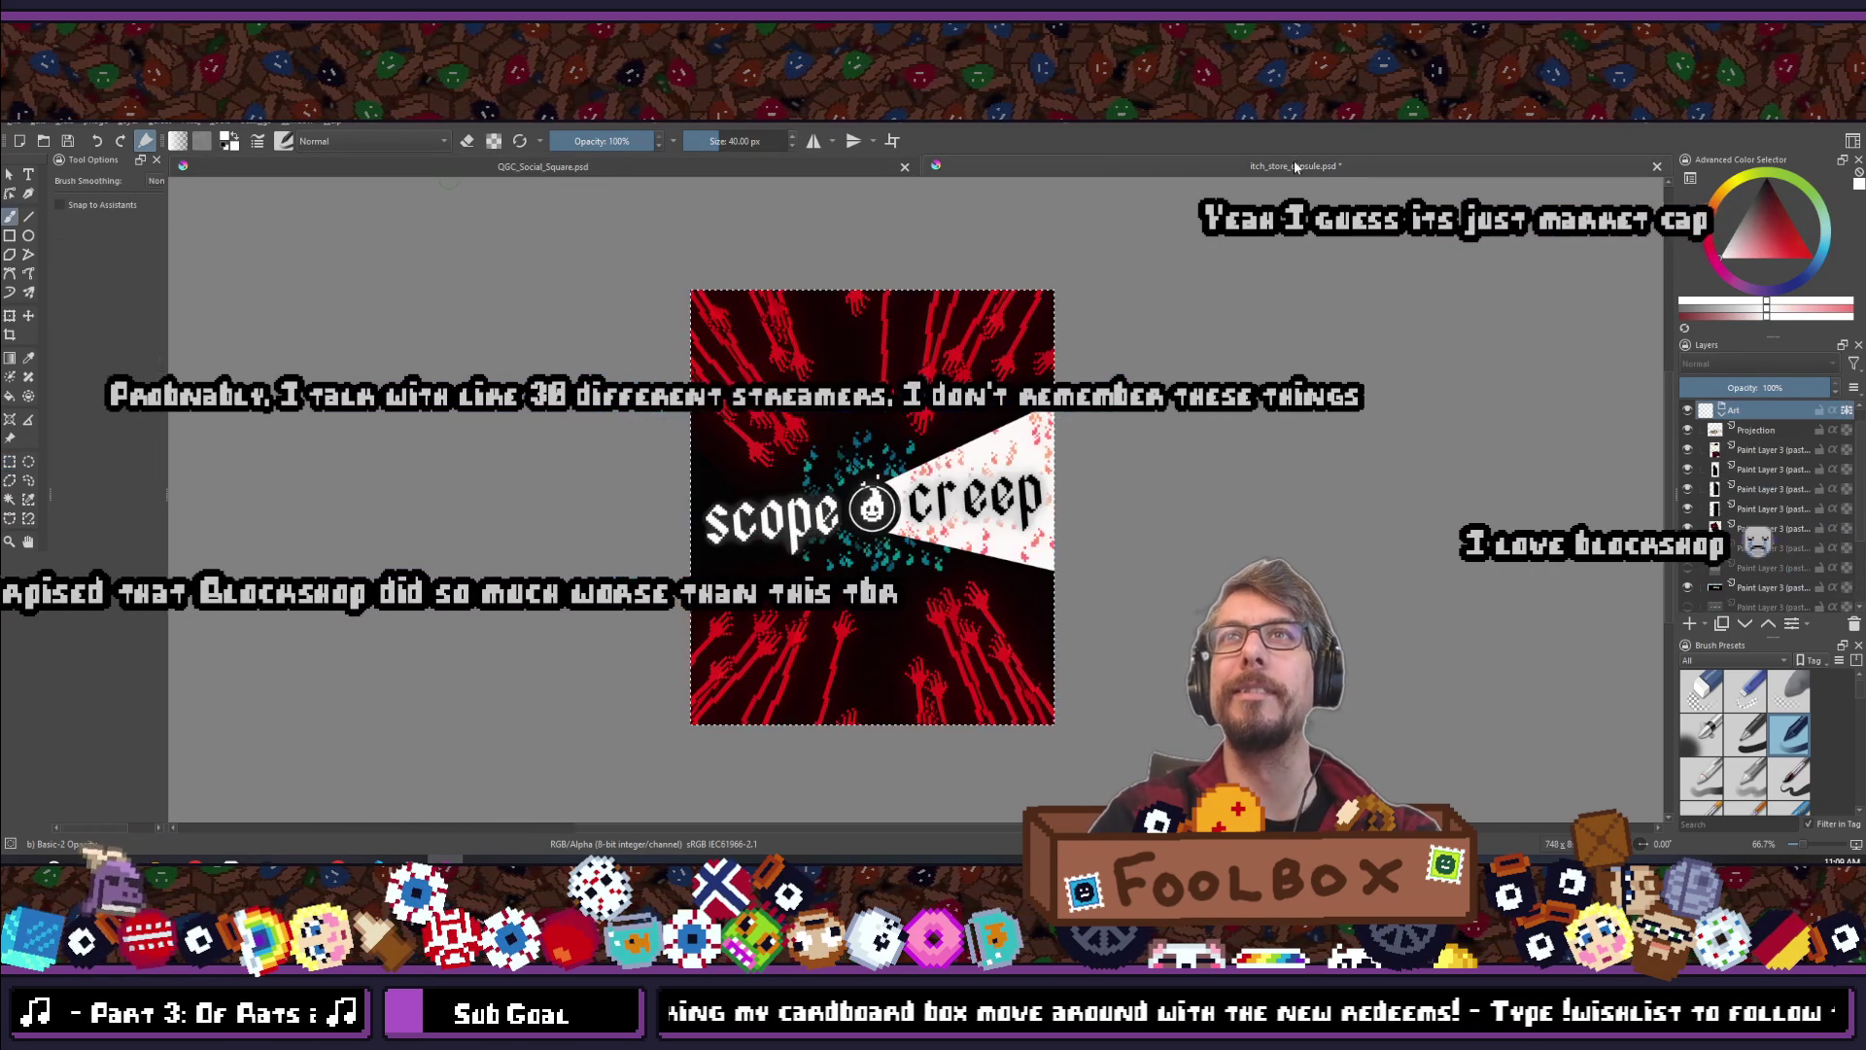
Return to QGC_Social_Square.psd with the SCOPECREEP art above the Feb 16th–23rd banner
{"action": "left_click", "coordinate": [716, 163]}
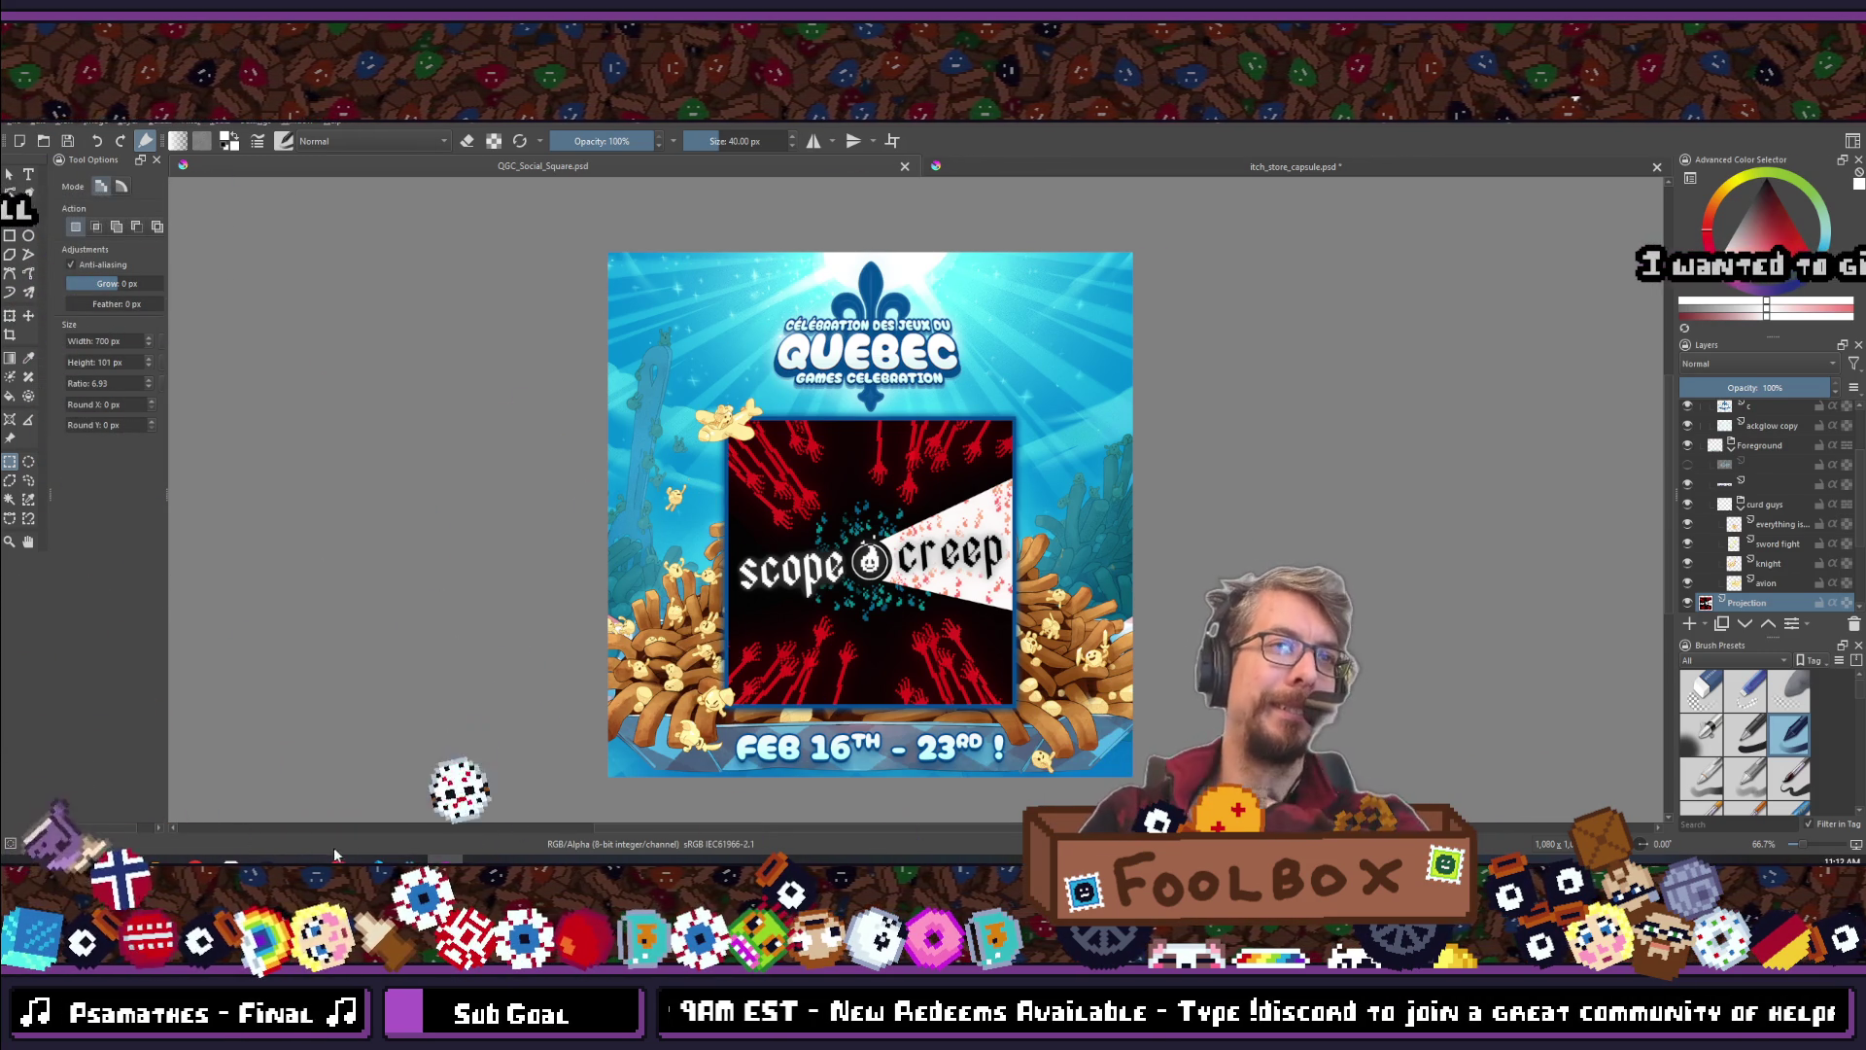
{"action": "mouse_move", "coordinate": [337, 861]}
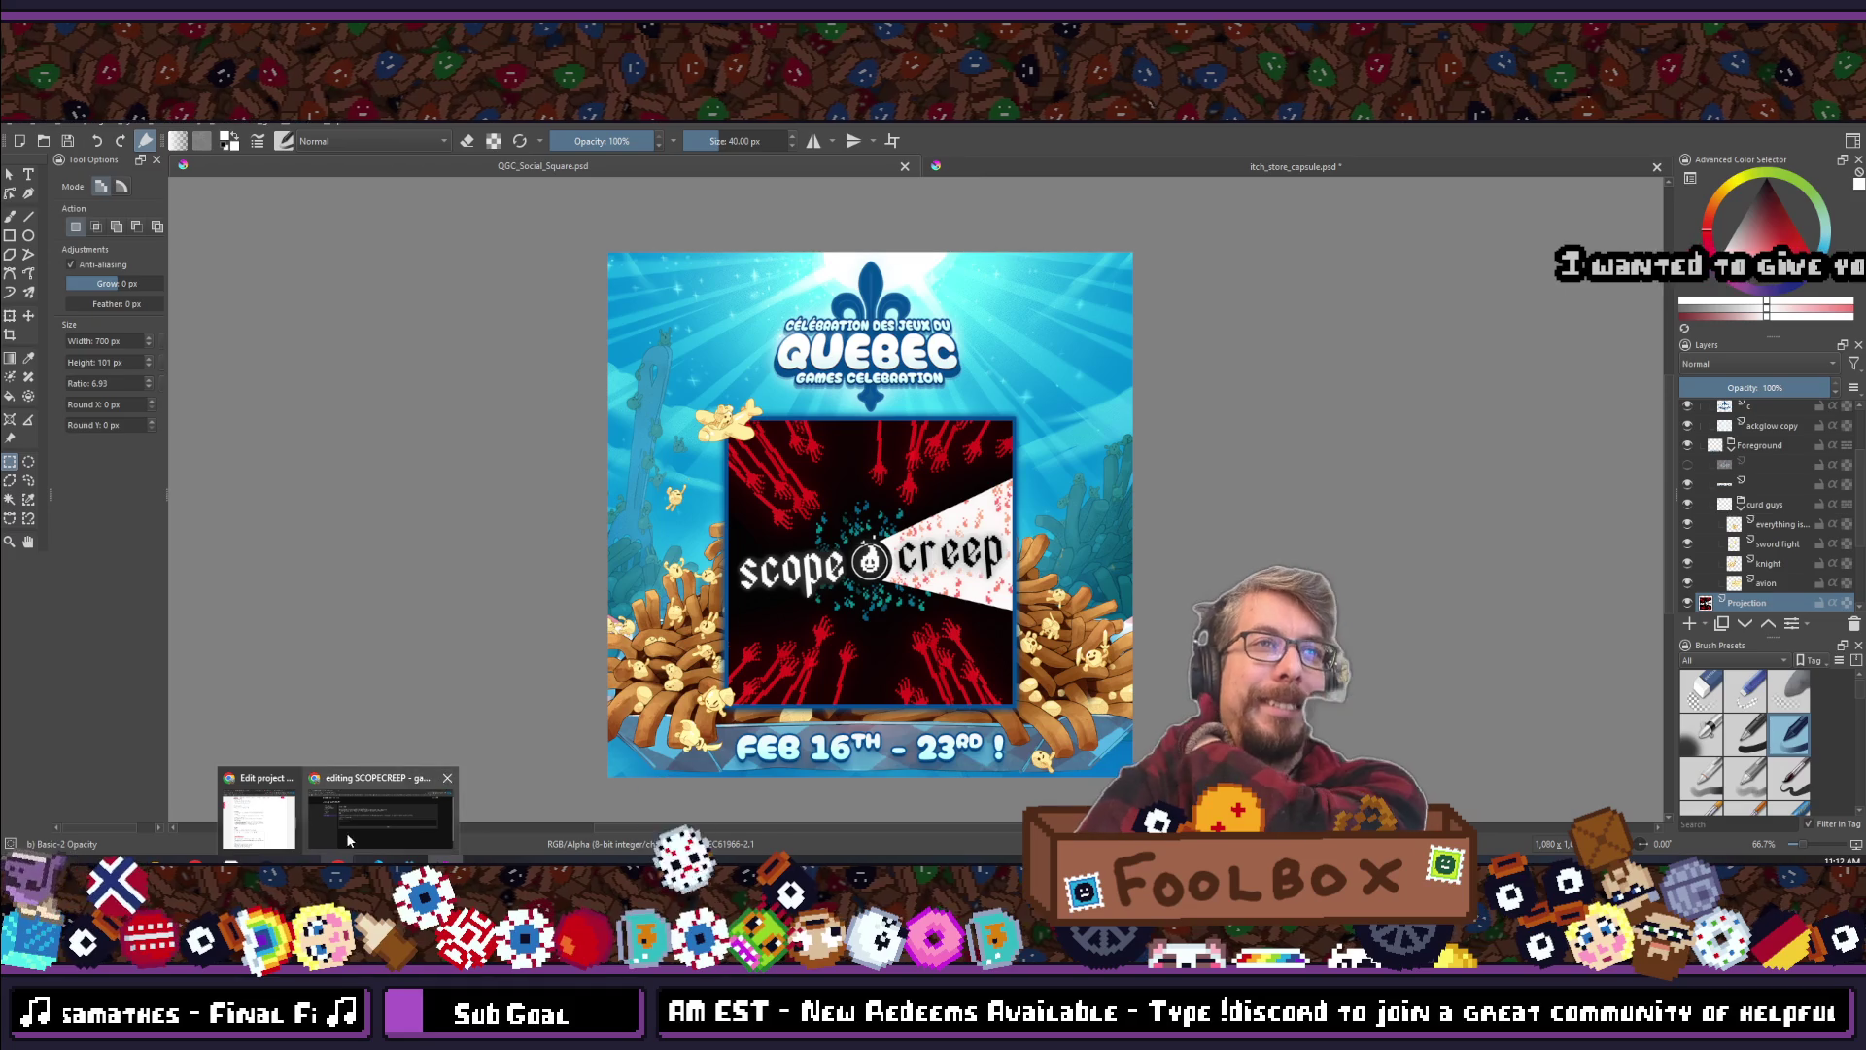
{"action": "left_click", "coordinate": [350, 817]}
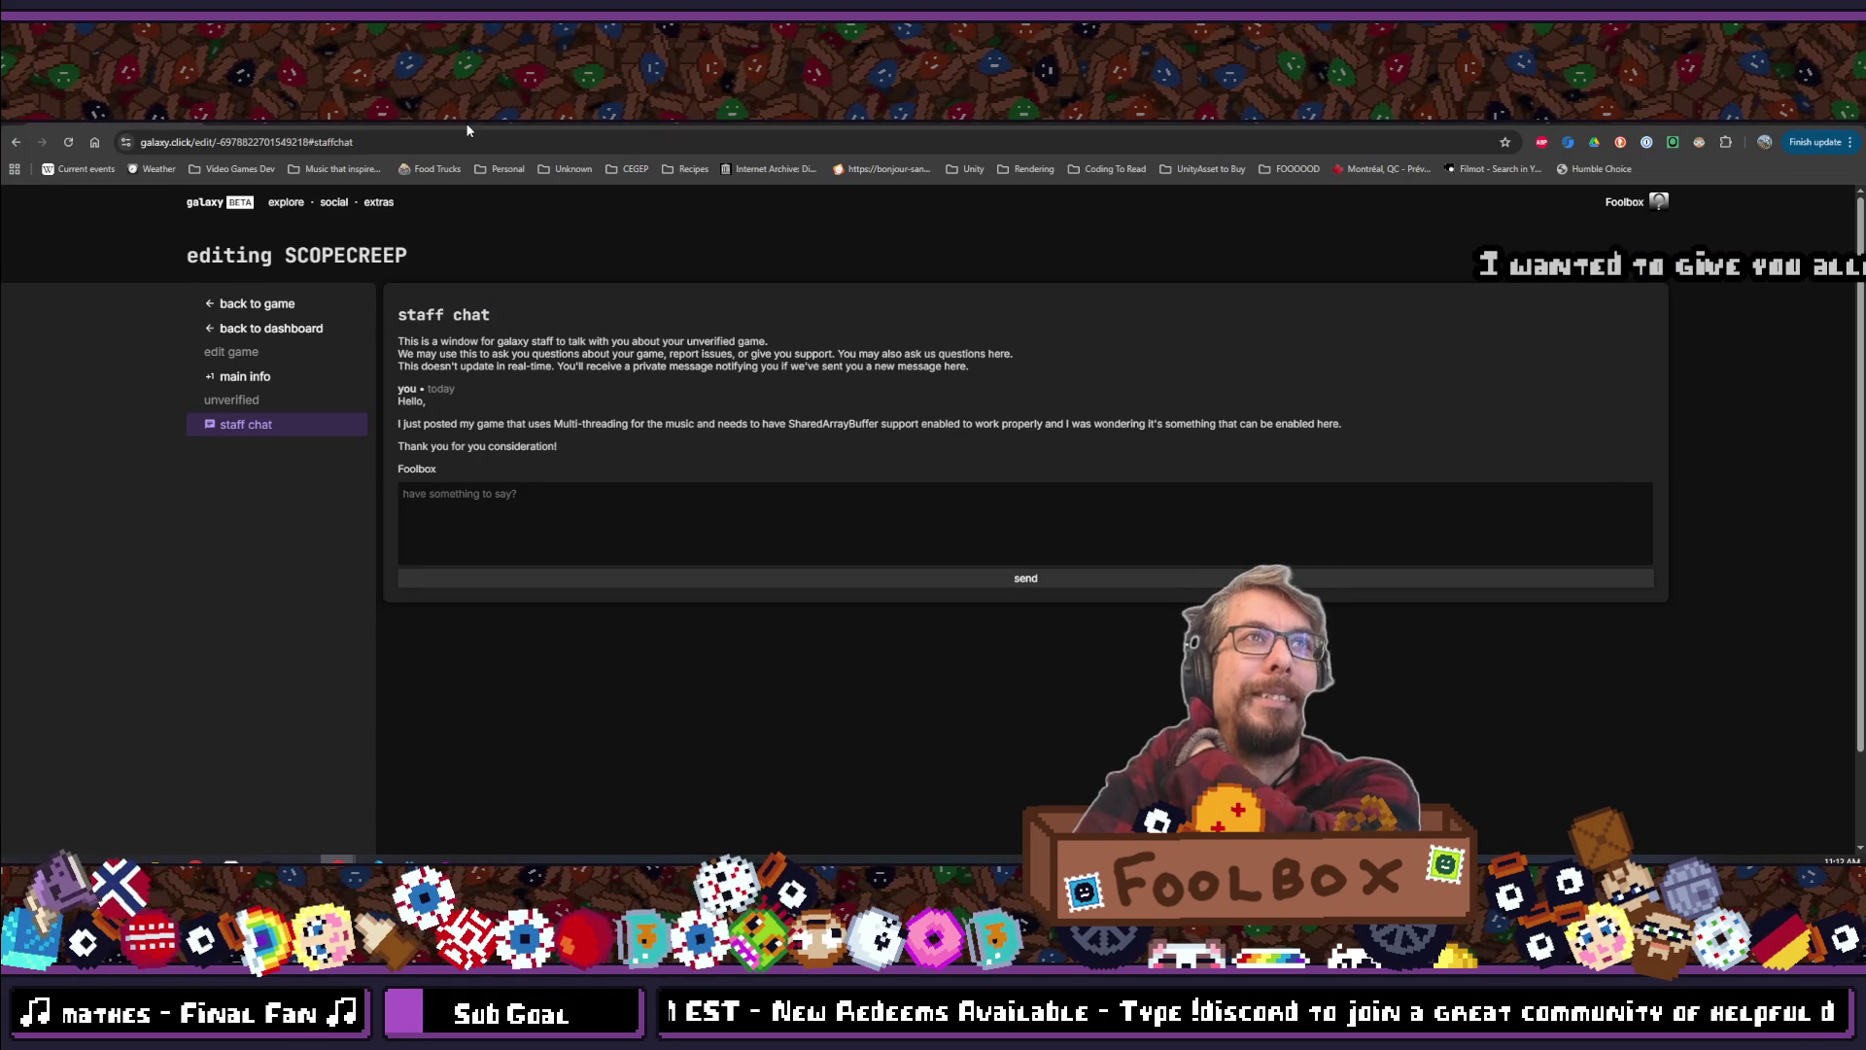
{"action": "left_click_drag", "start_coordinate": [721, 109], "coordinate": [722, 186]}
{"action": "left_click", "coordinate": [1102, 176]}
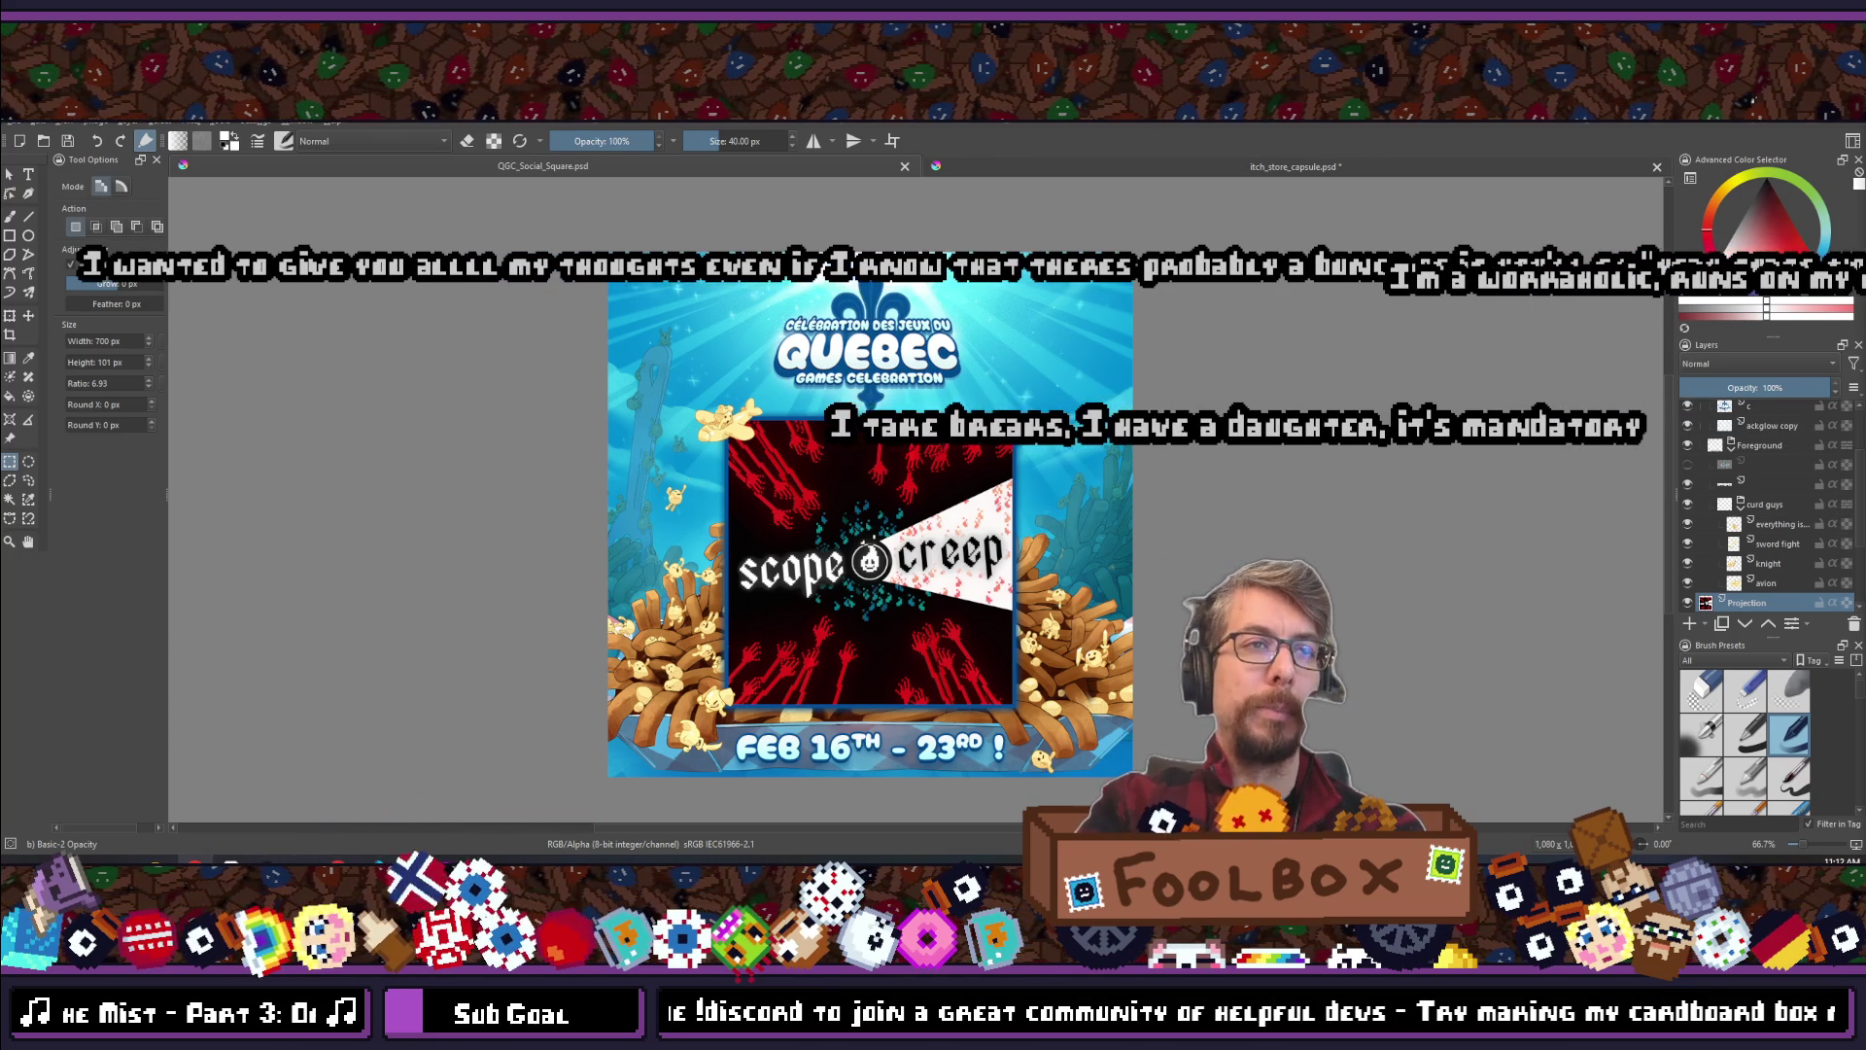
Leave Krita for Chrome and go from the Bluesky compose tab to the IncrementalDB listing
{"action": "mouse_move", "coordinate": [291, 853]}
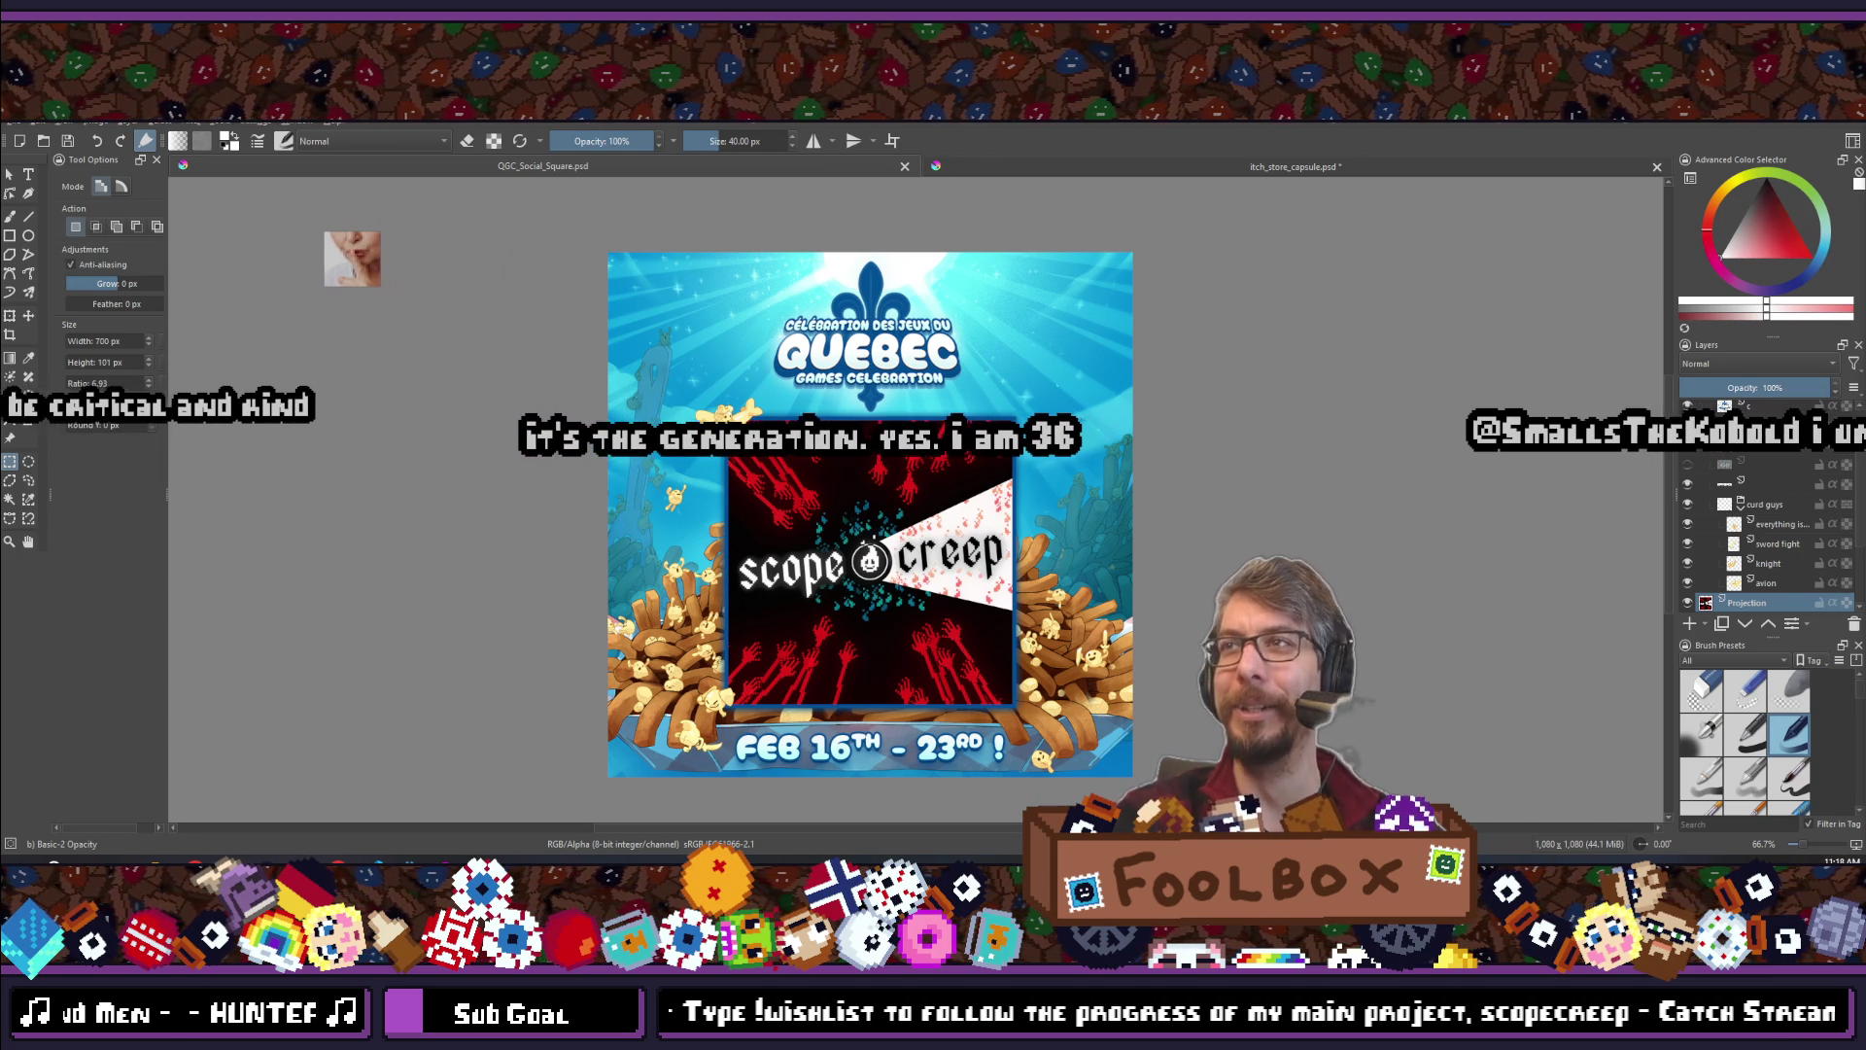
{"action": "key", "text": "alt+Tab"}
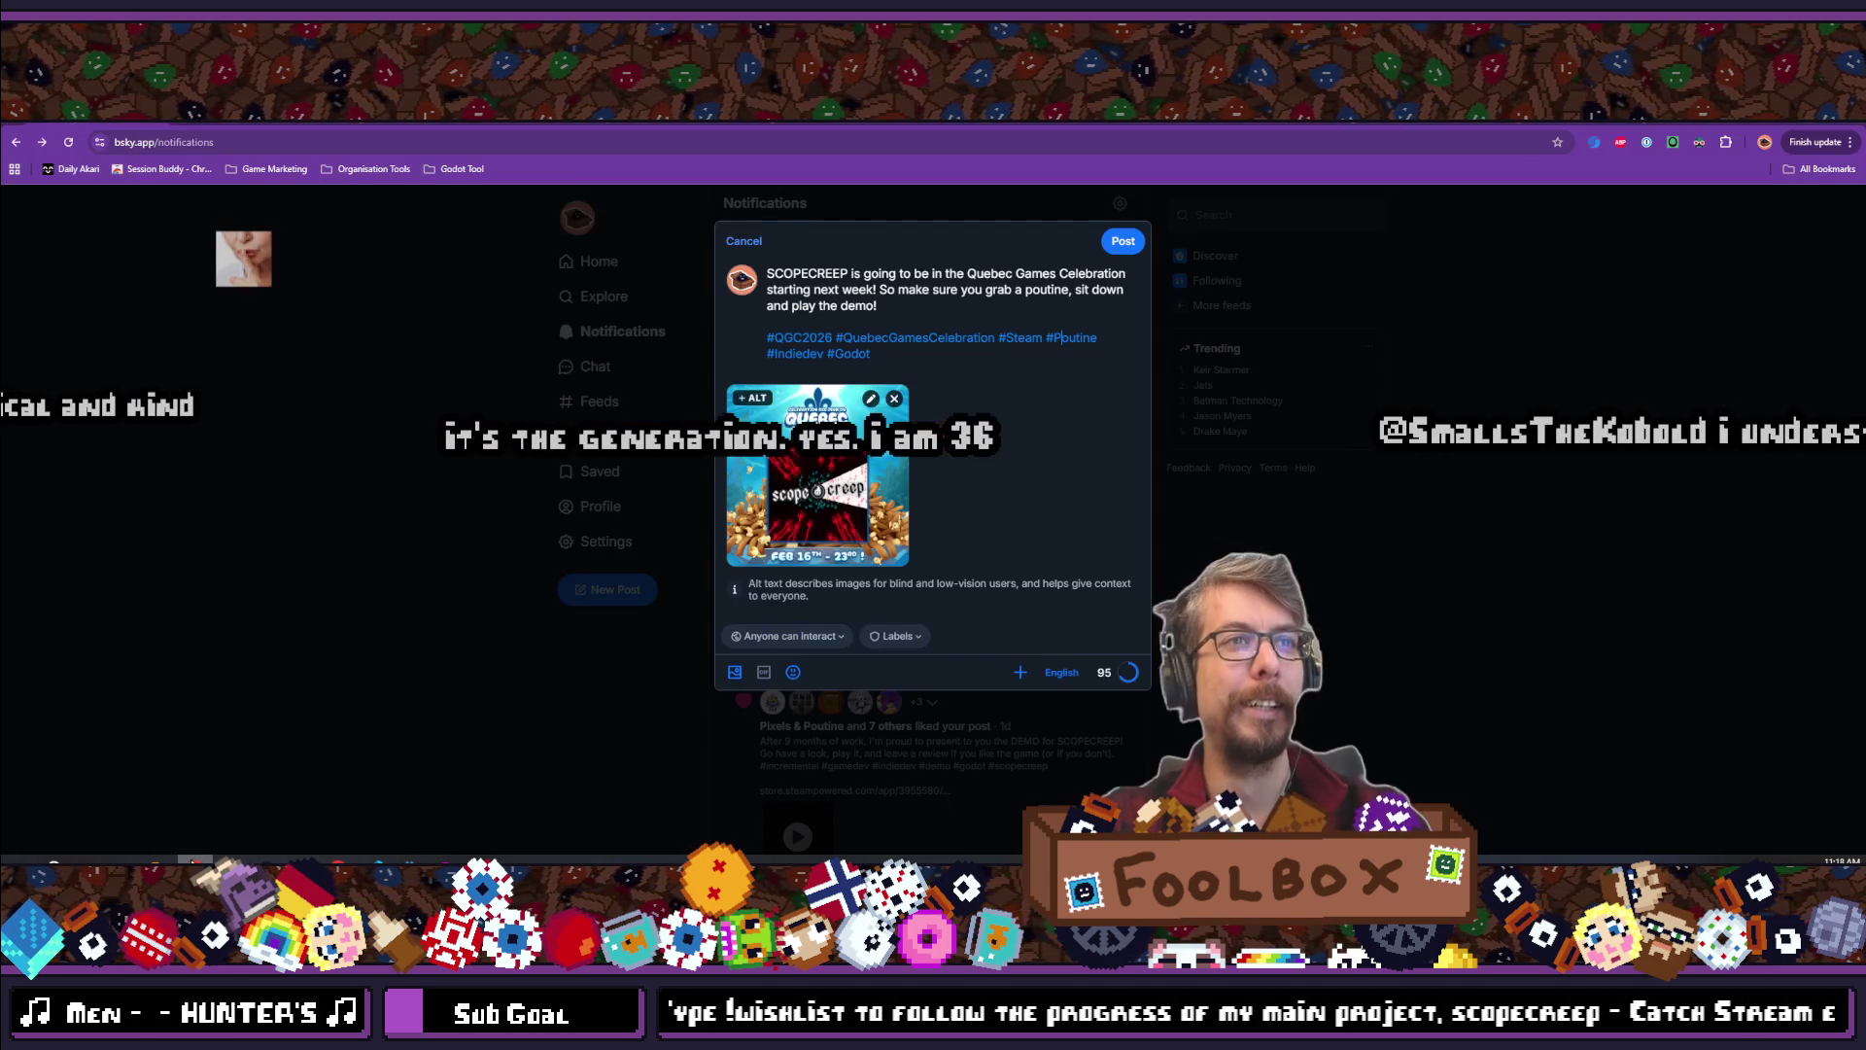
{"action": "key", "text": "ctrl+Tab"}
Reload the SCOPECREEP page and enlarge it to 175% to read the WiredPixels review
{"action": "left_click", "coordinate": [70, 143]}
{"action": "scroll", "coordinate": [761, 581], "scroll_direction": "down", "scroll_amount": 4}
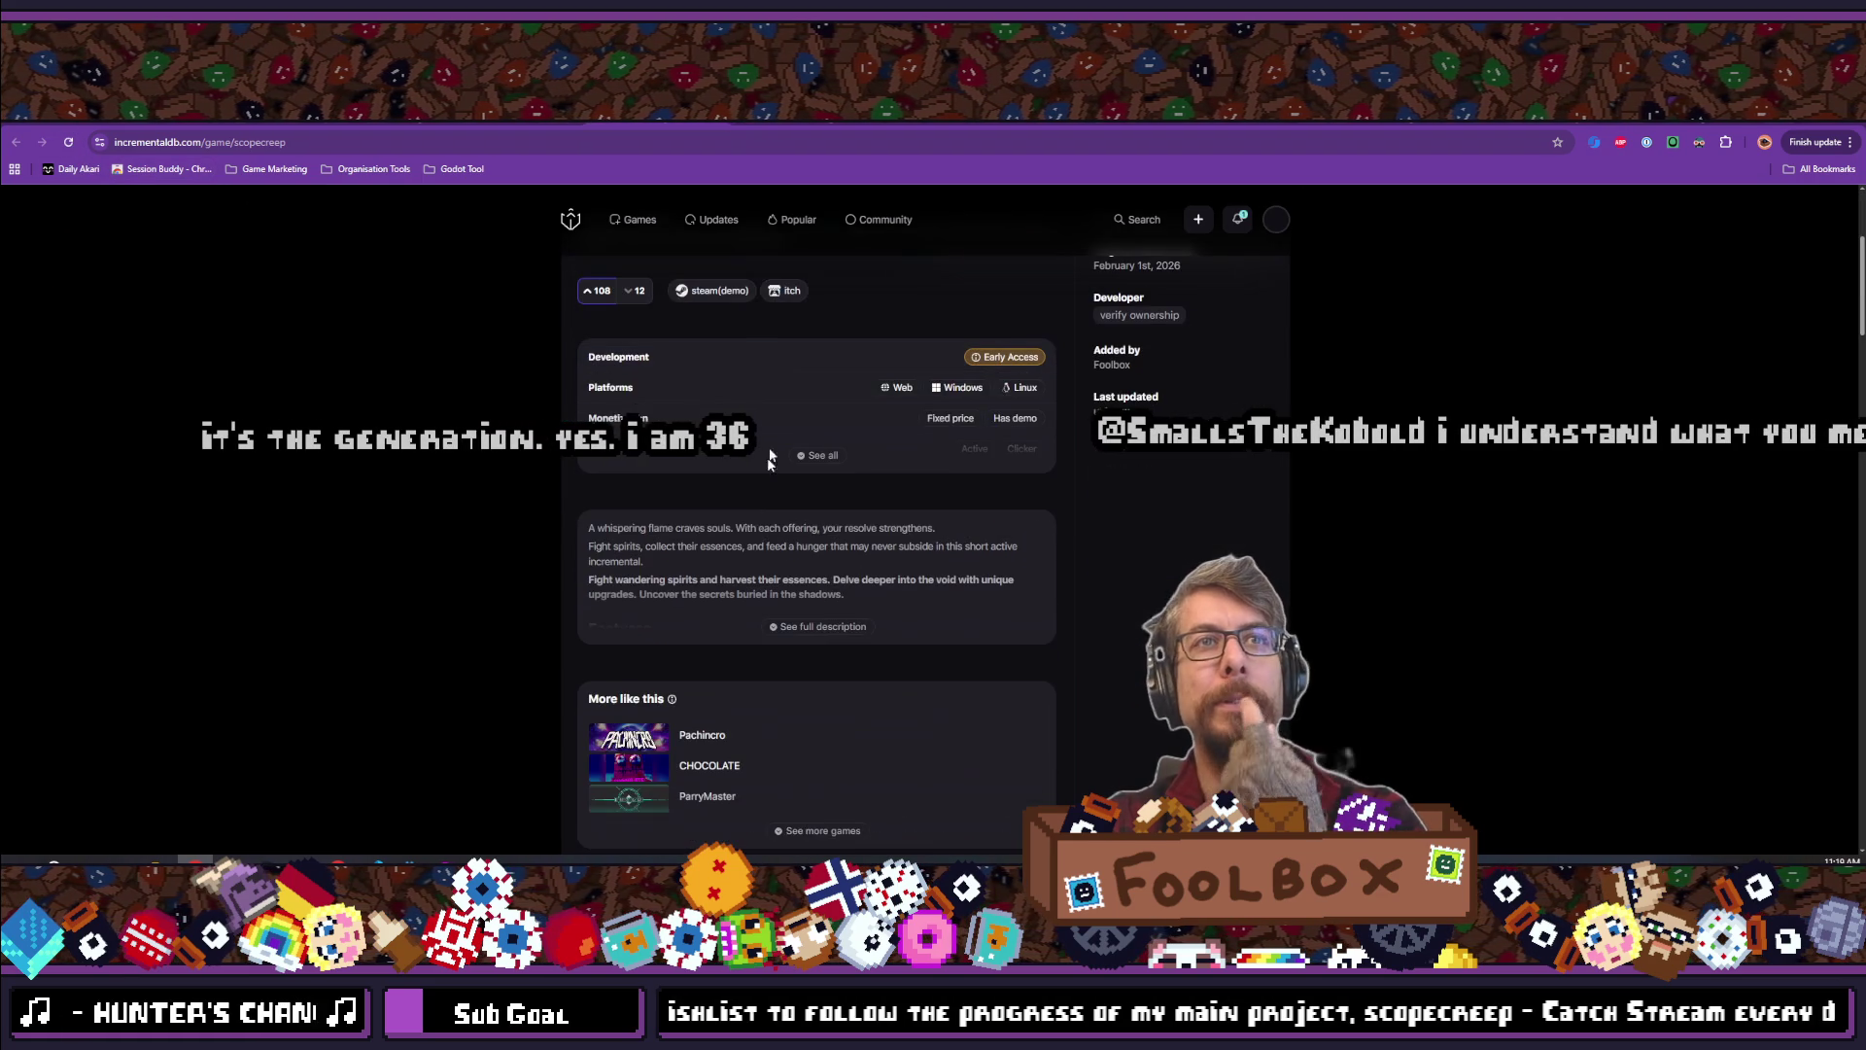
{"action": "key", "text": "ctrl+plus"}
{"action": "key", "text": "ctrl+plus"}
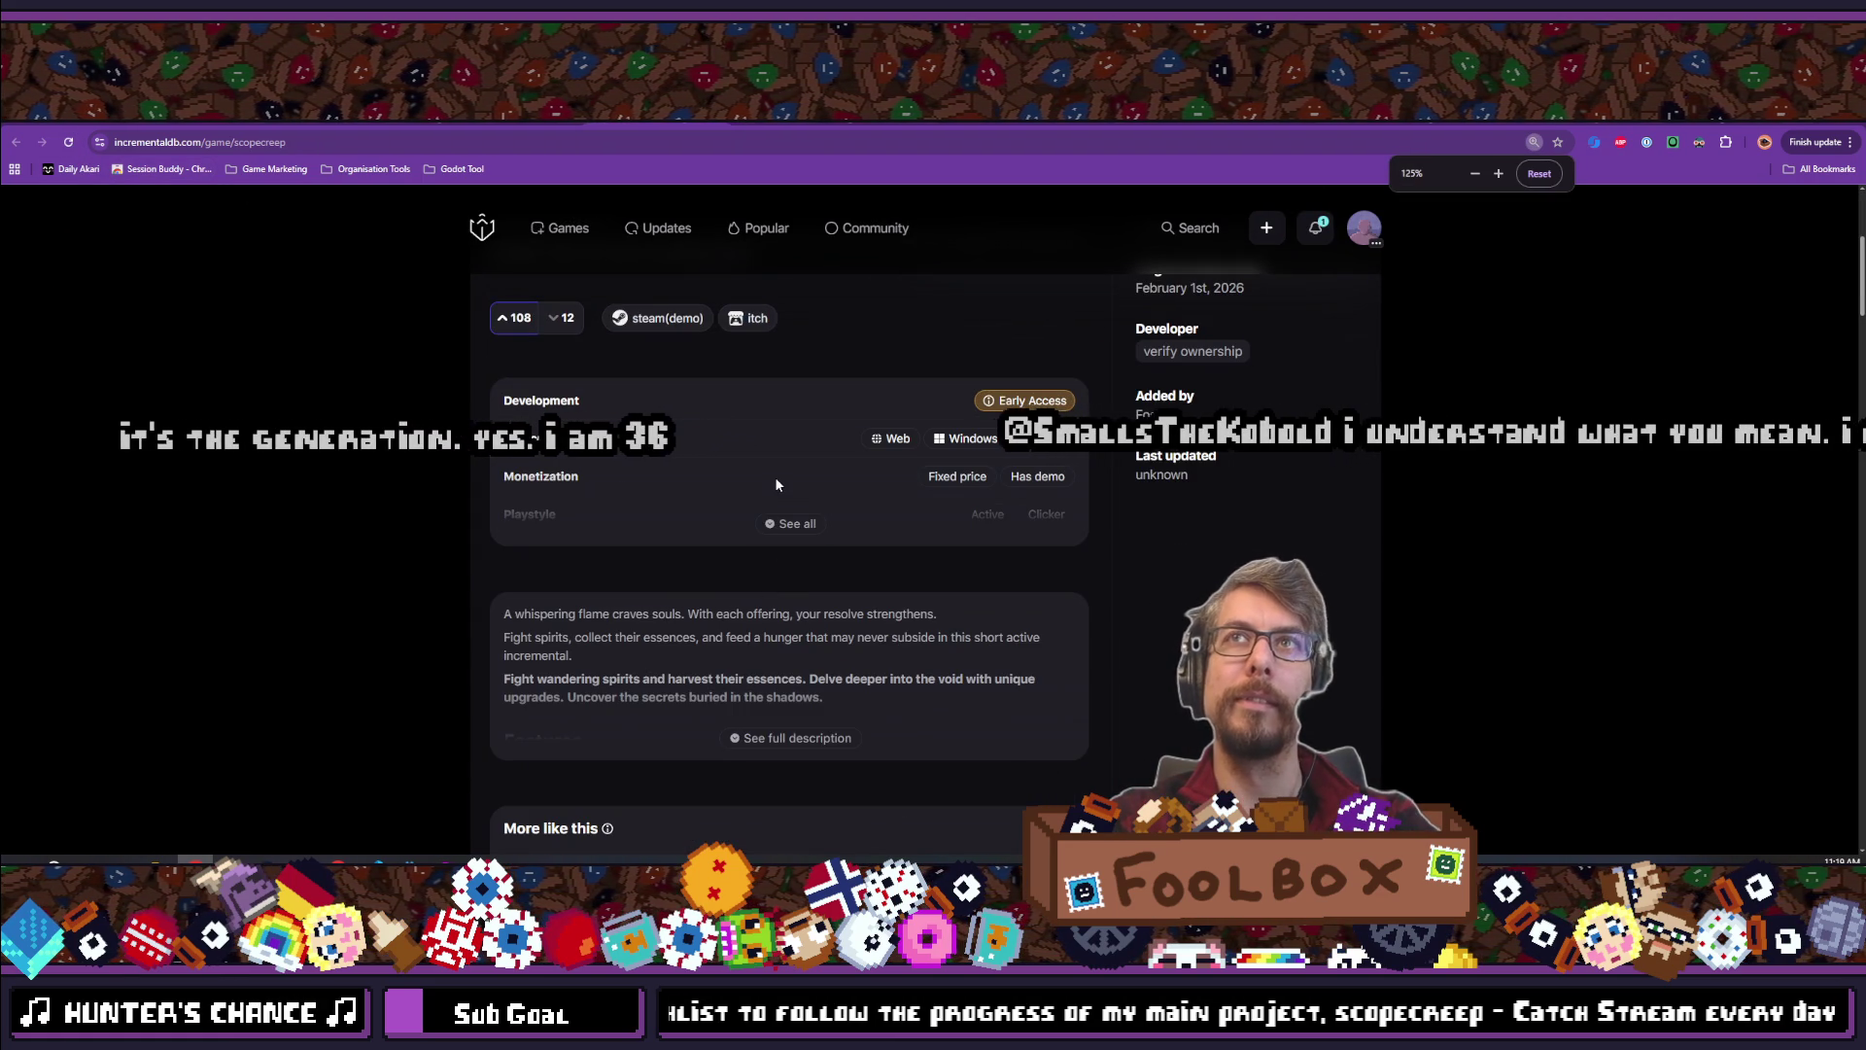
{"action": "key", "text": "ctrl+plus"}
{"action": "key", "text": "ctrl+plus"}
{"action": "scroll", "coordinate": [775, 483], "scroll_direction": "down", "scroll_amount": 10}
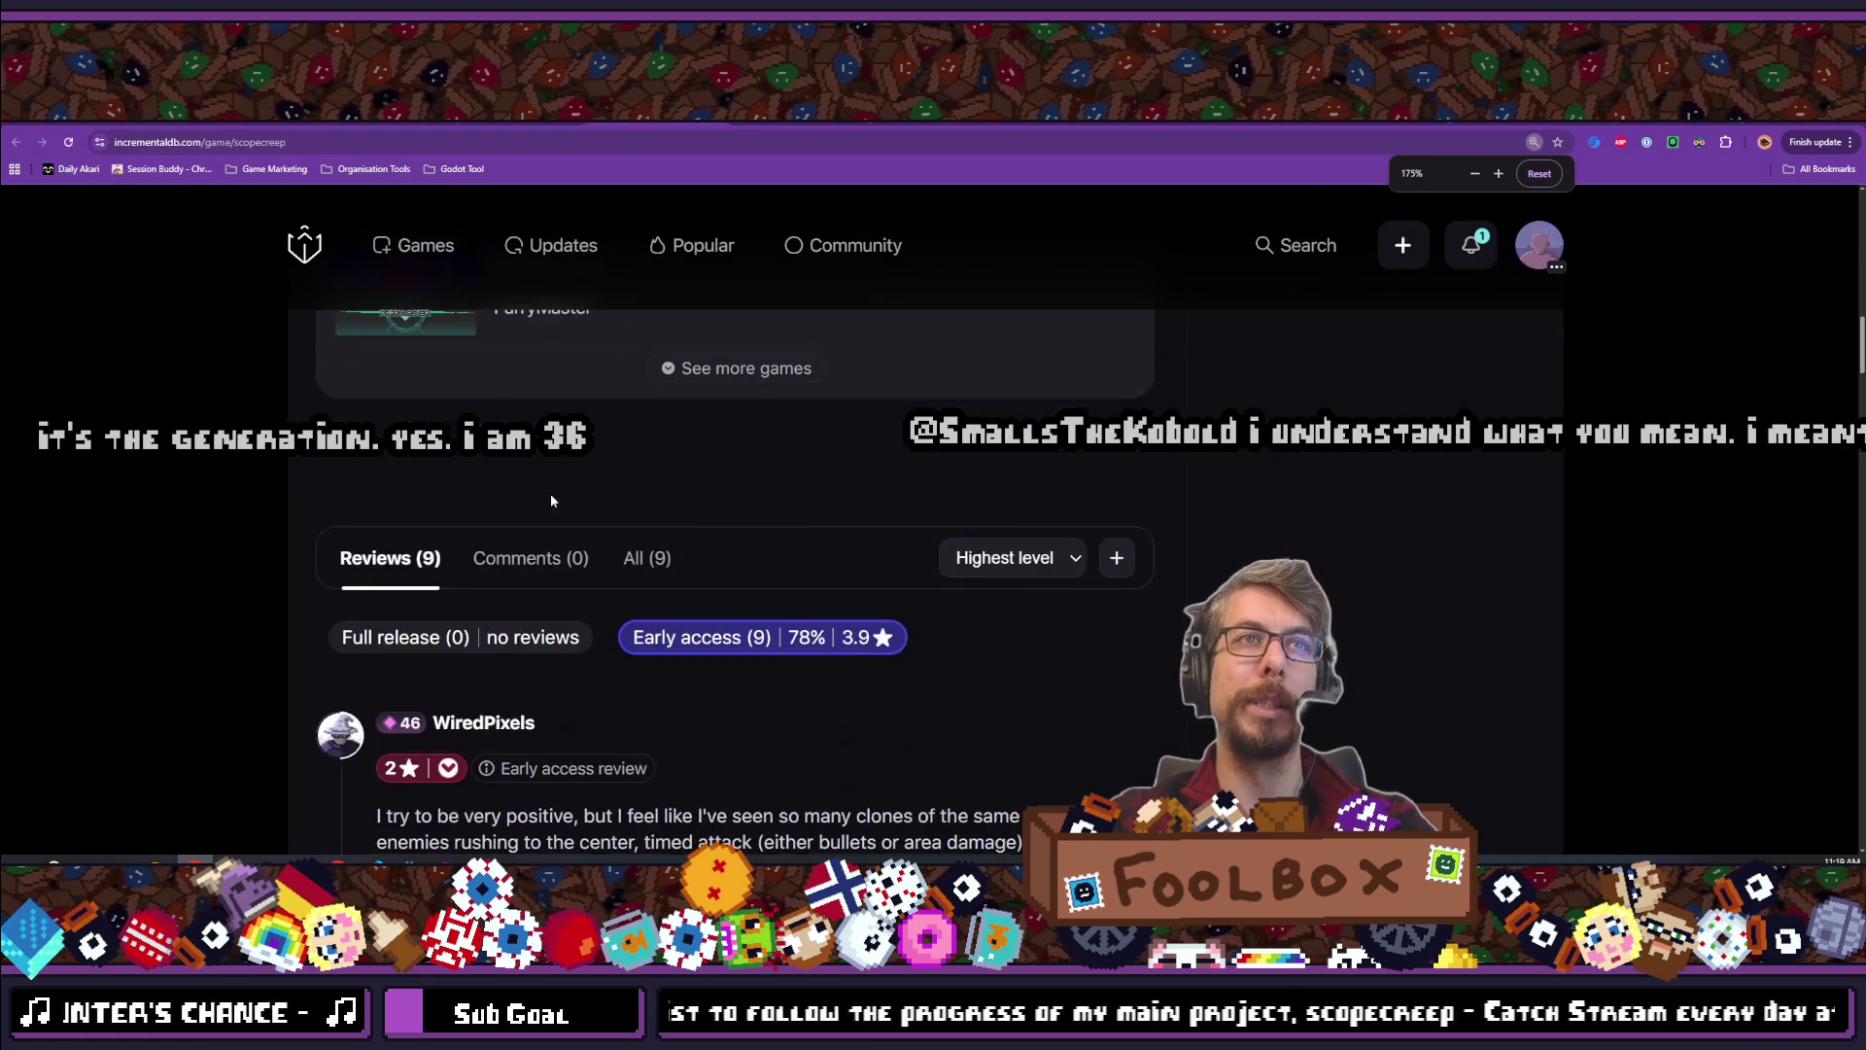
{"action": "mouse_move", "coordinate": [326, 336]}
{"action": "left_mouse_down"}
{"action": "mouse_move", "coordinate": [410, 453]}
{"action": "mouse_move", "coordinate": [642, 453]}
{"action": "left_mouse_up"}
{"action": "left_click", "coordinate": [360, 453]}
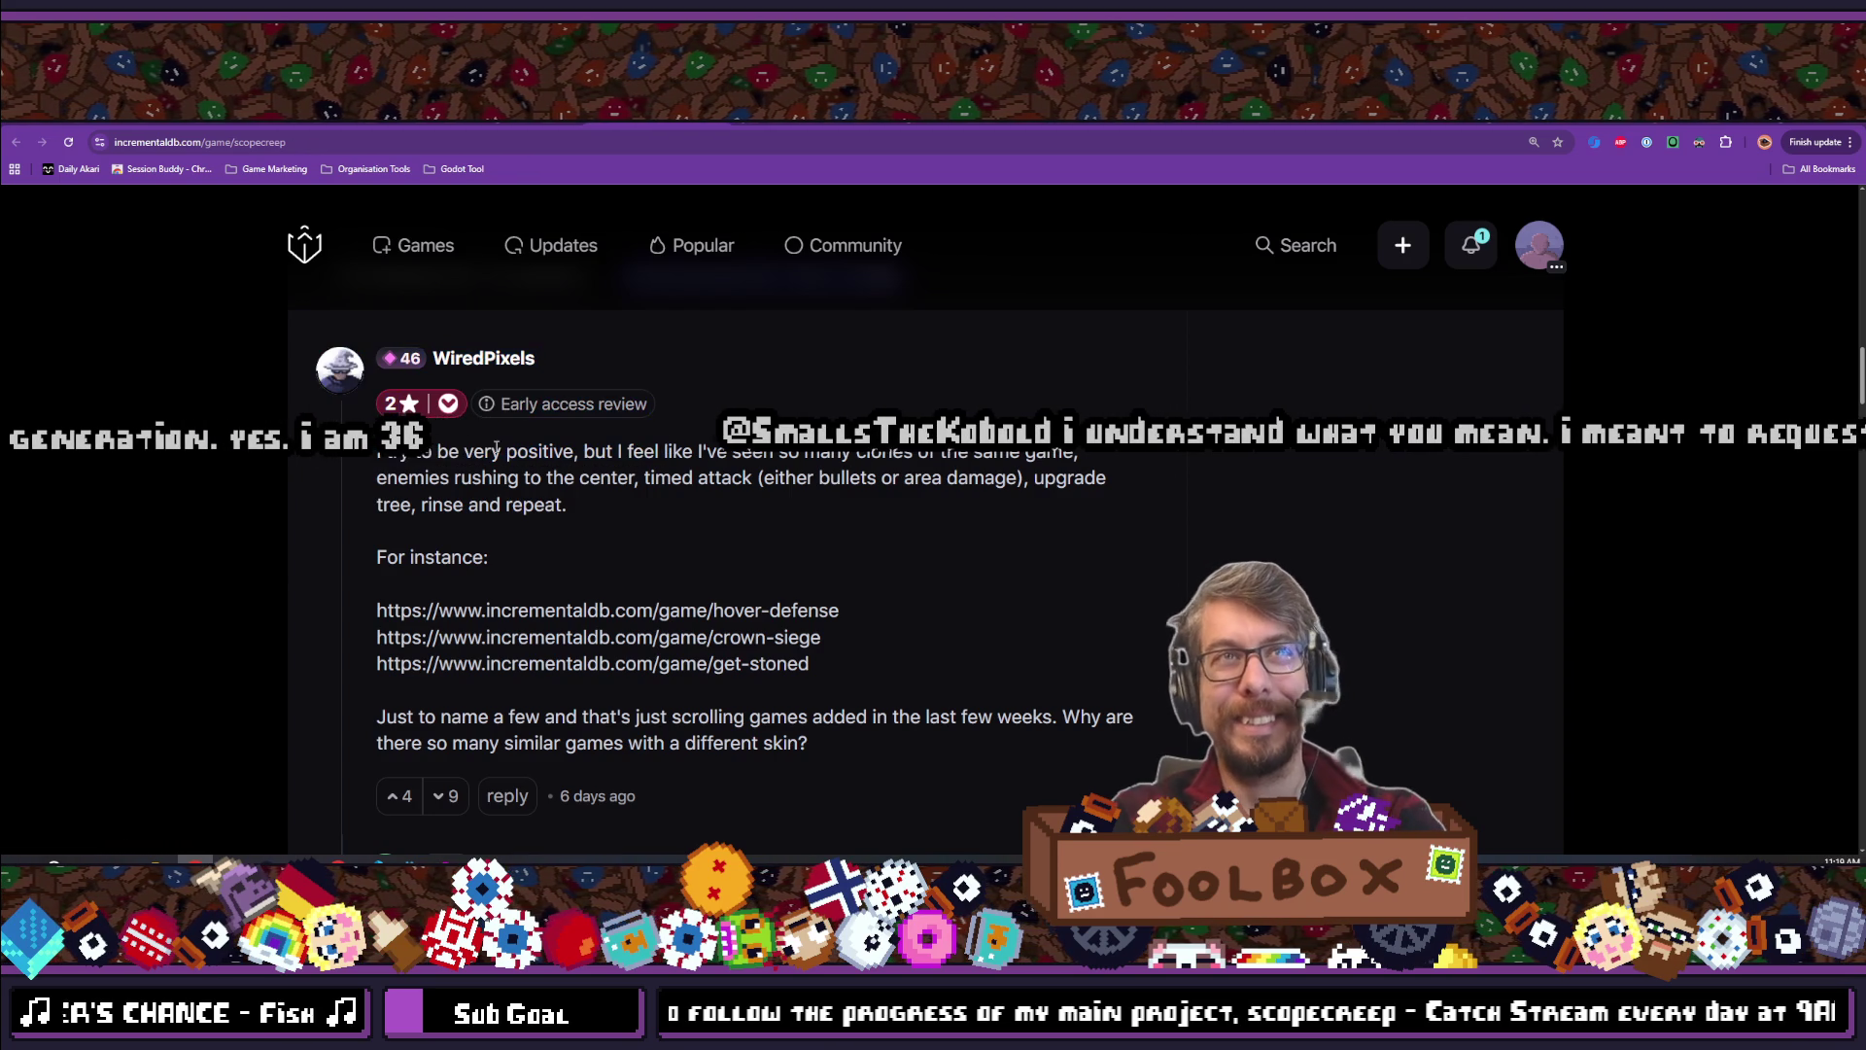
{"action": "scroll", "coordinate": [422, 481], "scroll_direction": "up", "scroll_amount": 1}
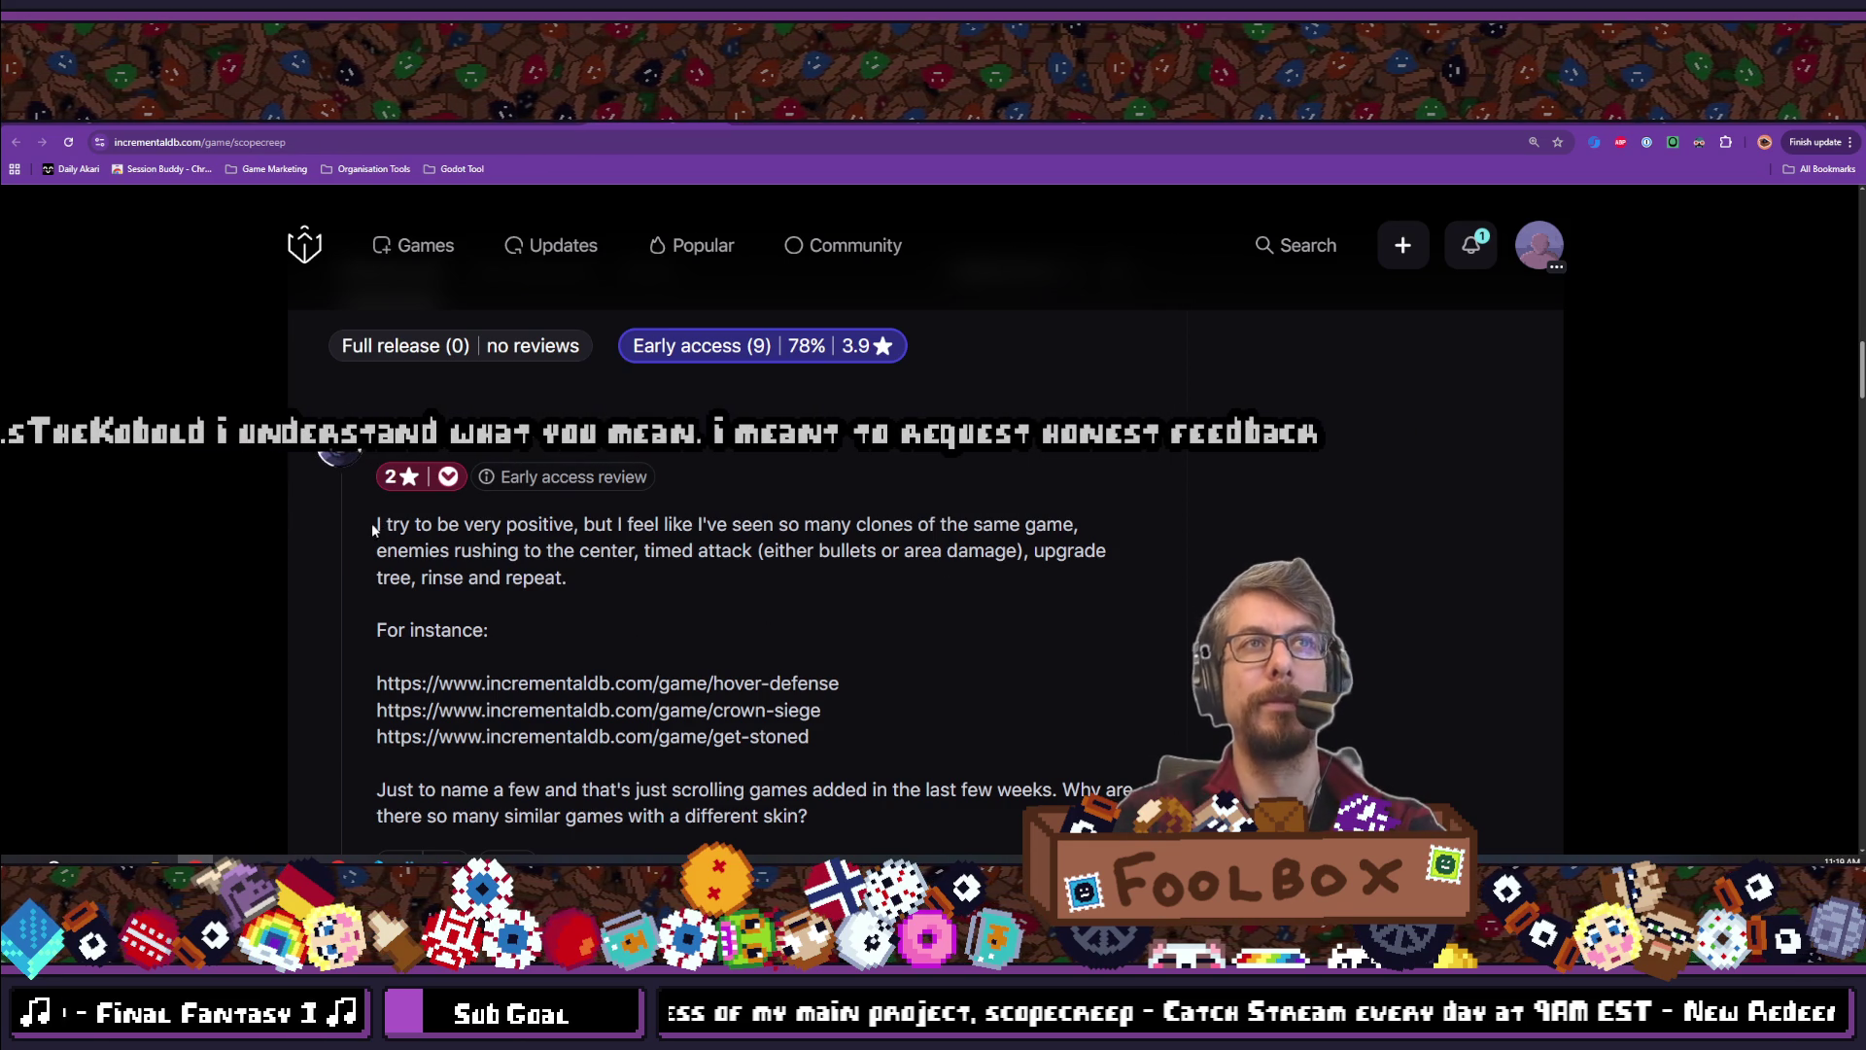
Highlight the reviewer's passage about being constructive, through 'The problem is not your game'
{"action": "left_click_drag", "start_coordinate": [333, 445], "coordinate": [561, 525]}
{"action": "mouse_move", "coordinate": [377, 525]}
{"action": "left_mouse_down"}
{"action": "mouse_move", "coordinate": [571, 541]}
{"action": "mouse_move", "coordinate": [580, 525]}
{"action": "mouse_move", "coordinate": [342, 510]}
{"action": "mouse_move", "coordinate": [605, 550]}
{"action": "mouse_move", "coordinate": [579, 525]}
{"action": "mouse_move", "coordinate": [627, 526]}
{"action": "left_mouse_up"}
{"action": "scroll", "coordinate": [627, 526], "scroll_direction": "down", "scroll_amount": 12}
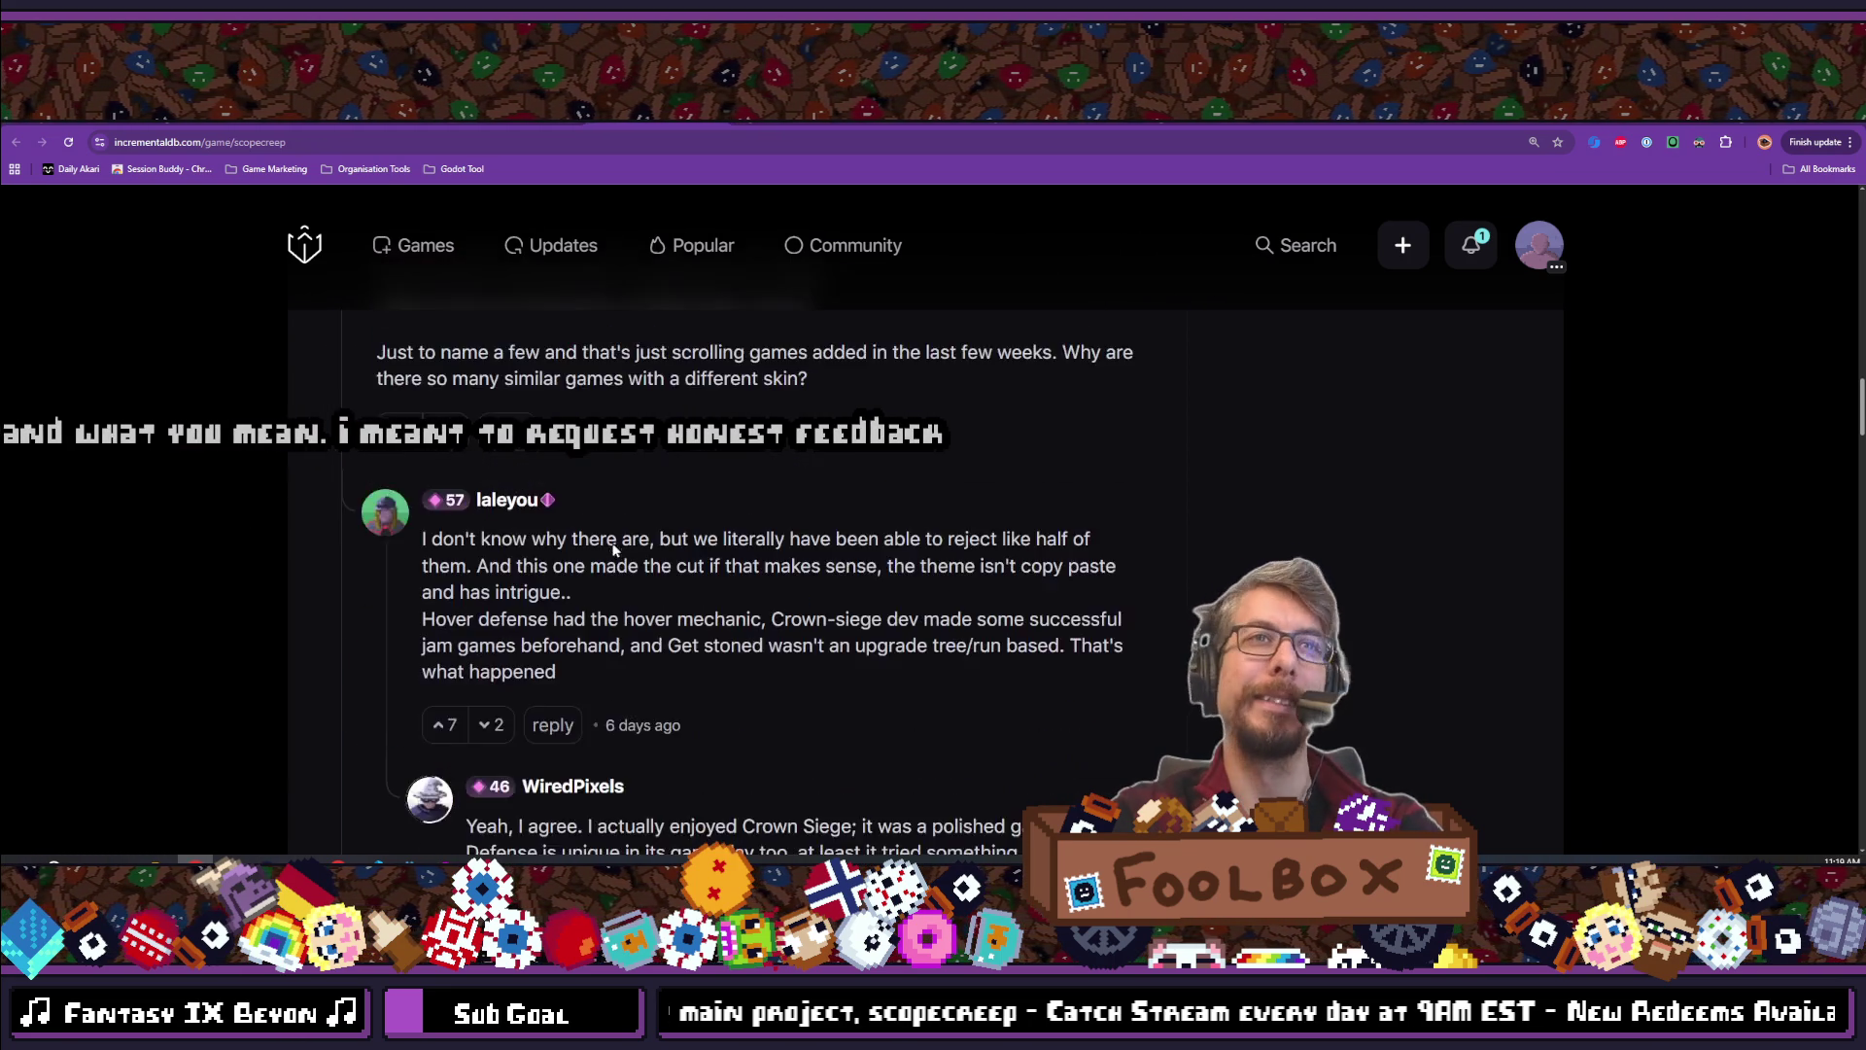
{"action": "scroll", "coordinate": [559, 523], "scroll_direction": "down", "scroll_amount": 7}
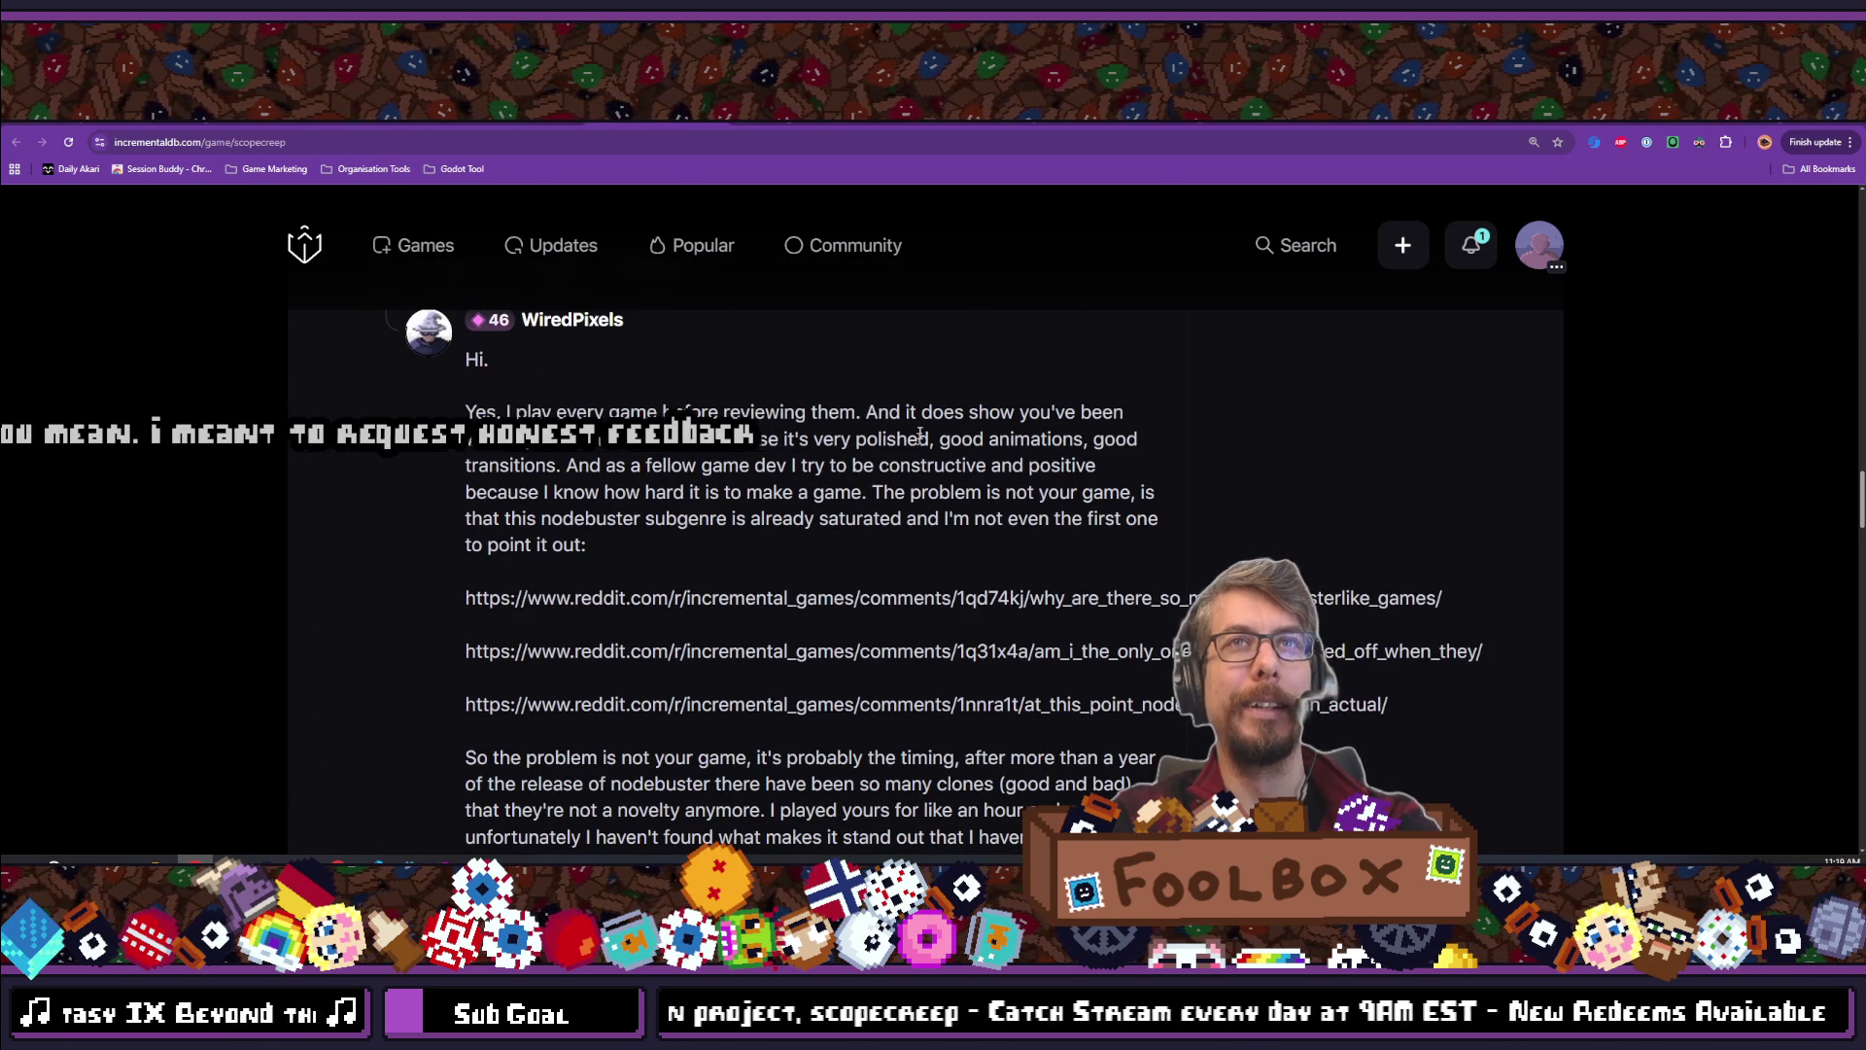
{"action": "mouse_move", "coordinate": [566, 466]}
{"action": "left_mouse_down"}
{"action": "mouse_move", "coordinate": [1060, 467]}
{"action": "mouse_move", "coordinate": [460, 493]}
{"action": "mouse_move", "coordinate": [736, 494]}
{"action": "left_mouse_up"}
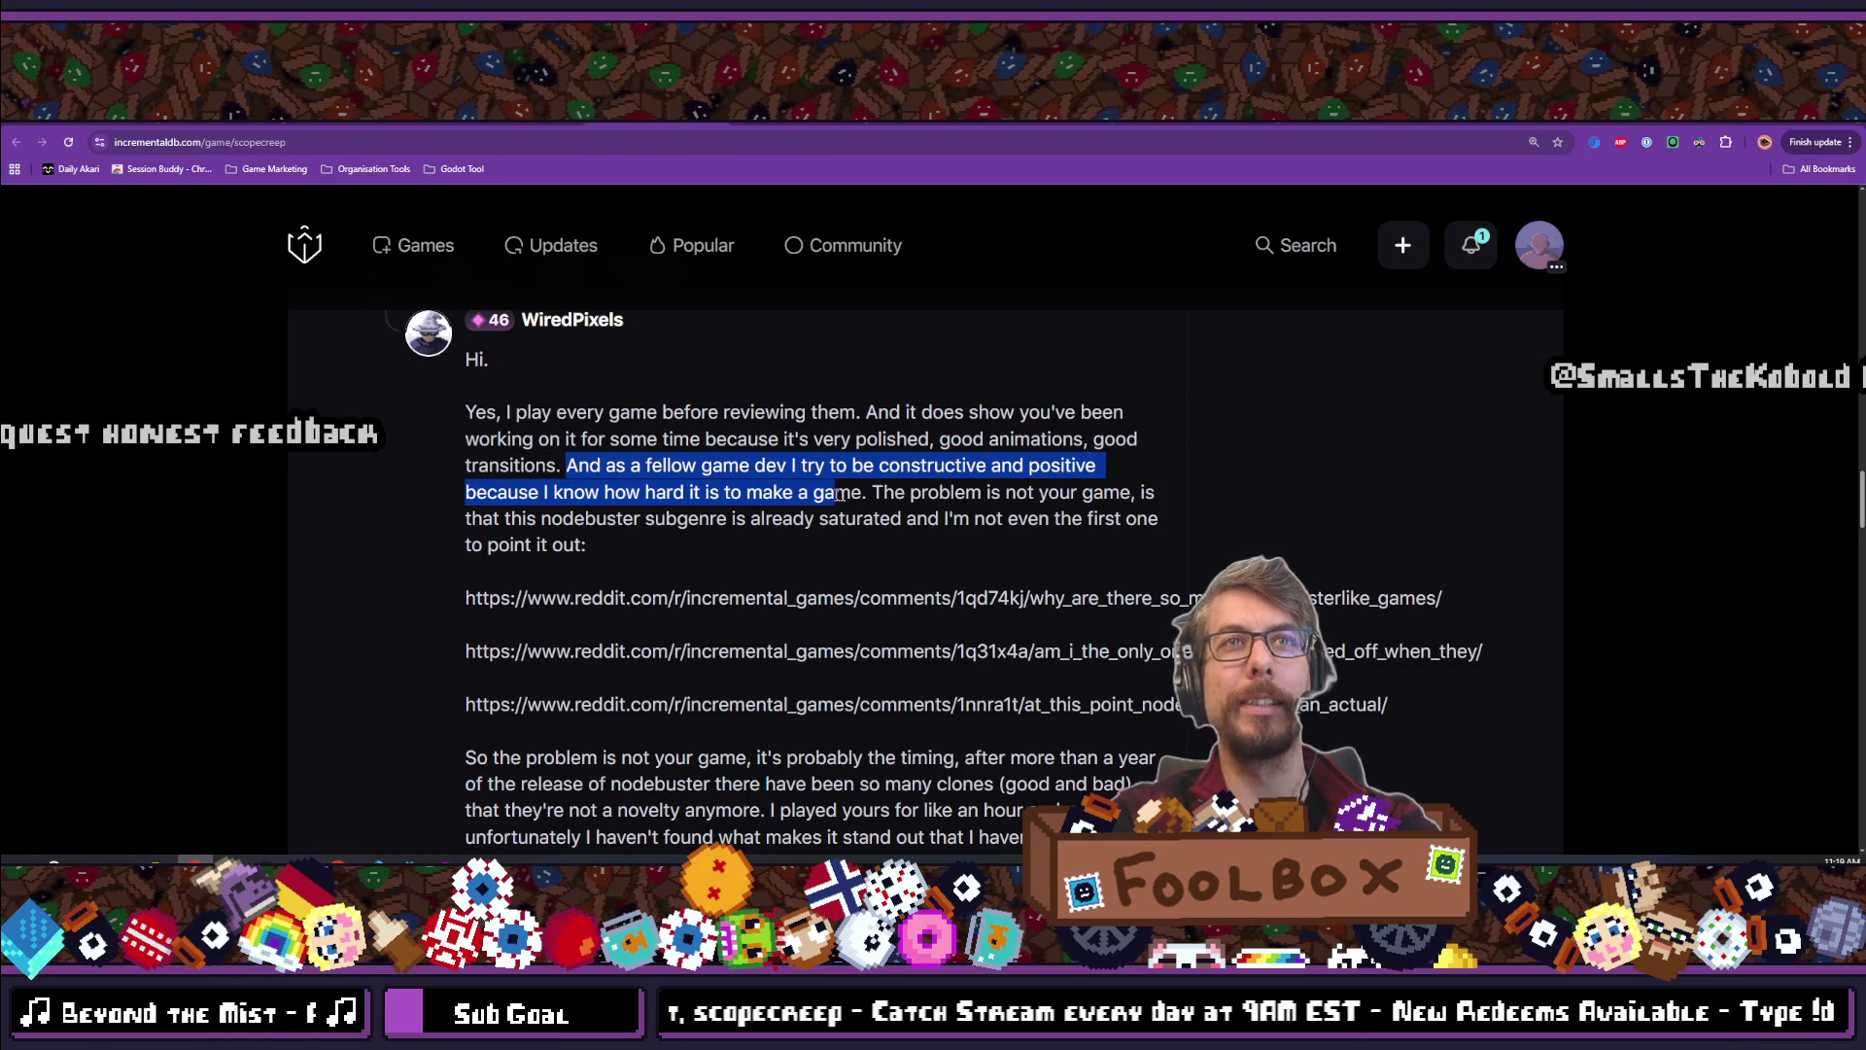
{"action": "mouse_move", "coordinate": [887, 494]}
{"action": "left_mouse_down"}
{"action": "mouse_move", "coordinate": [875, 729]}
{"action": "mouse_move", "coordinate": [1001, 467]}
{"action": "mouse_move", "coordinate": [1104, 467]}
{"action": "mouse_move", "coordinate": [1130, 489]}
{"action": "left_mouse_up"}
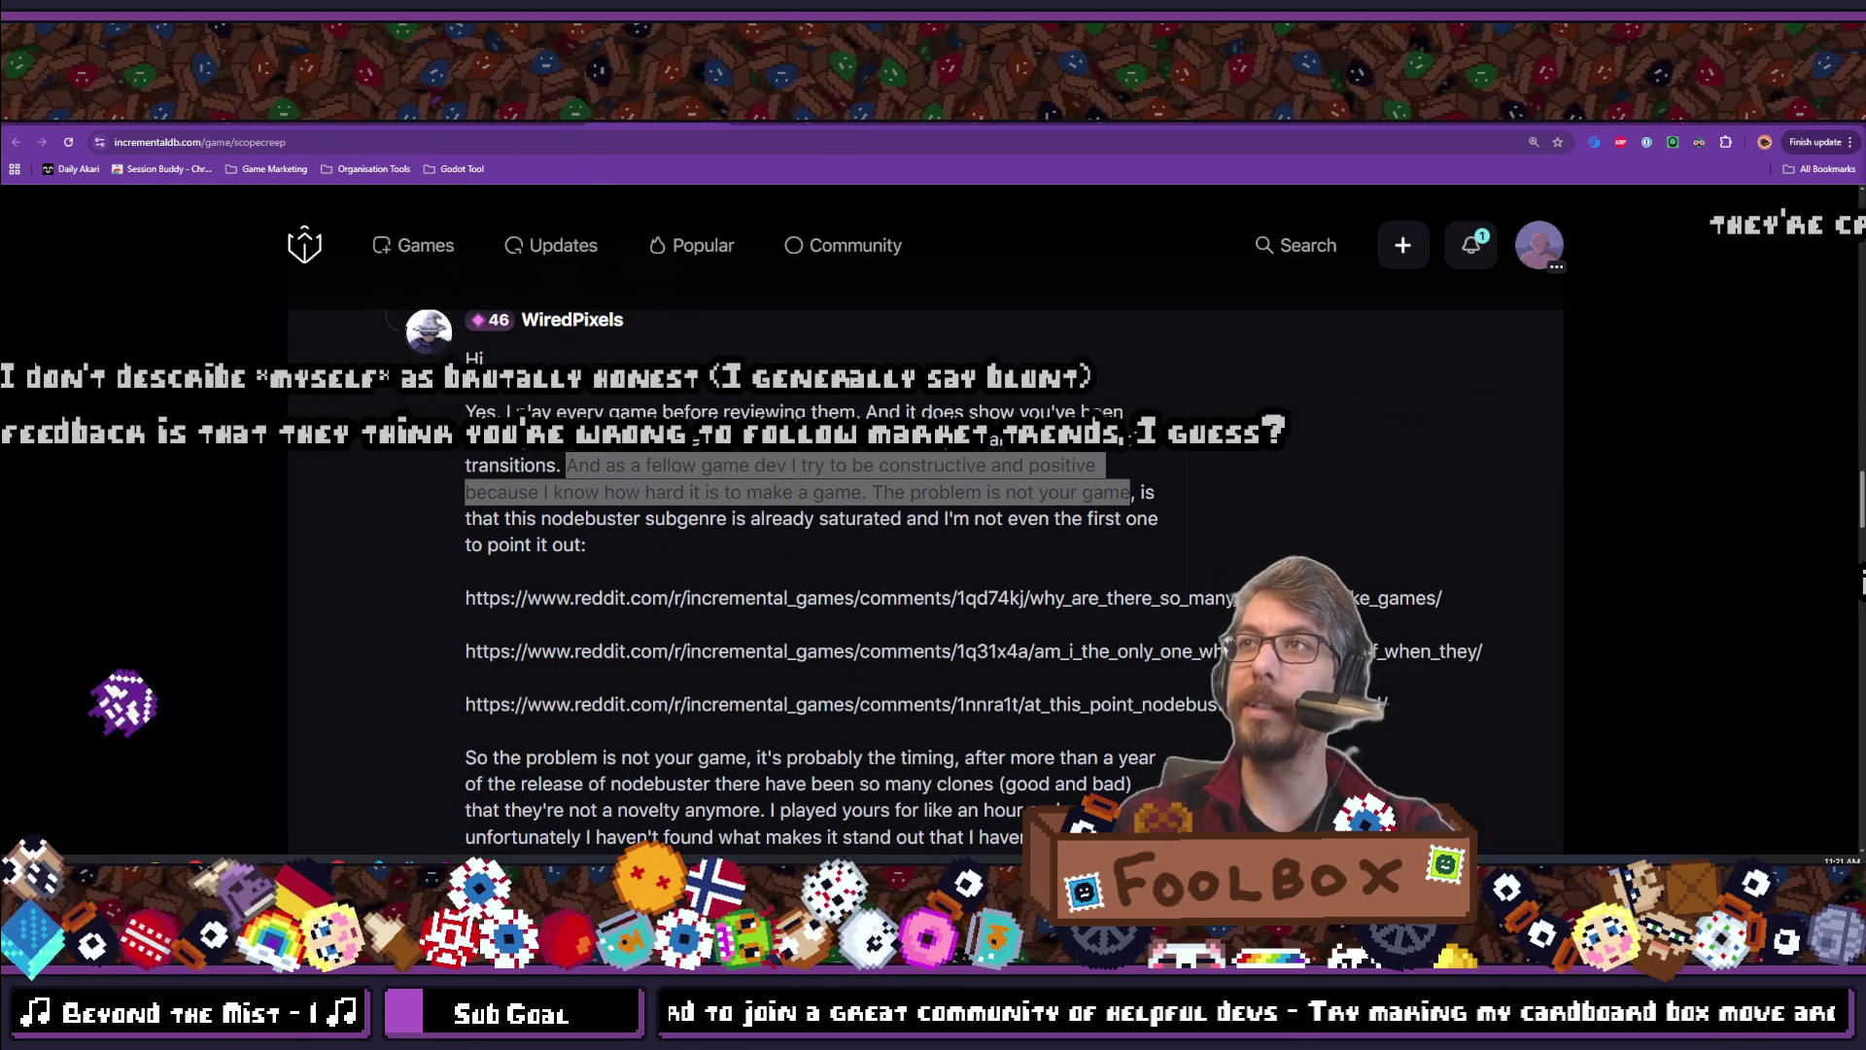
{"action": "scroll", "coordinate": [1006, 560], "scroll_direction": "up", "scroll_amount": 4}
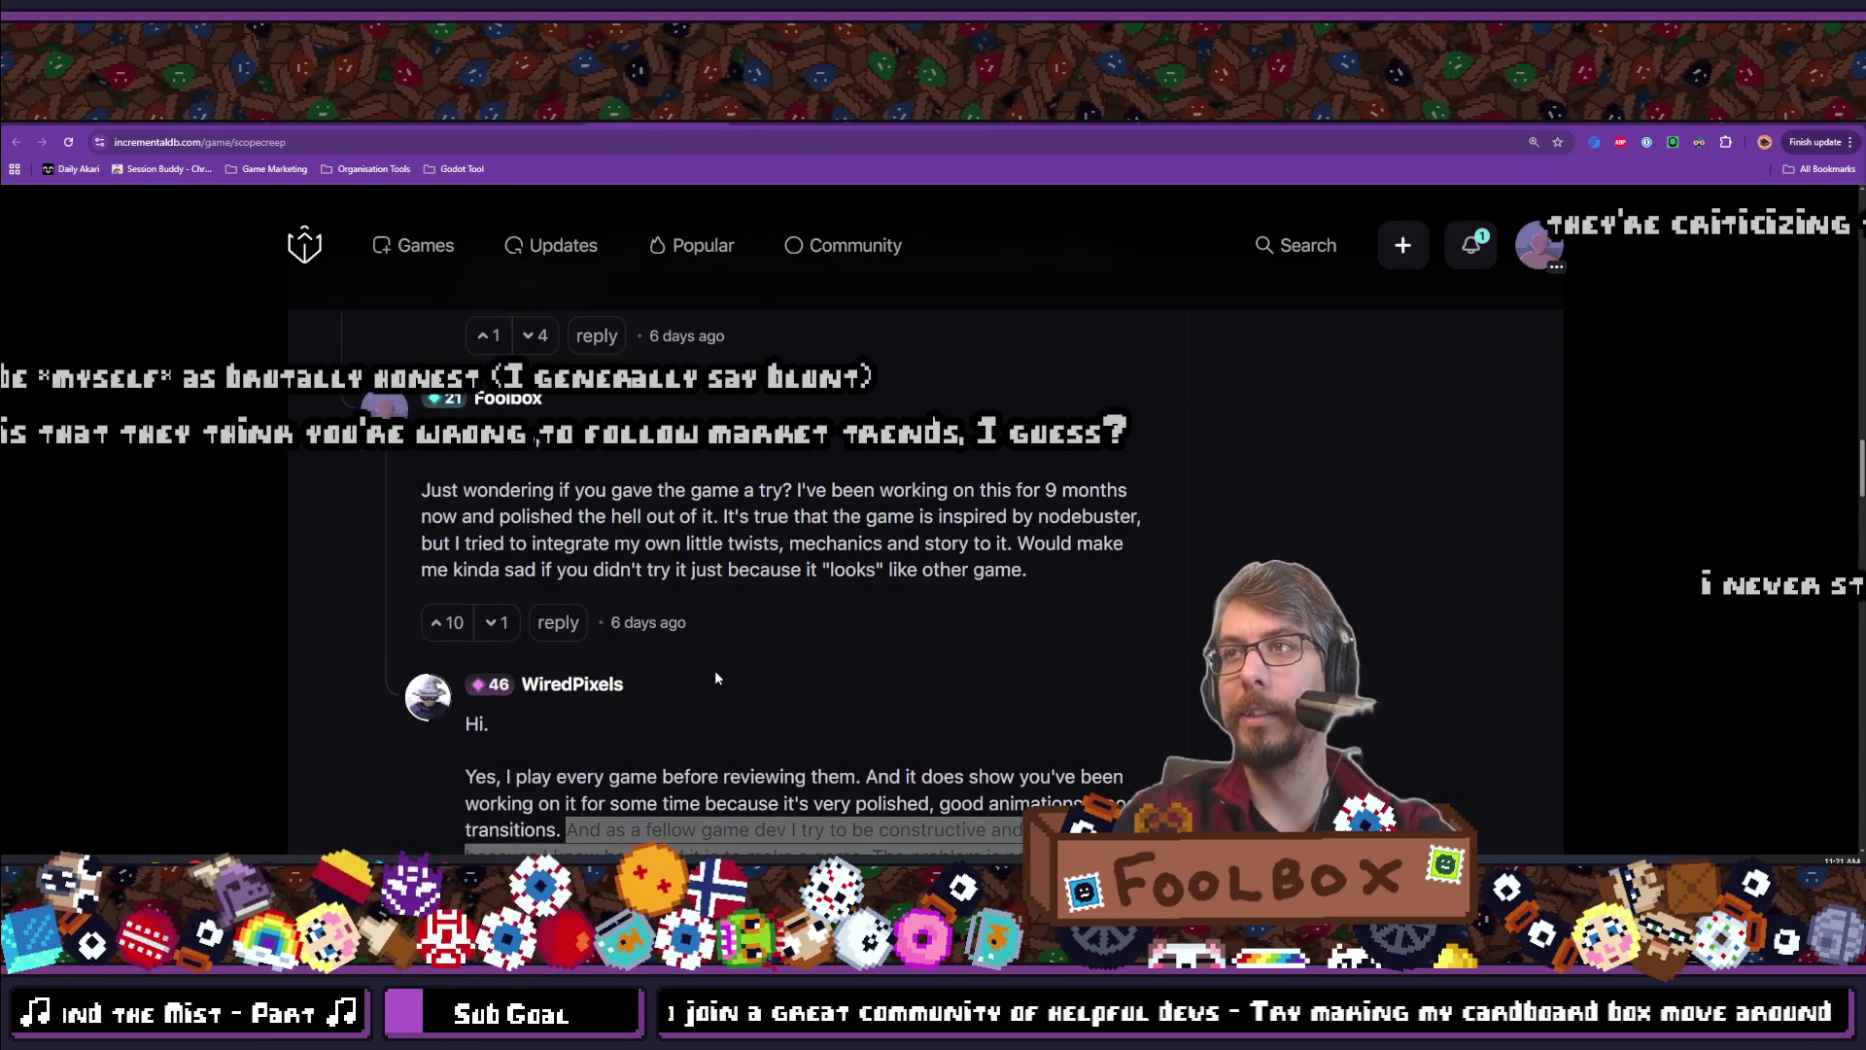
Scroll up past the comments to SCOPECREEP's title, votes and store links
{"action": "scroll", "coordinate": [717, 678], "scroll_direction": "up", "scroll_amount": 6}
{"action": "scroll", "coordinate": [716, 686], "scroll_direction": "up", "scroll_amount": 4}
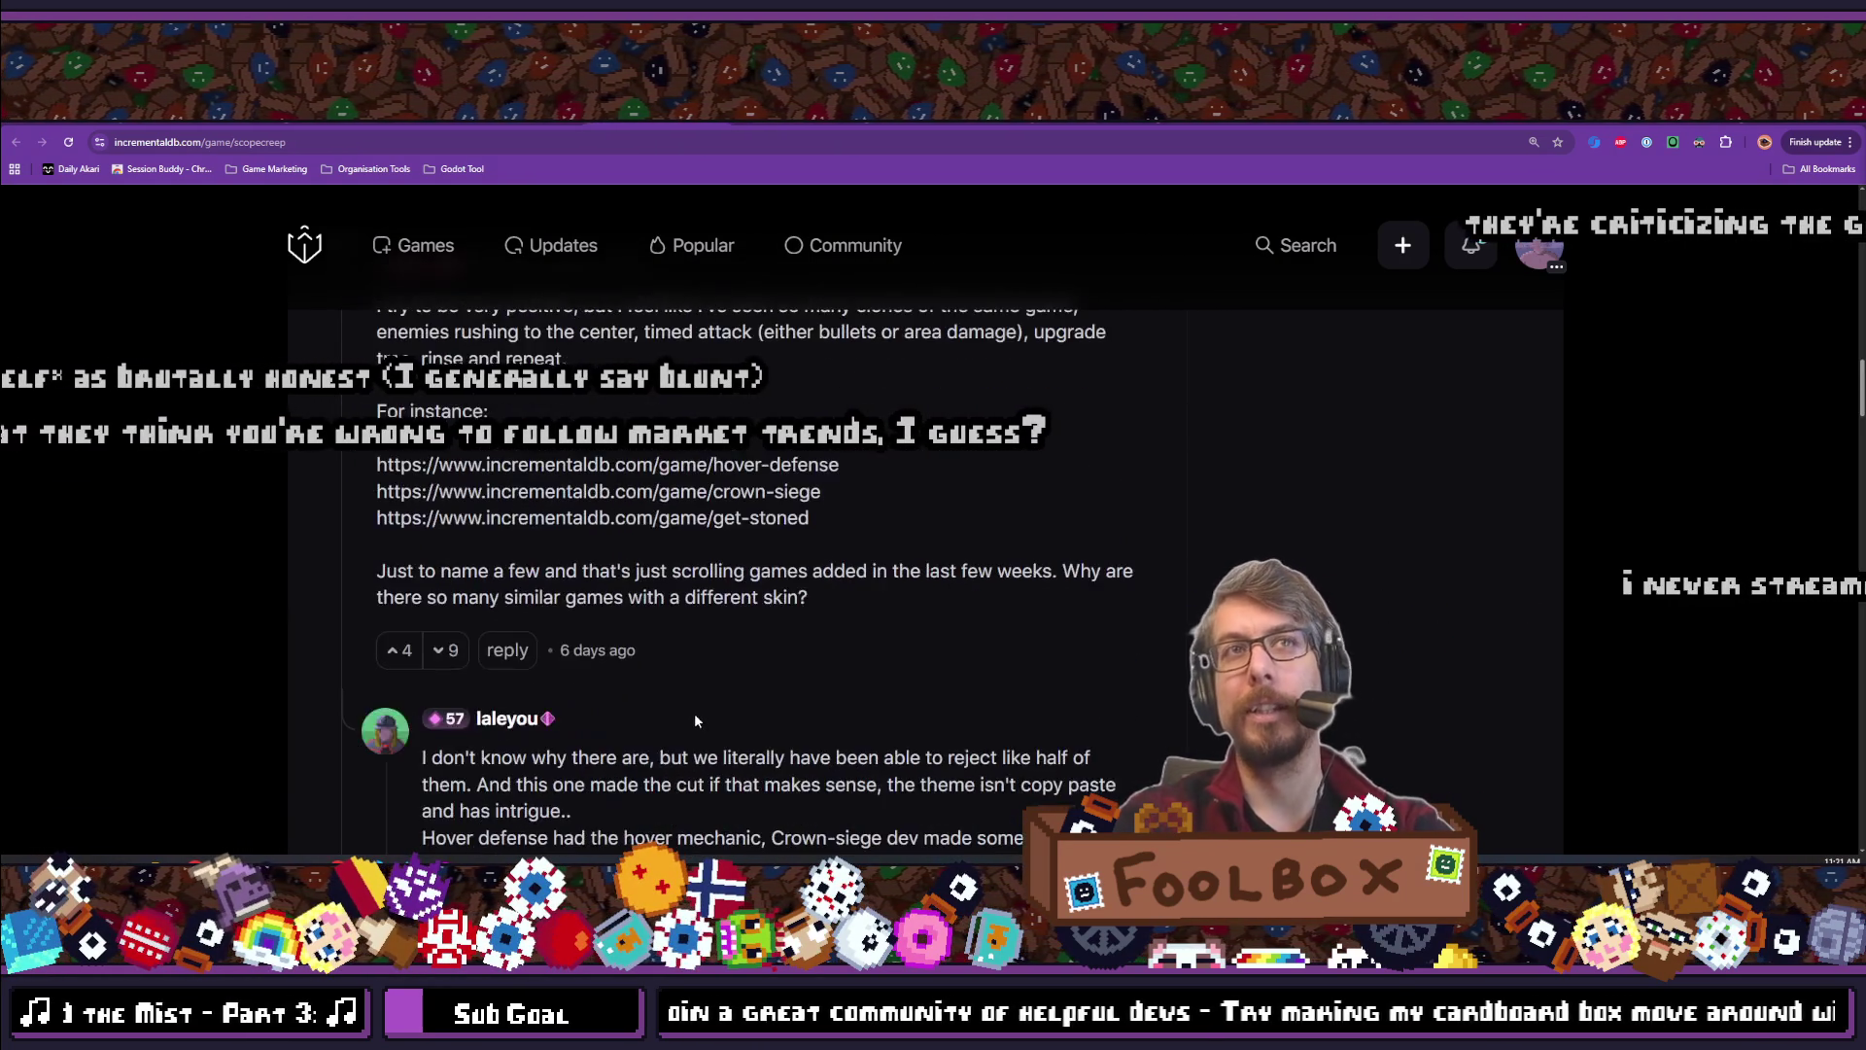
{"action": "scroll", "coordinate": [694, 714], "scroll_direction": "down", "scroll_amount": 4}
{"action": "scroll", "coordinate": [616, 521], "scroll_direction": "up", "scroll_amount": 10}
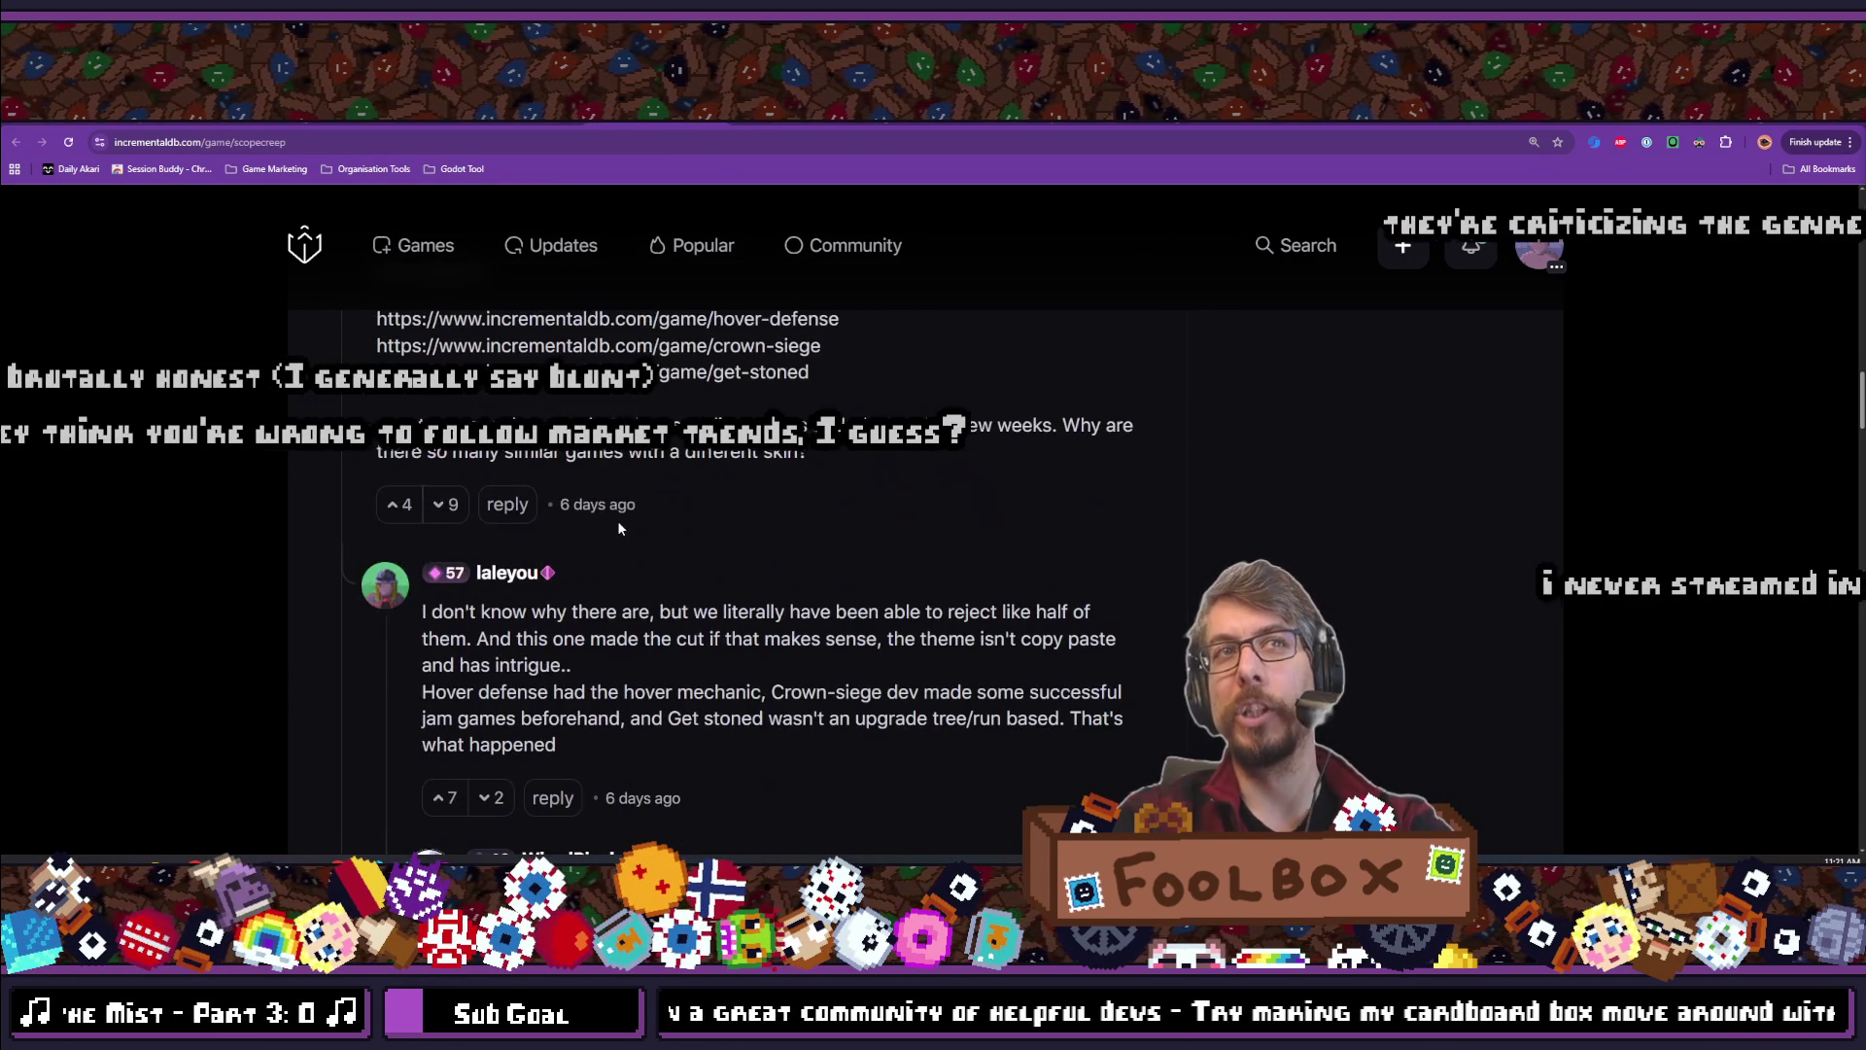
{"action": "scroll", "coordinate": [537, 624], "scroll_direction": "up", "scroll_amount": 12}
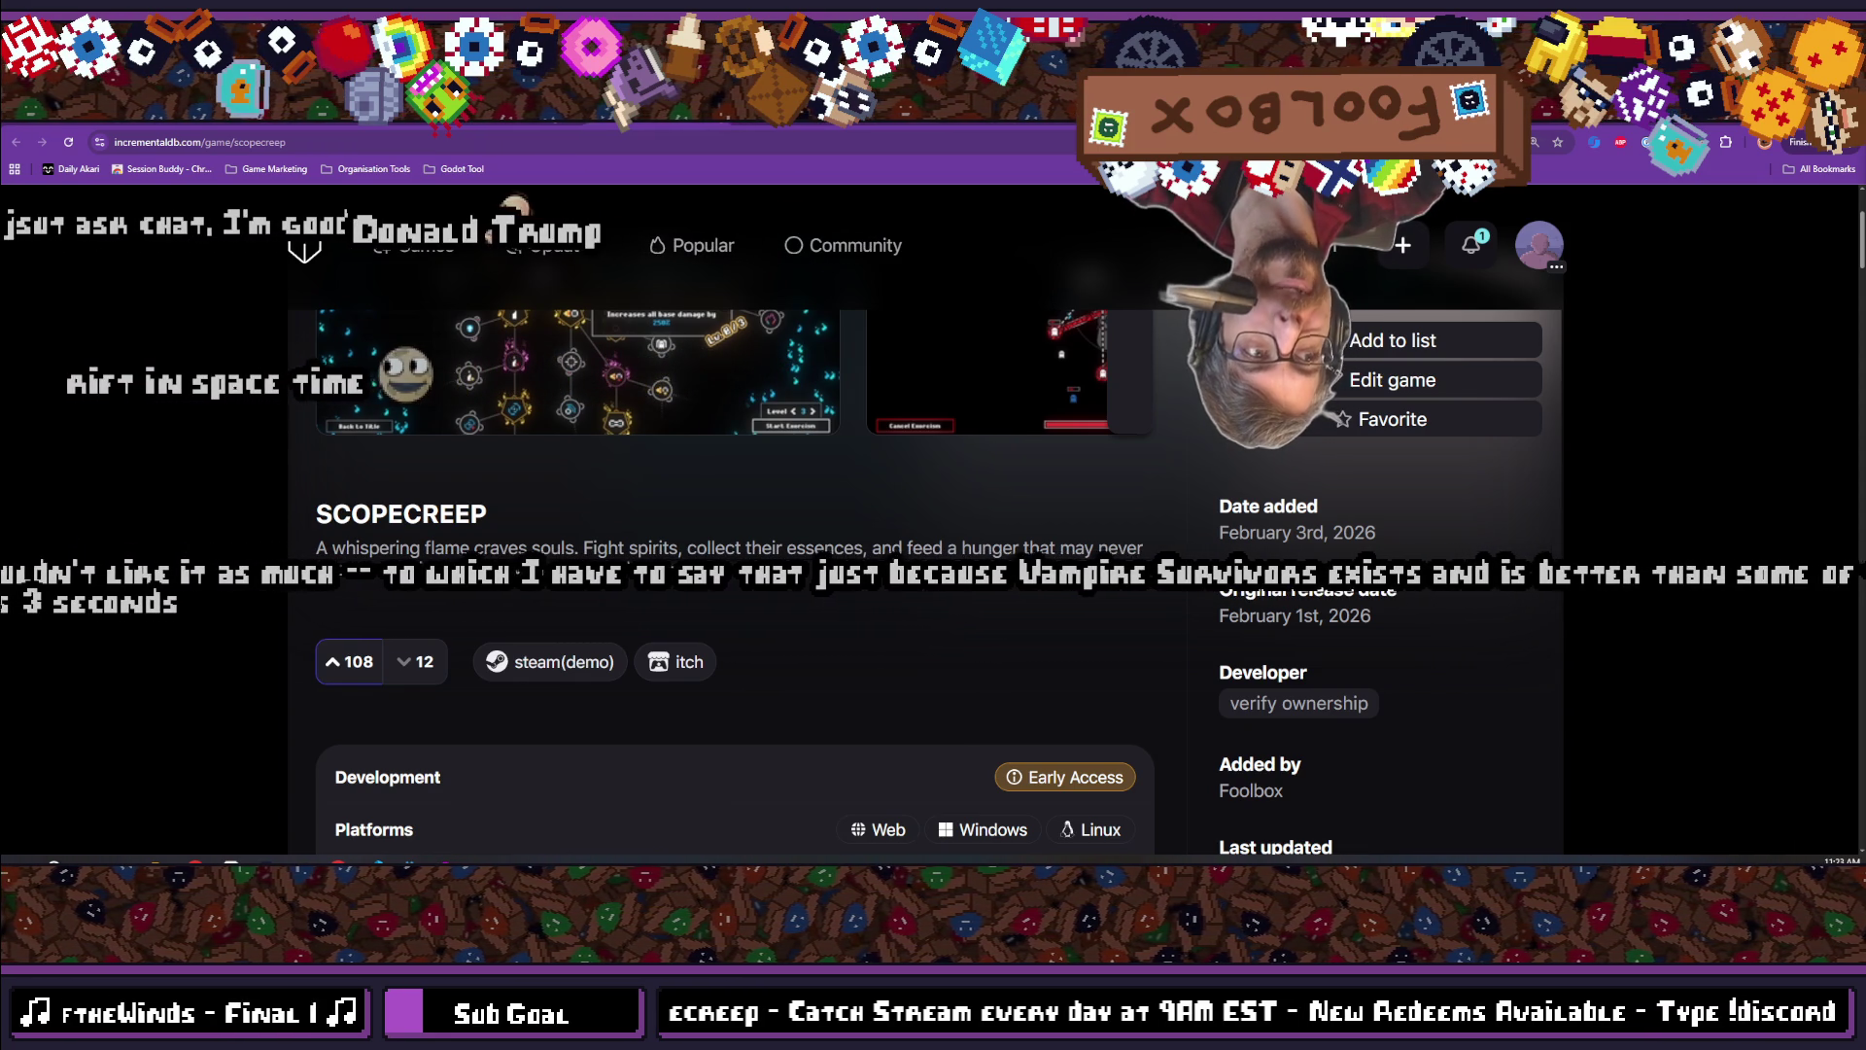
Open the SCOPECREEP demo's Steam store page via the steam(demo) link
{"action": "left_click", "coordinate": [550, 661]}
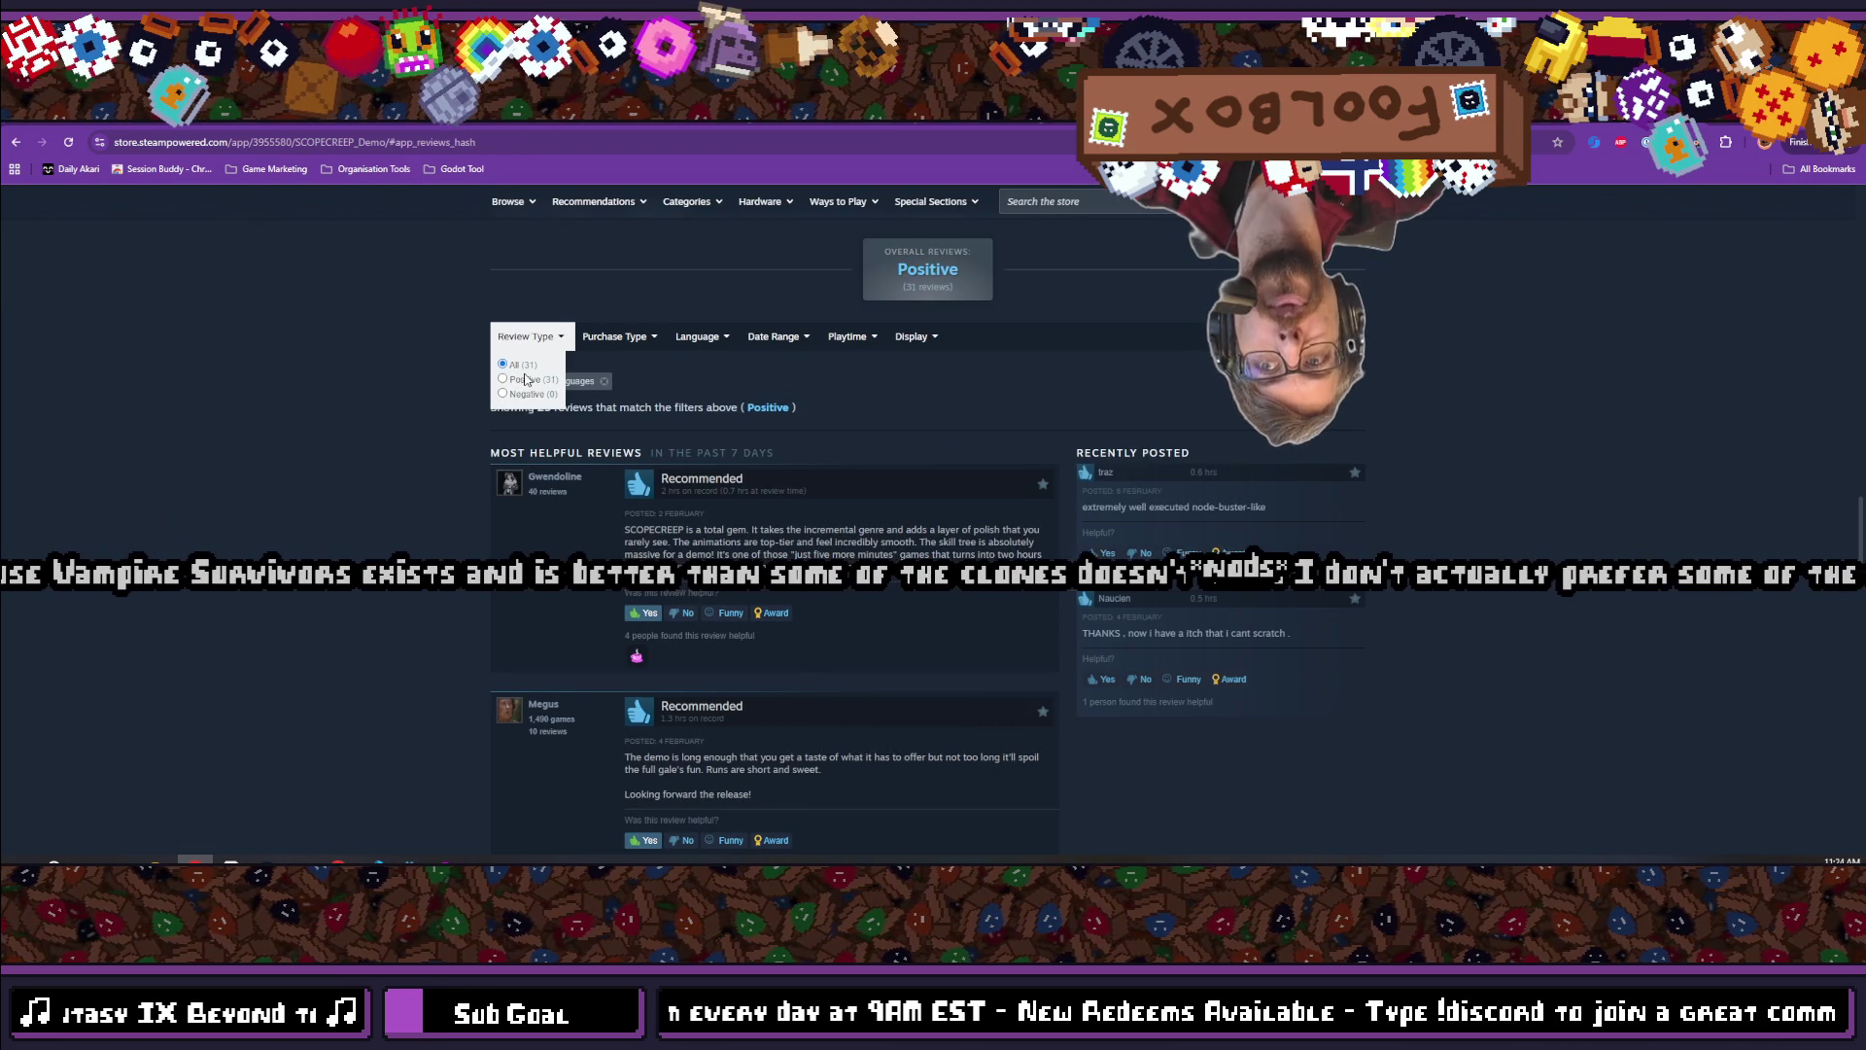
Sort the demo reviews by Recent, remove the Your Languages filter, and bring up itch.io
{"action": "mouse_move", "coordinate": [914, 378]}
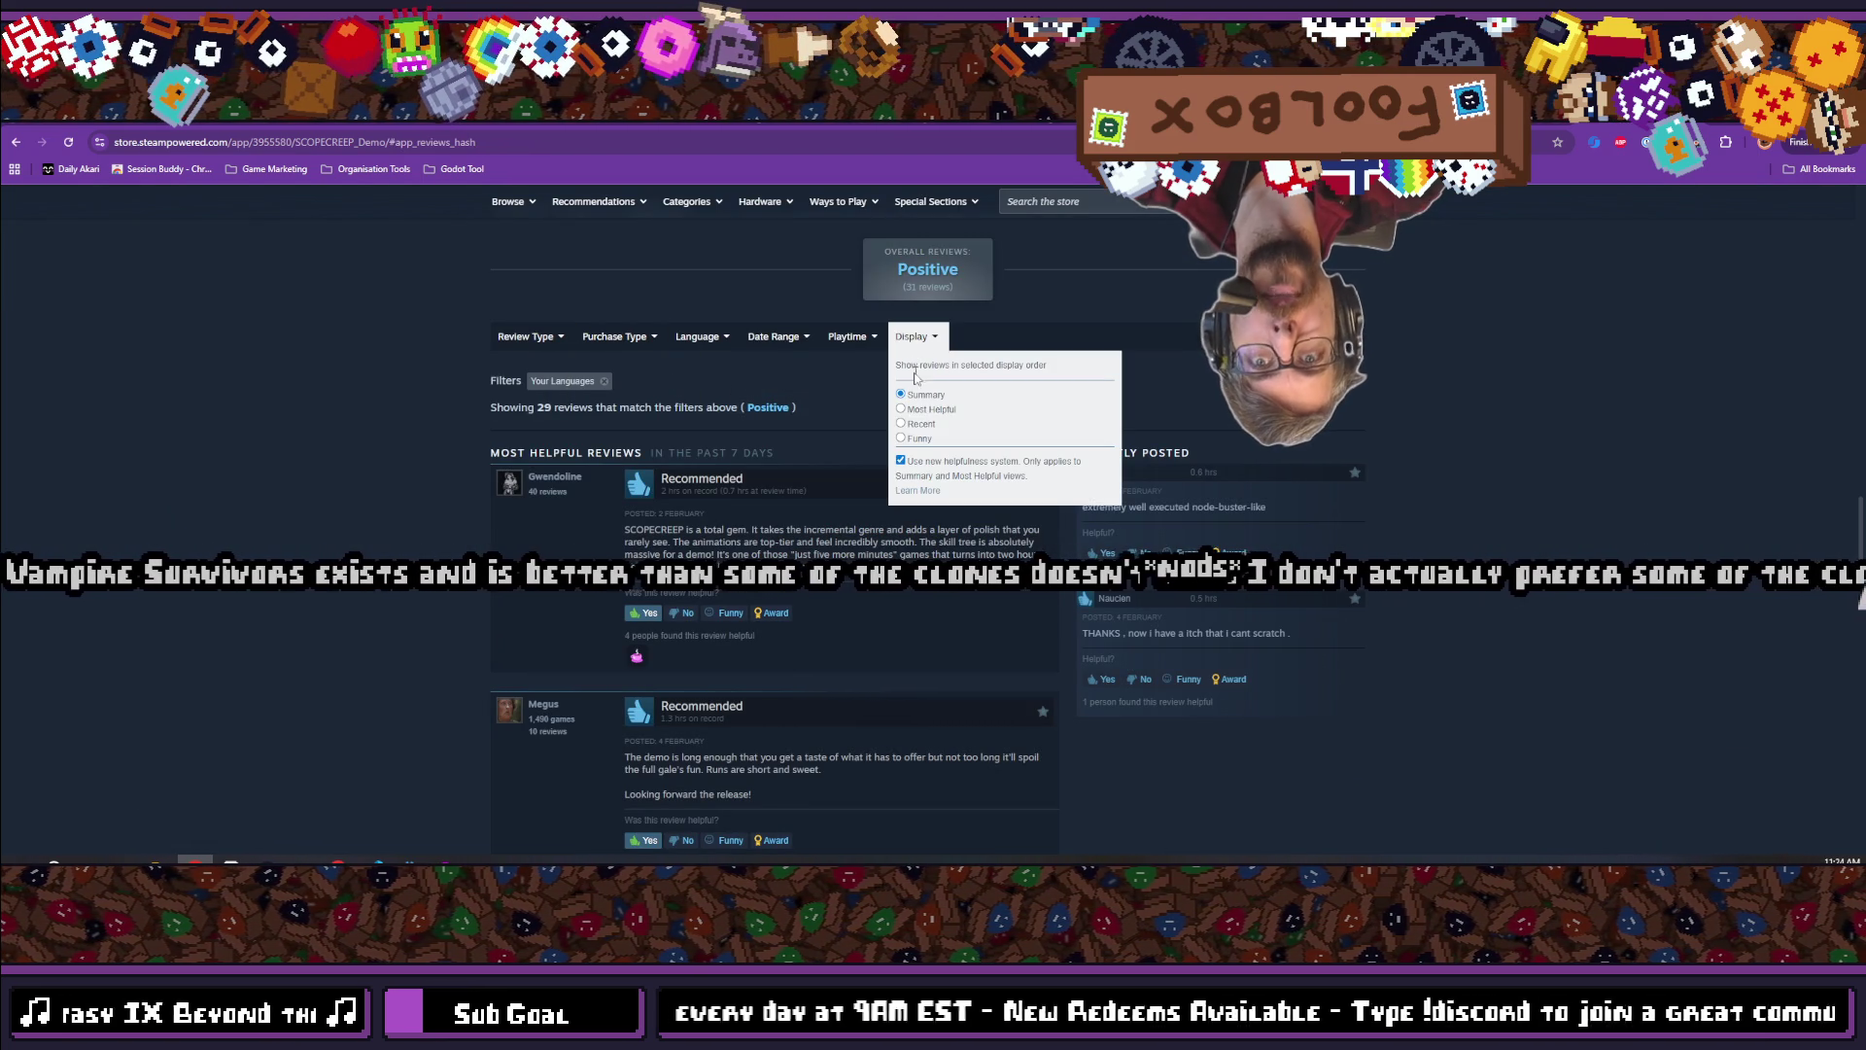
{"action": "left_click", "coordinate": [901, 424]}
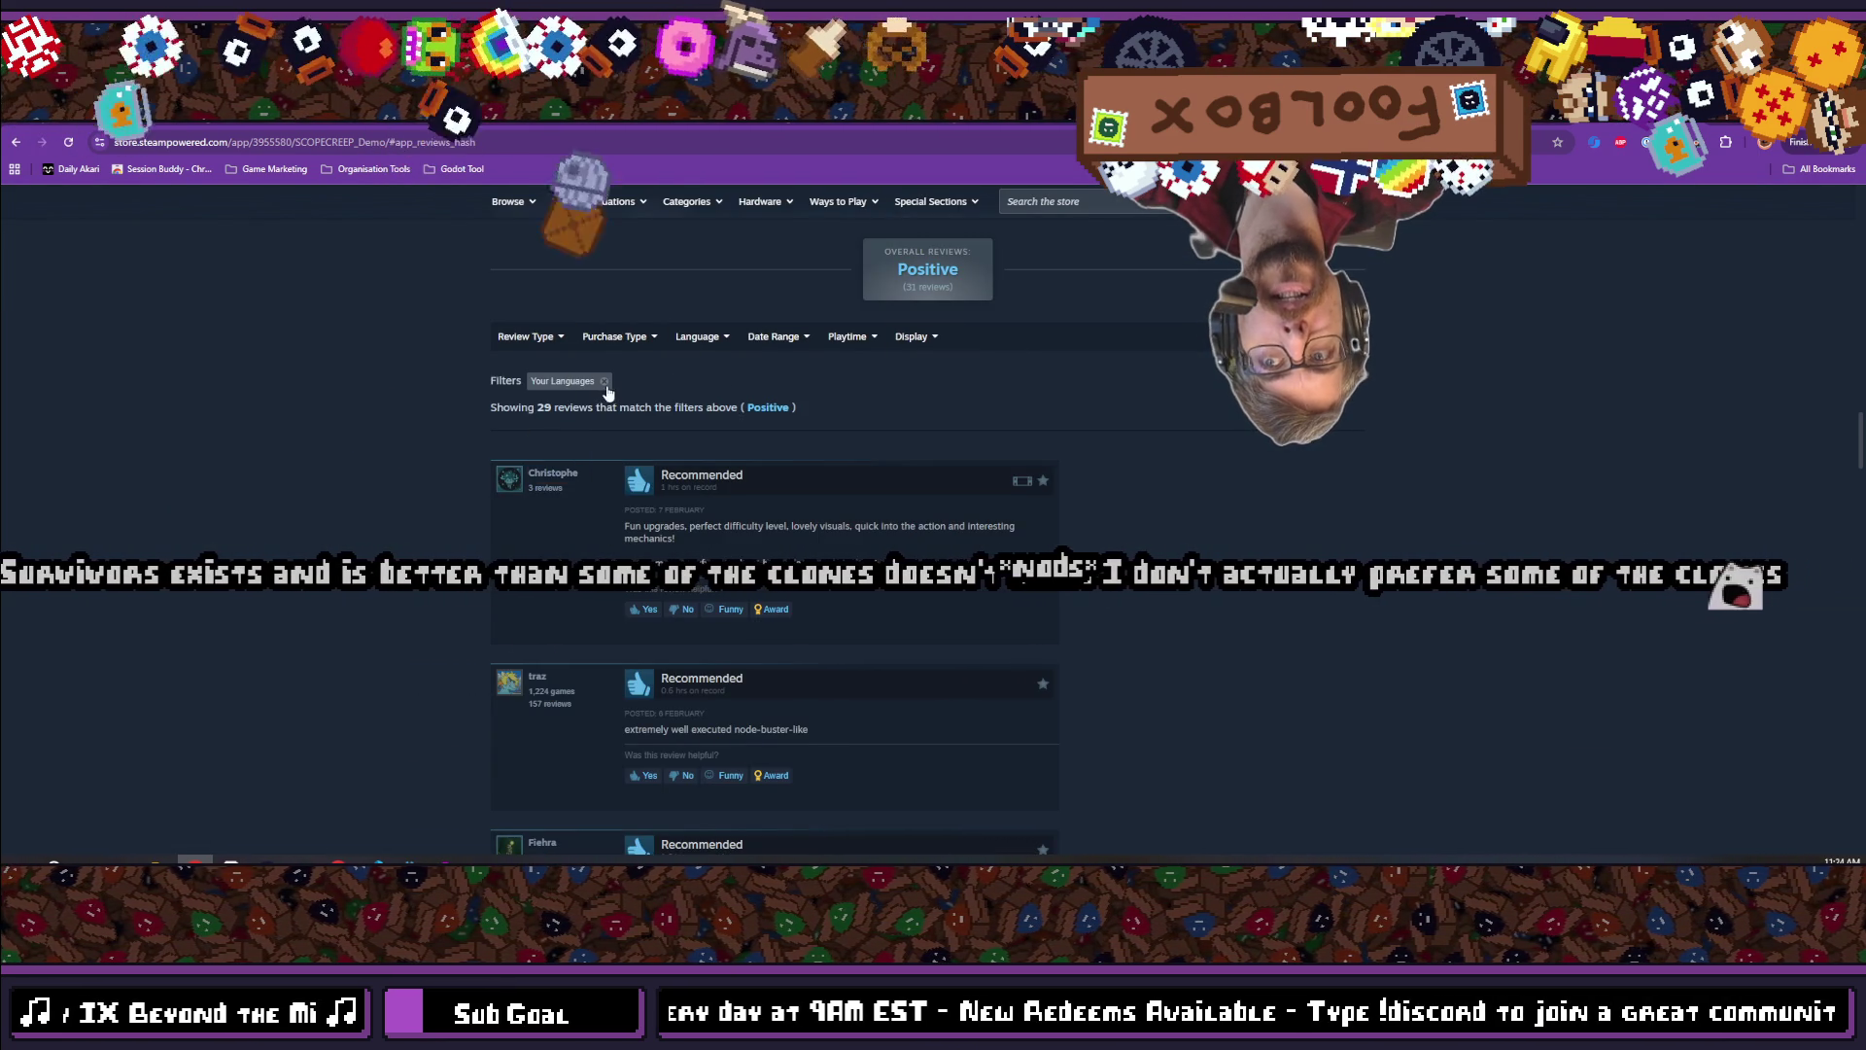
{"action": "left_click", "coordinate": [604, 381]}
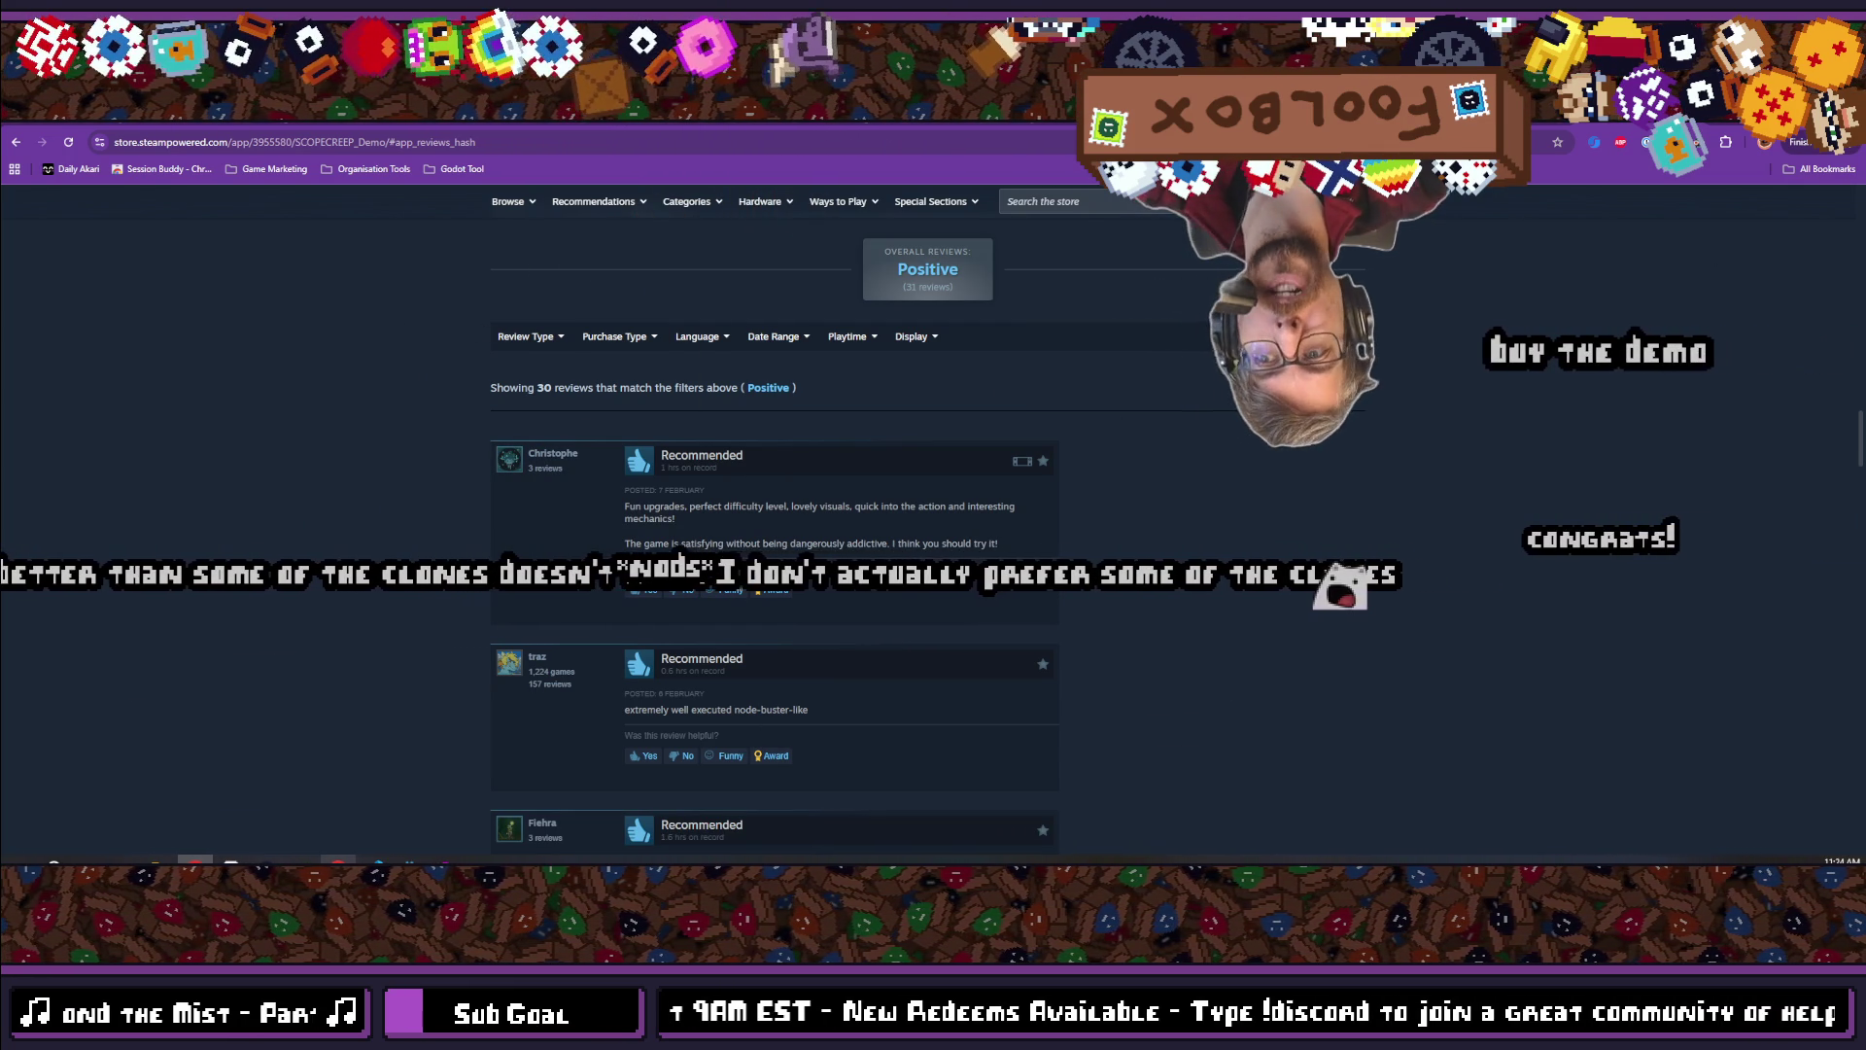
{"action": "mouse_move", "coordinate": [336, 862]}
{"action": "left_click", "coordinate": [333, 807]}
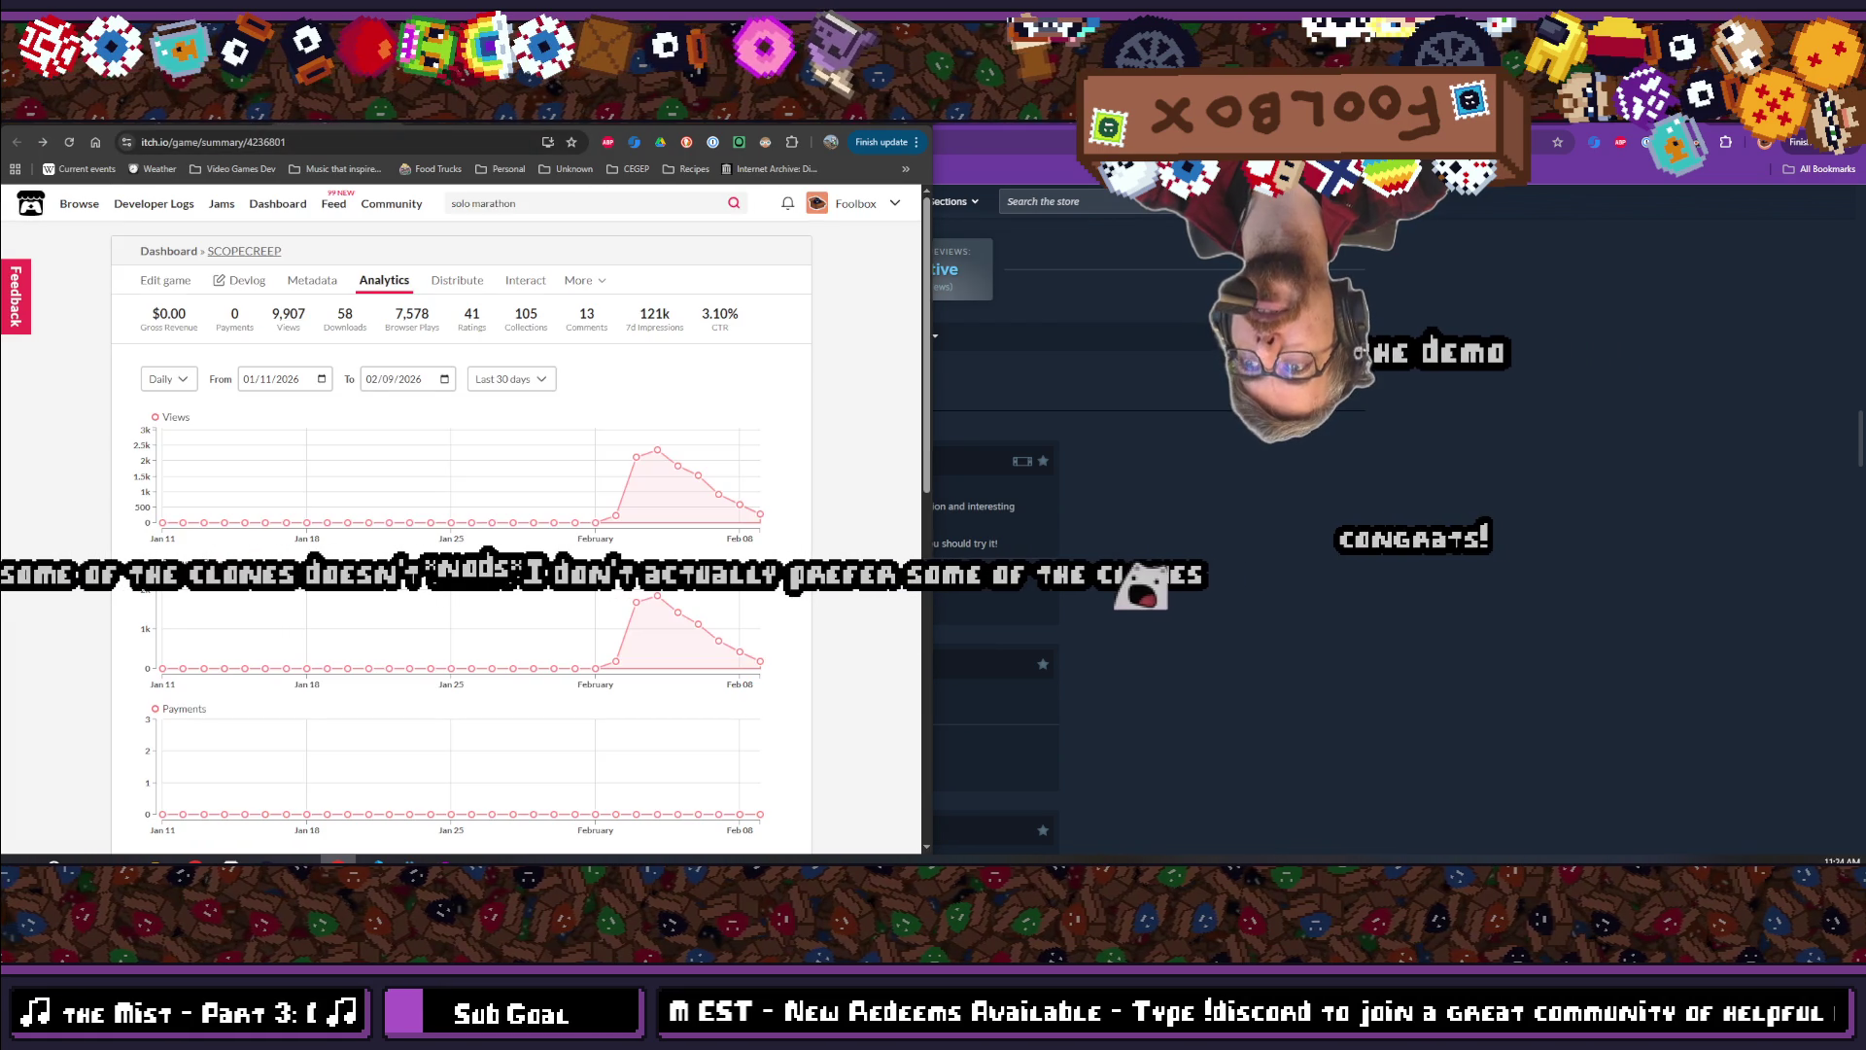
Maximise itch.io and navigate back to the Dashboard analytics, down to the Project totals table
{"action": "scroll", "coordinate": [421, 500], "scroll_direction": "down", "scroll_amount": 15}
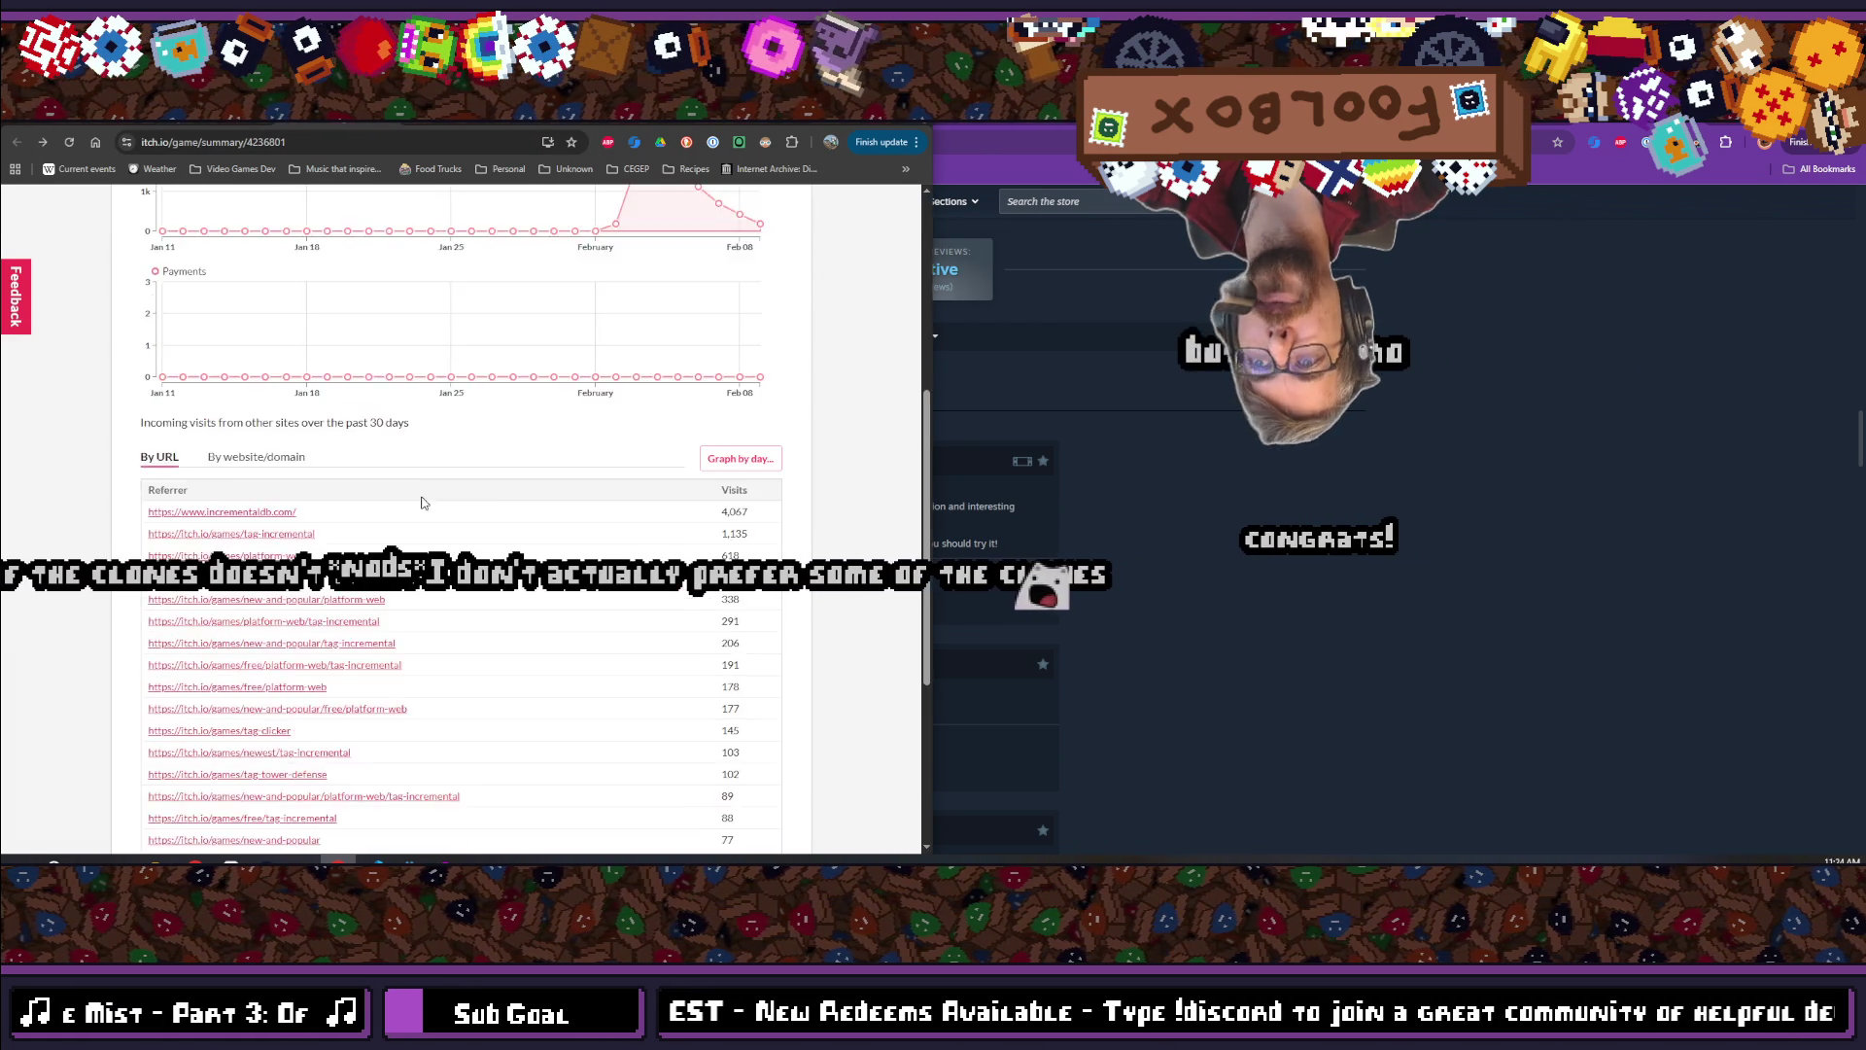
{"action": "scroll", "coordinate": [326, 256], "scroll_direction": "up", "scroll_amount": 13}
{"action": "scroll", "coordinate": [327, 256], "scroll_direction": "up", "scroll_amount": 5}
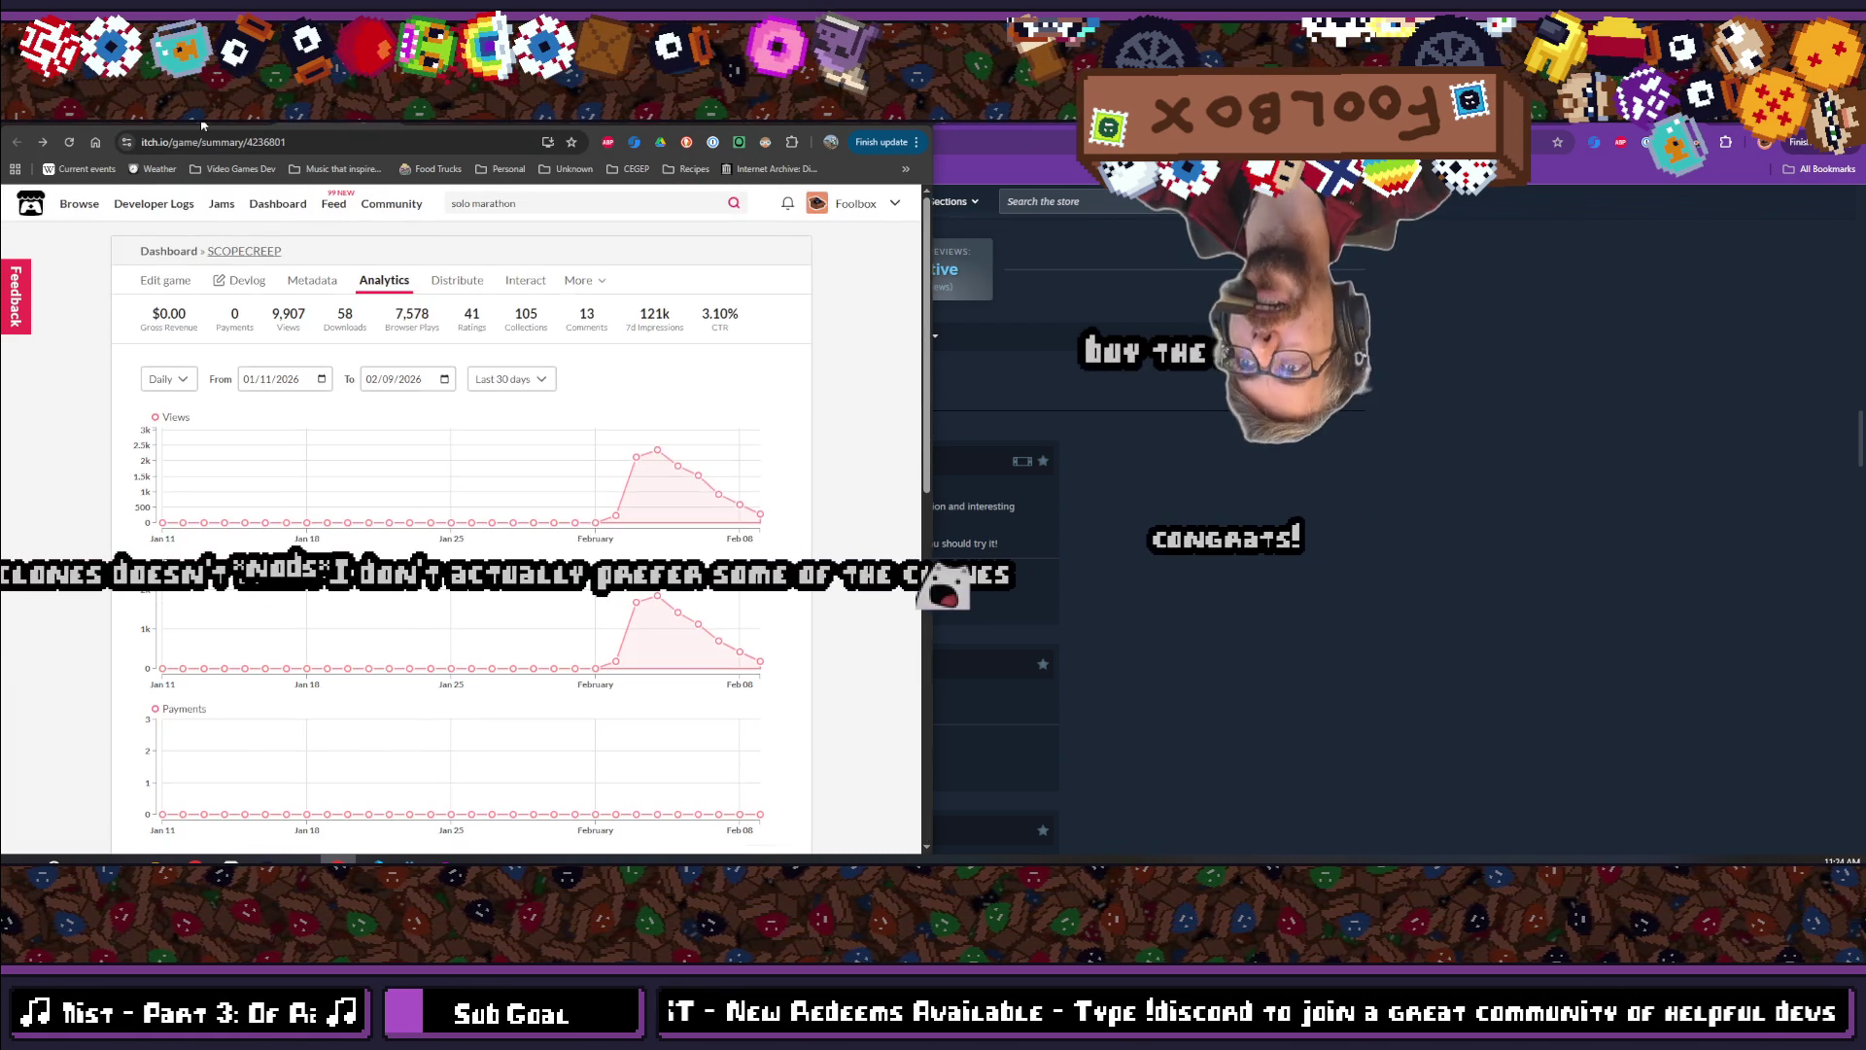
{"action": "left_click", "coordinate": [167, 267]}
{"action": "scroll", "coordinate": [167, 267], "scroll_direction": "down", "scroll_amount": 15}
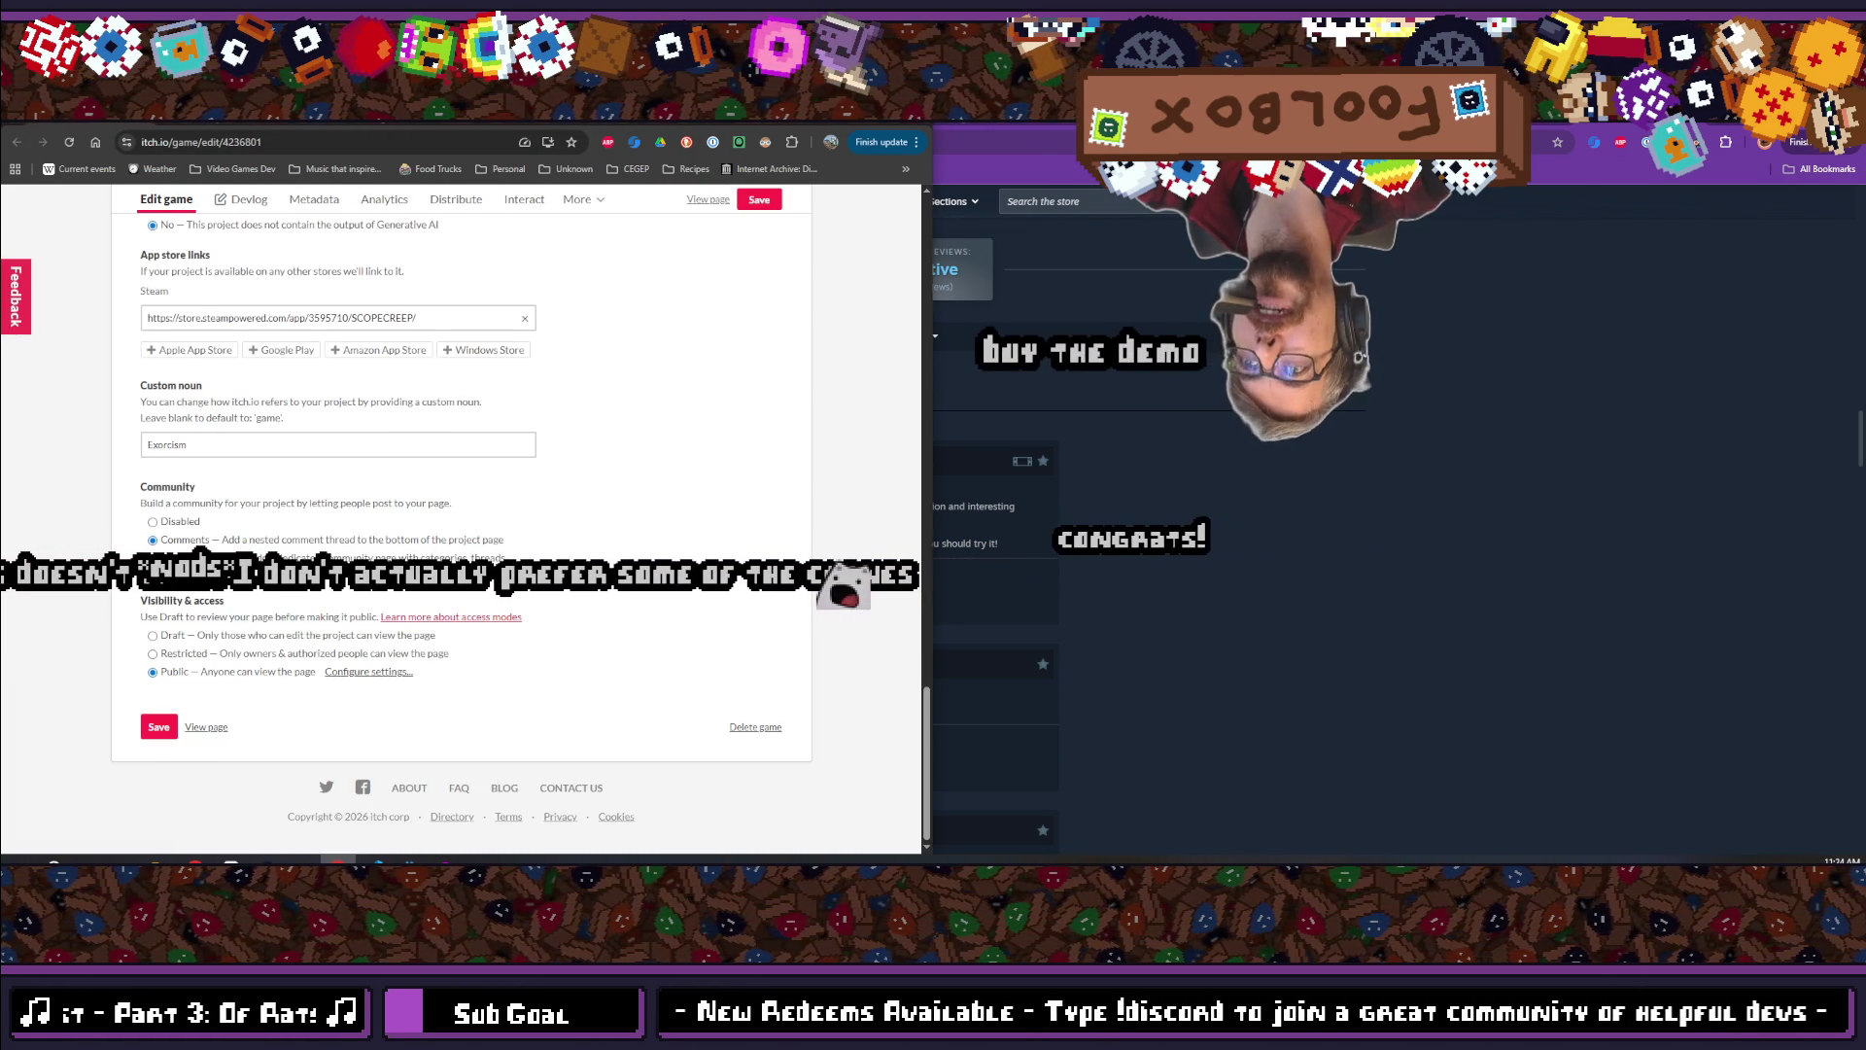
{"action": "left_click", "coordinate": [19, 142]}
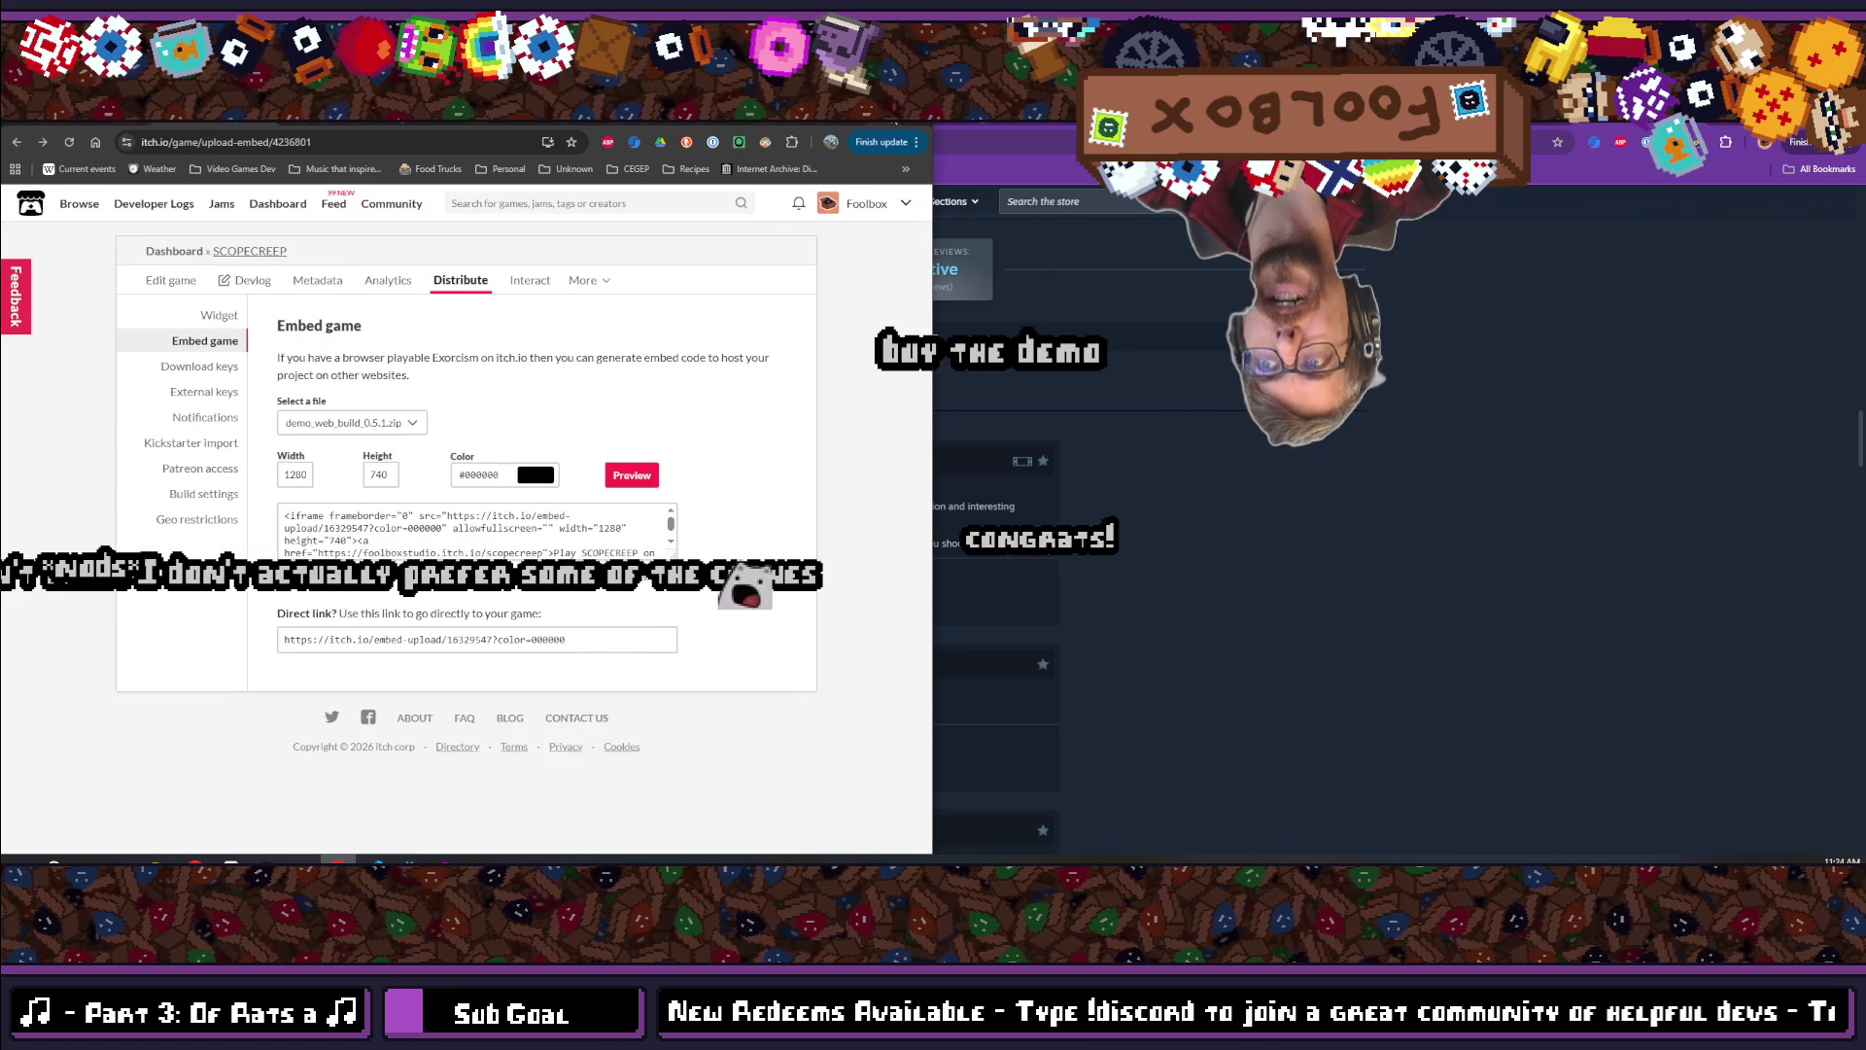
{"action": "key", "text": "super+Up"}
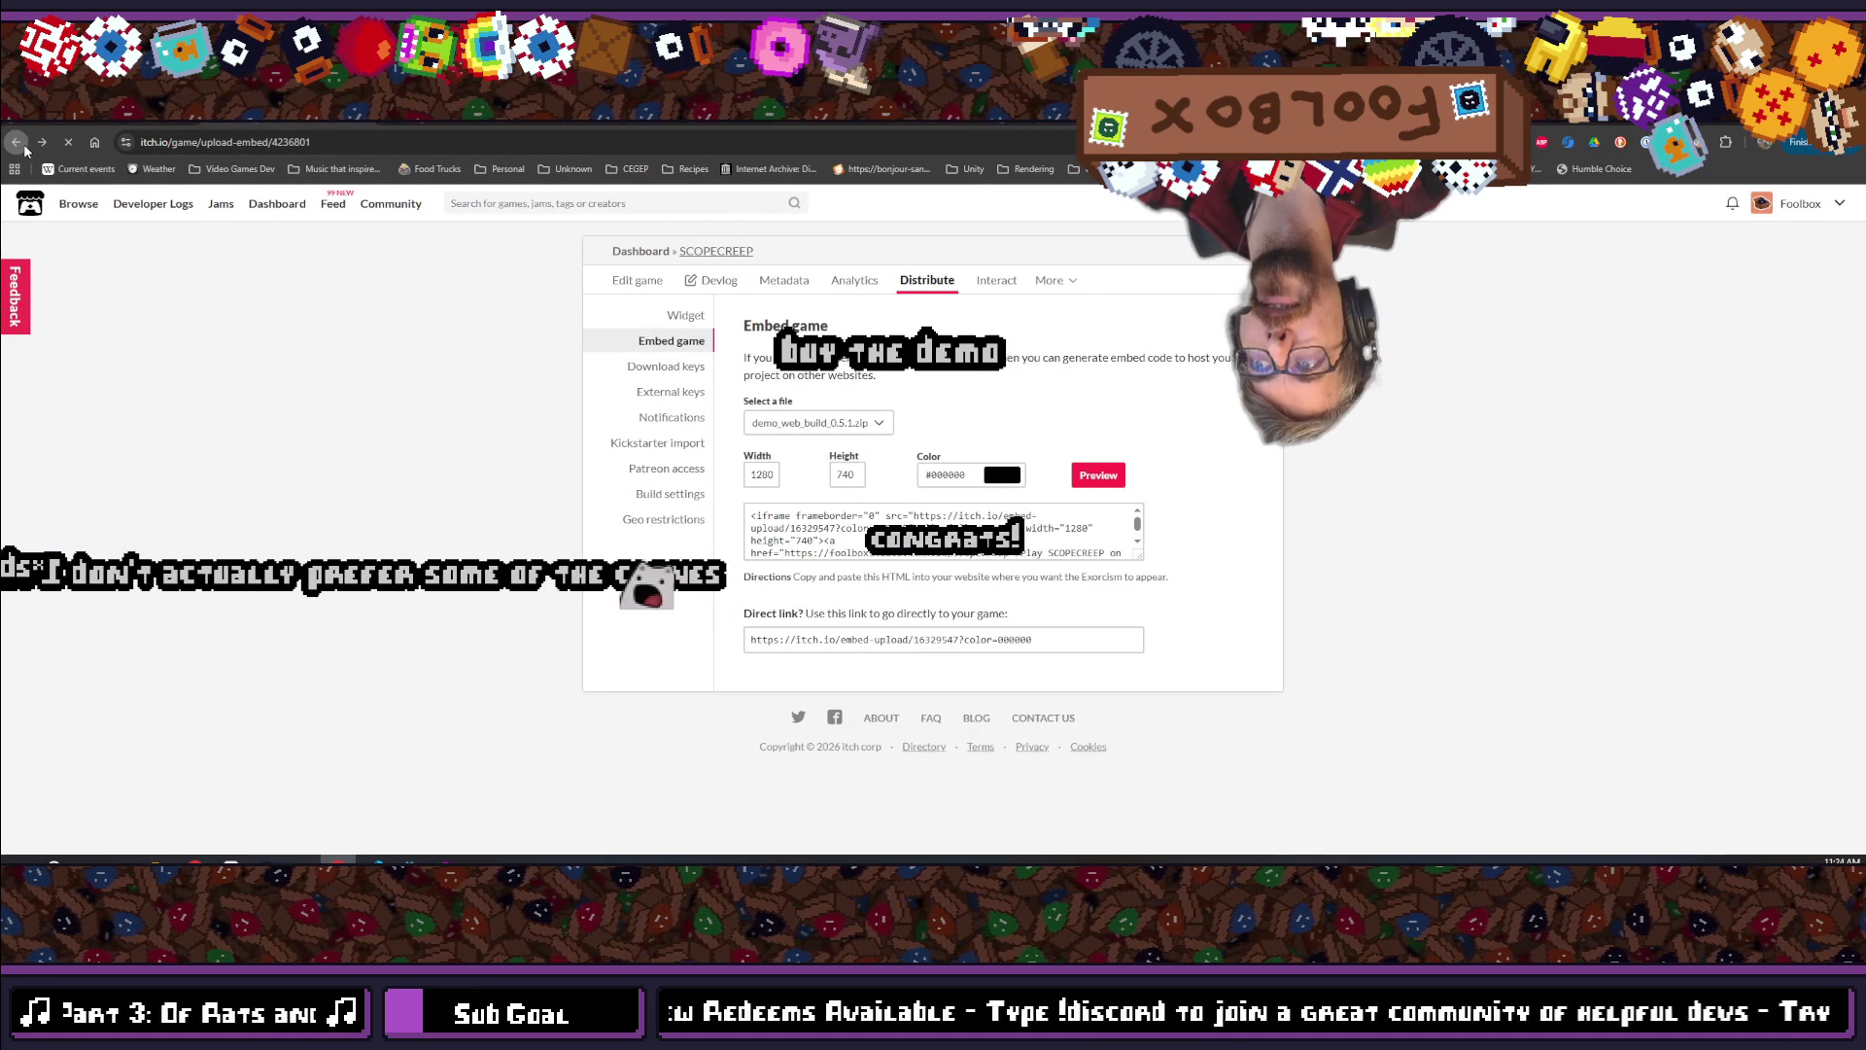
{"action": "left_click", "coordinate": [17, 143]}
{"action": "left_click", "coordinate": [17, 143]}
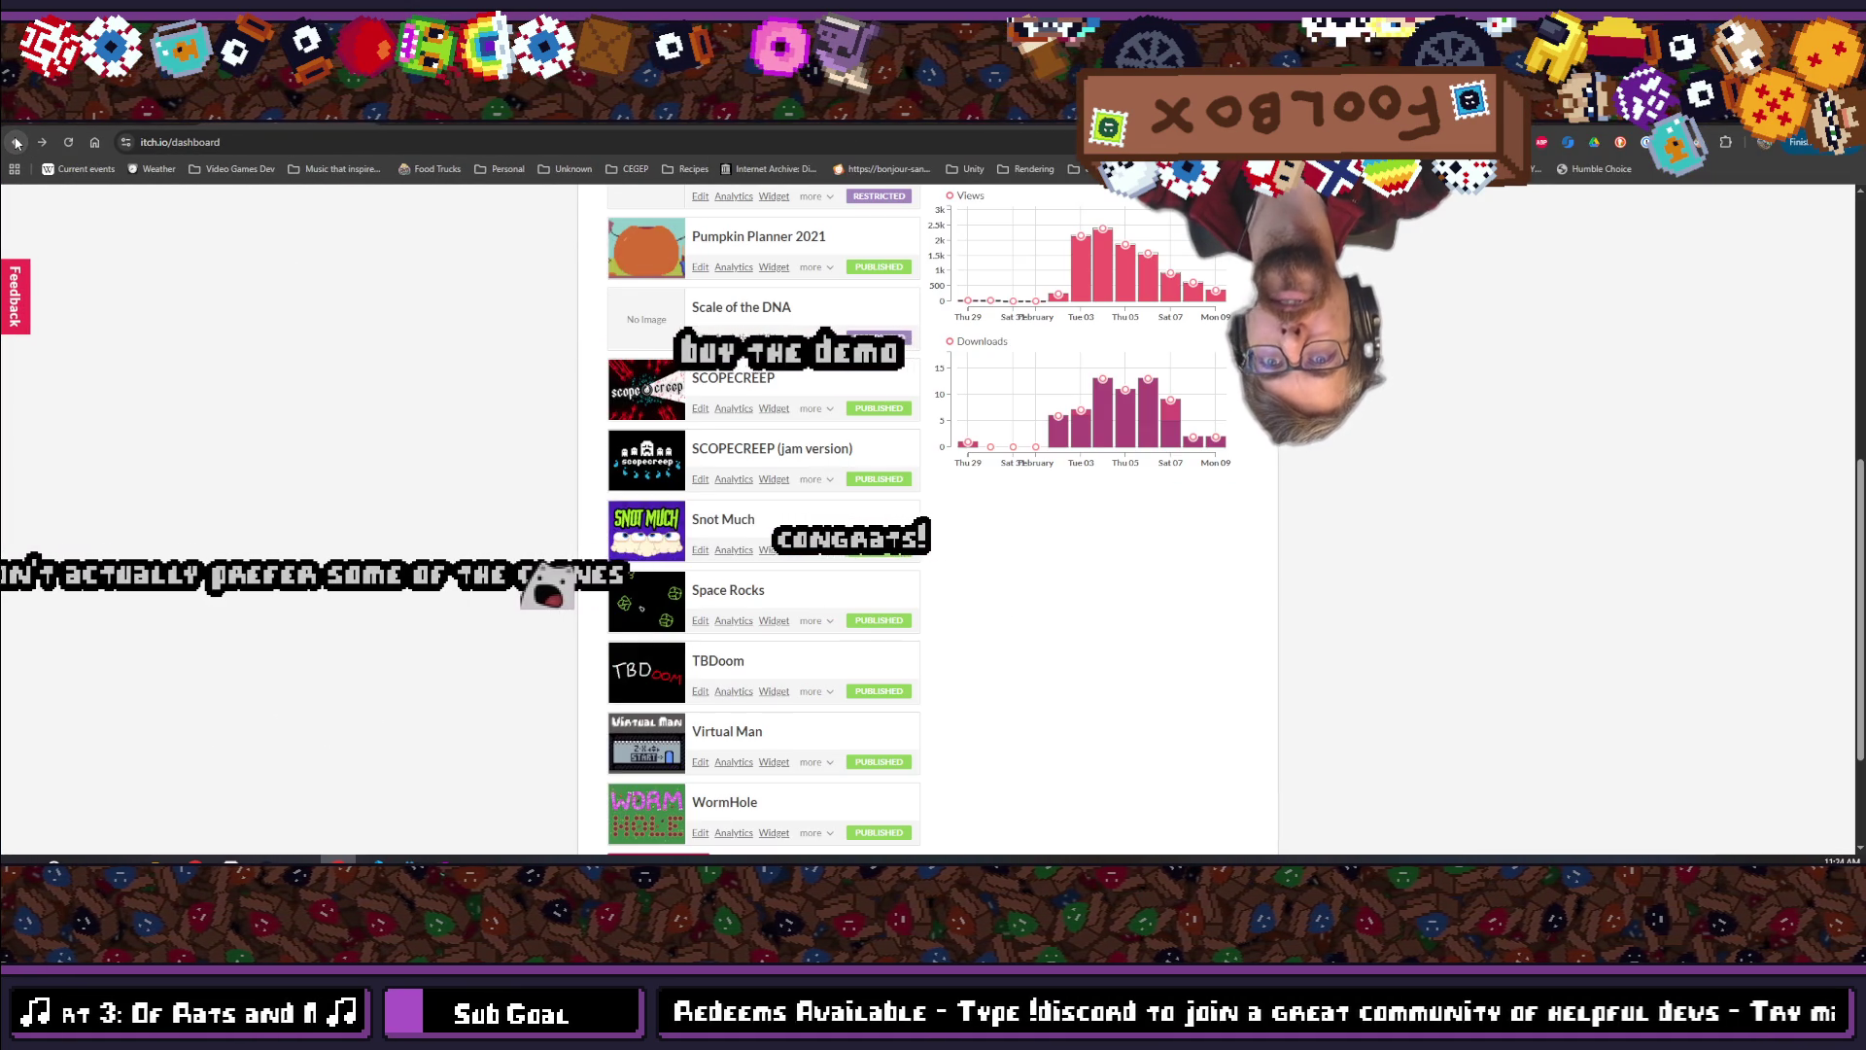
{"action": "left_click", "coordinate": [17, 143]}
{"action": "scroll", "coordinate": [1196, 480], "scroll_direction": "down", "scroll_amount": 10}
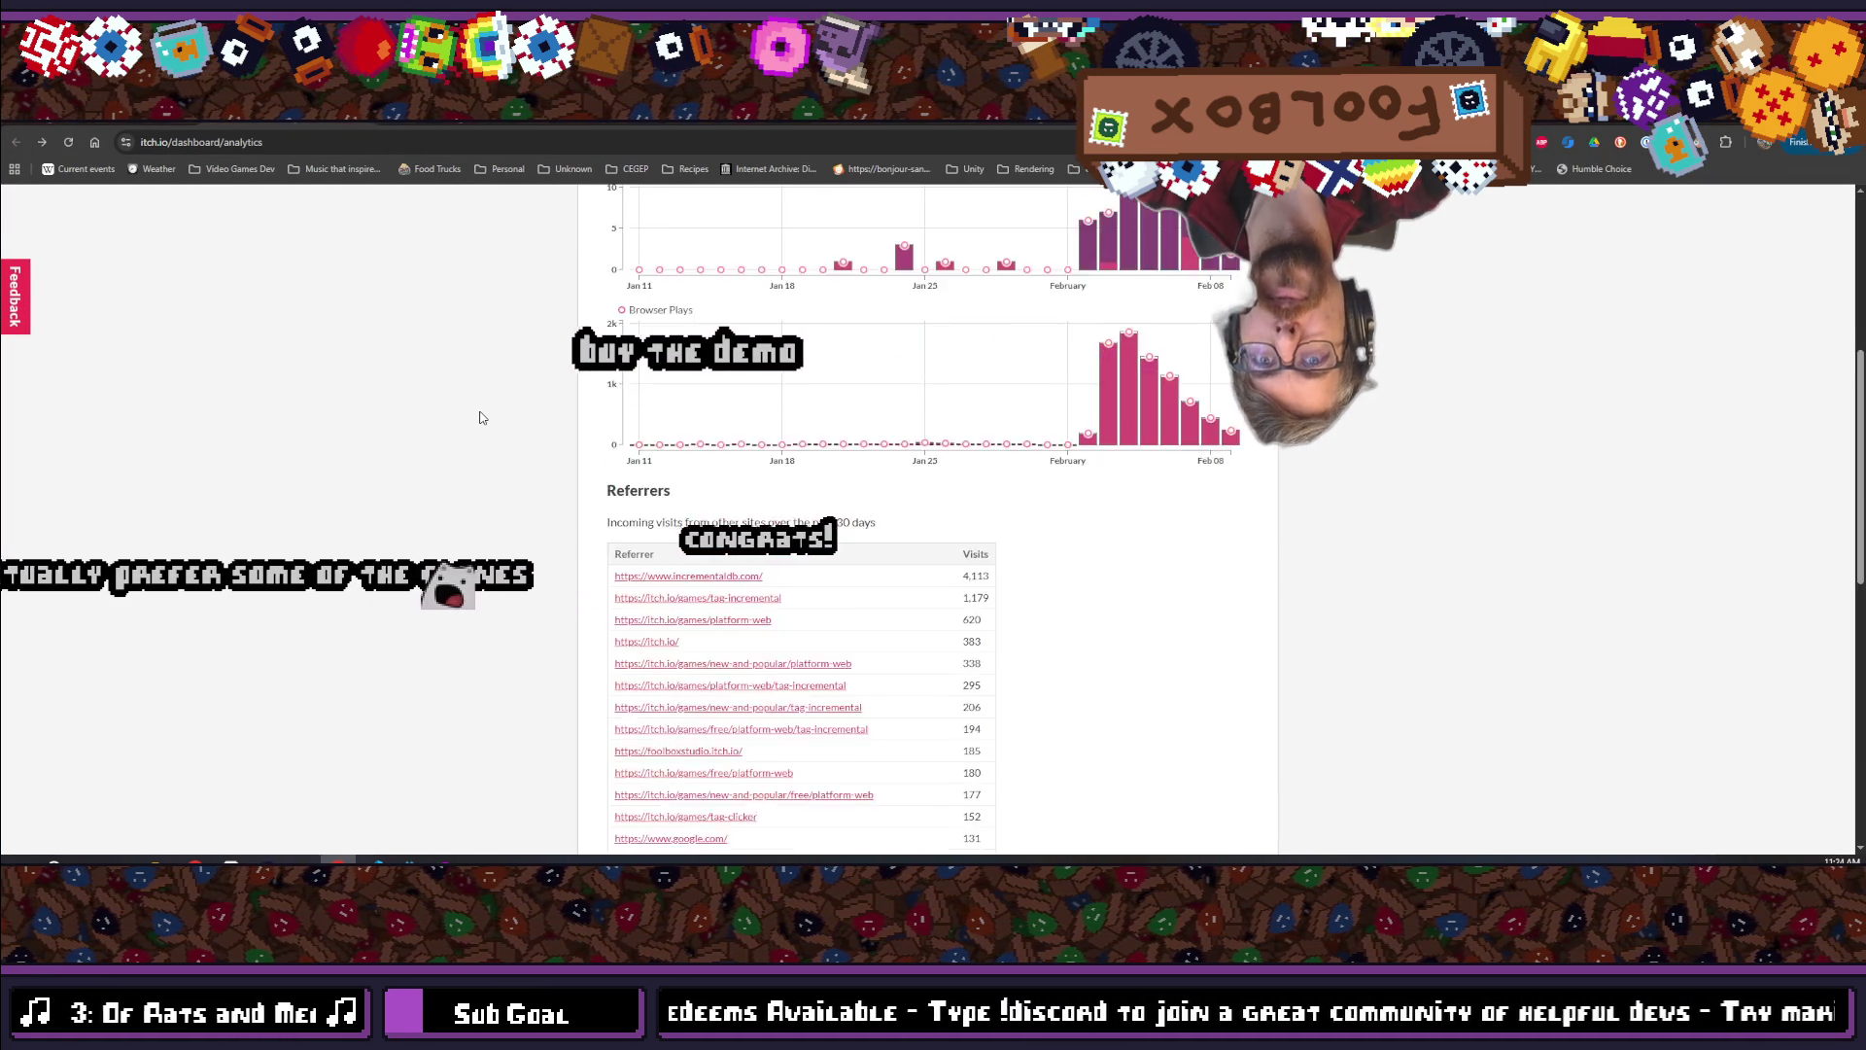
{"action": "scroll", "coordinate": [787, 628], "scroll_direction": "down", "scroll_amount": 2}
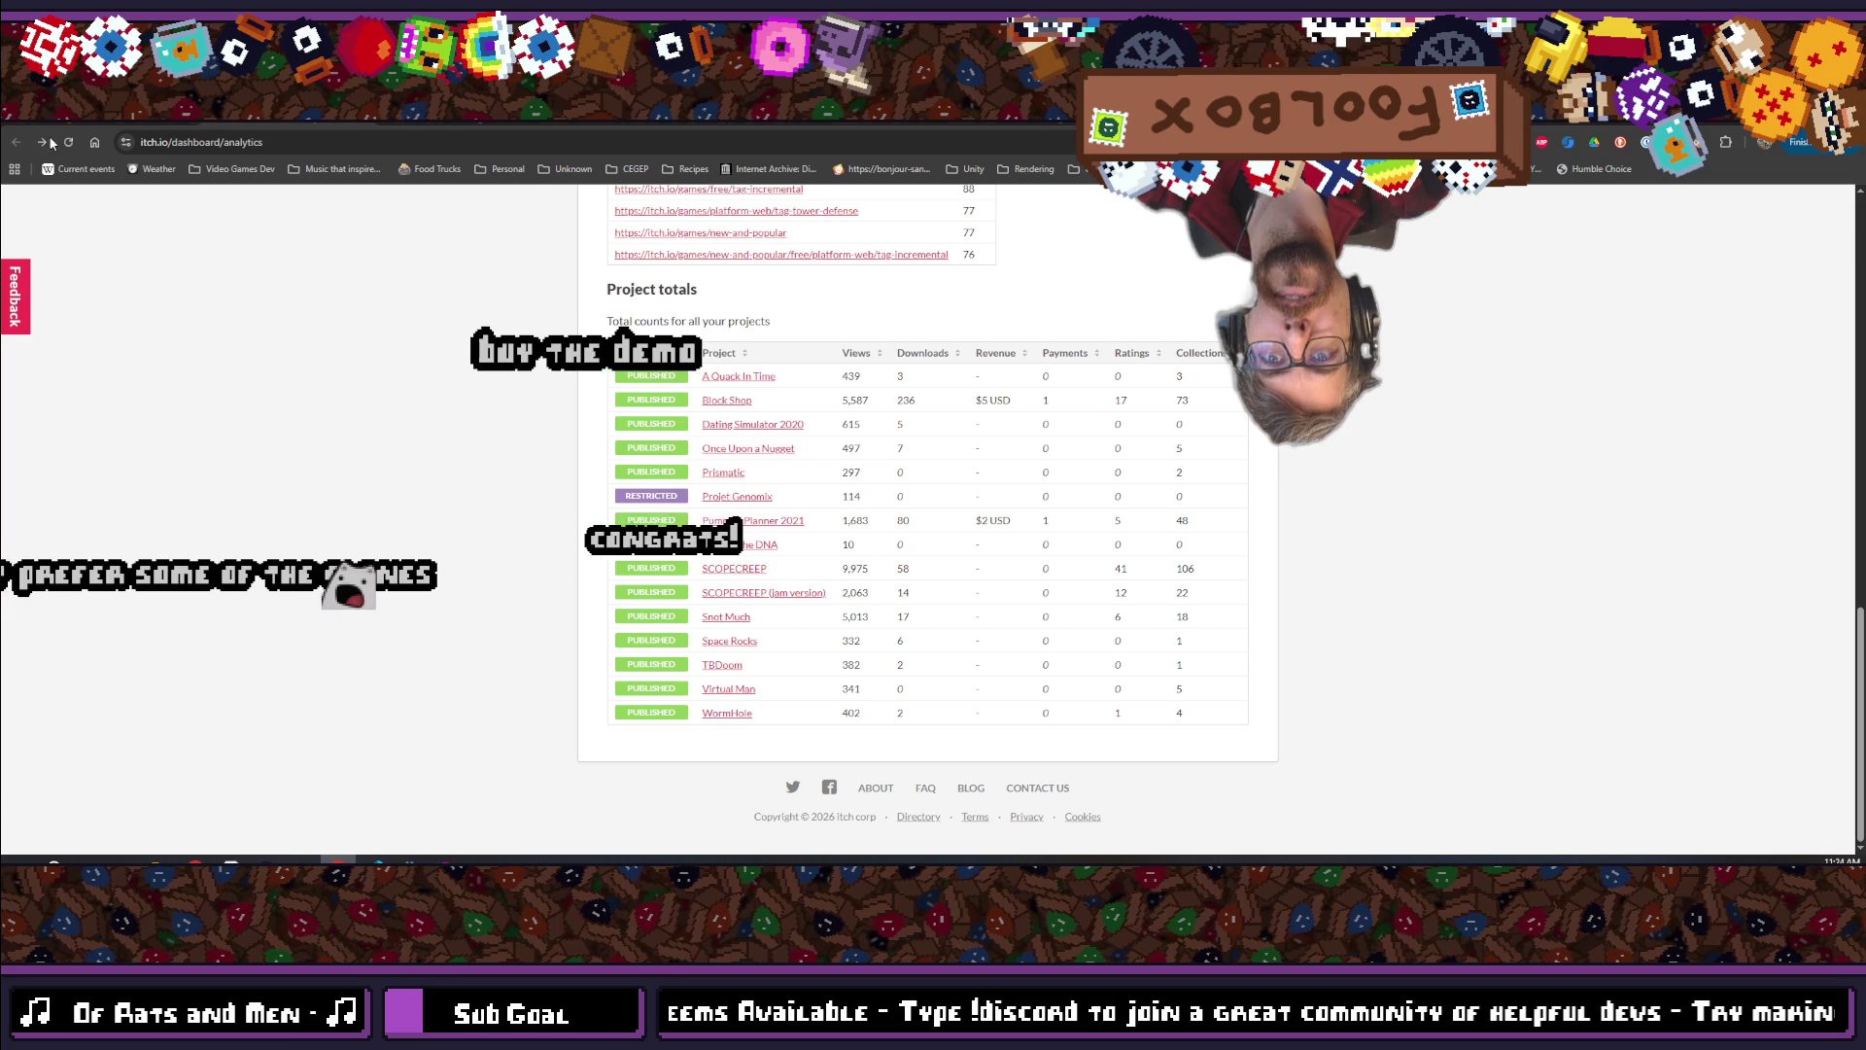